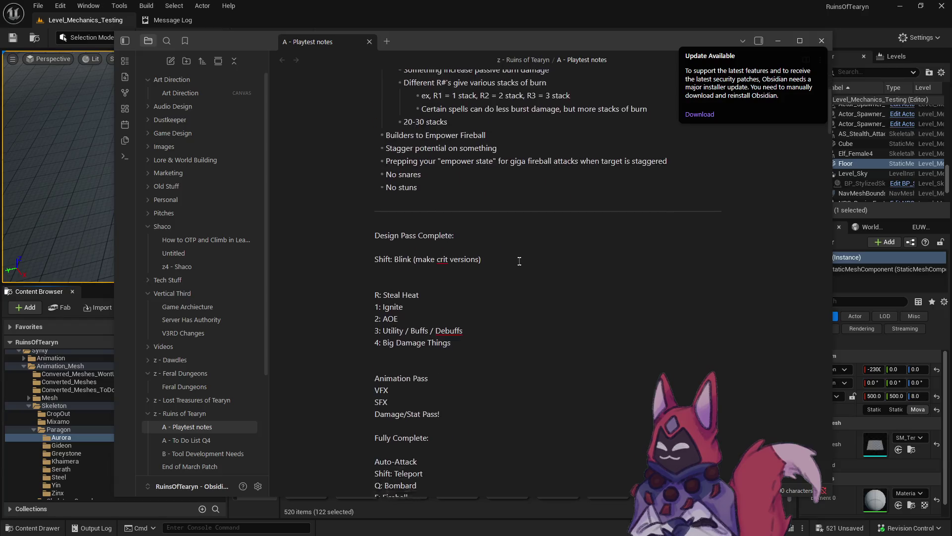
Step: Add the line 'Distract - make NPCs walk to a specific location, away from other NPCs' under Rogue Design
scroll(577, 245, "up", 1)
type("Pulling / Spawn Splitting")
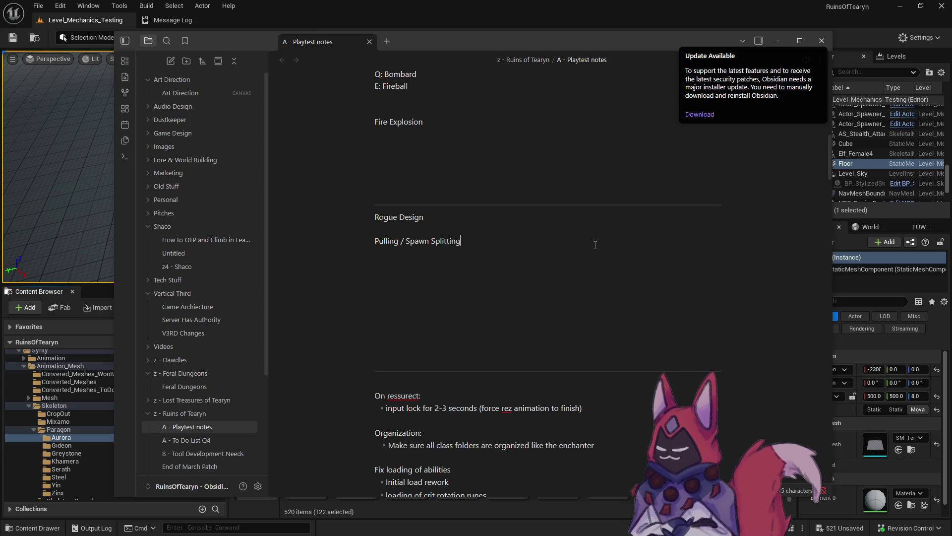
key("Return")
key("Return")
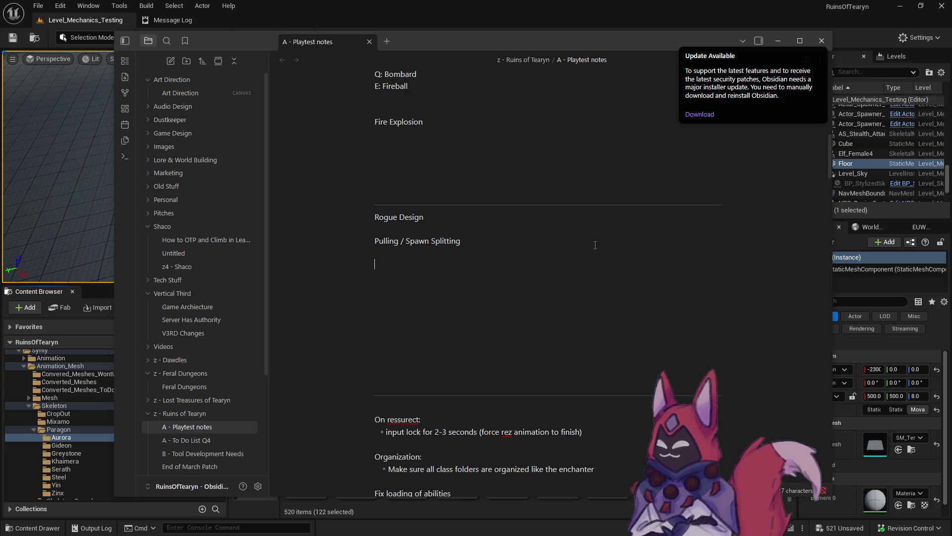
type("Distra")
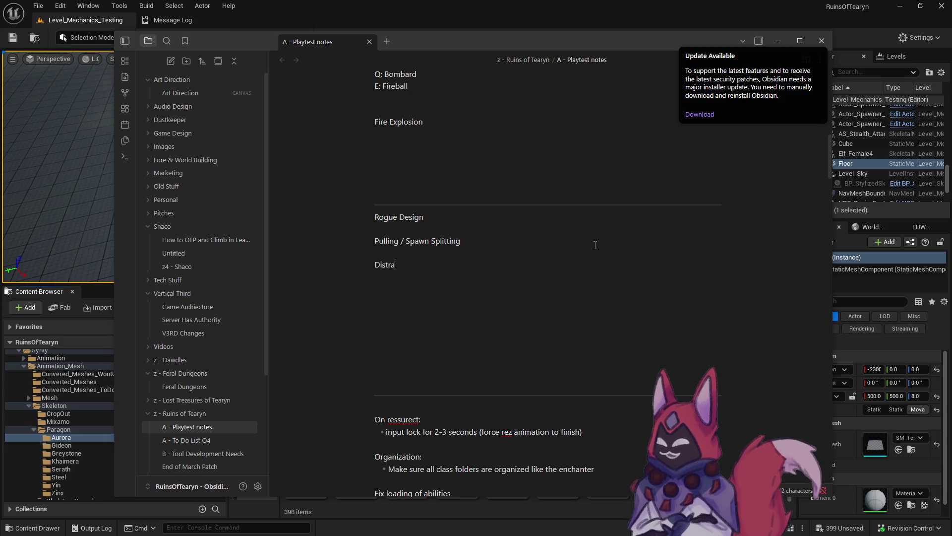
type("ct - make NPC")
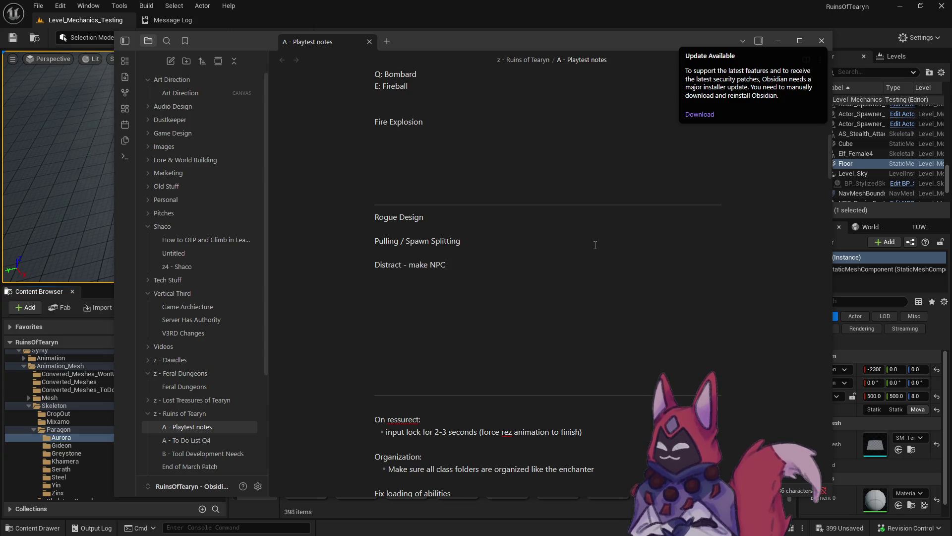
type("s wqal")
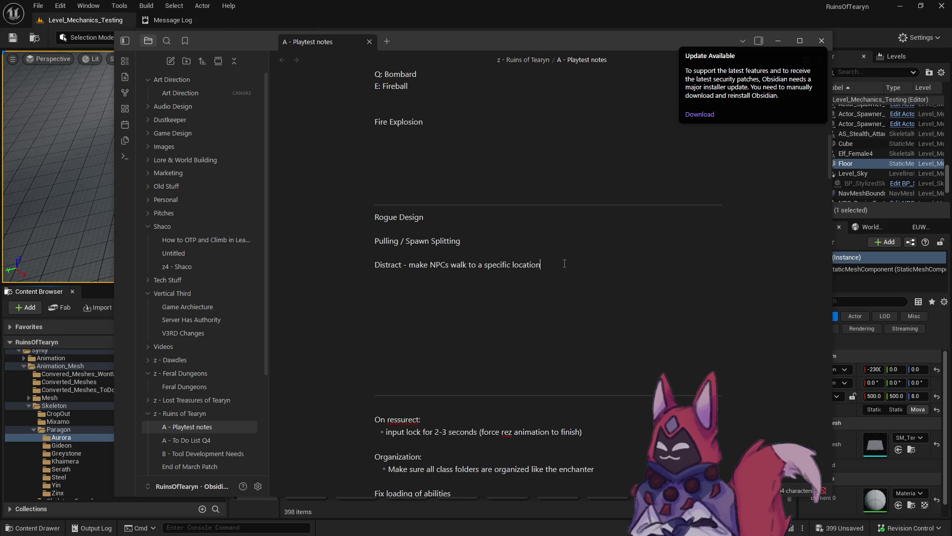
type("ay from other NPCs")
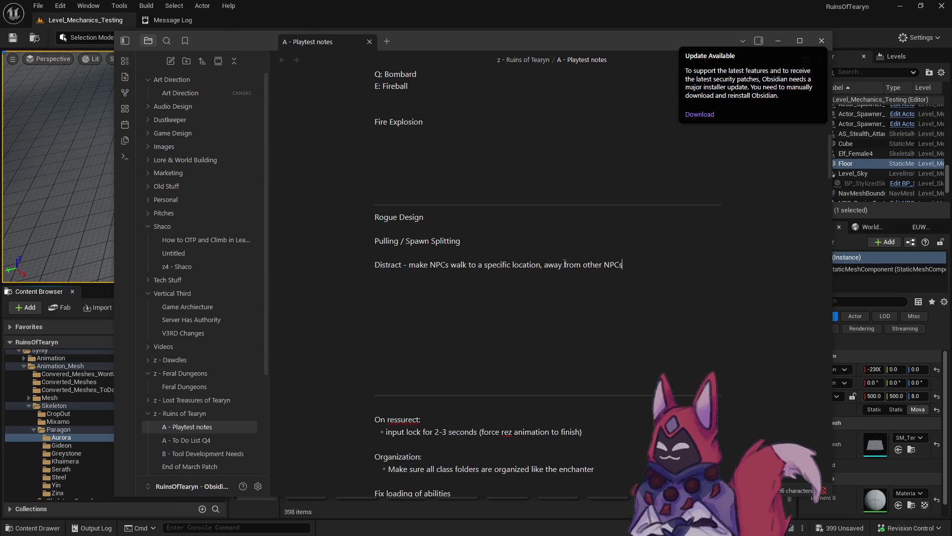
key("Return")
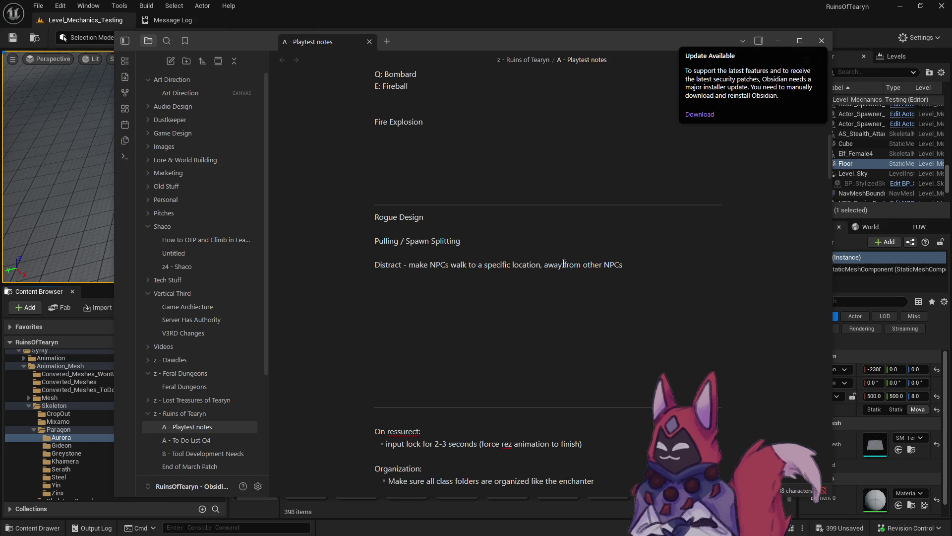
key("Return")
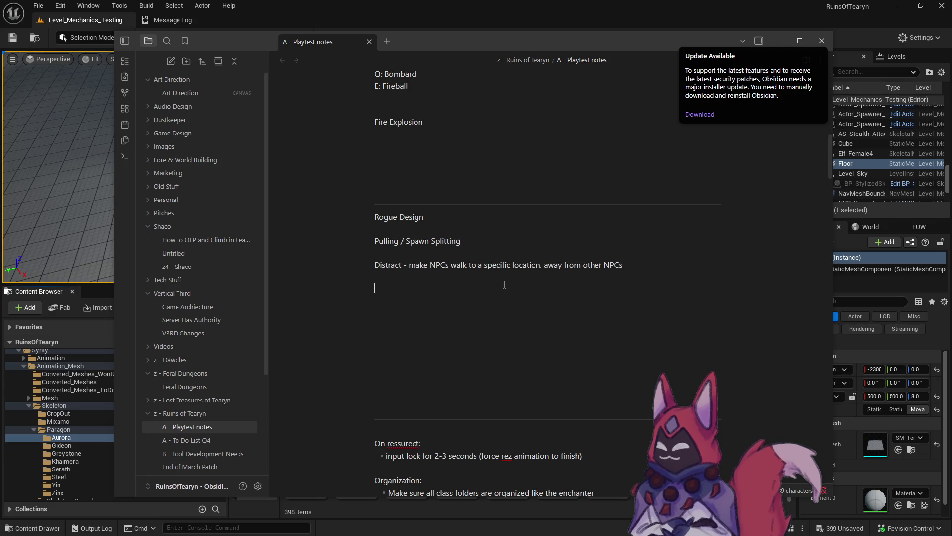
Step: Switch back to Unreal Editor and save all unsaved Aurora animation assets
left_click(397, 19)
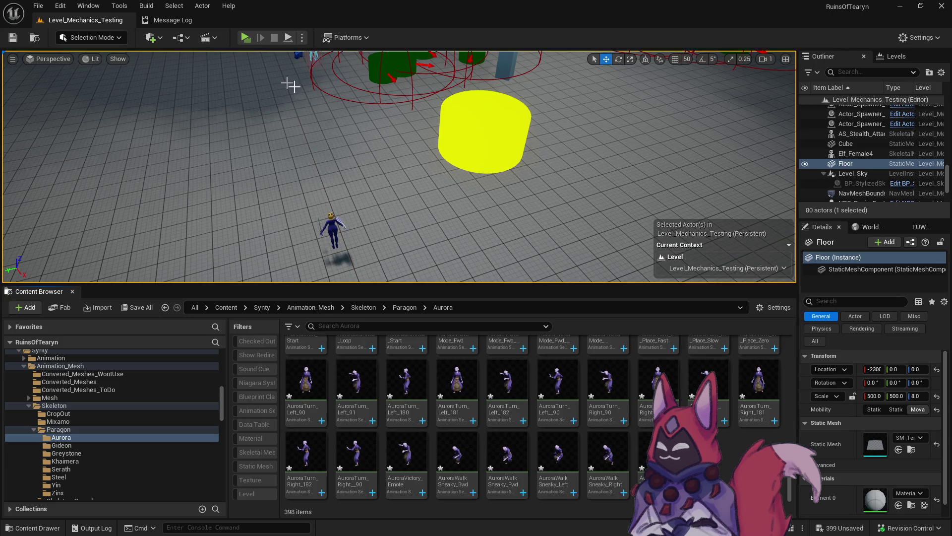
left_click(137, 307)
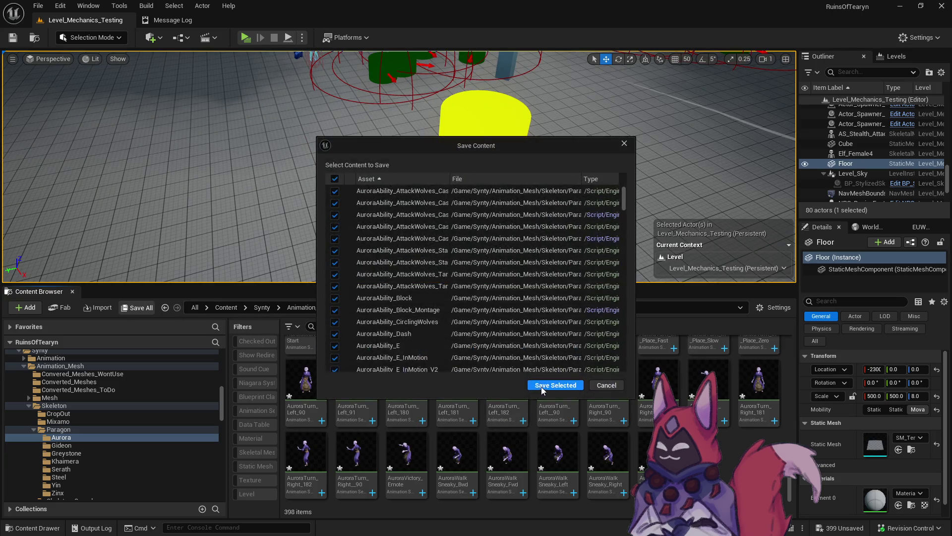
left_click(546, 385)
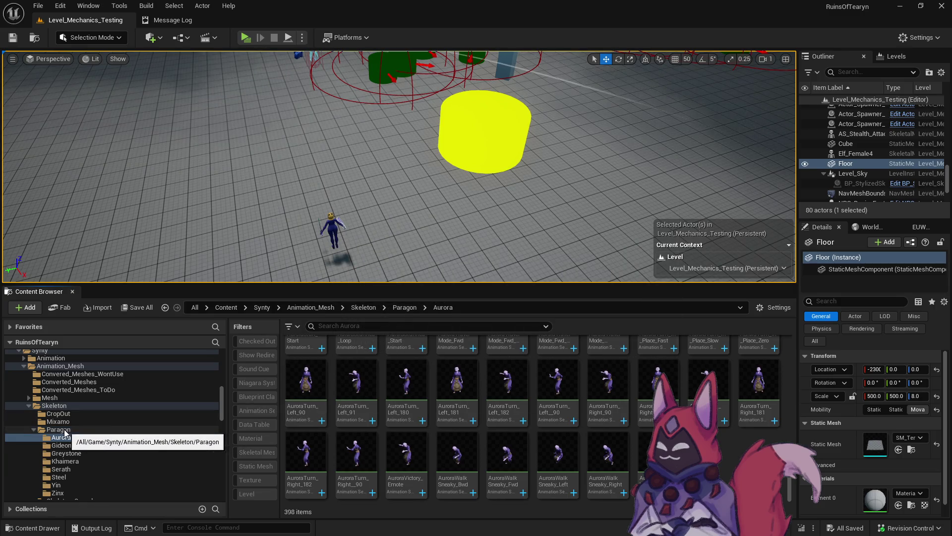
Step: Open the MP/Paragon/Countess folder and filter it to animation sequences
scroll(69, 433, "up", 6)
scroll(69, 433, "up", 3)
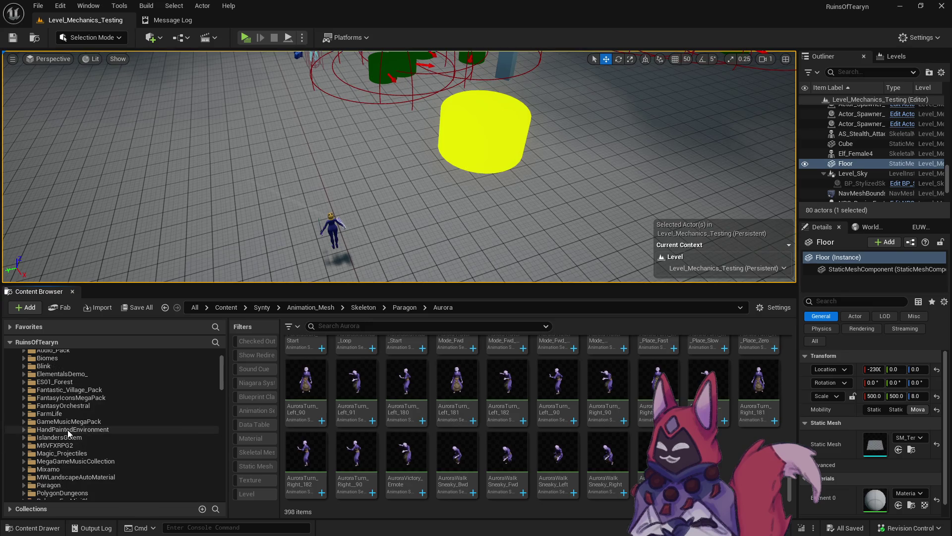
scroll(69, 433, "up", 1)
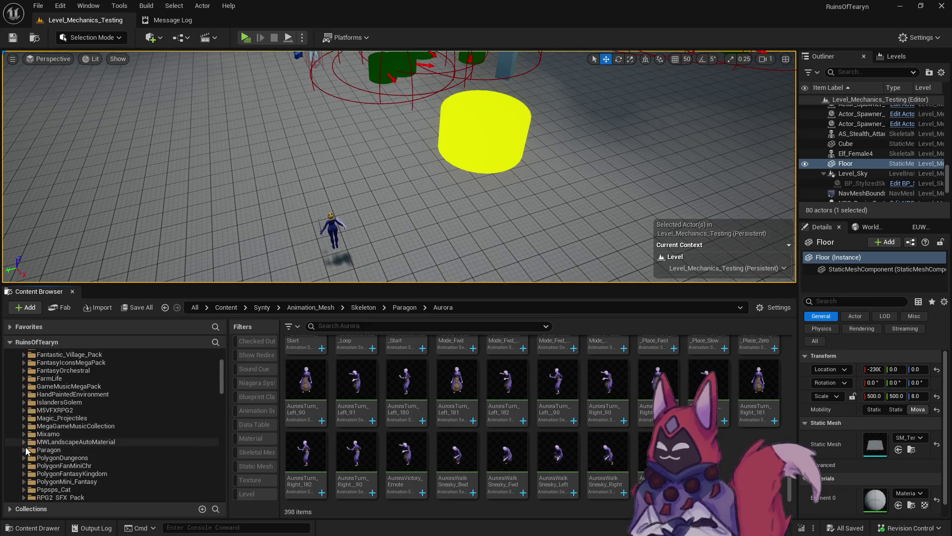
left_click(24, 450)
scroll(65, 436, "down", 3)
left_click(77, 402)
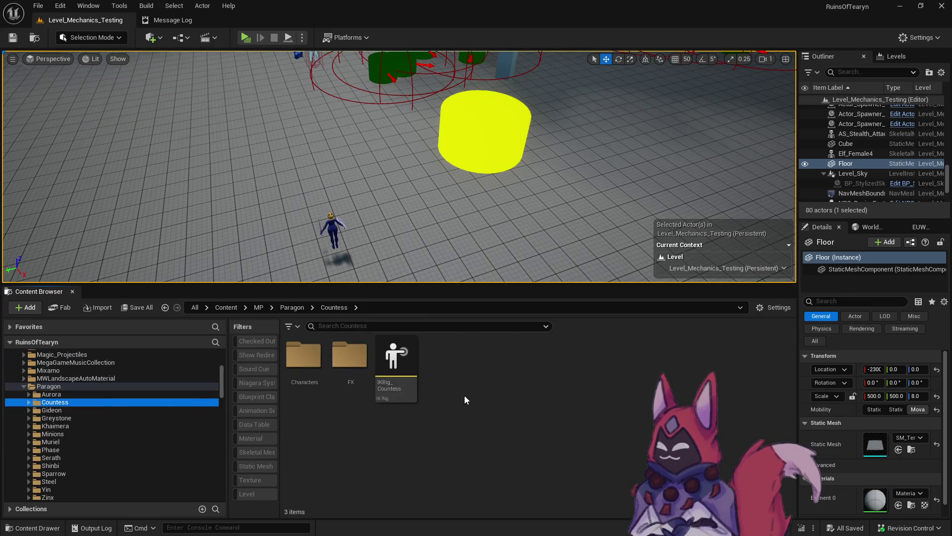
left_click(257, 405)
right_click(320, 365)
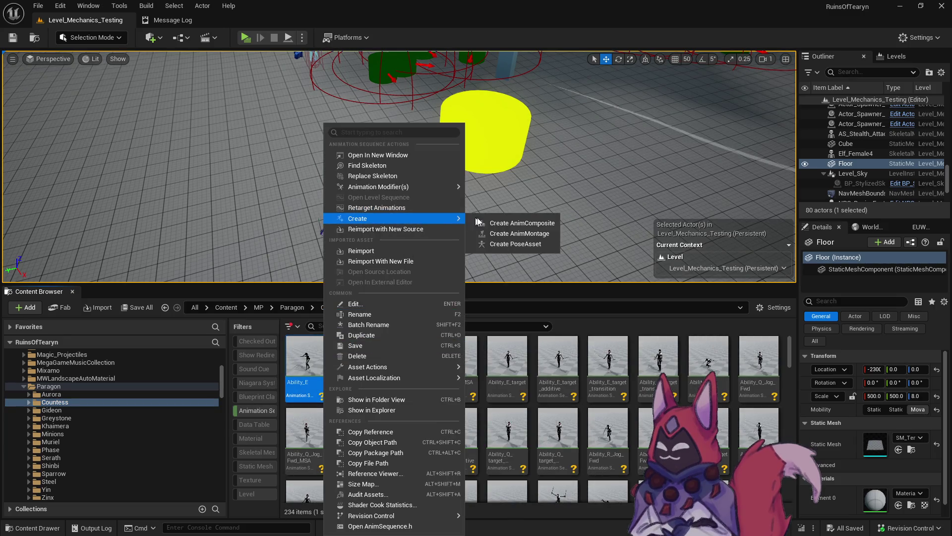
Step: Retarget Countess animations onto SM_Synty_Skeleton_Core with Auto Generate Retargeter enabled
left_click(439, 208)
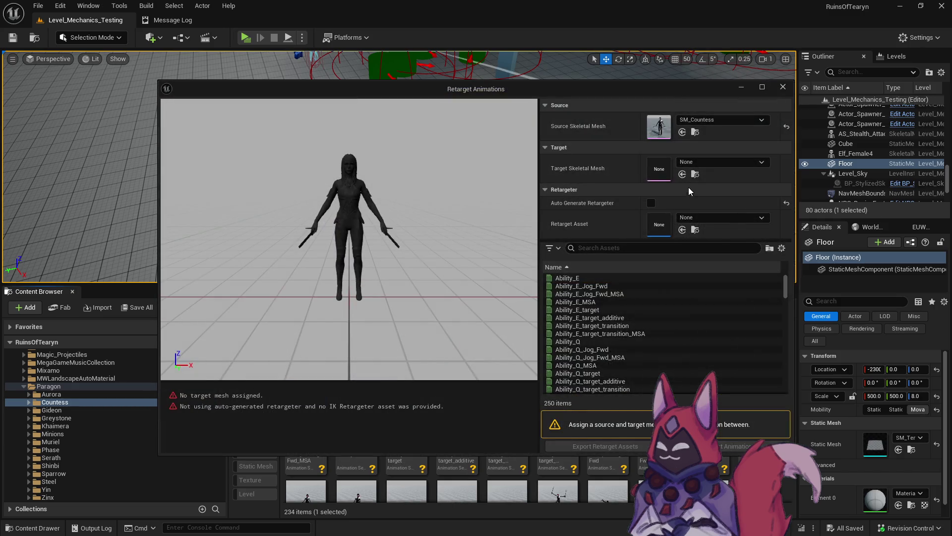
left_click(710, 163)
type("core synty")
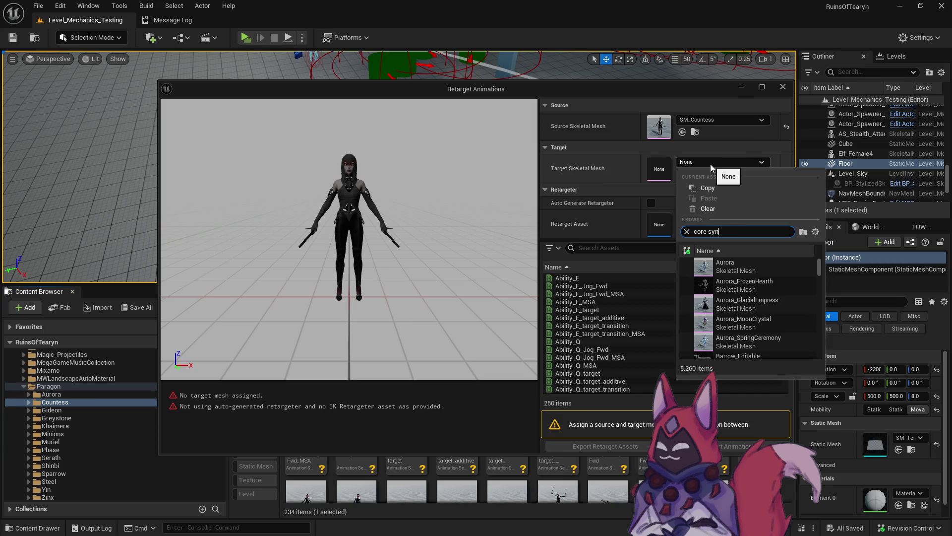
left_click(749, 285)
left_click(651, 203)
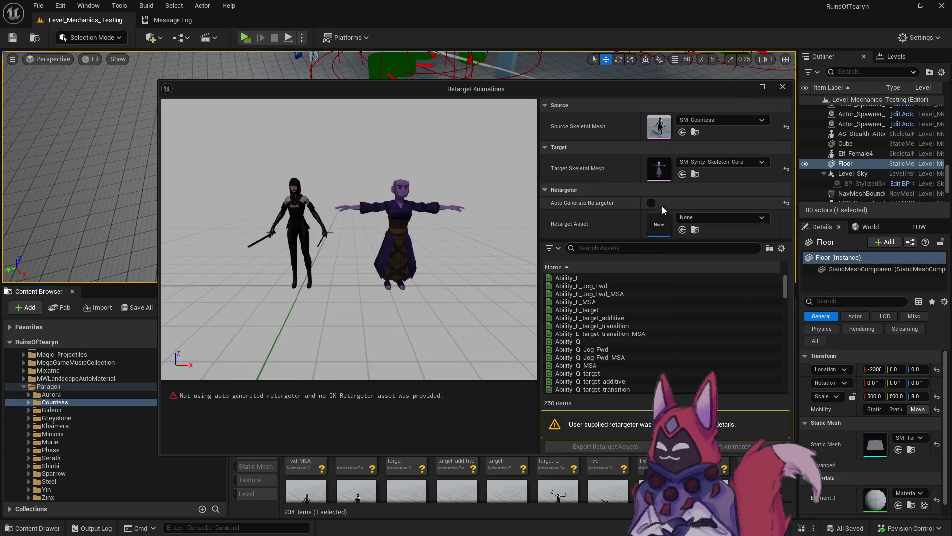
Step: Export the auto-generated retarget assets to the MP/Paragon folder
left_click(605, 446)
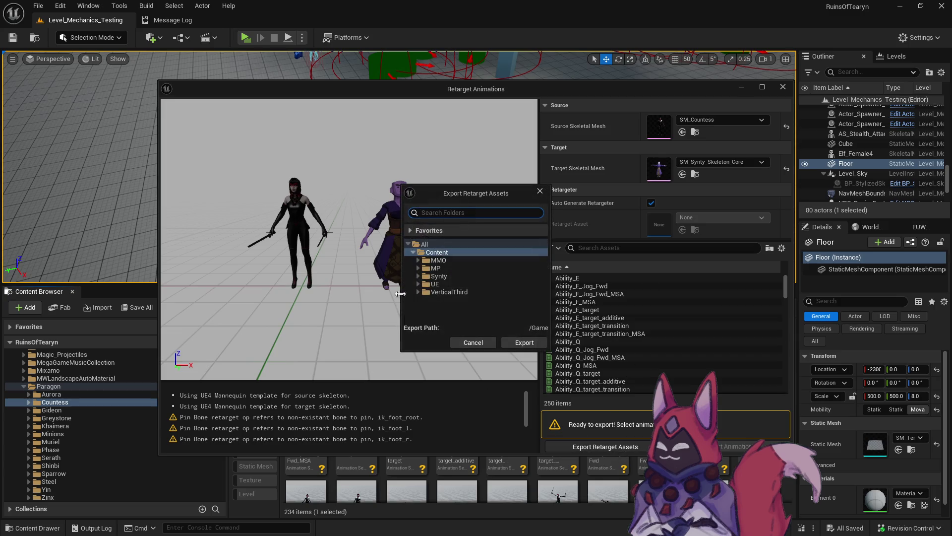
left_click(433, 267)
left_click(418, 268)
scroll(415, 275, "down", 5)
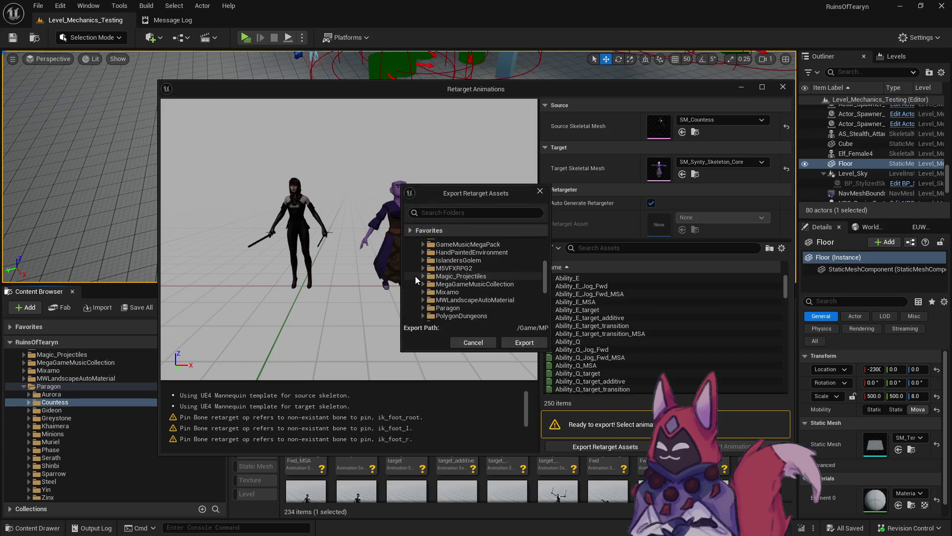
left_click(422, 261)
left_click(465, 260)
left_click(534, 339)
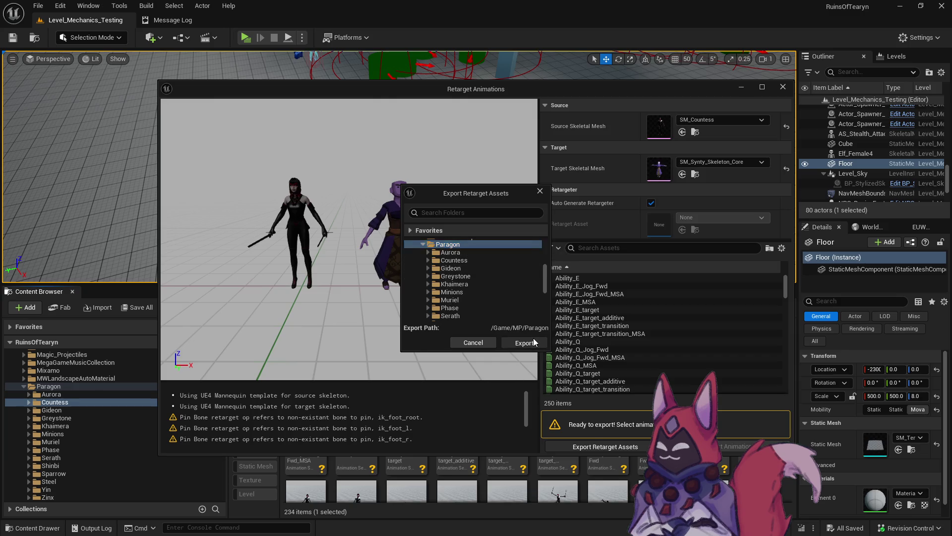
left_click(783, 87)
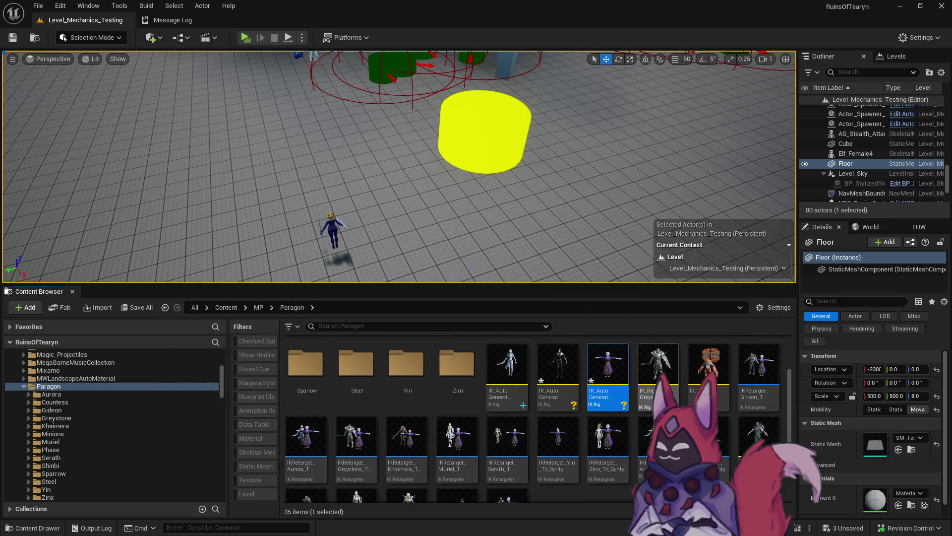
Step: Keep the generated assets and rename the auto-generated Aurora and Countess IK rigs
left_click(550, 432)
left_click(514, 392)
key("F2")
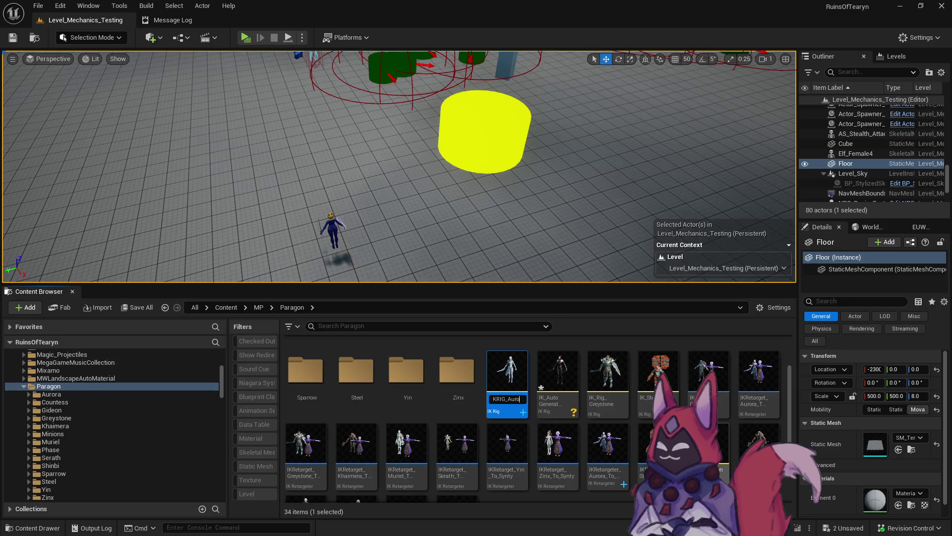
key("Return")
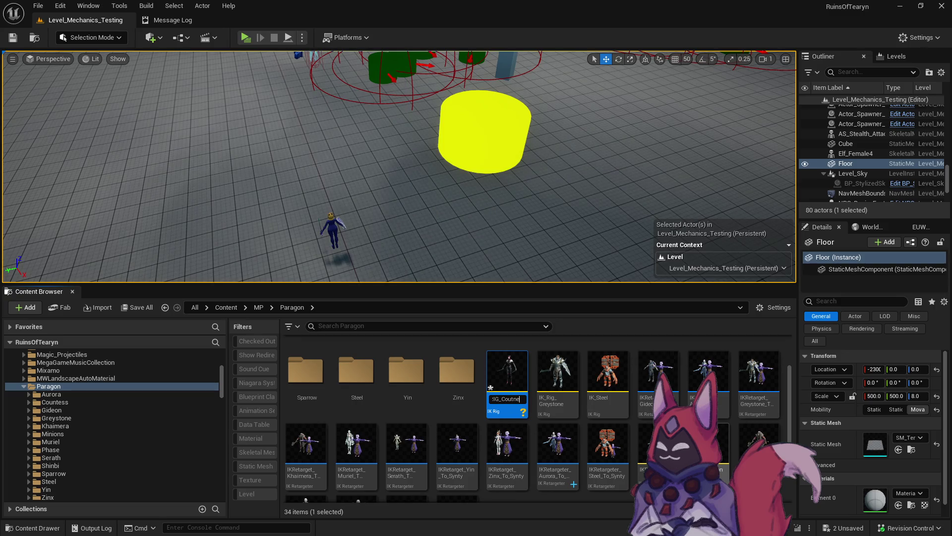
key("Return")
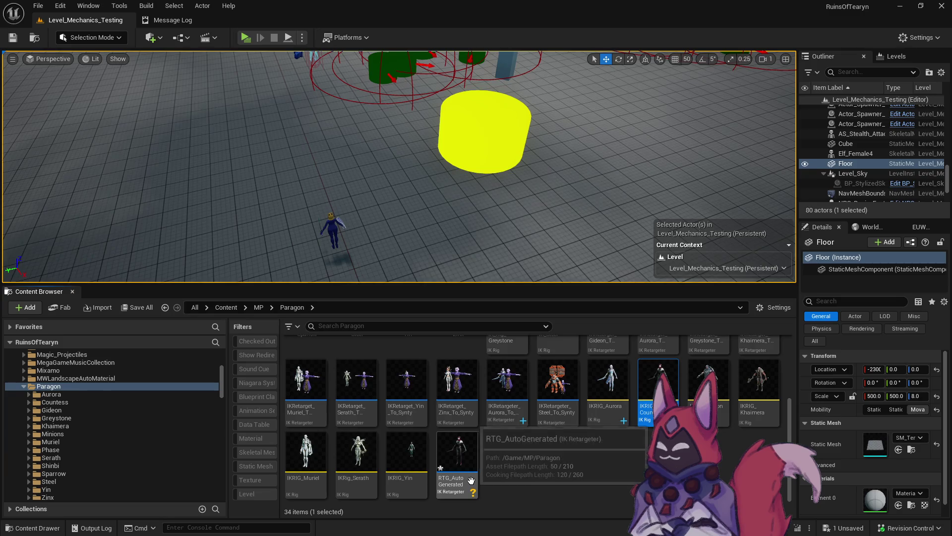
Step: Rename the retargeter to IKRetargeter_Countess_To_Synty and open it in a docked editor
left_click(471, 480)
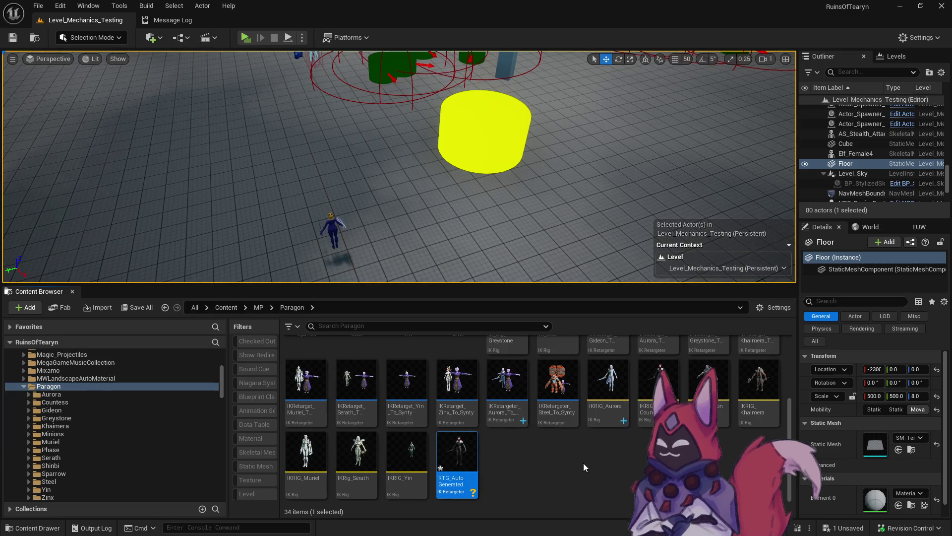
key("F2")
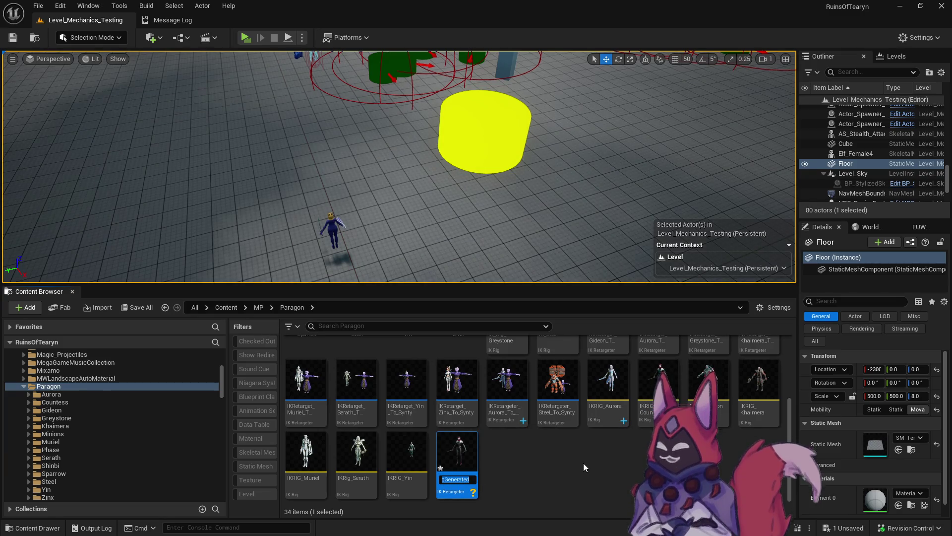
type("IKRetra")
key("BackSpace")
key("BackSpace")
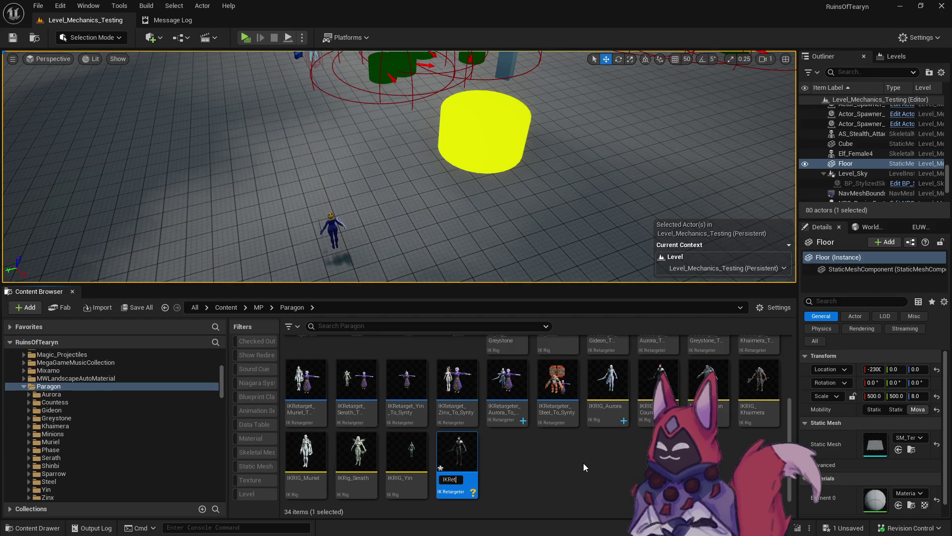
type("argeter_")
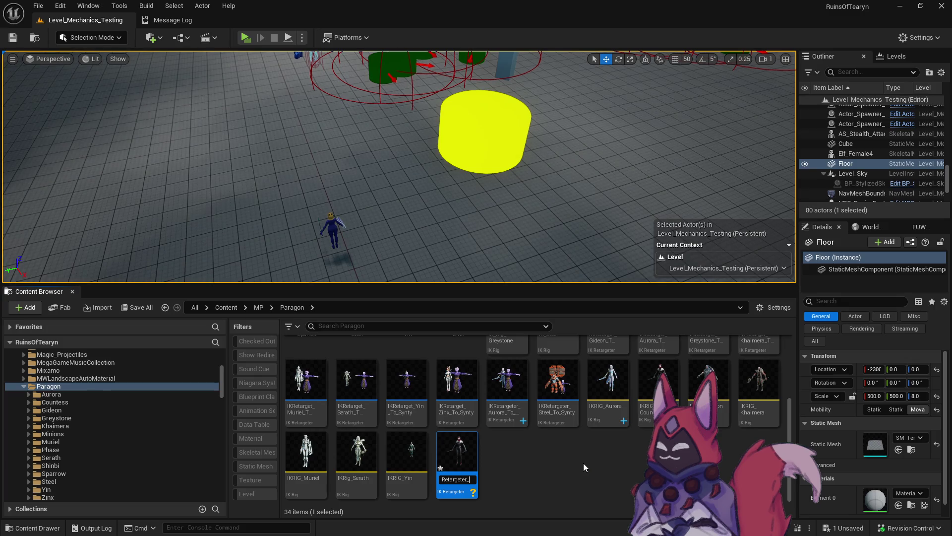
type("Cou")
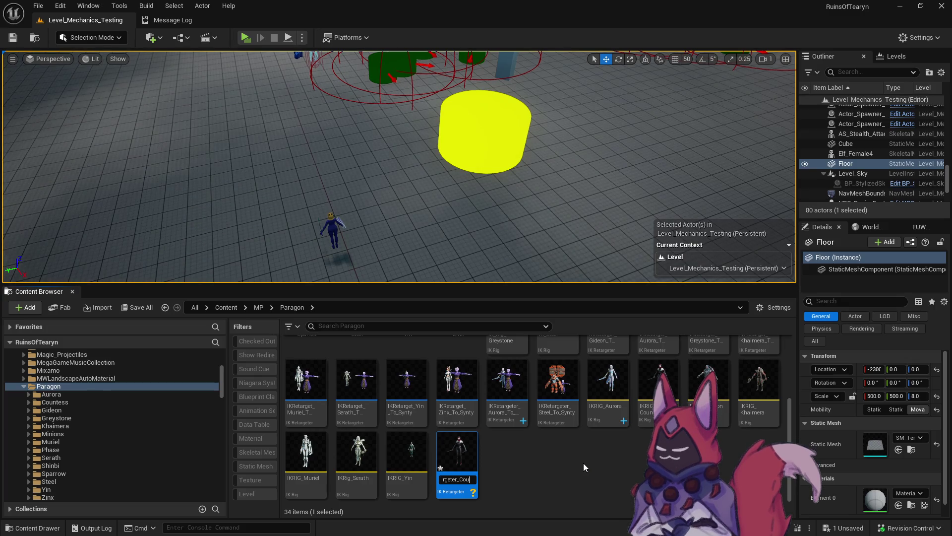
type("nte")
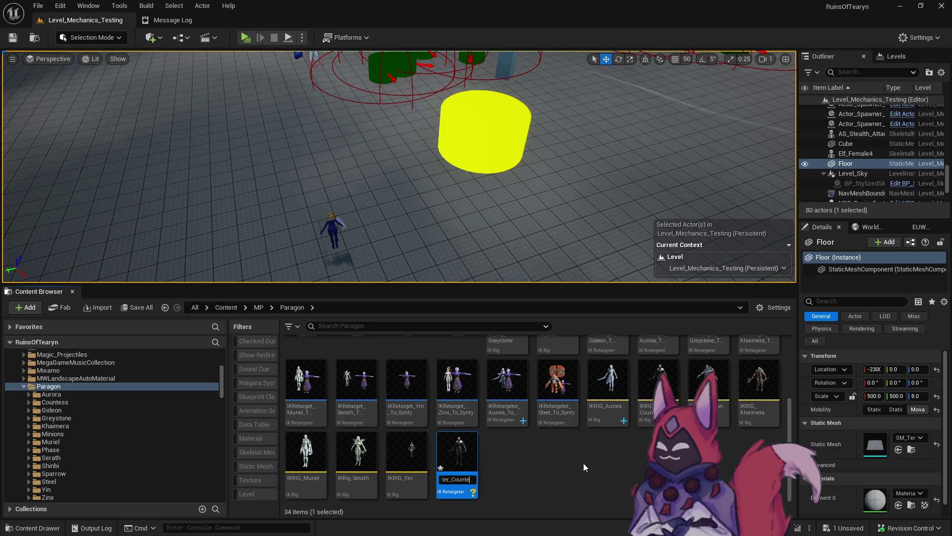
type("ss_To_Synty")
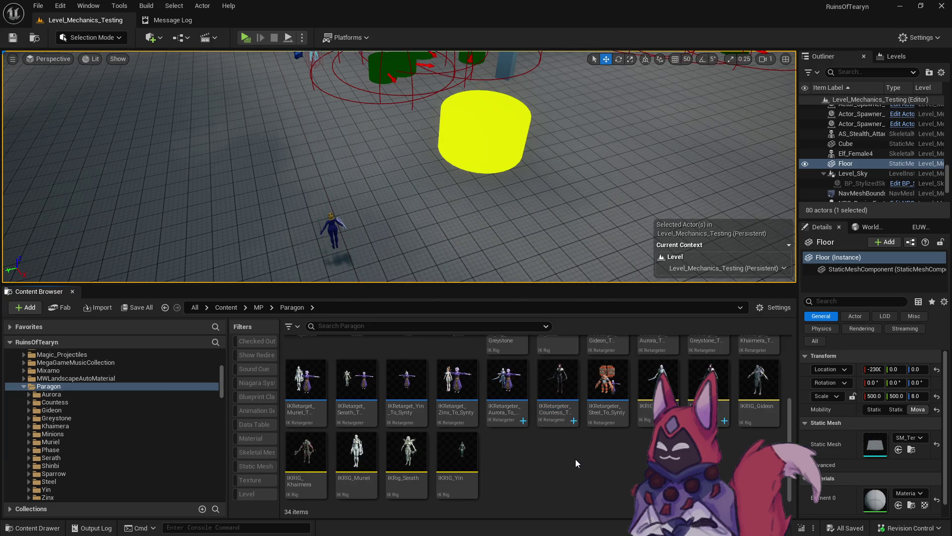
double_click(564, 423)
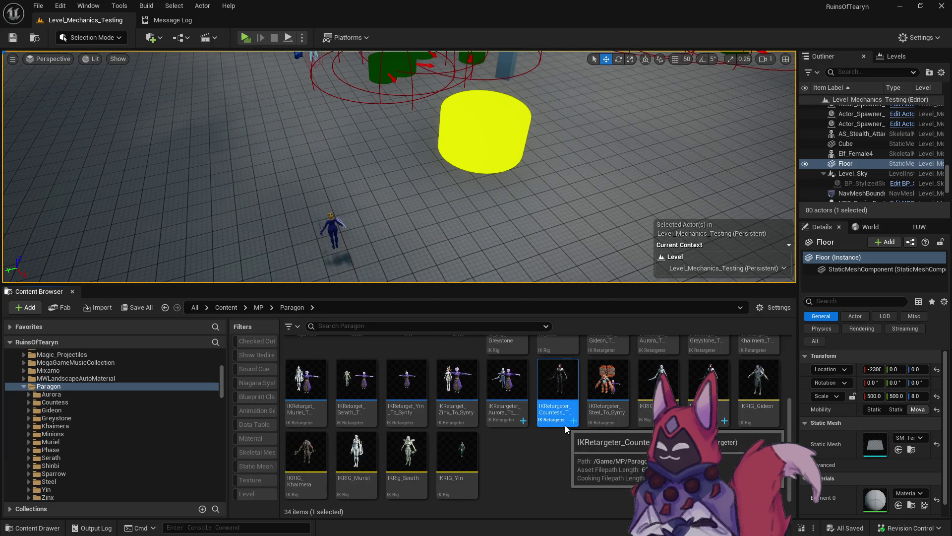
left_click_drag(230, 125, 352, 26)
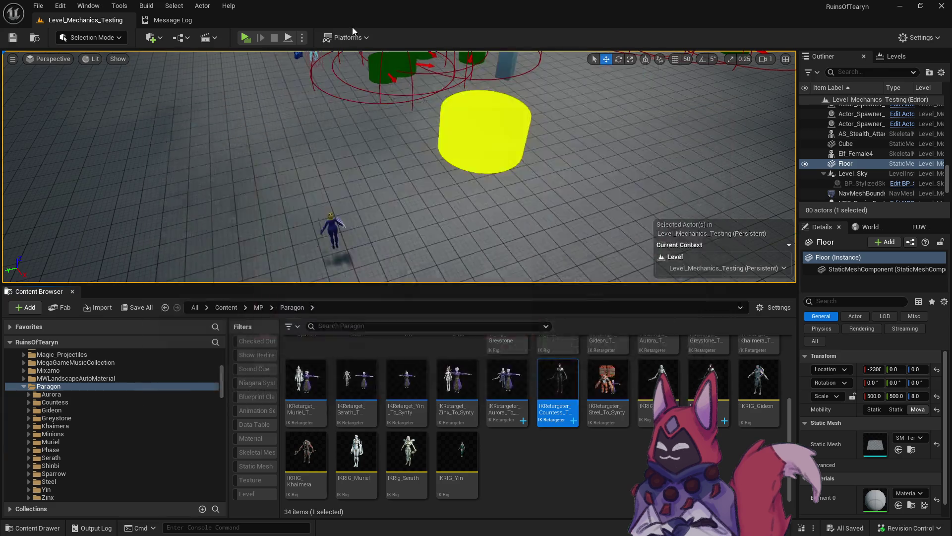
Step: Set the target IK rig to IKRig_Synty_Skeleton_Core and map RingLeft to LeftRing
left_click(821, 175)
type("core syn")
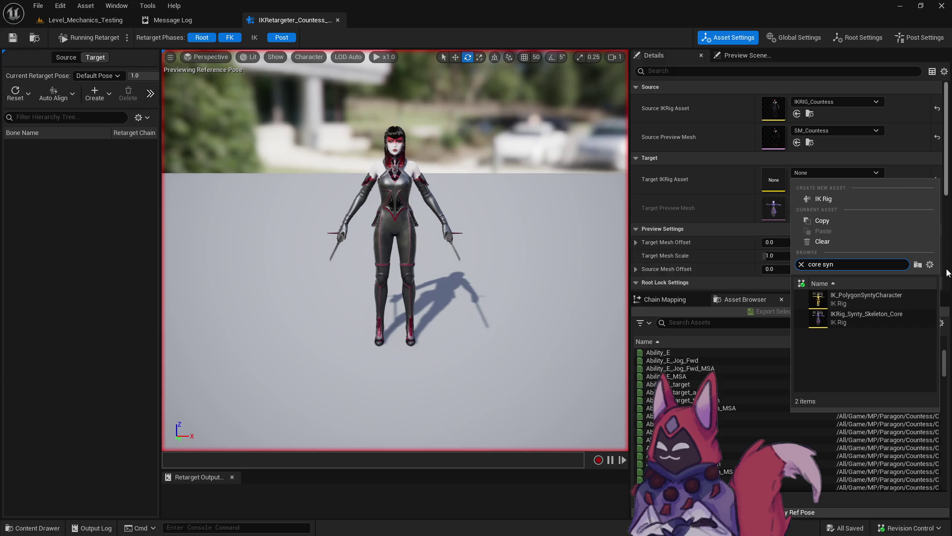
left_click(818, 317)
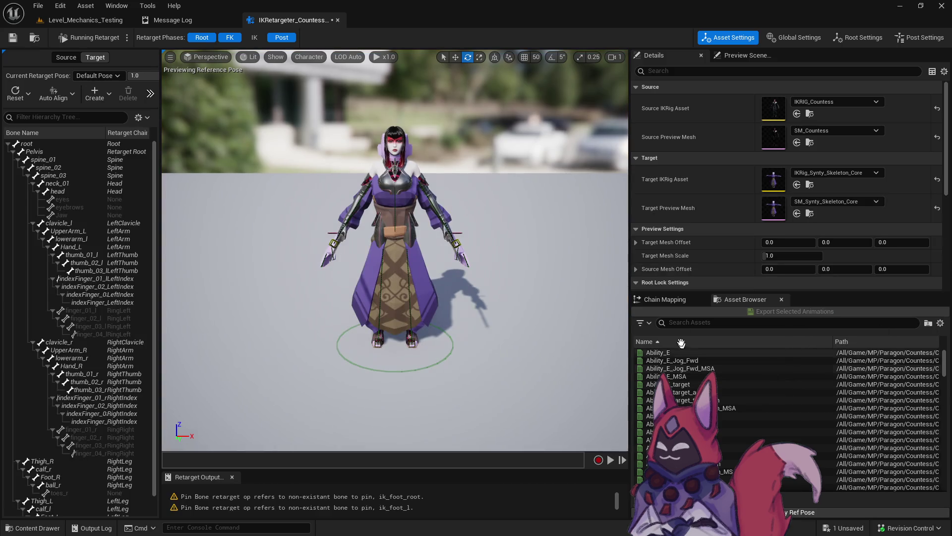
left_click(805, 430)
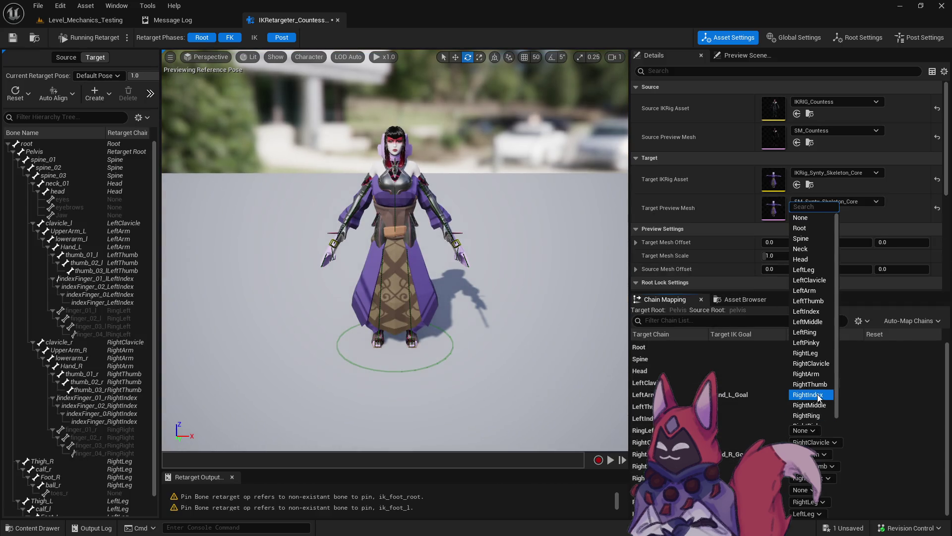
left_click(818, 331)
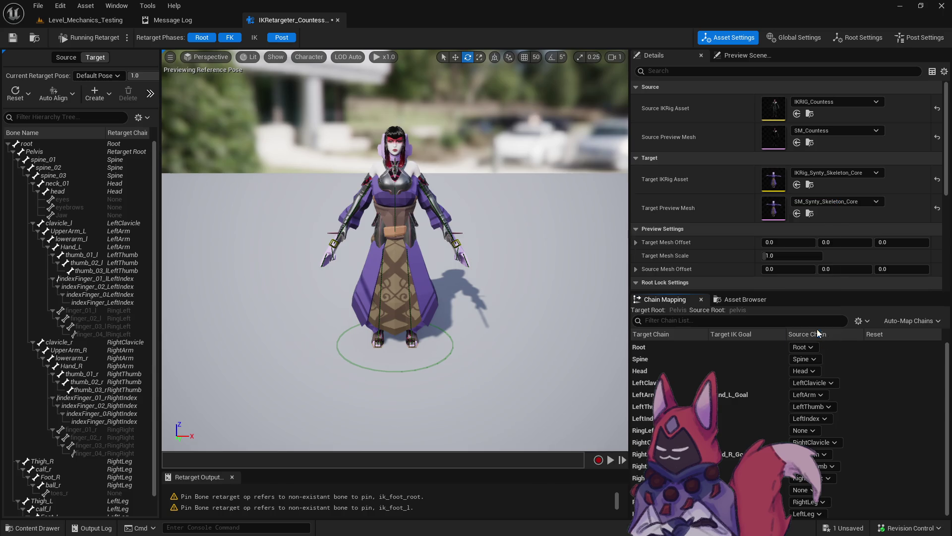
left_click(804, 429)
scroll(828, 412, "down", 1)
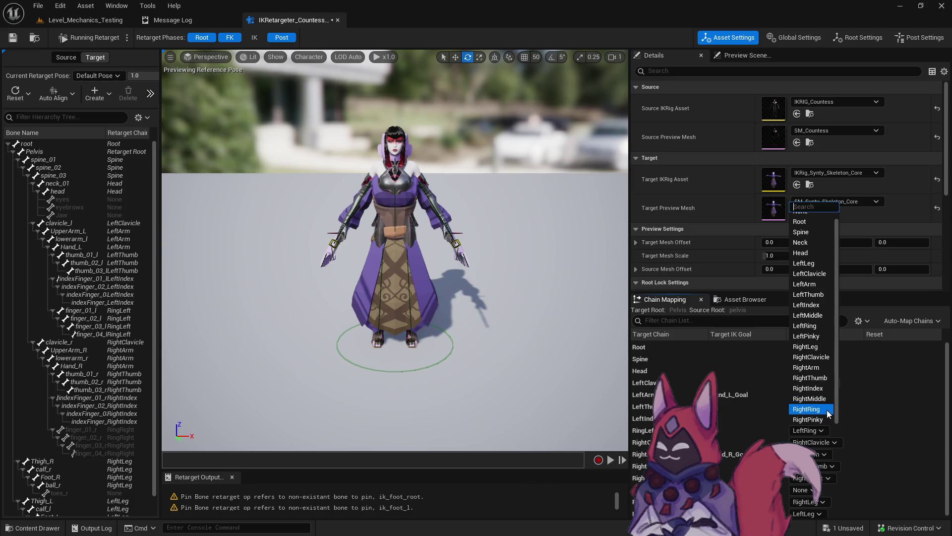
left_click(885, 427)
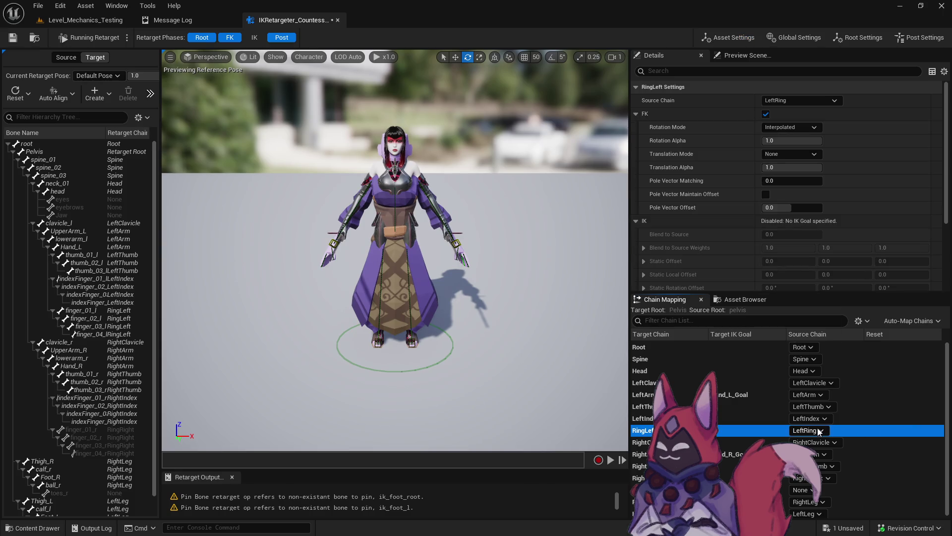
Step: Map RingRight to RightRing, then save and close the retargeter
scroll(883, 466, "down", 1)
left_click(801, 488)
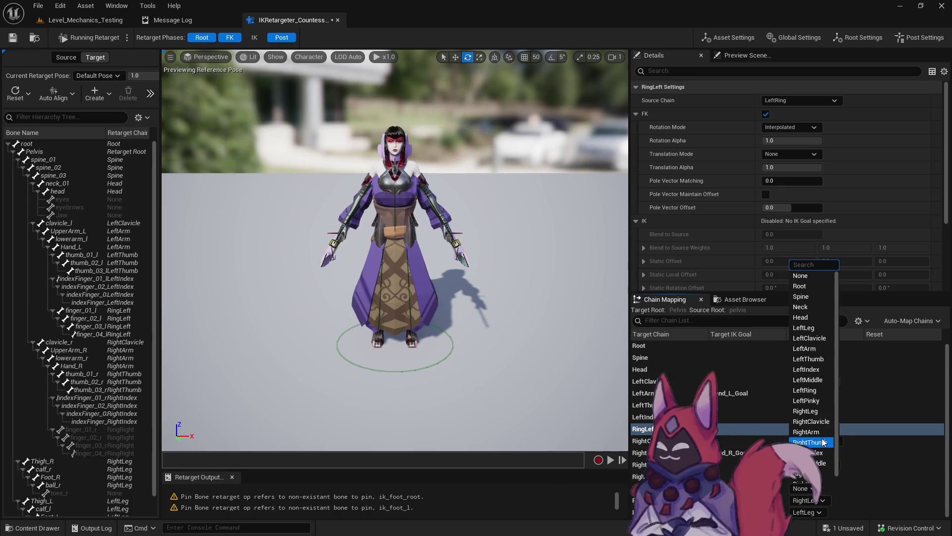
left_click(808, 467)
left_click(745, 299)
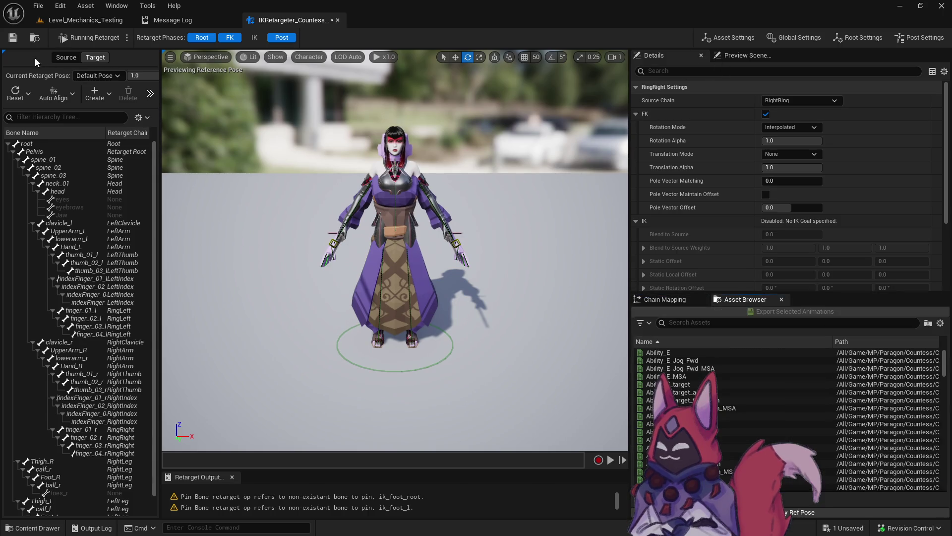
left_click(11, 37)
left_click(337, 20)
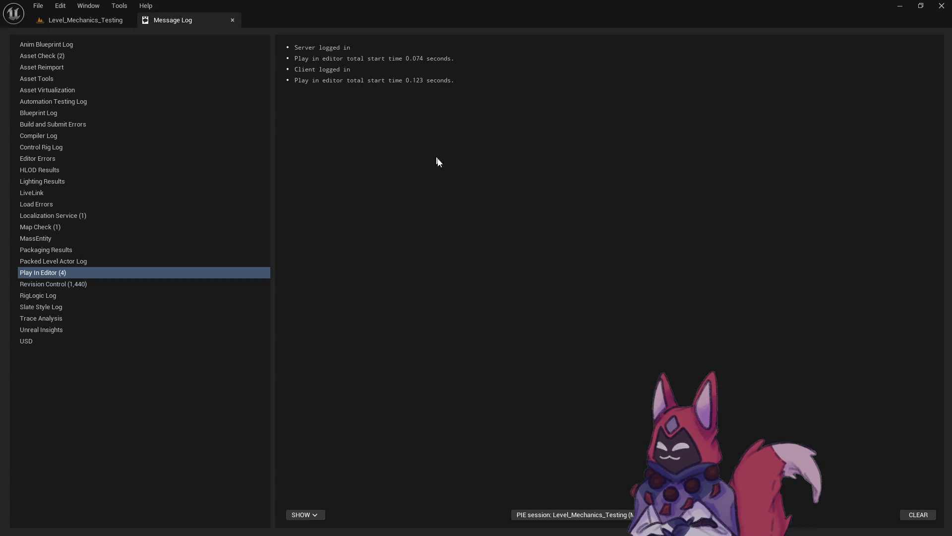
Step: Reopen the Countess IK retargeter from the Paragon folder and place the target mesh beside the source
left_click(110, 24)
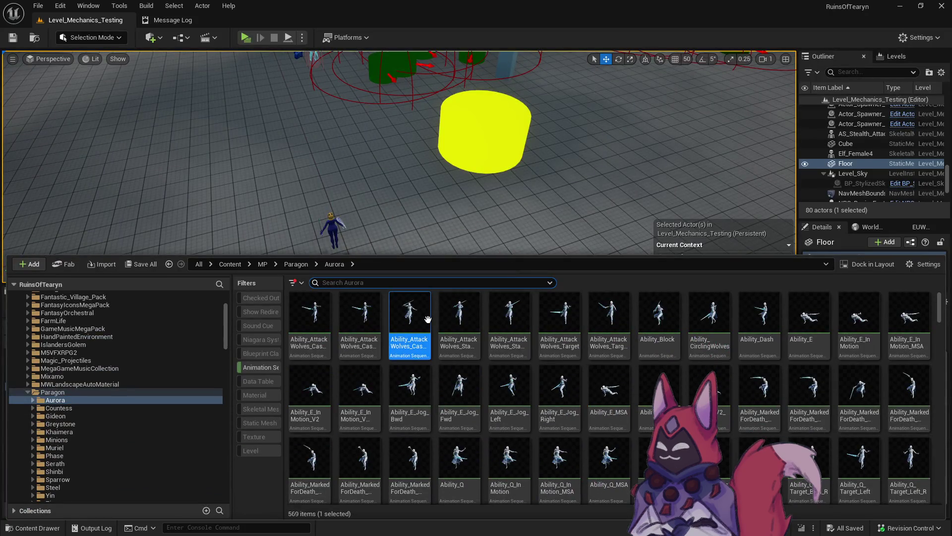
key("ctrl+space")
left_click(192, 372)
left_click(292, 307)
double_click(569, 412)
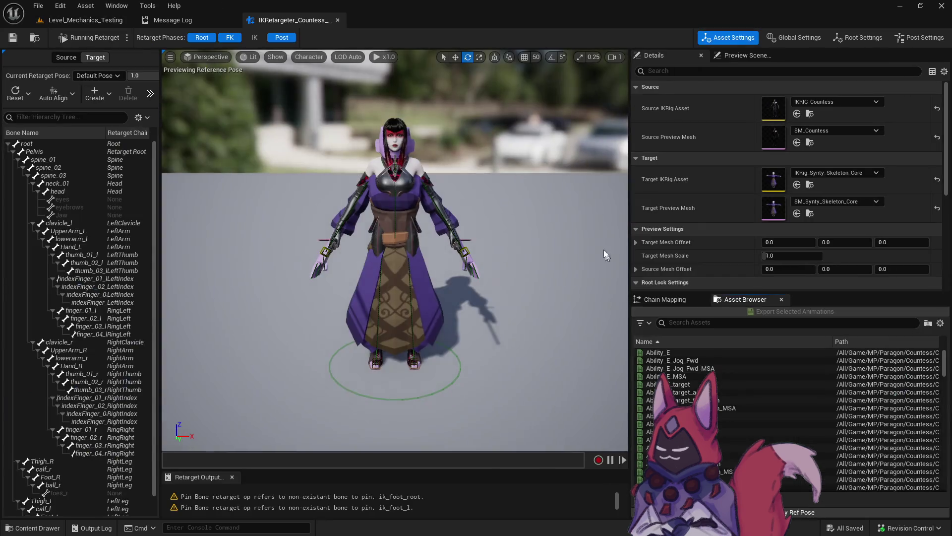
mouse_move(764, 243)
left_mouse_down()
mouse_move(843, 243)
mouse_move(823, 243)
left_mouse_up()
Step: Preview the Ability_E, Ability_E_Jog_Fwd, Ability_Q, Ability_R and Ultimate animations retargeted
left_click(672, 360)
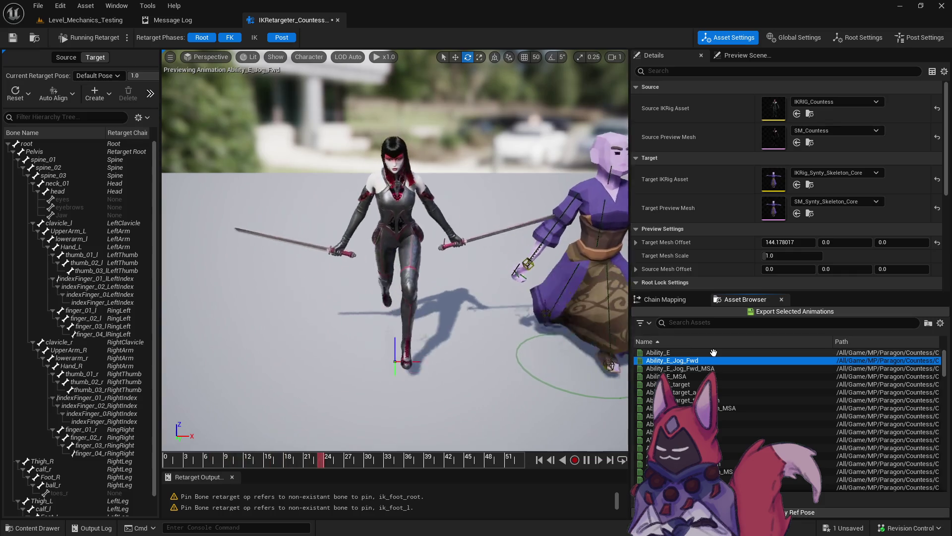
key("Up")
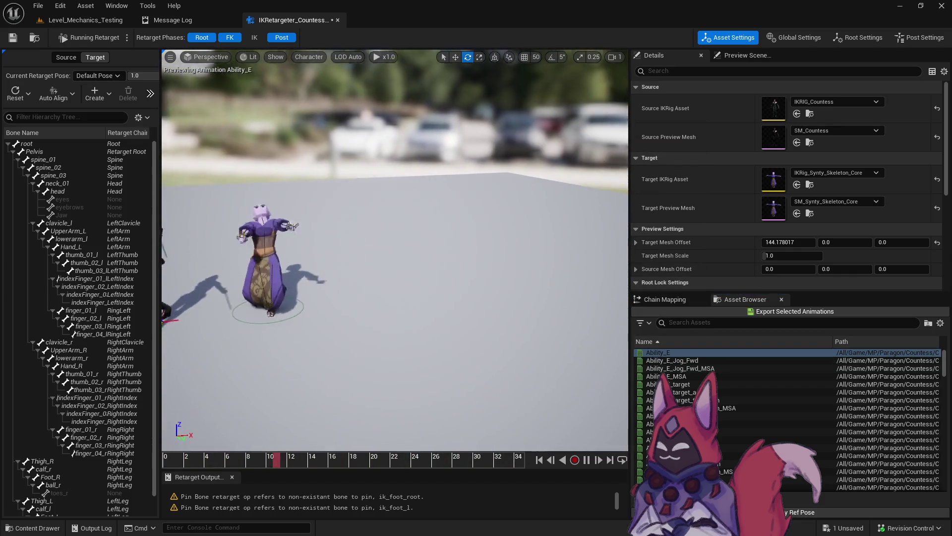
left_click(746, 361)
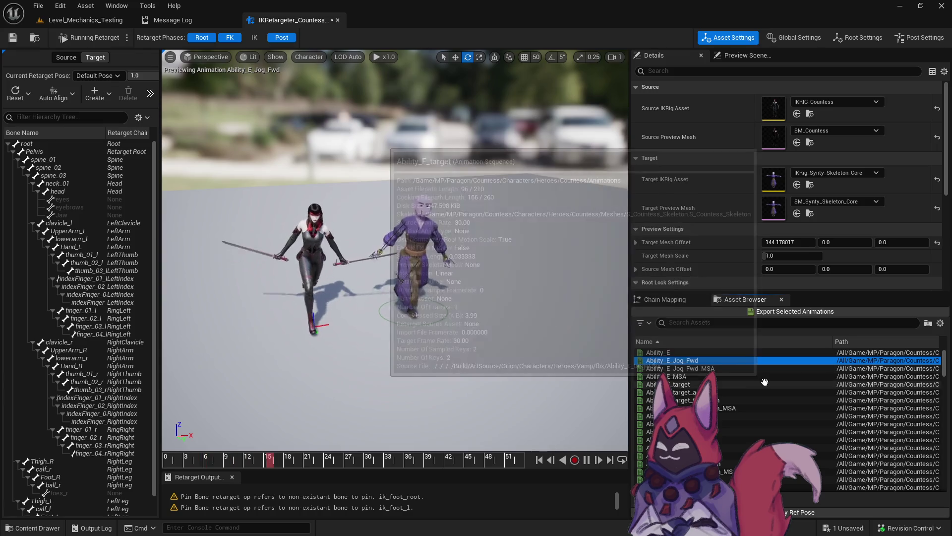
left_click_drag(397, 377, 338, 377)
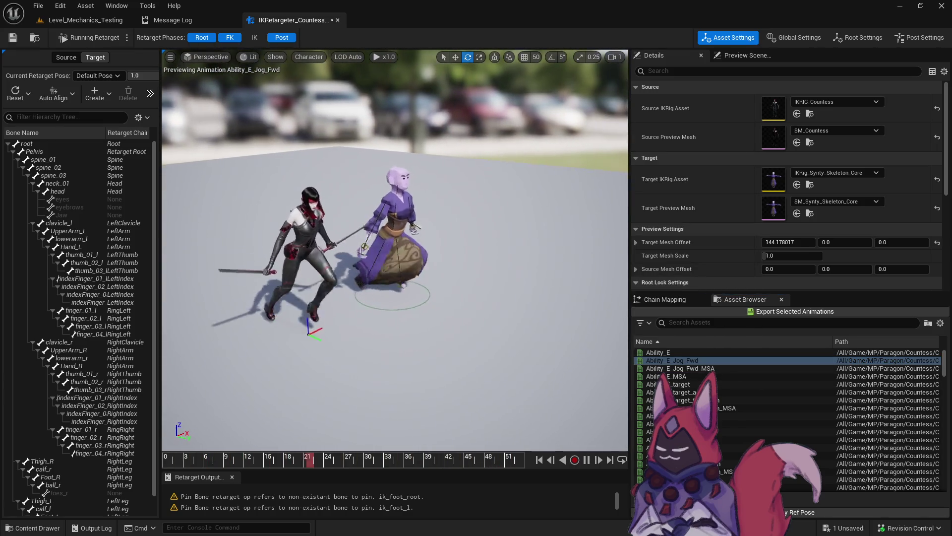
scroll(740, 432, "down", 2)
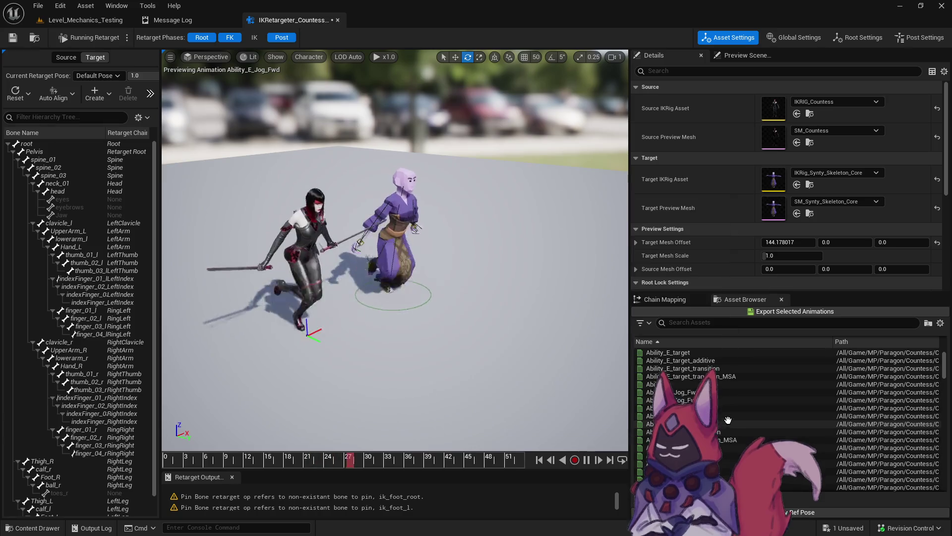
left_click(739, 416)
left_click(739, 472)
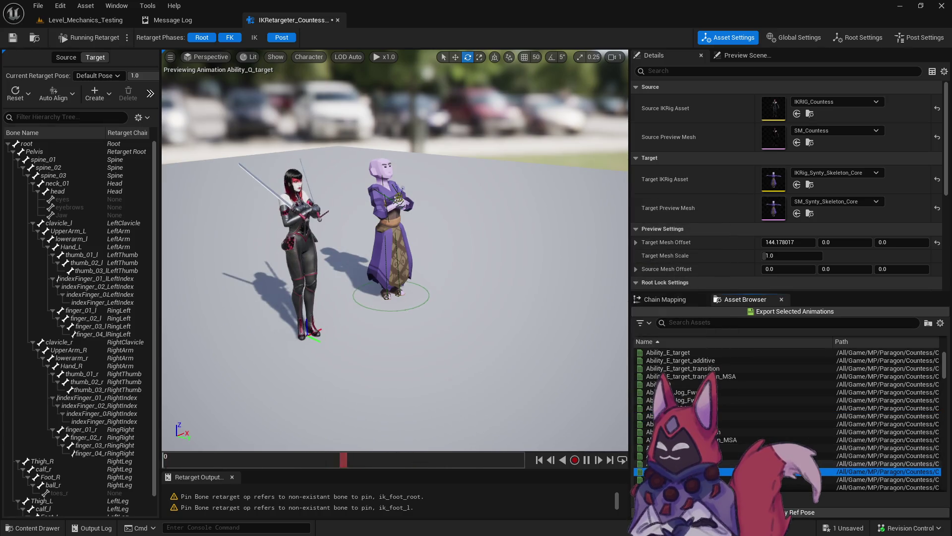
scroll(749, 434, "down", 5)
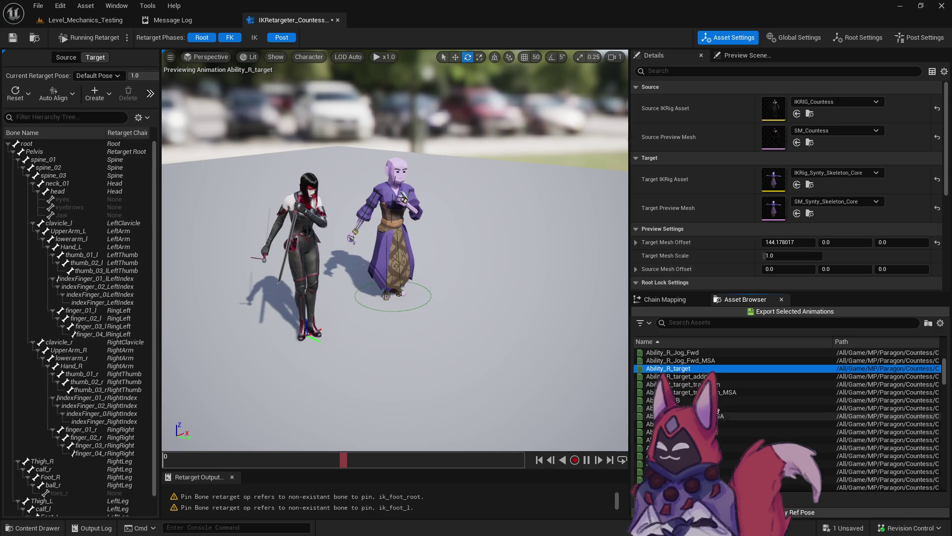
left_click(744, 400)
left_click(744, 424)
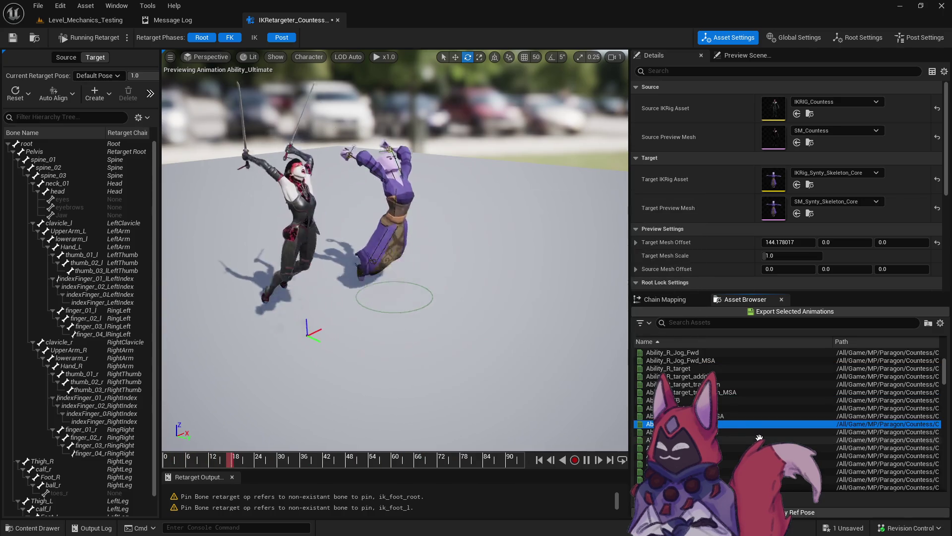
Step: Preview the Bound, Ability_Ultimate, Emote_70sDance, Jog_Bwd and Jog_Bwd_Start animations
scroll(771, 435, "down", 2)
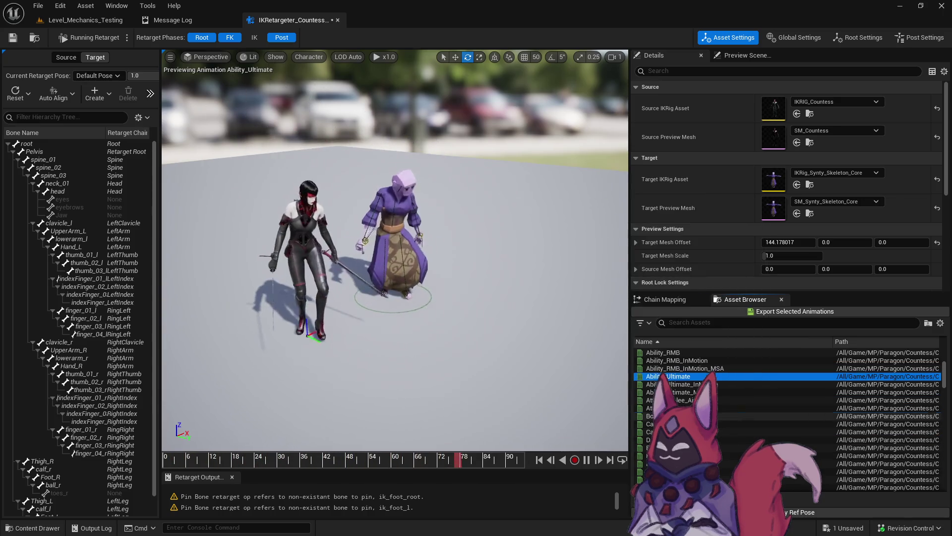
left_click(734, 416)
left_click(692, 369)
left_click(693, 377)
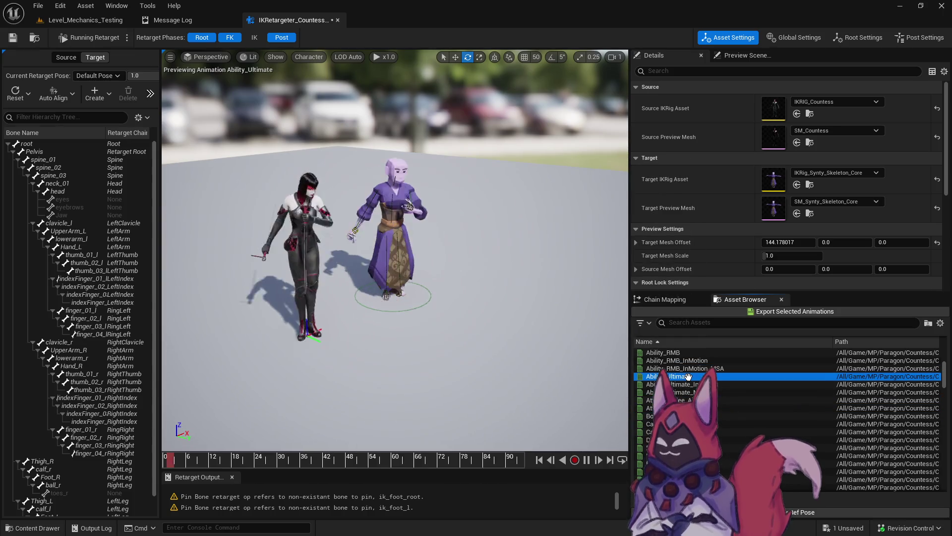
scroll(740, 426, "down", 1)
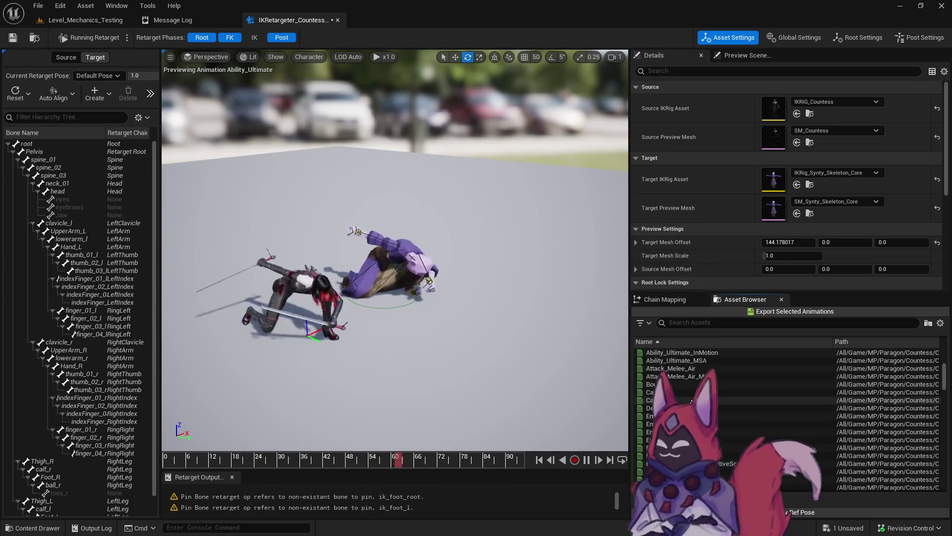
left_click(739, 416)
scroll(740, 427, "down", 5)
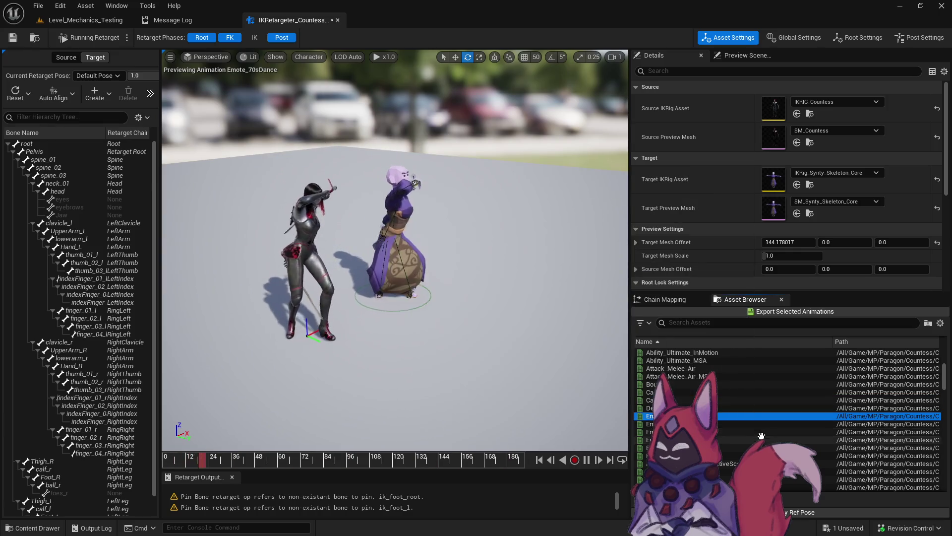
scroll(718, 433, "down", 3)
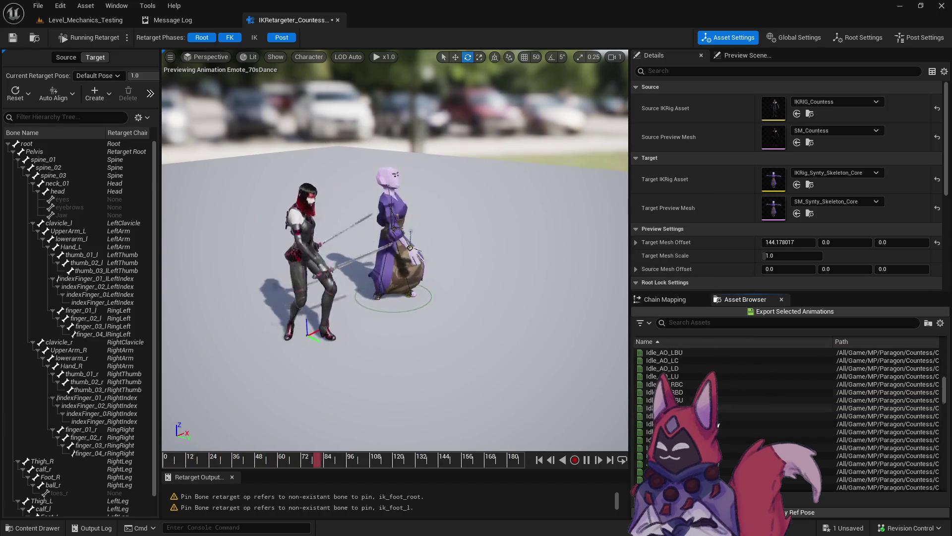
left_click(739, 384)
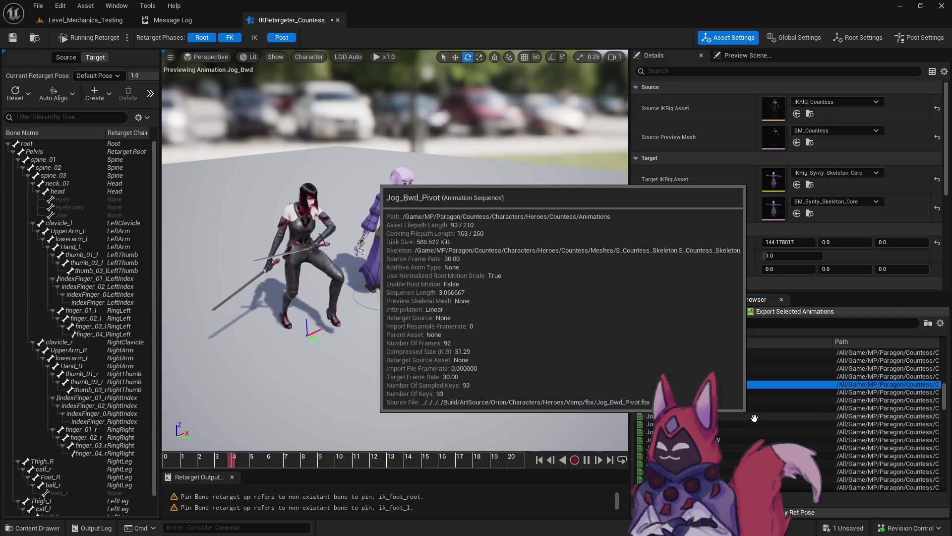
left_click(746, 424)
scroll(760, 433, "down", 4)
scroll(744, 421, "down", 6)
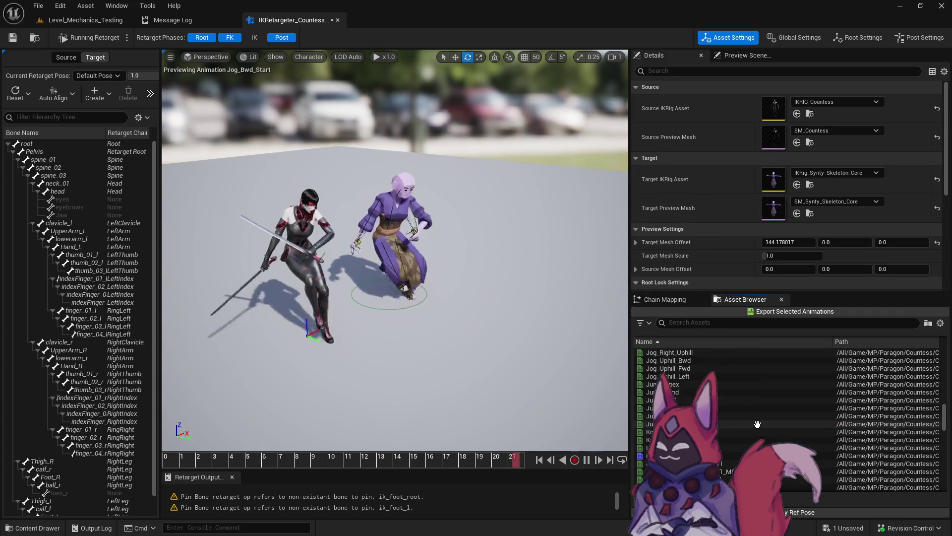
Step: Preview the Primary_Attack animations, including Primary_Attack_Slow, then return to the level editor
left_click(727, 407)
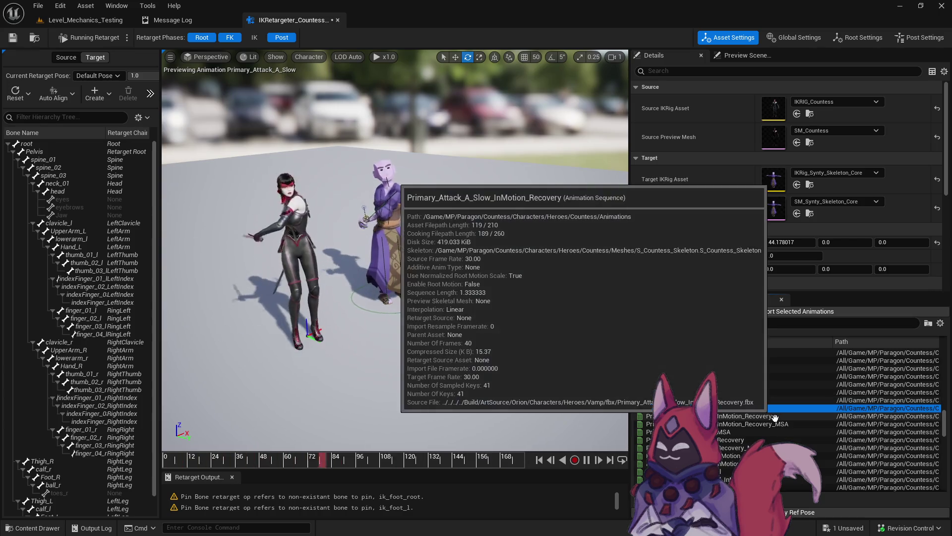
left_click(731, 431)
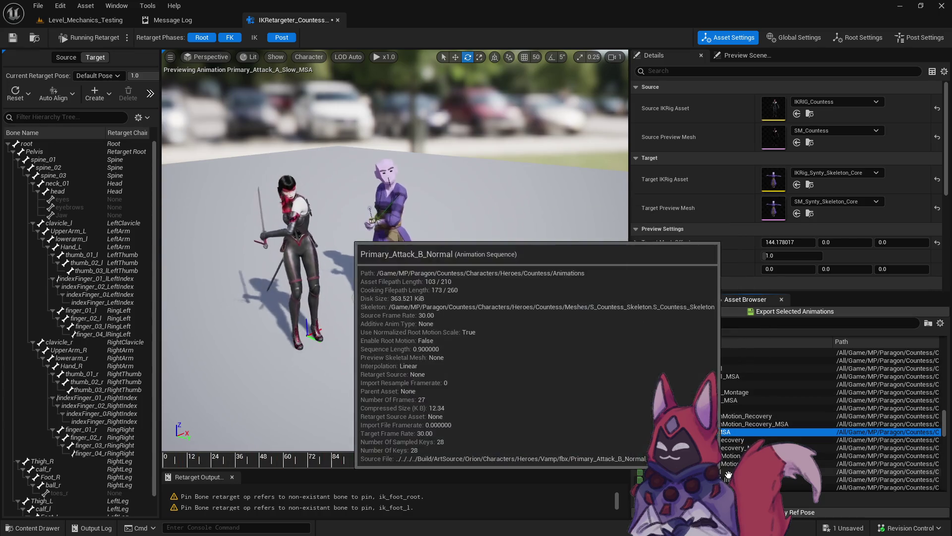
left_click(735, 470)
scroll(740, 449, "down", 5)
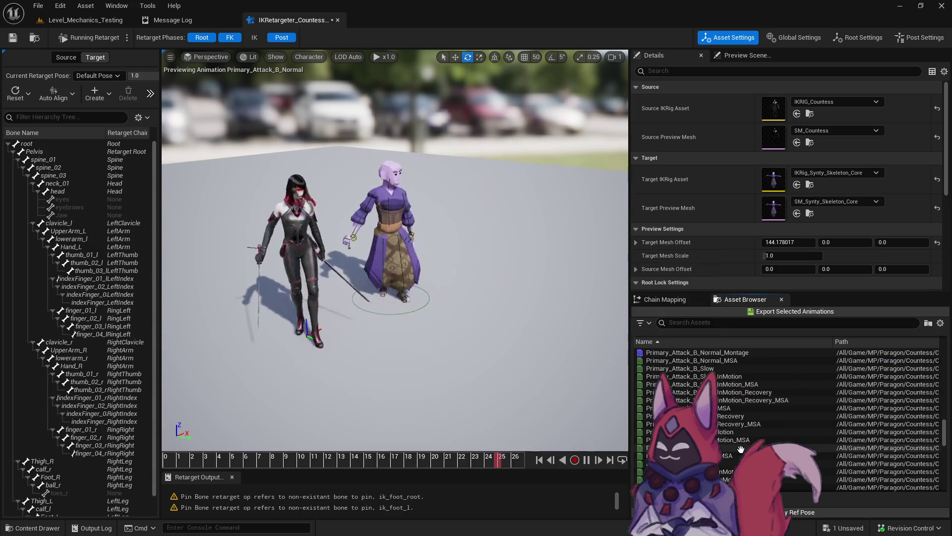
left_click(729, 392)
left_click(732, 415)
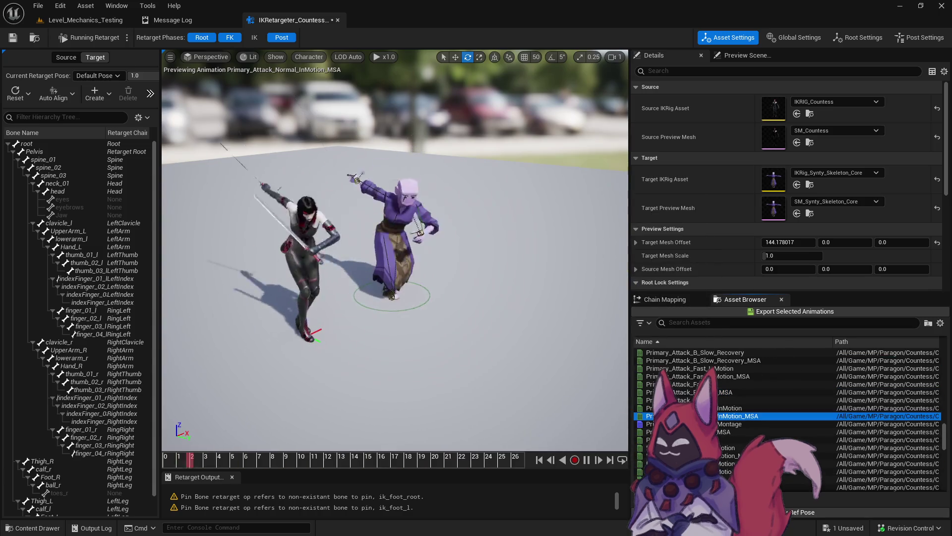
left_click(733, 440)
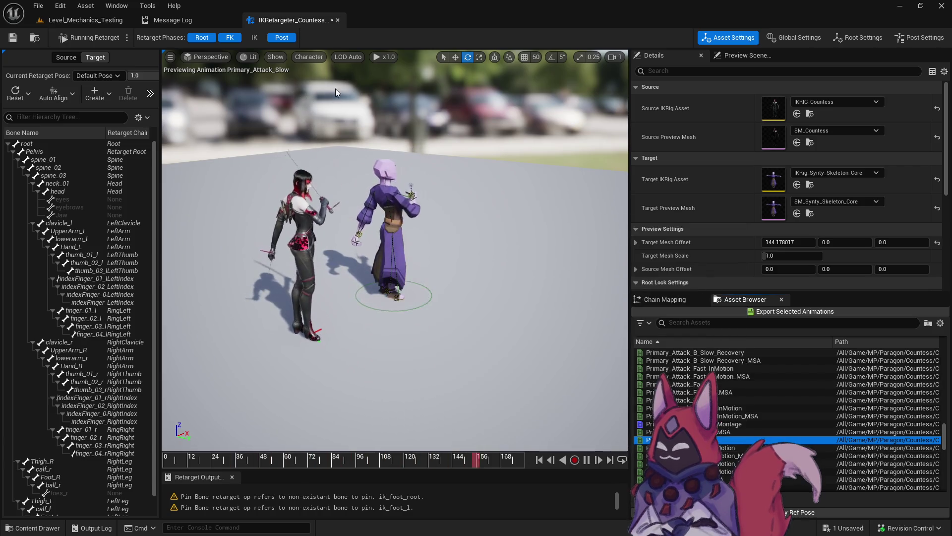
left_click(169, 20)
left_click(85, 20)
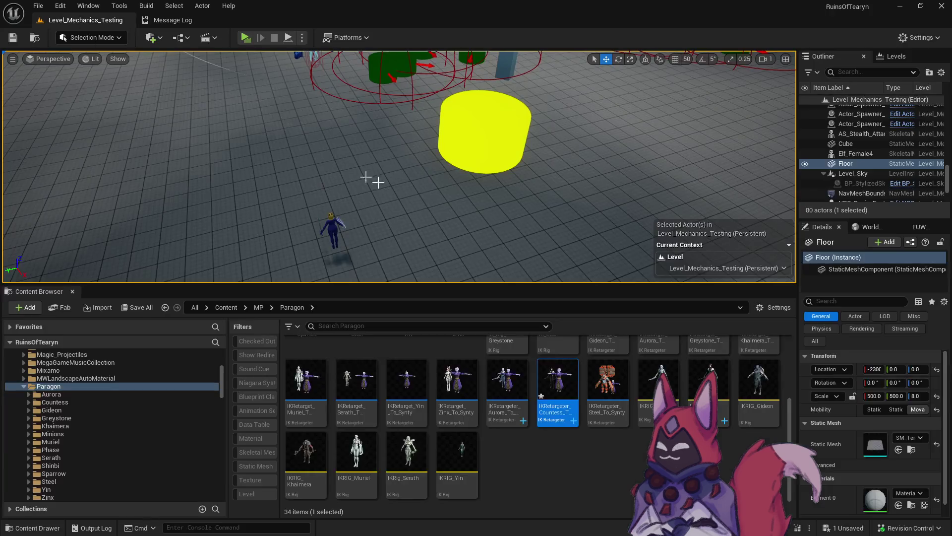
Step: Save the Countess retargeter and open the Countess animations folder
left_click(143, 264)
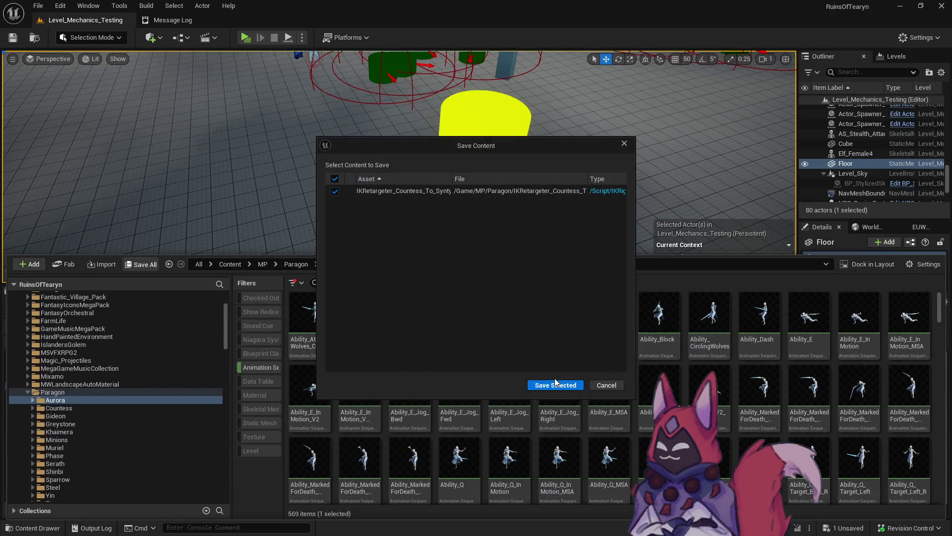
left_click(556, 385)
left_click(117, 410)
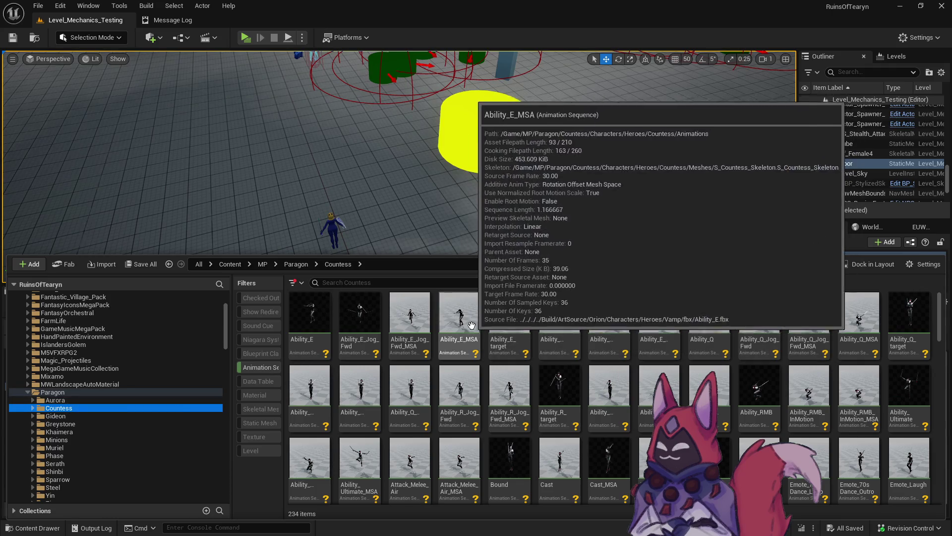
right_click(471, 325)
Step: Retarget onto SM_Synty_Skeleton_Core using the existing IKRetargeter_Countess_To_Synty instead of auto-generation
left_click(560, 207)
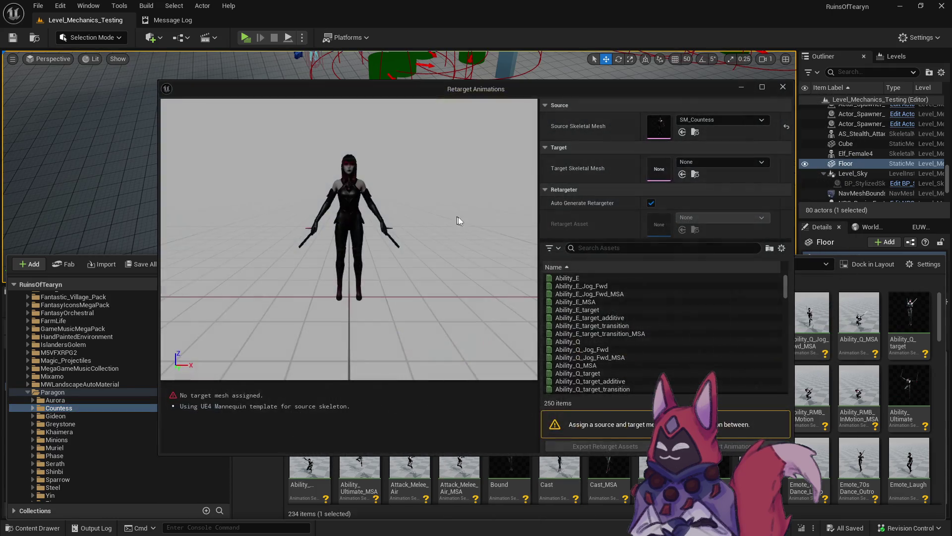
left_click(696, 165)
type("cor")
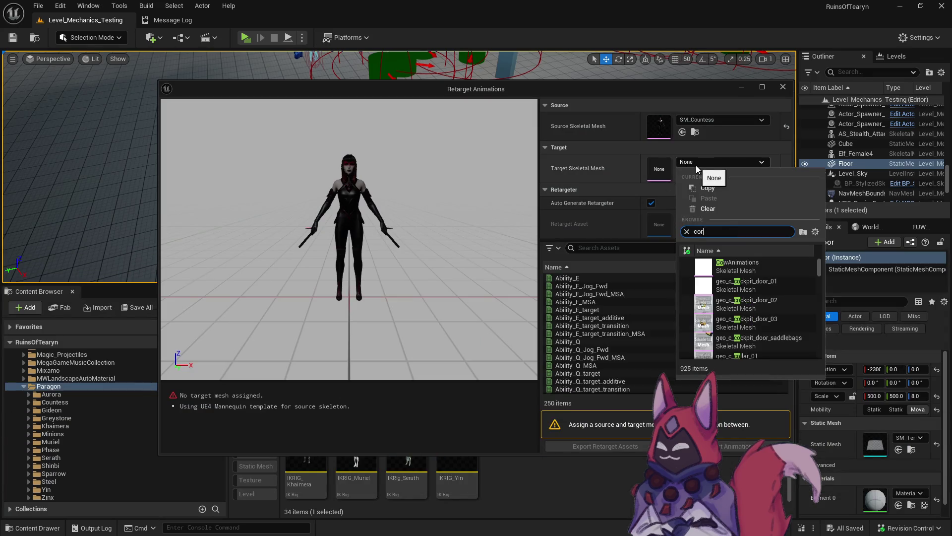
type("e")
left_click(769, 282)
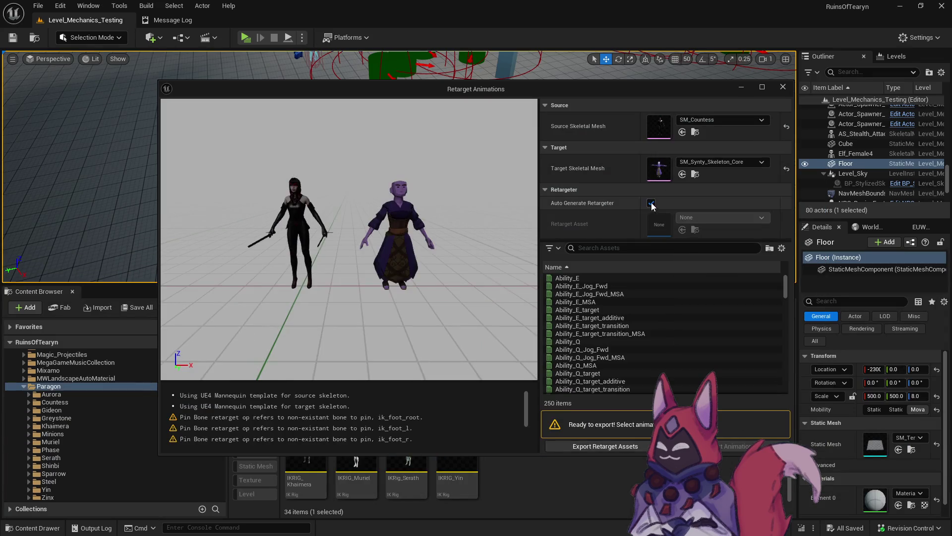
left_click(651, 203)
left_click(710, 217)
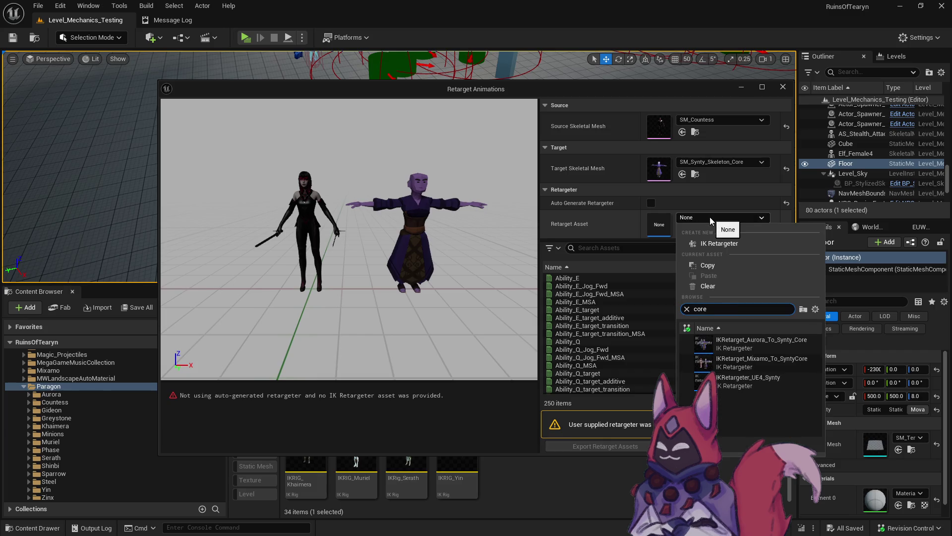
key("ctrl+a")
type("ac")
key("BackSpace")
key("BackSpace")
type("count")
left_click(757, 346)
Step: Select all 250 Countess animations in the retarget list
left_click(592, 278)
key("ctrl+a")
scroll(705, 315, "down", 5)
scroll(704, 314, "down", 3)
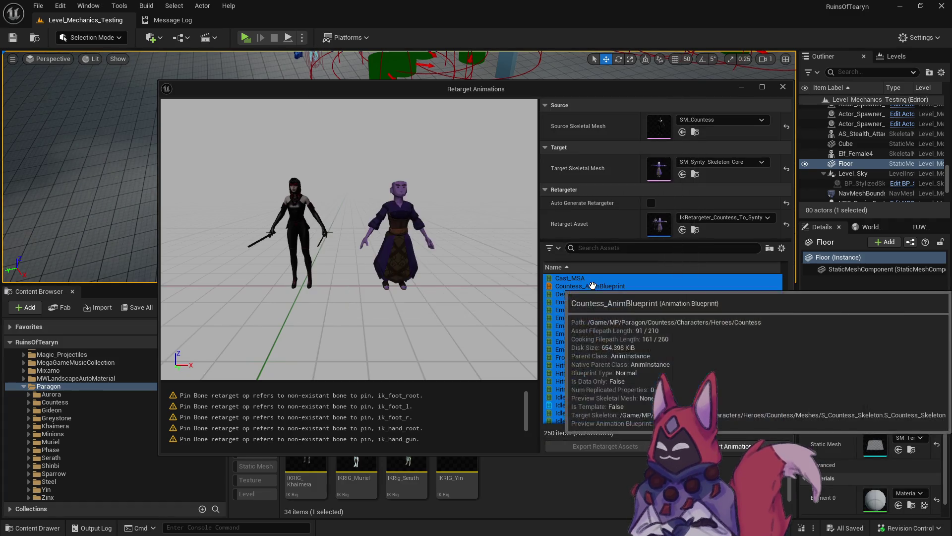
Step: Deselect Countess_AnimBlueprint, Idle_AO and its CC through RU aim offset poses from the retarget list
left_click(664, 286, "ctrl")
scroll(644, 343, "down", 4)
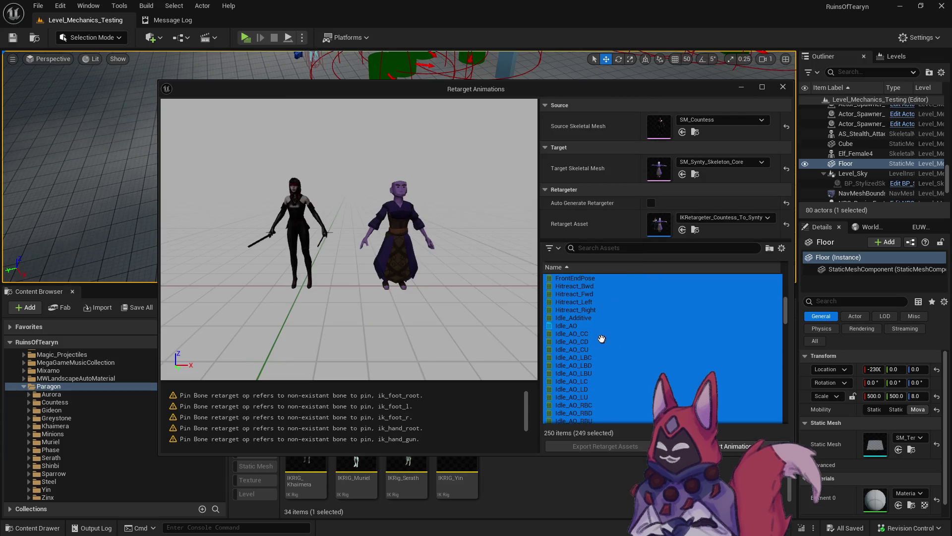
left_click(590, 326, "ctrl")
scroll(591, 322, "down", 3)
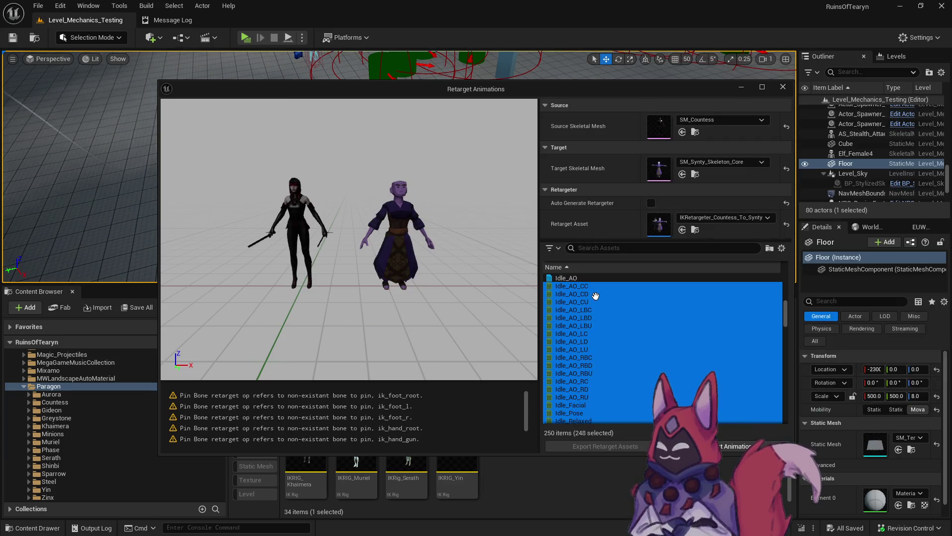
left_click(595, 285, "ctrl")
left_click(595, 294, "ctrl")
left_click(596, 302, "ctrl")
left_click(596, 309, "ctrl")
left_click(596, 317, "ctrl")
left_click(596, 325, "ctrl")
left_click(596, 333, "ctrl")
left_click(596, 342, "ctrl")
left_click(596, 349, "ctrl")
left_click(597, 357, "ctrl")
left_click(597, 365, "ctrl")
left_click(597, 373, "ctrl")
left_click(596, 380, "ctrl")
left_click(596, 389, "ctrl")
left_click(597, 396, "ctrl")
Step: Deselect the Jog and Sprint SlopeLean blend spaces (Bwd, Fwd, Left, Right)
scroll(660, 372, "down", 5)
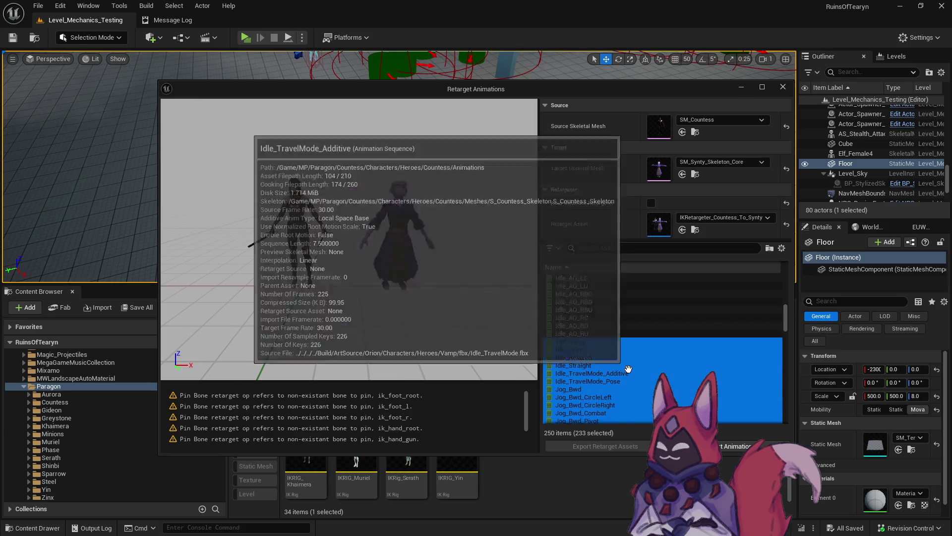
scroll(676, 330, "down", 10)
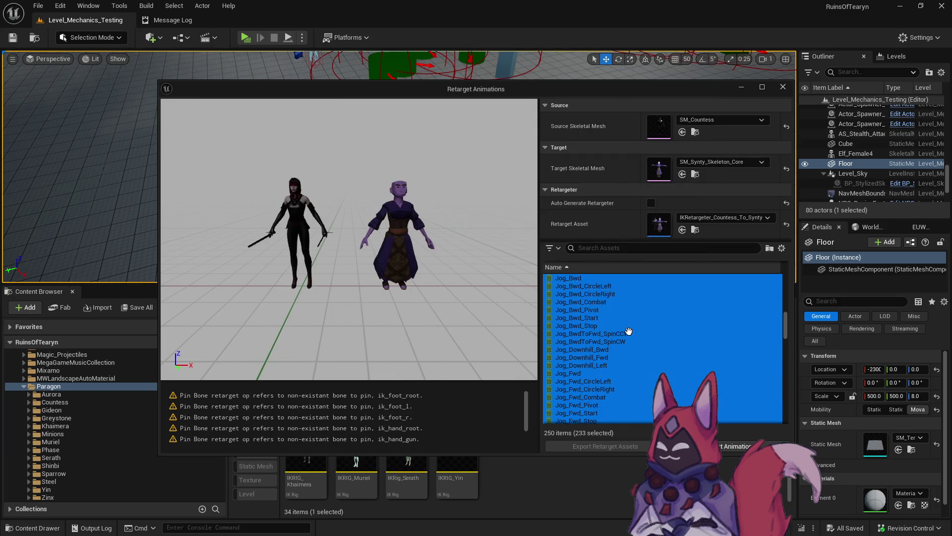
scroll(628, 347, "down", 3)
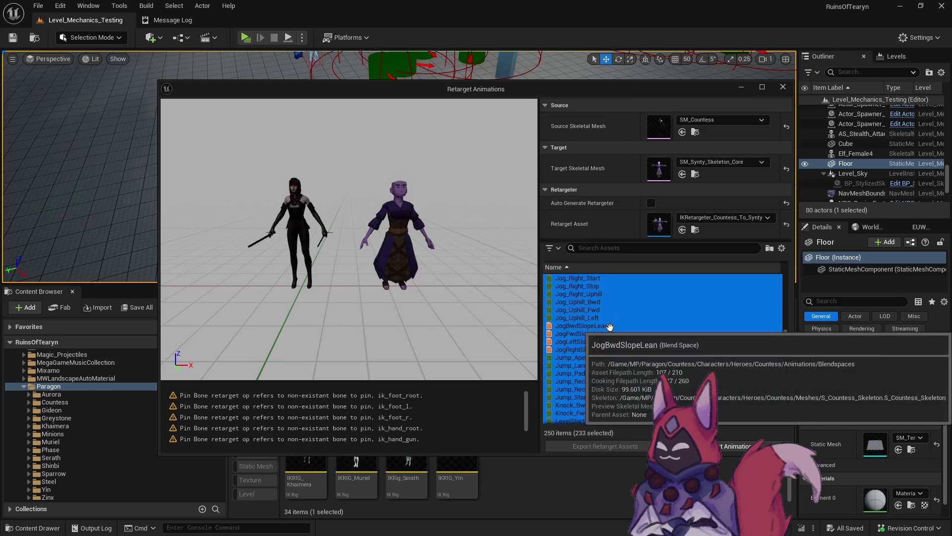
left_click(607, 325, "ctrl")
left_click(607, 333, "ctrl")
left_click(608, 341, "ctrl")
left_click(610, 349, "ctrl")
scroll(615, 337, "down", 10)
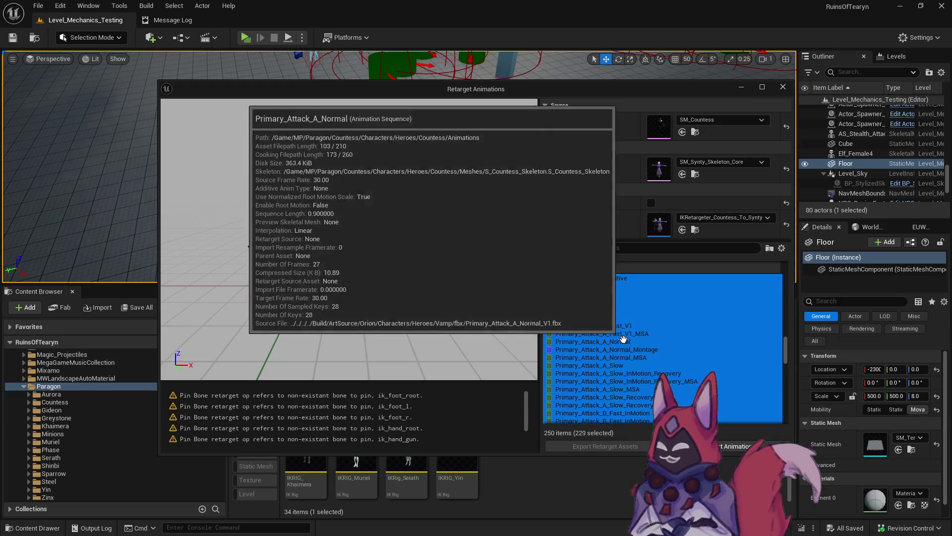
scroll(619, 322, "down", 15)
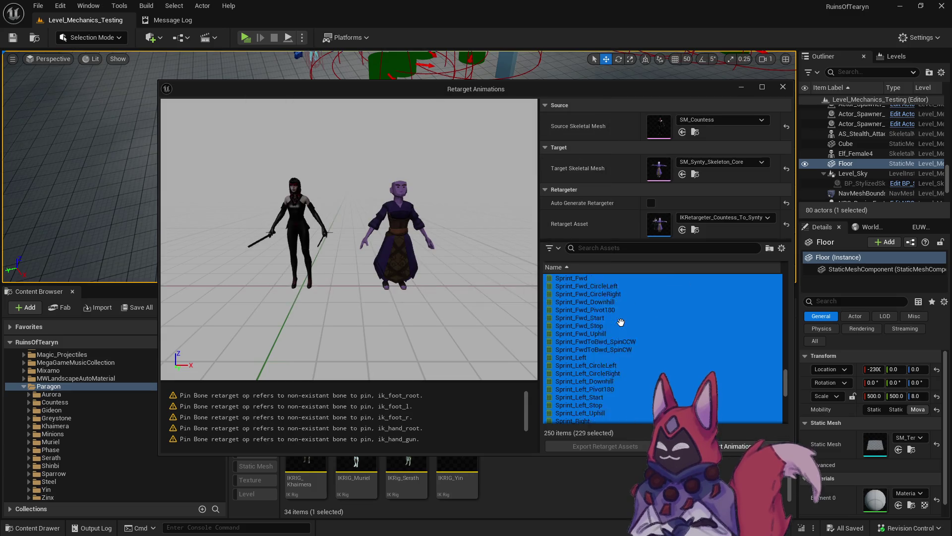
left_click(613, 326, "ctrl")
left_click(613, 334, "ctrl")
left_click(614, 341, "ctrl")
left_click(615, 350, "ctrl")
Step: Deselect TravelMode_AO and all its aim offset poses, CC through RU
scroll(638, 347, "down", 3)
left_click(635, 341, "ctrl")
left_click(635, 349, "ctrl")
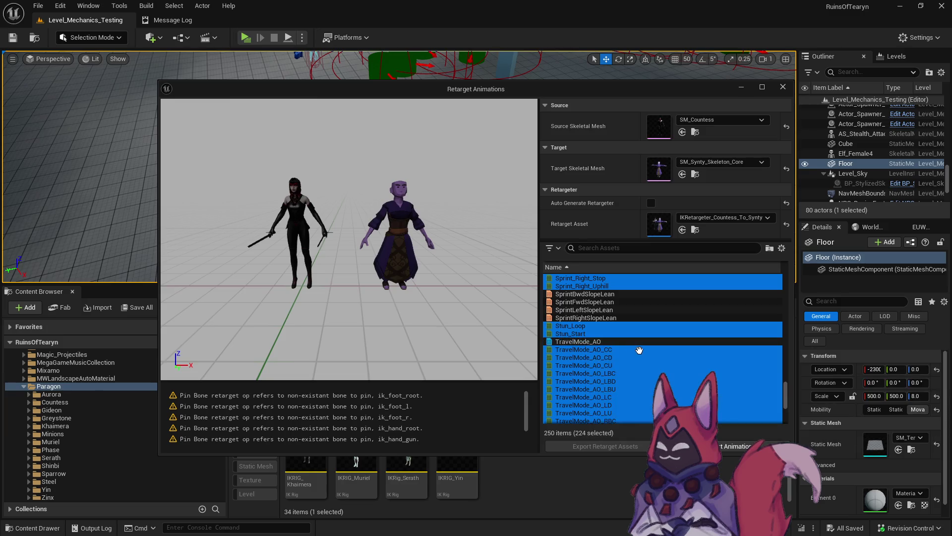
scroll(634, 347, "down", 3)
left_click(616, 301, "ctrl")
left_click(616, 293, "ctrl")
left_click(616, 310, "ctrl")
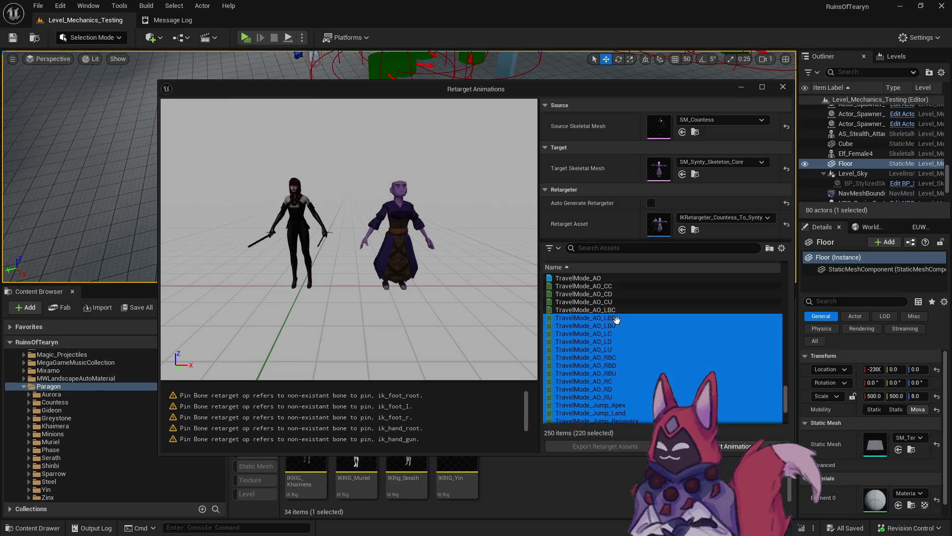
left_click(616, 318, "ctrl")
left_click(616, 325, "ctrl")
left_click(616, 333, "ctrl")
left_click(616, 341, "ctrl")
left_click(616, 349, "ctrl")
left_click(616, 357, "ctrl")
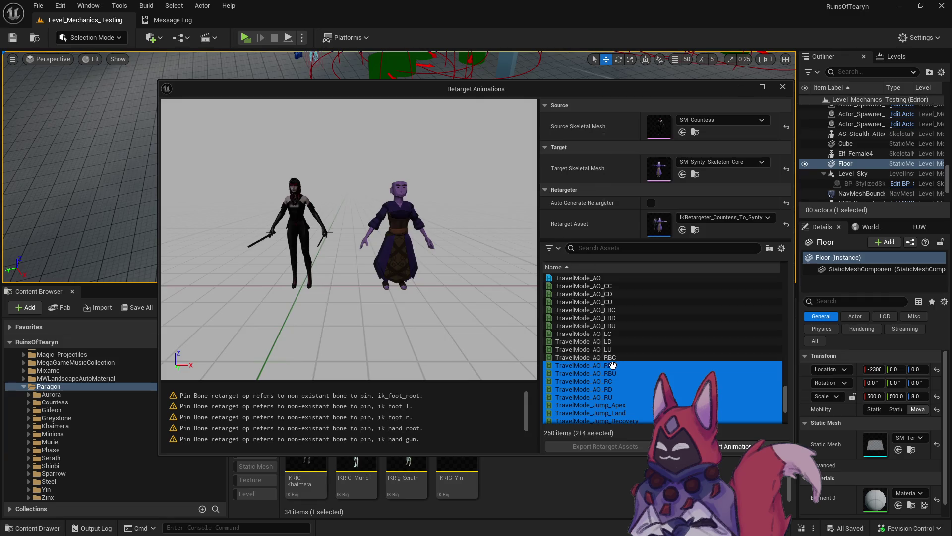
left_click(616, 365, "ctrl")
left_click(615, 373, "ctrl")
left_click(615, 381, "ctrl")
left_click(615, 389, "ctrl")
left_click(615, 397, "ctrl")
Step: Deselect TurnInPlace, leaving 208 animations, and bring up Export Retarget Assets
scroll(629, 348, "down", 5)
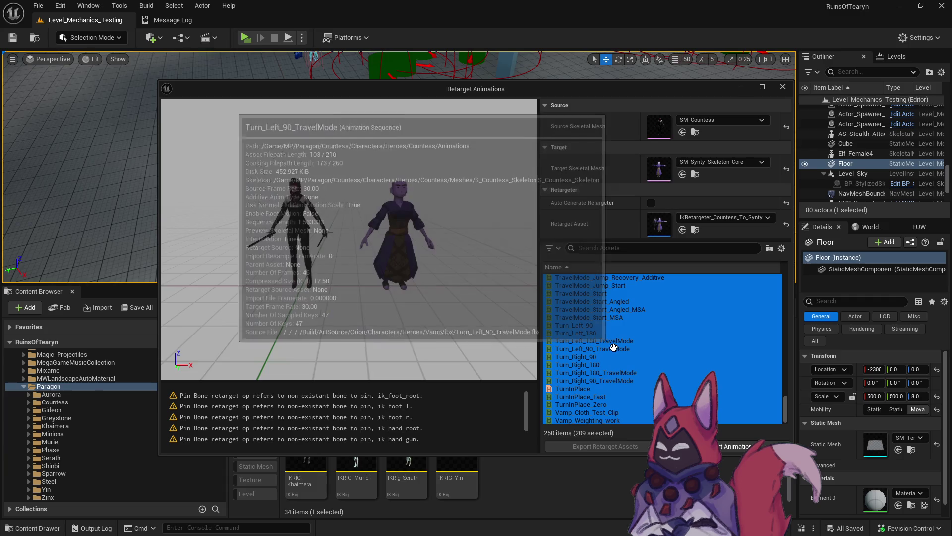
scroll(612, 379, "down", 2)
left_click(613, 389, "ctrl")
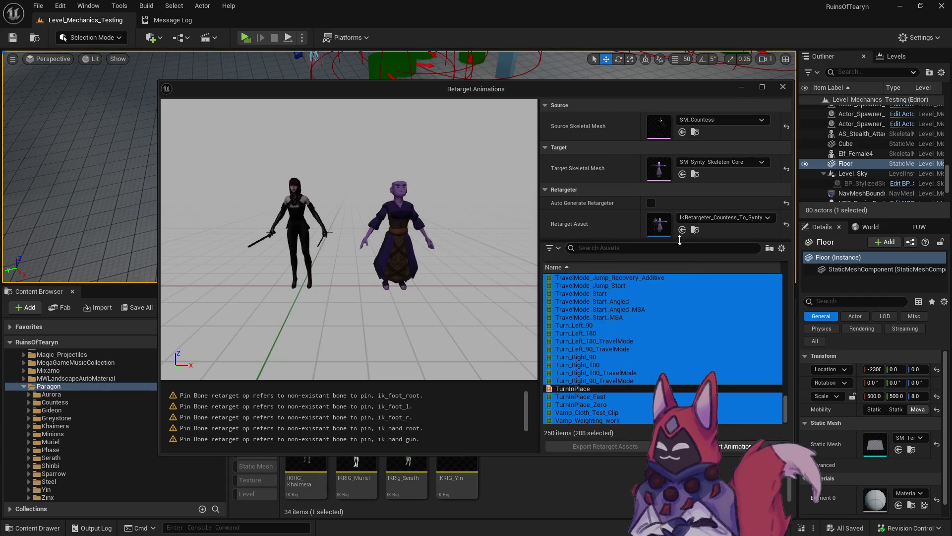
left_click(737, 450)
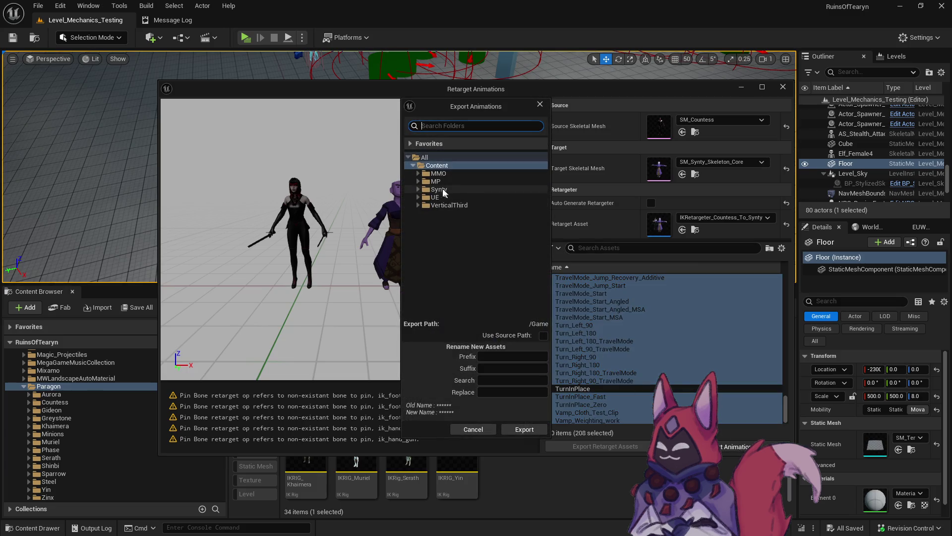
Step: Create a Countess folder under Synty/Animation_Mesh/Skeleton/Paragon and pick it as the export destination
left_click(419, 181)
left_click(416, 180)
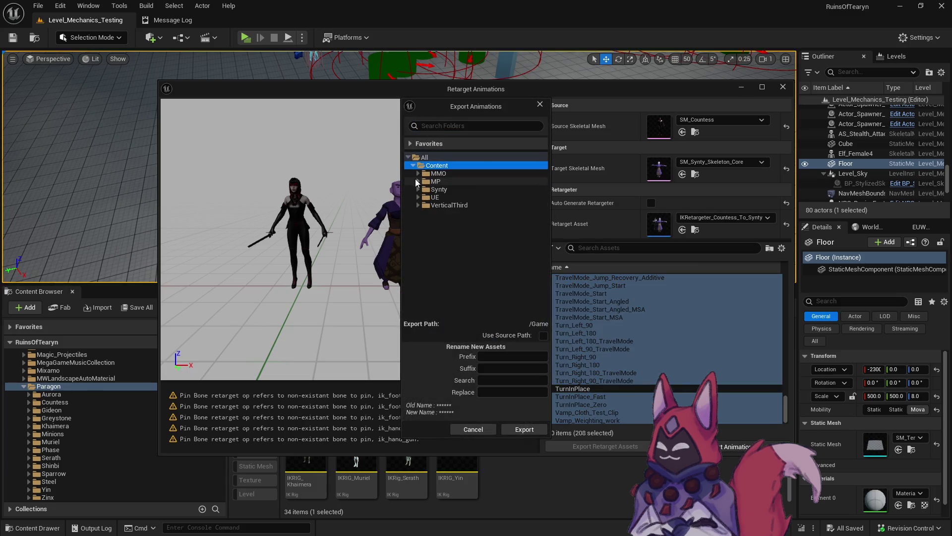
left_click(418, 189)
left_click(423, 205)
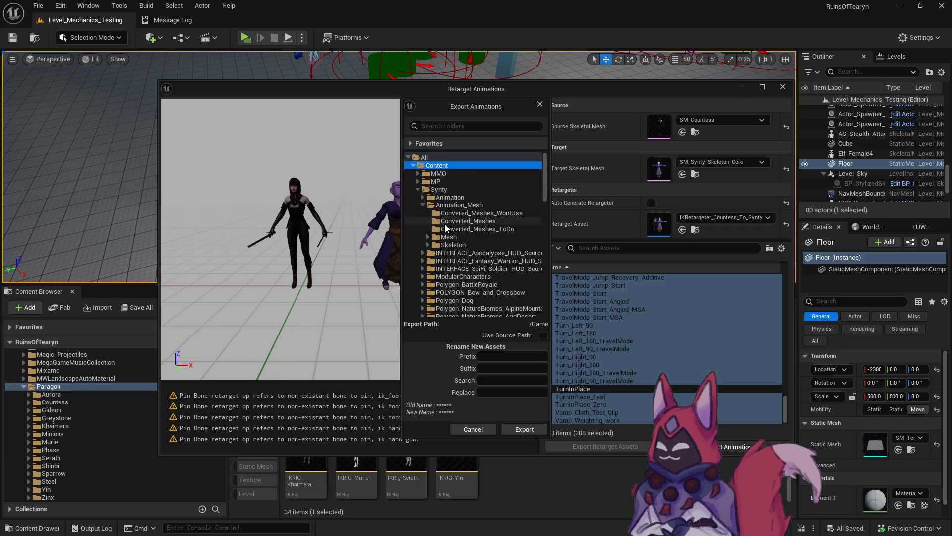
left_click(428, 244)
left_click(432, 269)
scroll(440, 275, "down", 2)
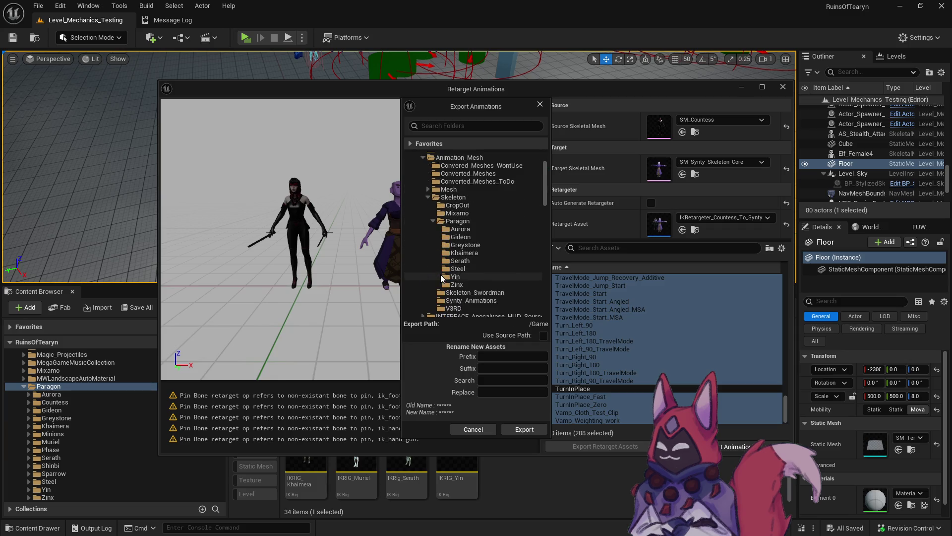
right_click(450, 221)
left_click(523, 230)
type("Countes")
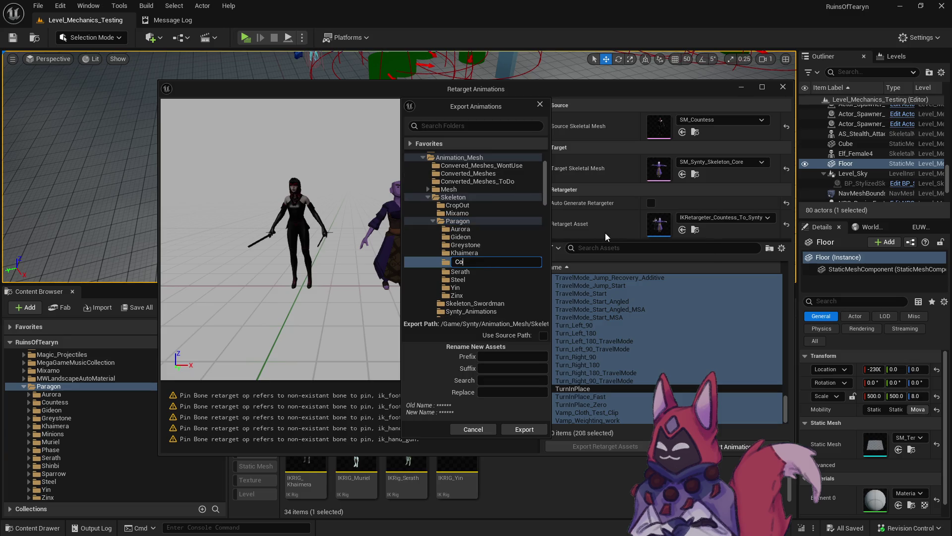
type("s")
key("Return")
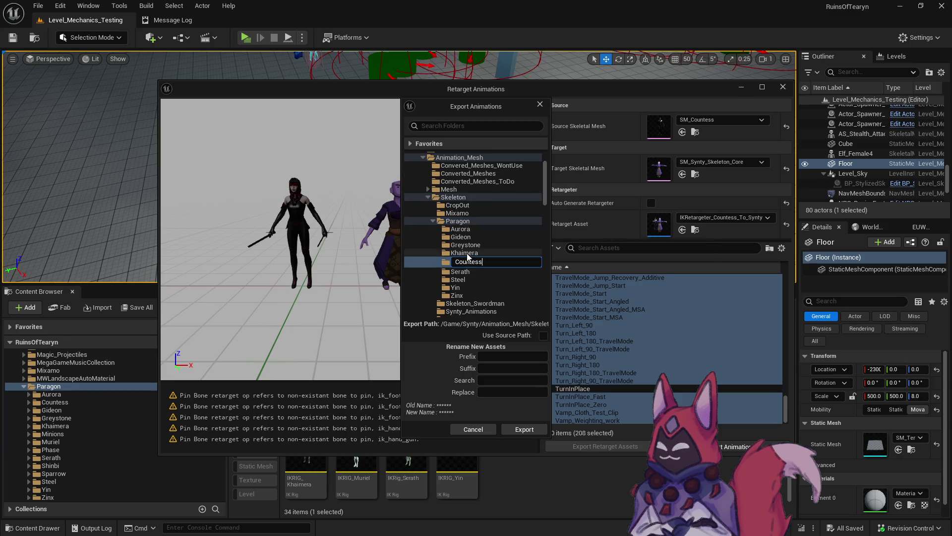
left_click(475, 237)
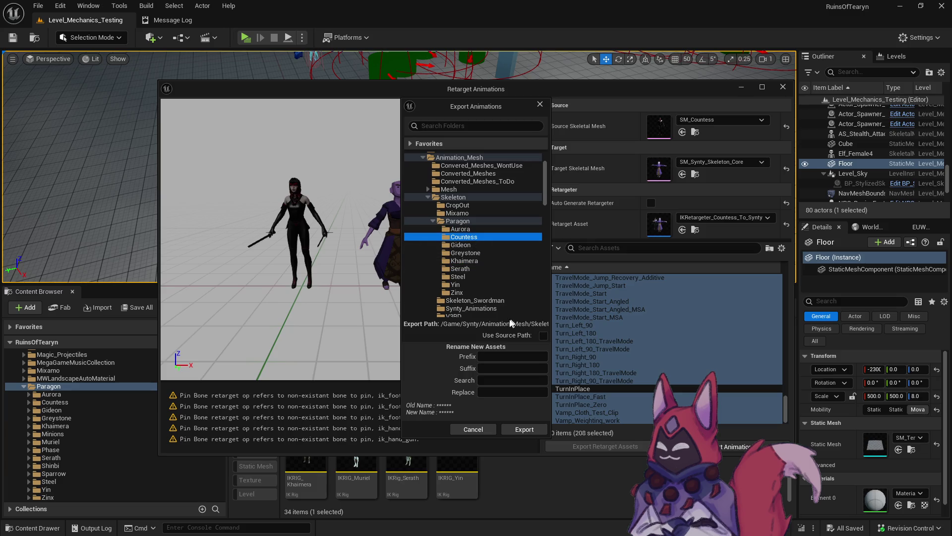
Step: Set the asset name prefix to Countess and start the export
left_click(493, 356)
type("Countess")
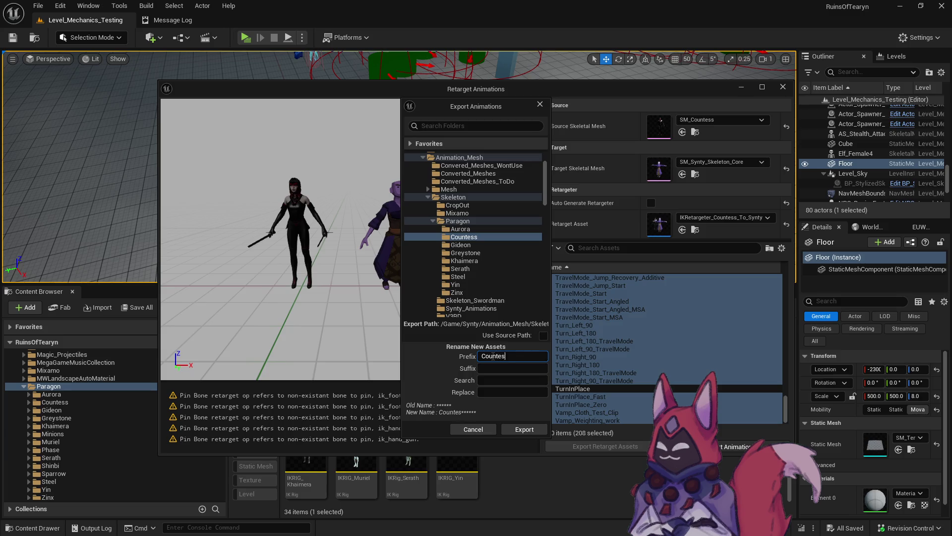
left_click(524, 430)
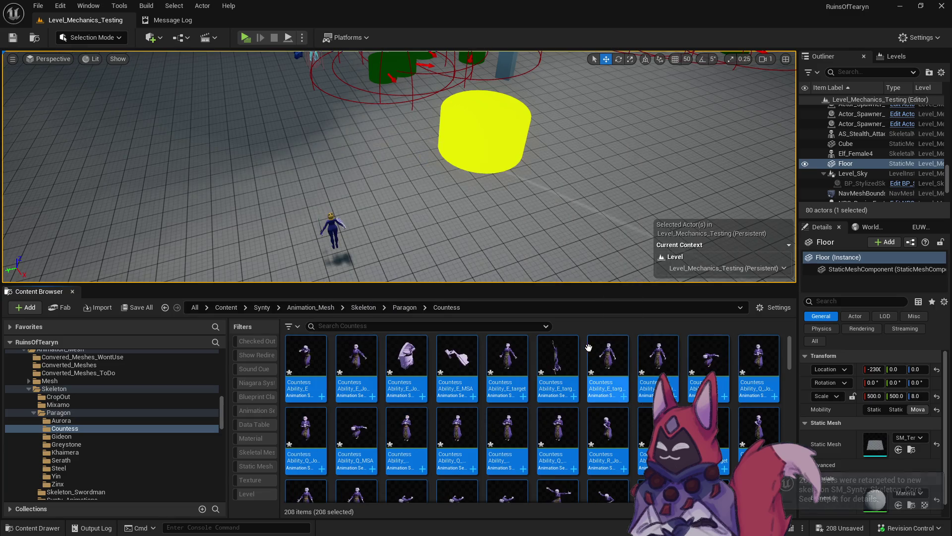
Step: Once retargeting finishes, select one of the 208 exported animations in Paragon/Countess
left_click(608, 362)
Step: Select the eleven unwanted animations: abilities, four Hitreacts, Idle_Additive, Jump and TravelMode clips
left_click(407, 362)
left_click(456, 353, "ctrl")
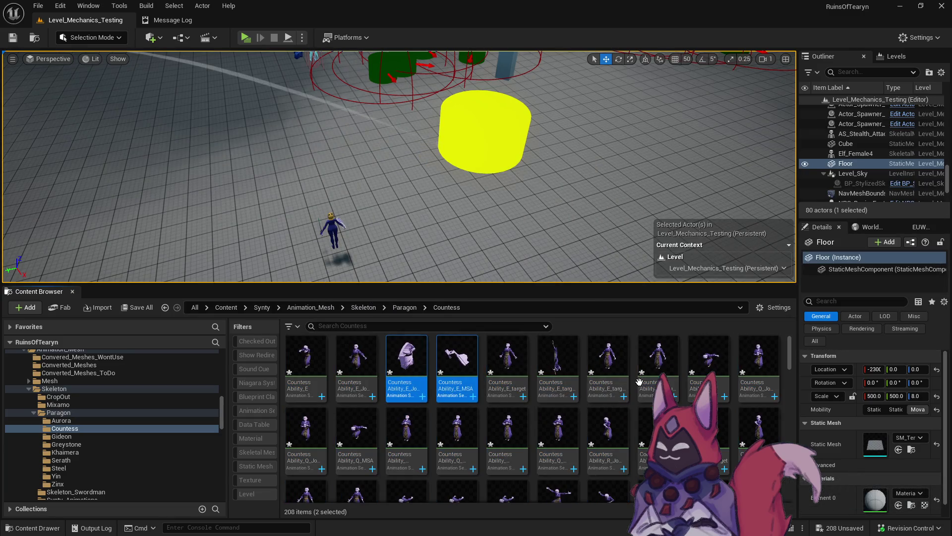
scroll(573, 369, "down", 1)
scroll(573, 370, "up", 1)
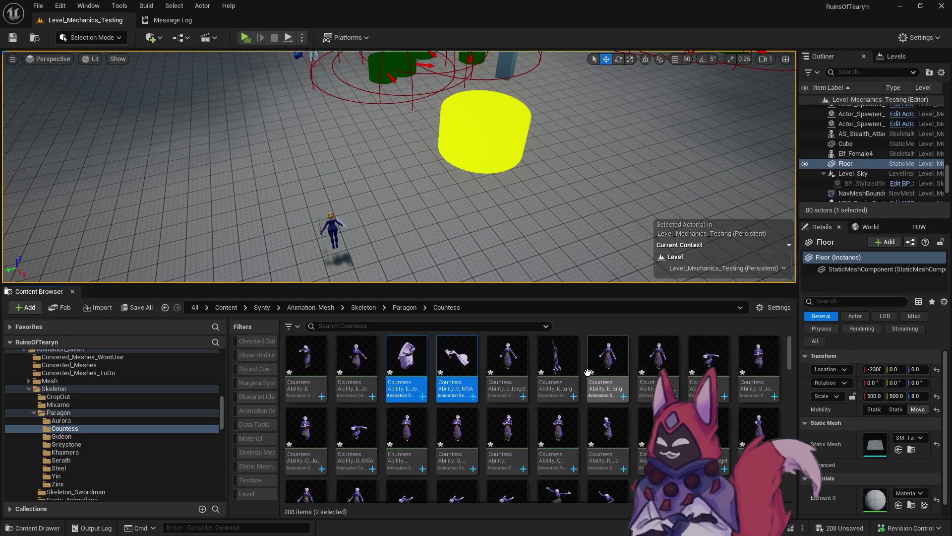
left_click(558, 367, "ctrl")
scroll(600, 391, "down", 1)
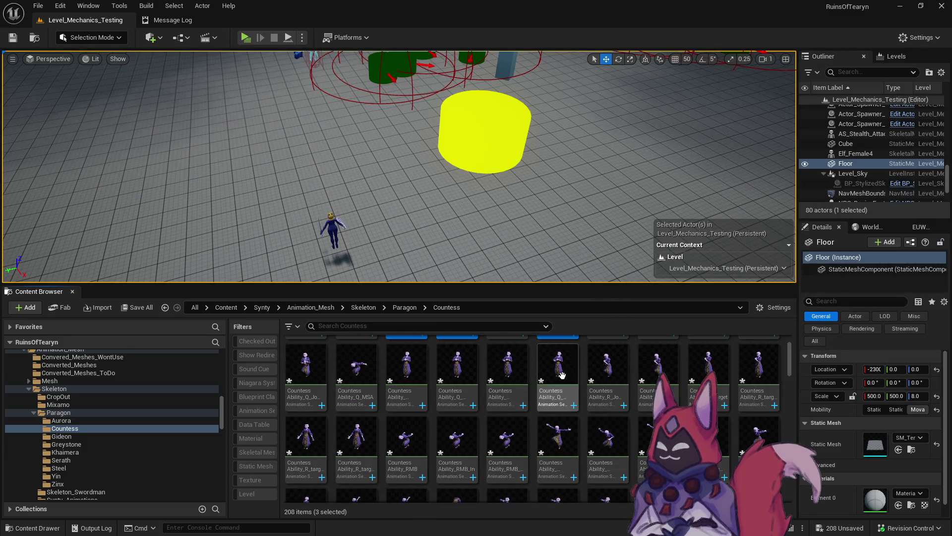
scroll(407, 377, "down", 1)
scroll(575, 395, "down", 2)
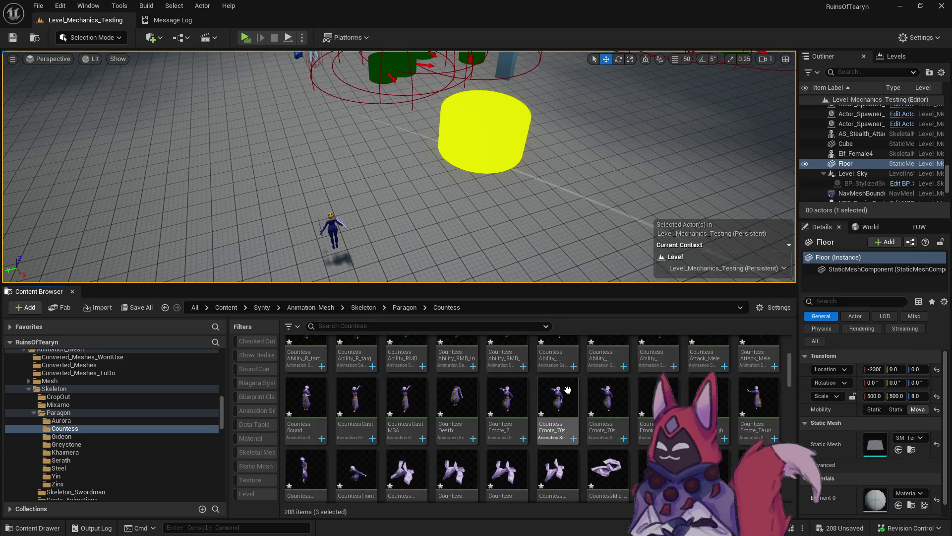
left_click(426, 402, "ctrl")
left_click(456, 402, "ctrl")
left_click(505, 403, "ctrl")
left_click(556, 403, "ctrl")
left_click(608, 404, "ctrl")
scroll(570, 392, "down", 1)
scroll(544, 362, "down", 2)
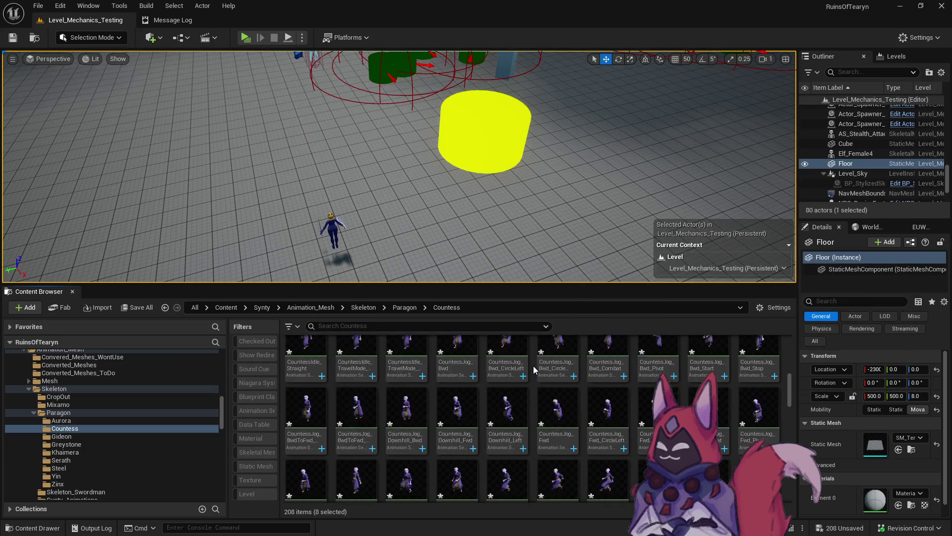
scroll(456, 436, "down", 2)
left_click(649, 409, "ctrl")
scroll(476, 392, "down", 2)
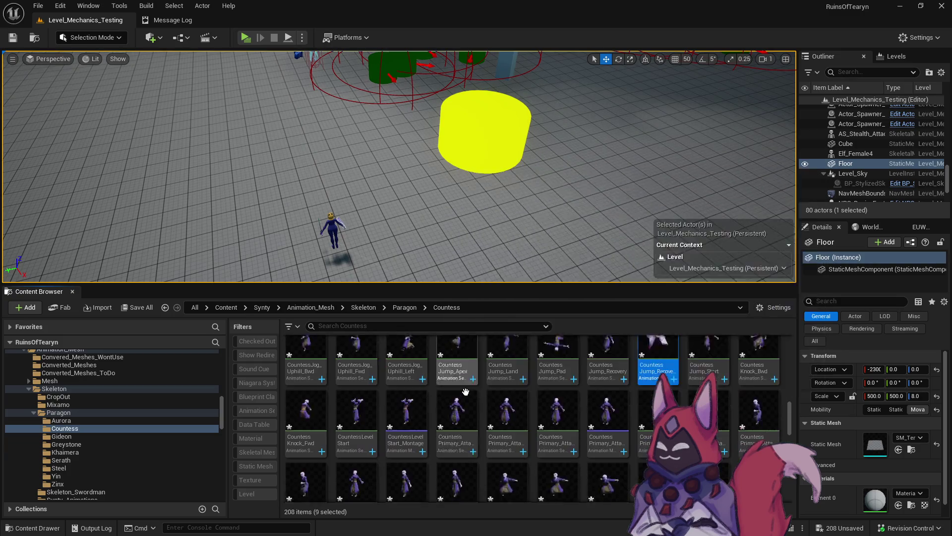
scroll(479, 381, "down", 2)
scroll(479, 380, "down", 4)
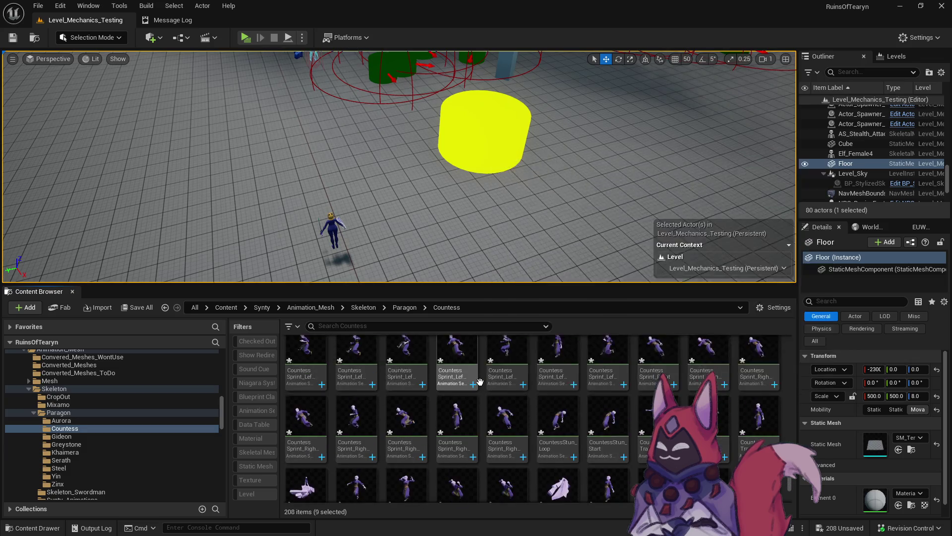
scroll(479, 380, "down", 2)
left_click(558, 453, "ctrl")
left_click(313, 439, "ctrl")
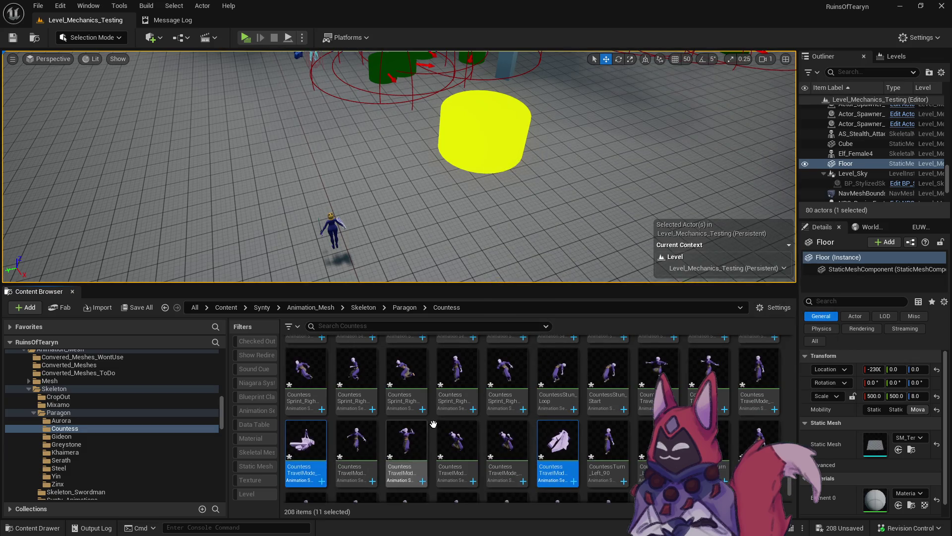
scroll(466, 402, "down", 2)
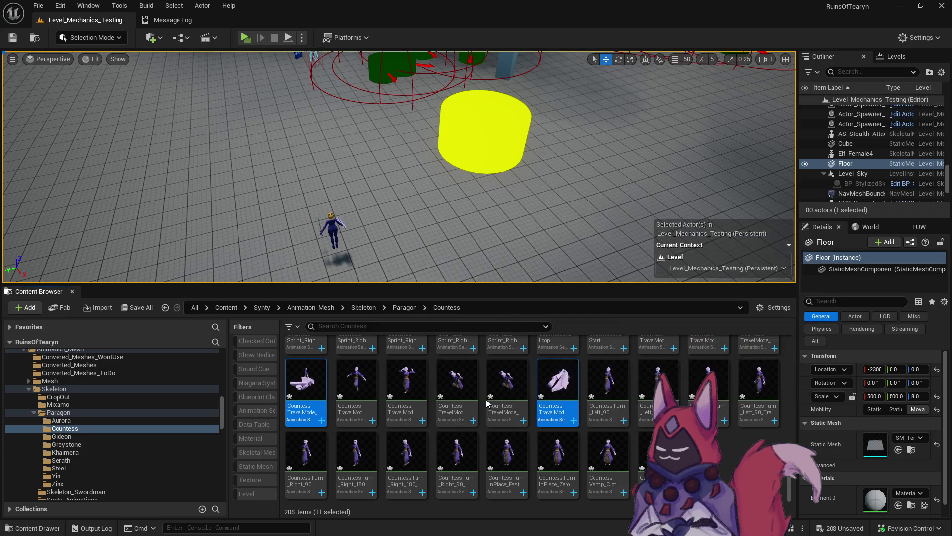
Step: Force-delete the eleven selected animations and save all changed content
key("Delete")
left_click(469, 435)
left_click(127, 307)
left_click(555, 383)
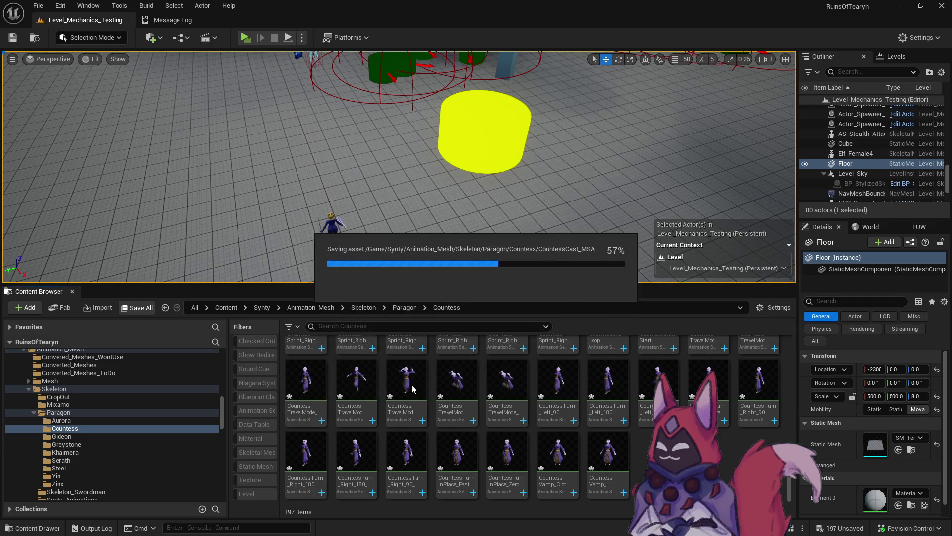
Step: Browse from the Countess folder to MP/Paragon/Sparrow, toggling the Animation Sequence filter on and off
left_click(123, 428)
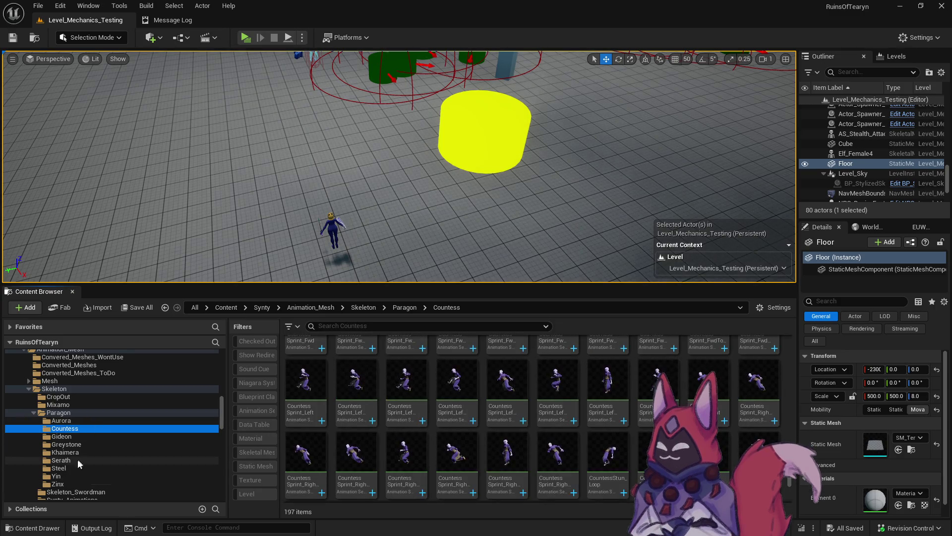
scroll(77, 437, "down", 3)
scroll(77, 436, "up", 3)
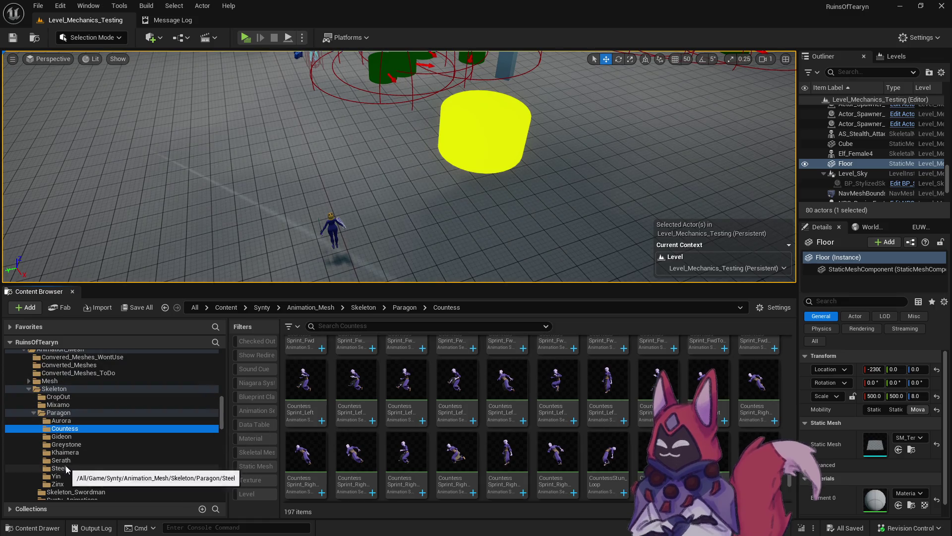
scroll(76, 450, "down", 1)
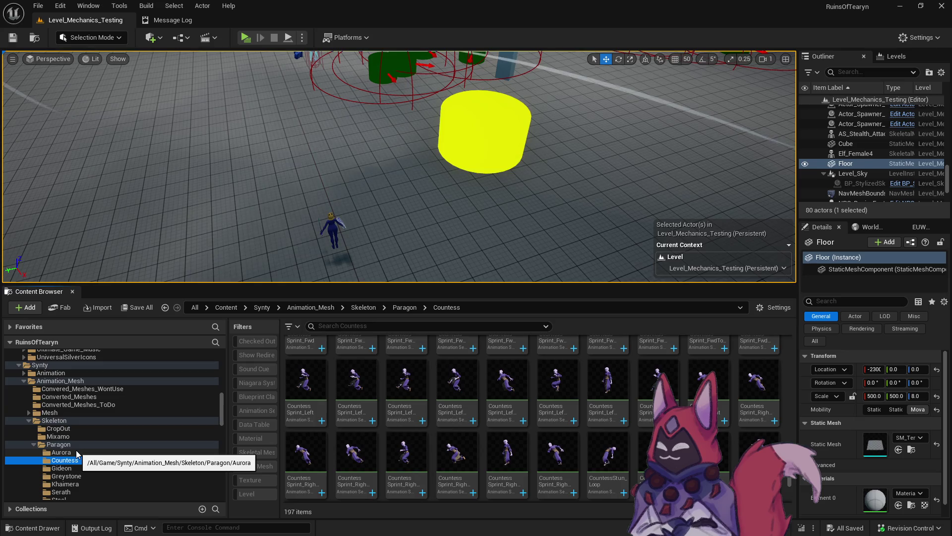
scroll(77, 436, "down", 2)
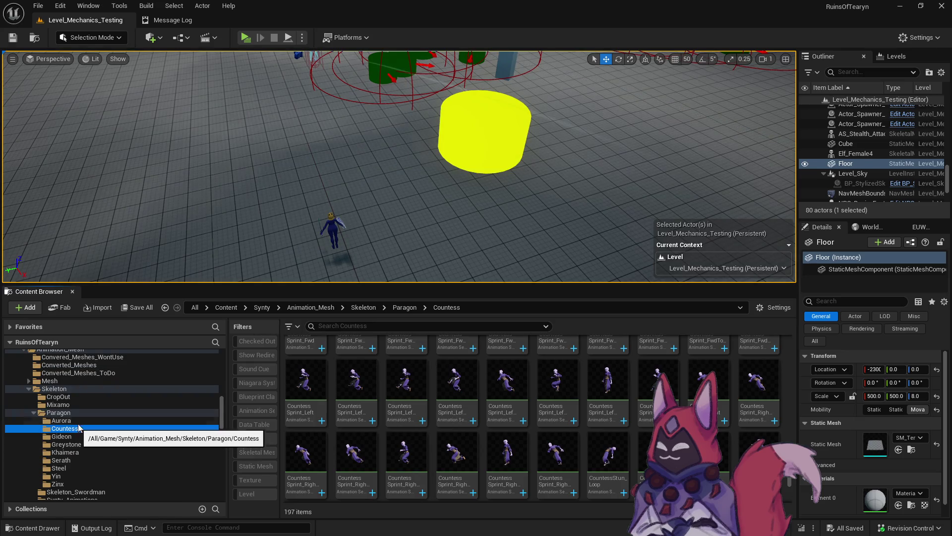
scroll(90, 445, "down", 1)
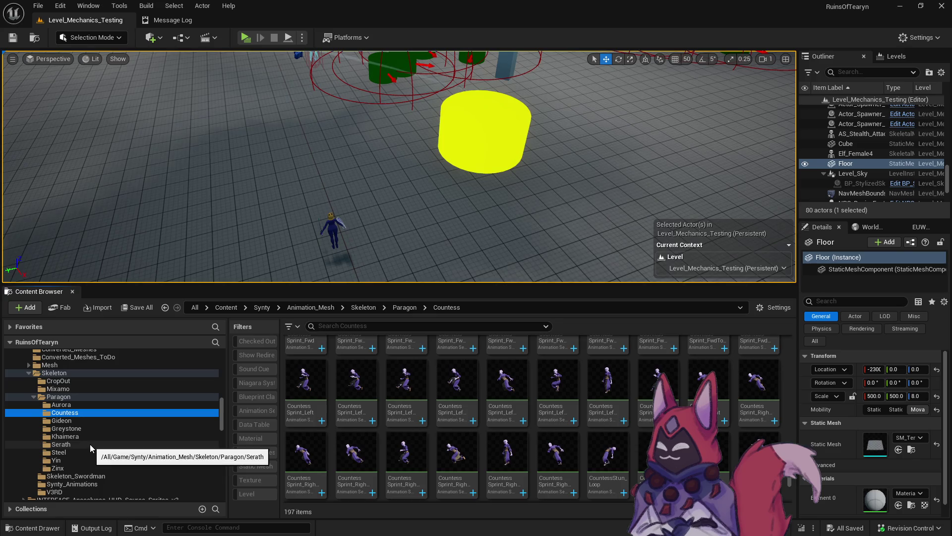
scroll(90, 444, "down", 10)
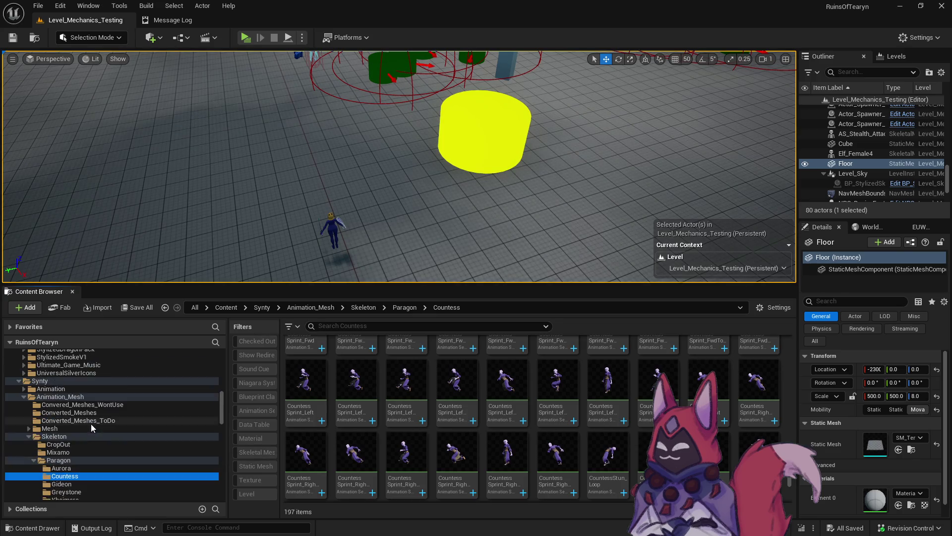
scroll(127, 394, "down", 2)
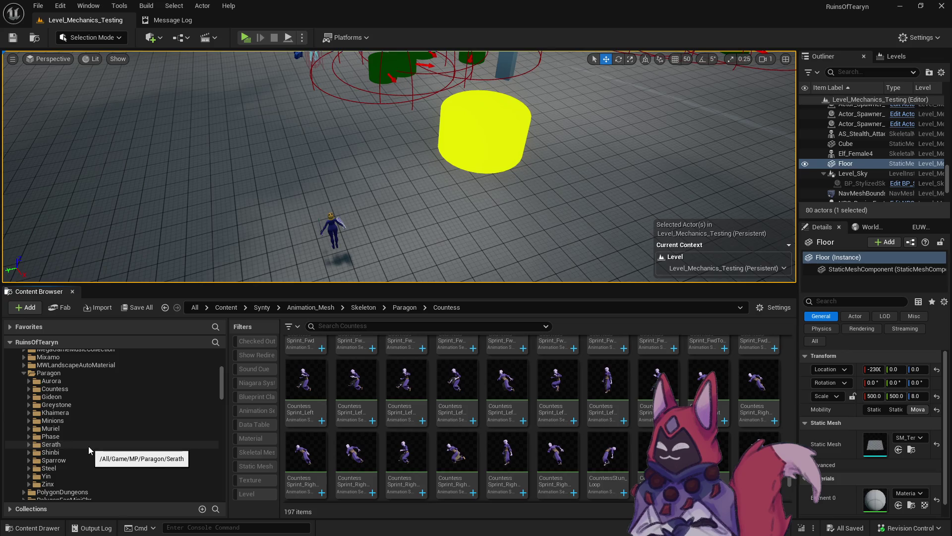
left_click(79, 459)
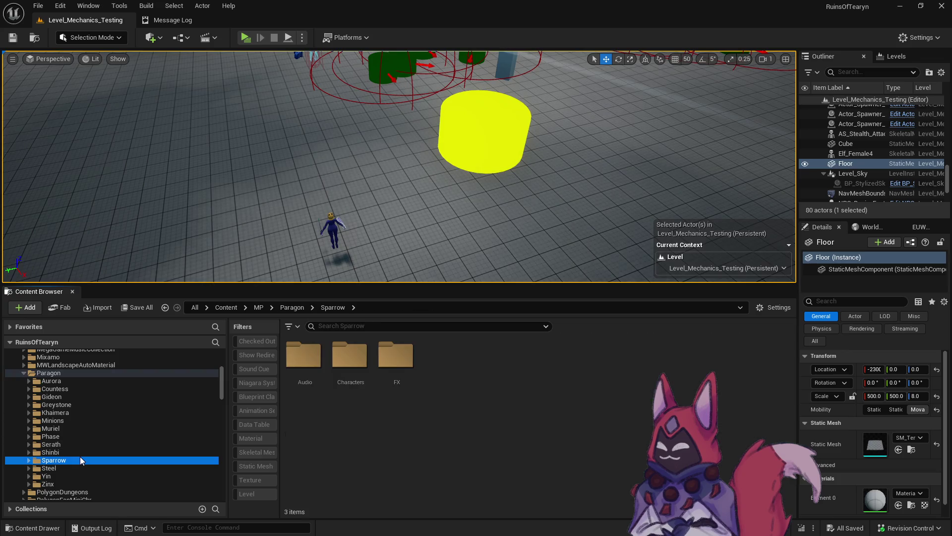
left_click(260, 411)
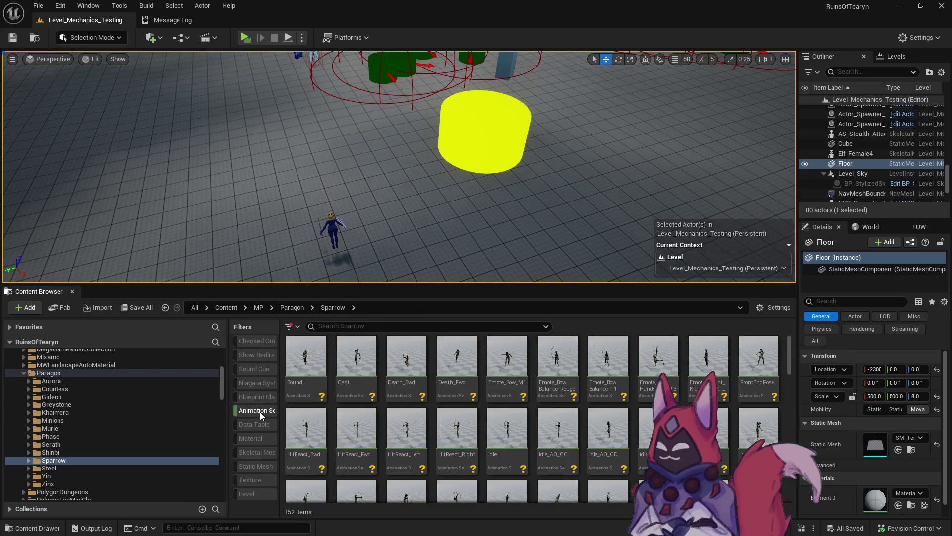
left_click(259, 411)
Step: Navigate to Synty/Animation_Mesh/Mesh, then to the Animation_Mesh folder, ready to search it
scroll(85, 446, "down", 10)
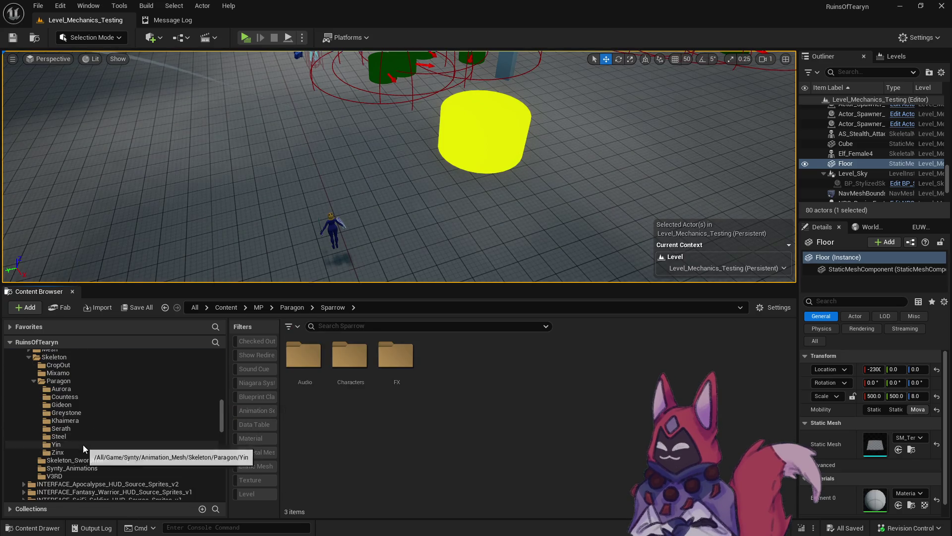
left_click(118, 349)
scroll(103, 376, "up", 2)
left_click(99, 365)
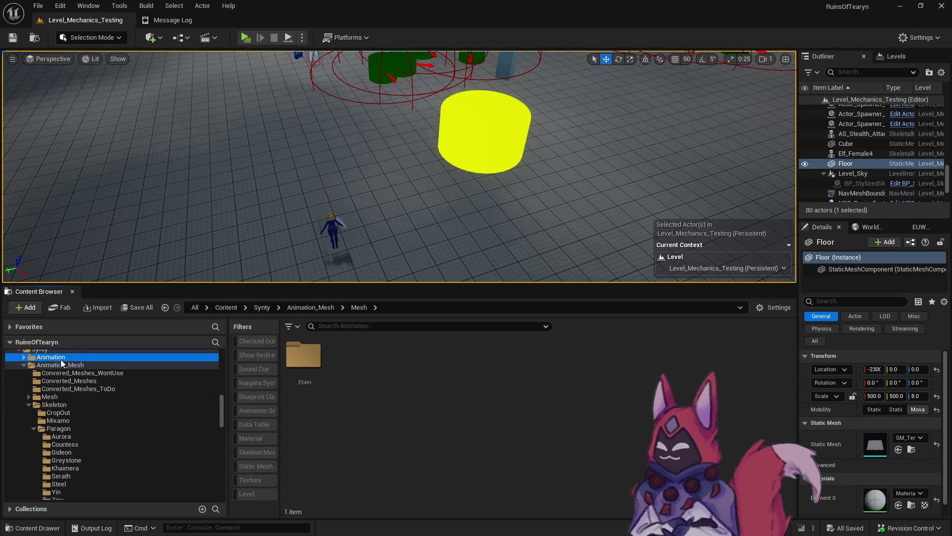
left_click(397, 325)
Step: Search for 'sparrow', locate Sparrow_Knock_Up's folder, and browse the Paragon character folders
type("spa")
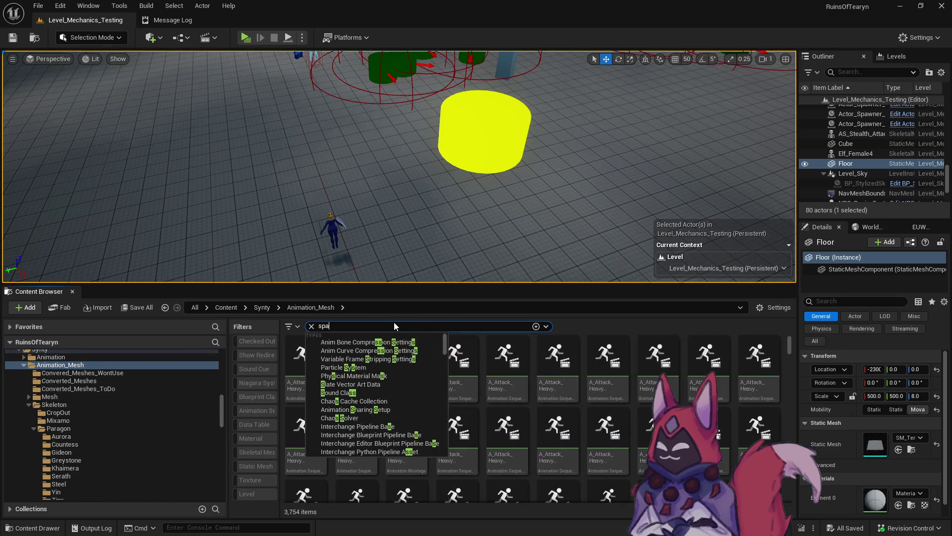
type("rrow")
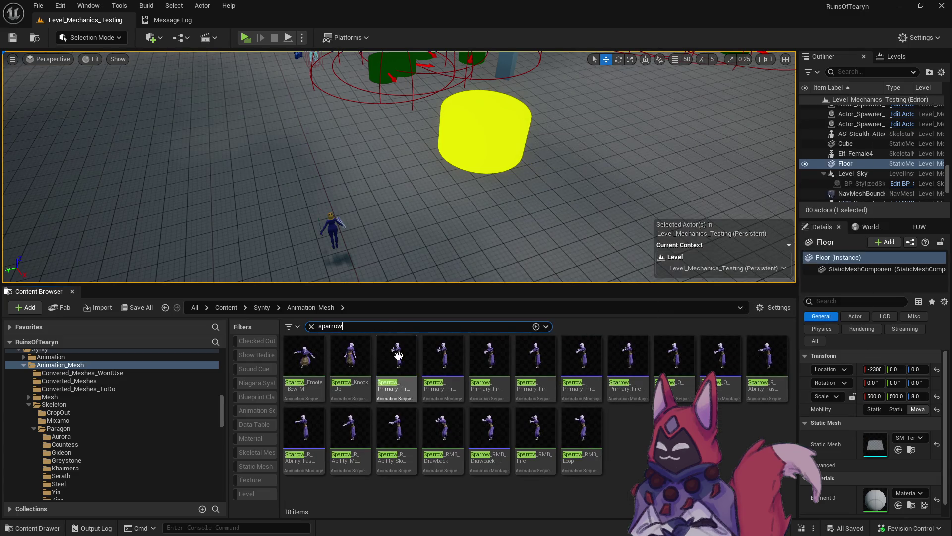
right_click(364, 372)
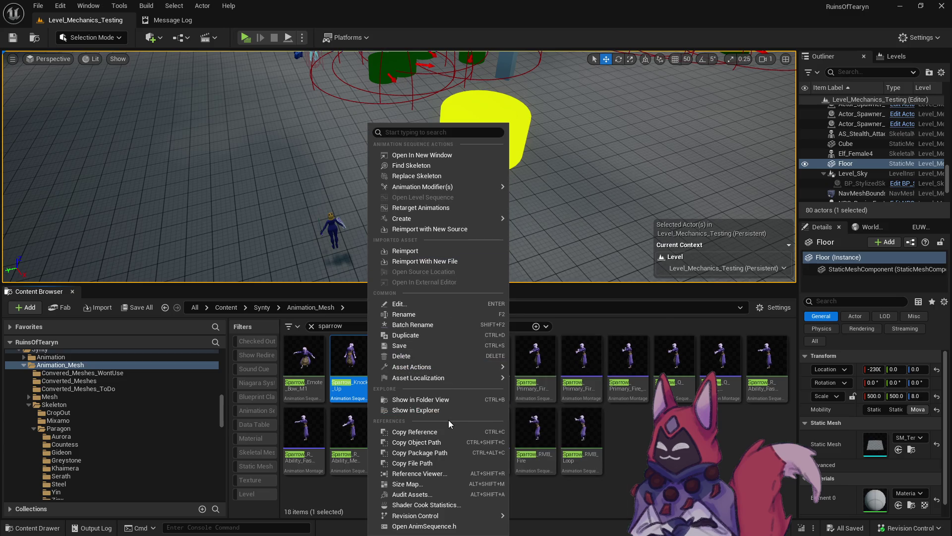
left_click(454, 400)
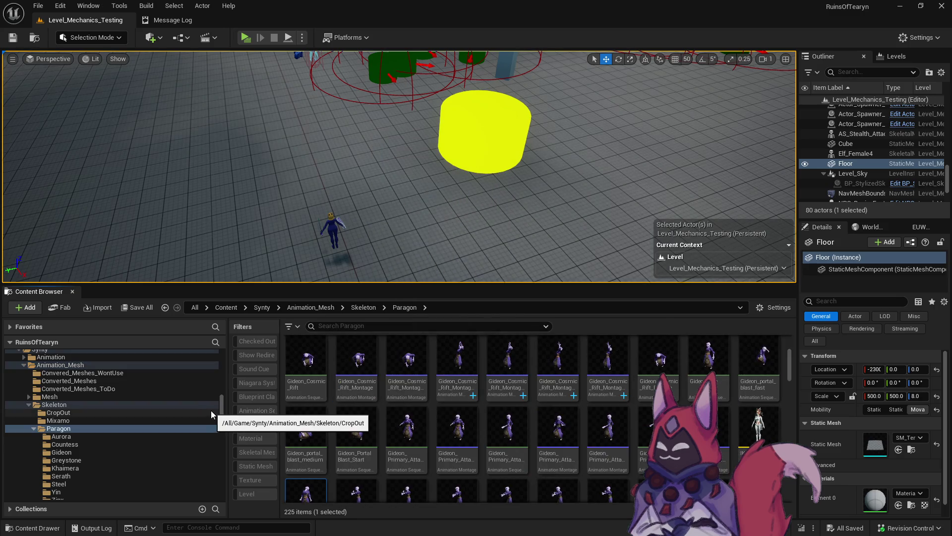
left_click(129, 430)
scroll(412, 404, "down", 15)
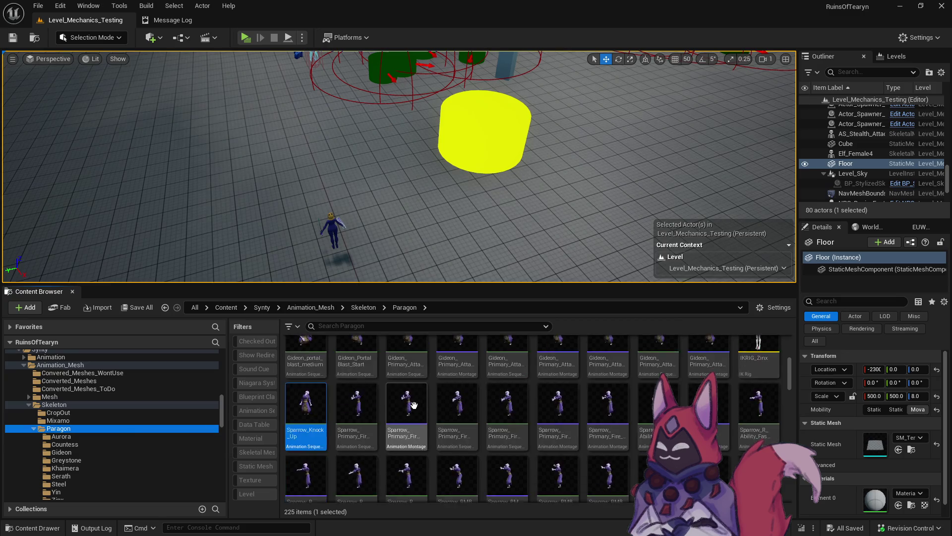
scroll(412, 404, "down", 10)
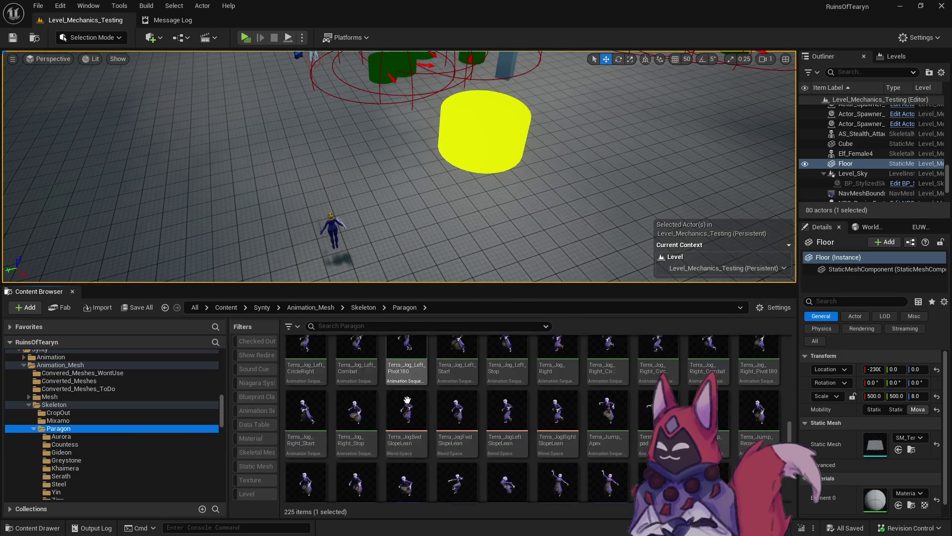
scroll(198, 447, "down", 2)
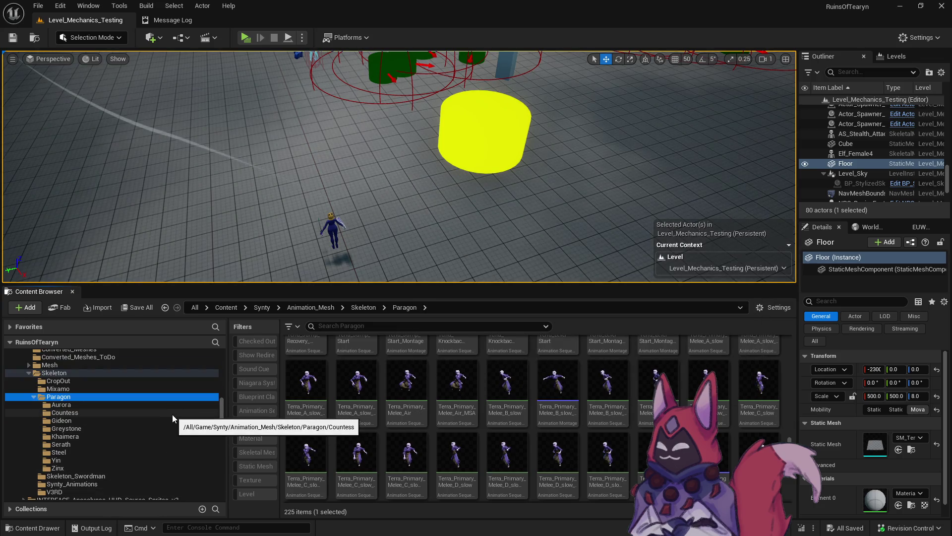
left_click(162, 404)
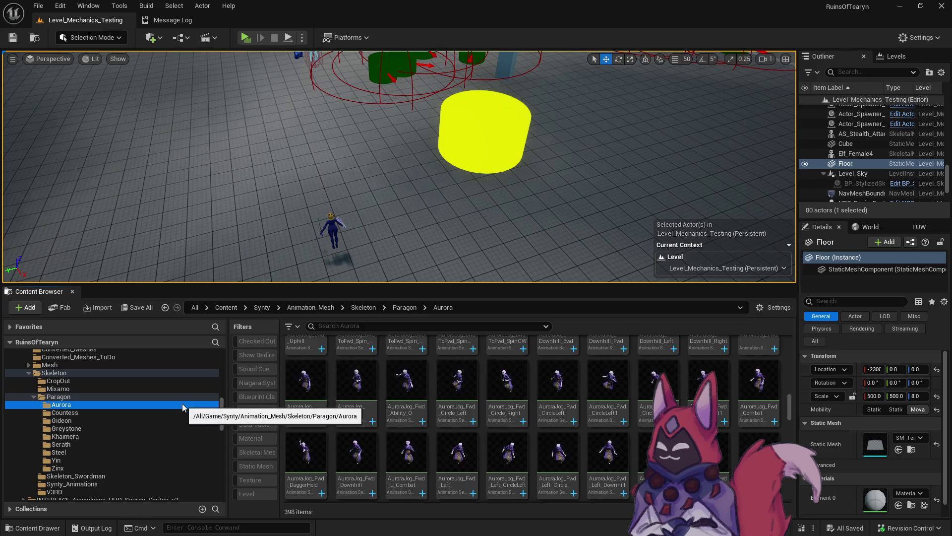
key("Down")
key("Down")
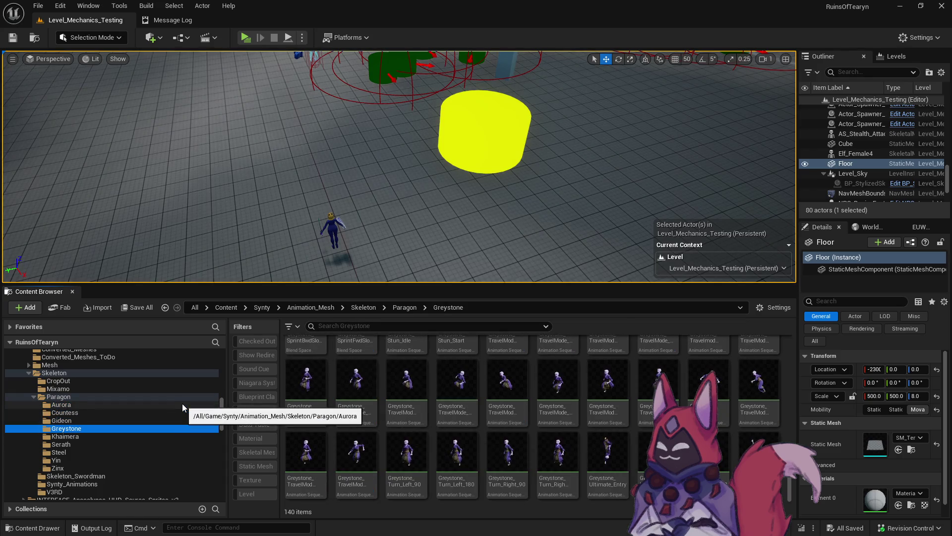
left_click(183, 397)
Step: Search Paragon for 'parr' and create a new Sparrow folder inside Paragon
left_click(399, 325)
type("parr")
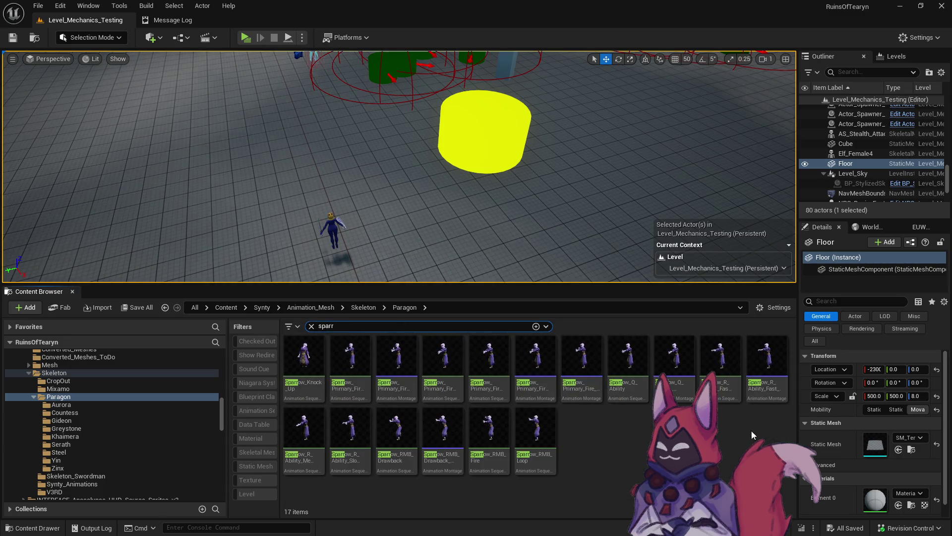
mouse_move(295, 368)
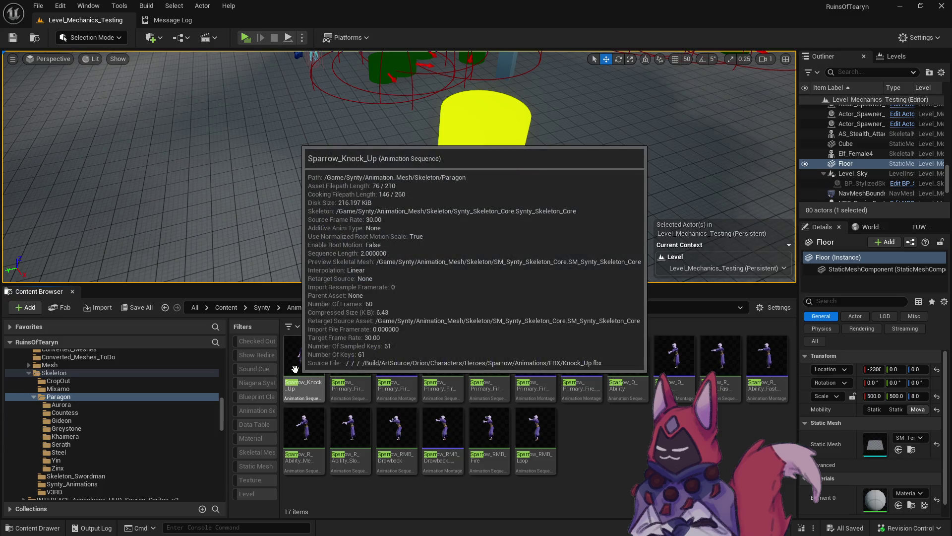
right_click(67, 402)
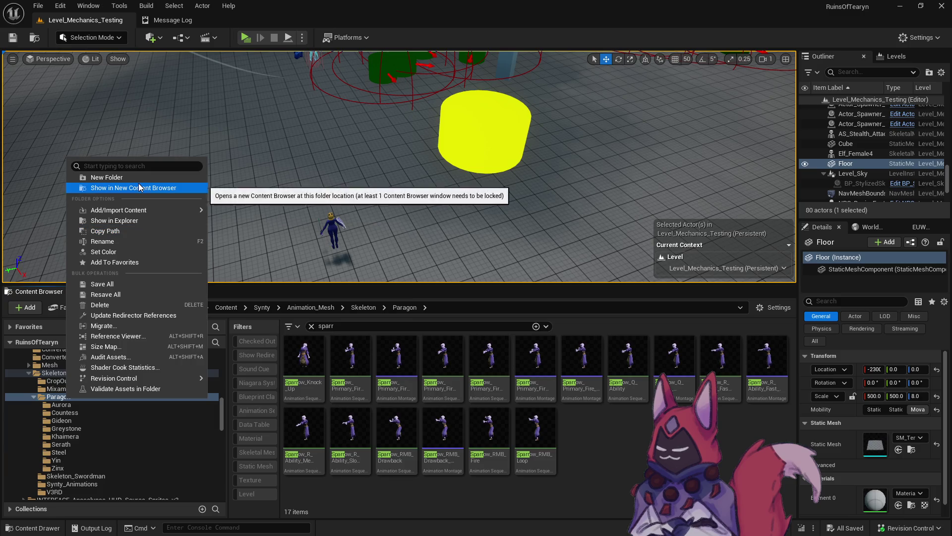
left_click(188, 178)
type("rrow")
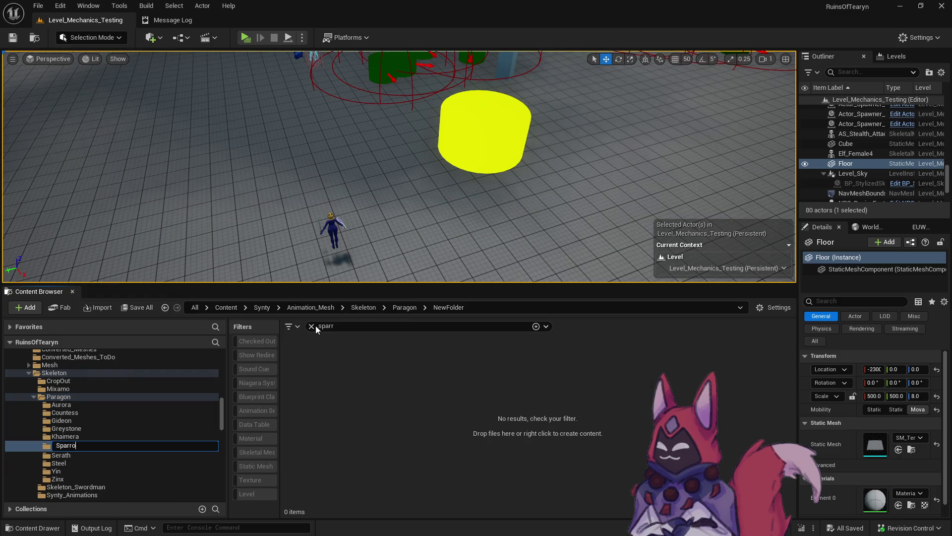
key("Return")
Step: Open the new Sparrow folder, clear the search, then delete the folder
left_click(88, 399)
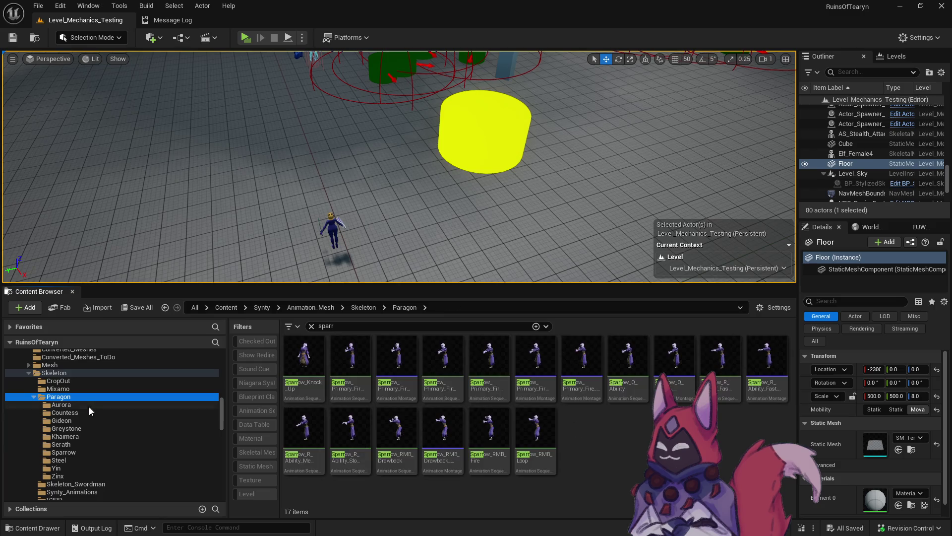
left_click(87, 454)
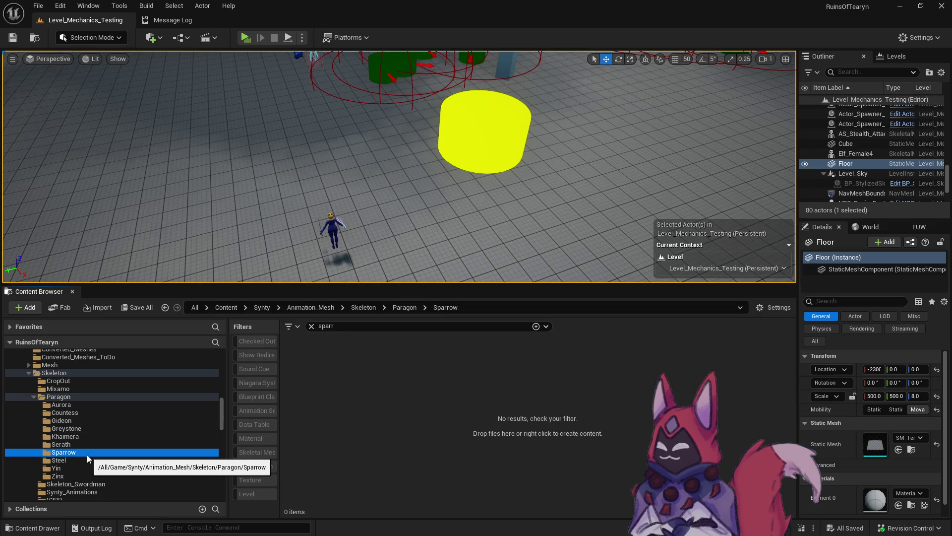
left_click(311, 326)
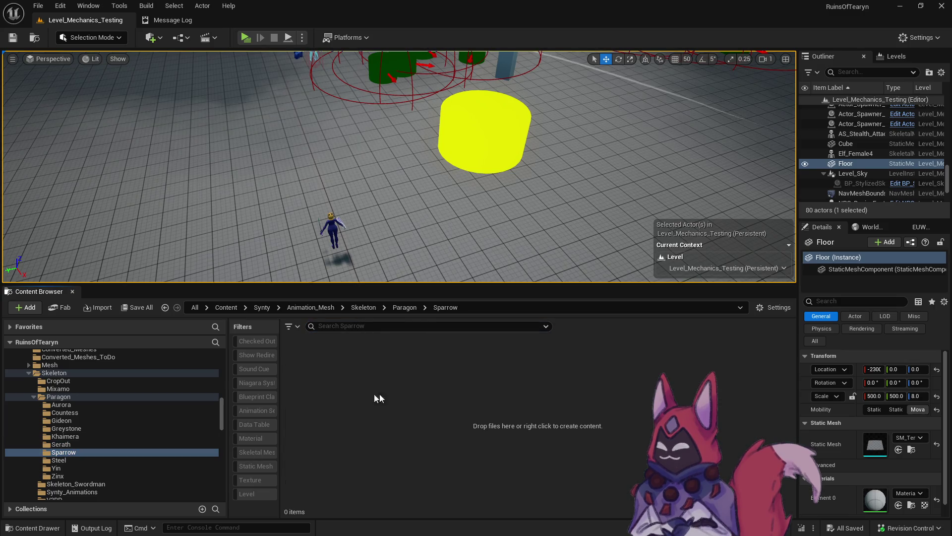
right_click(76, 451)
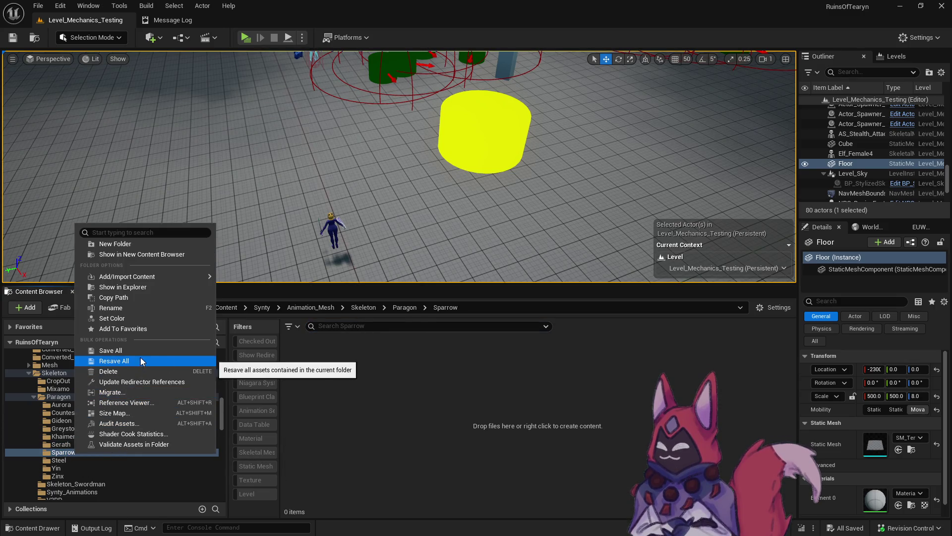
left_click(187, 372)
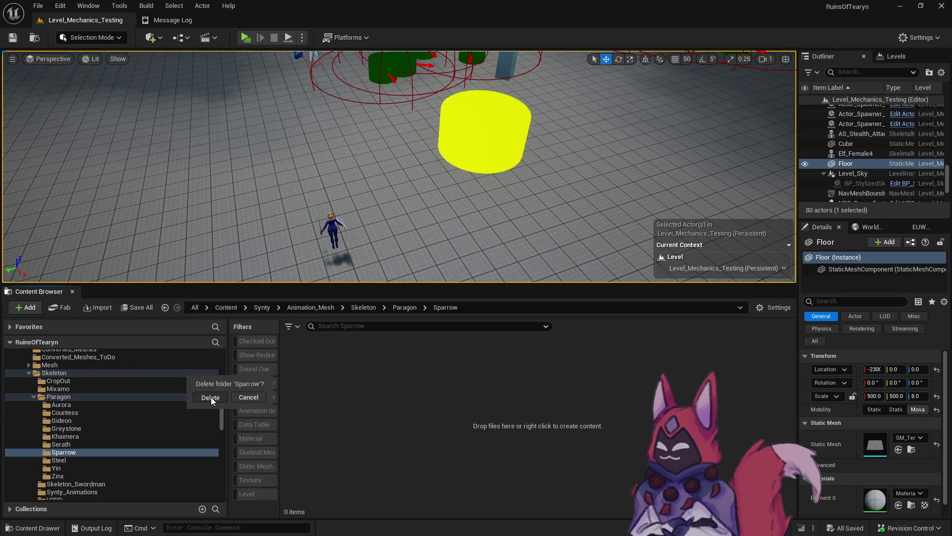
left_click(211, 396)
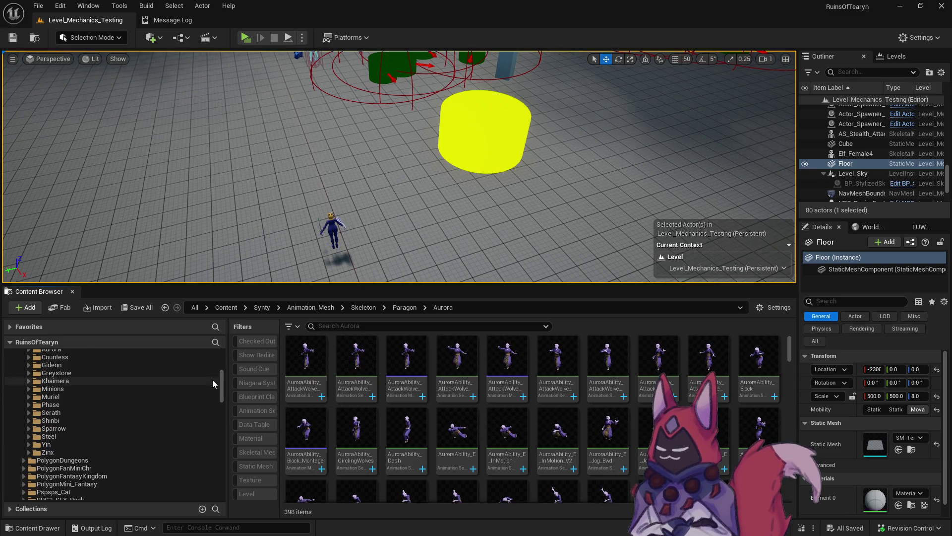
Step: In MP/Paragon/Shinbi, show only Animation Sequences and bring up Retarget Animations for them
left_click(80, 451)
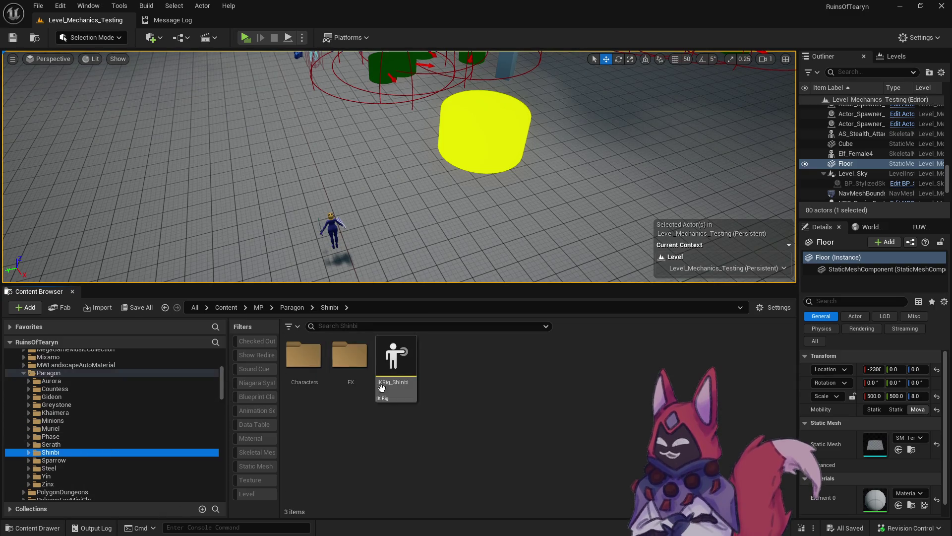
scroll(139, 450, "down", 10)
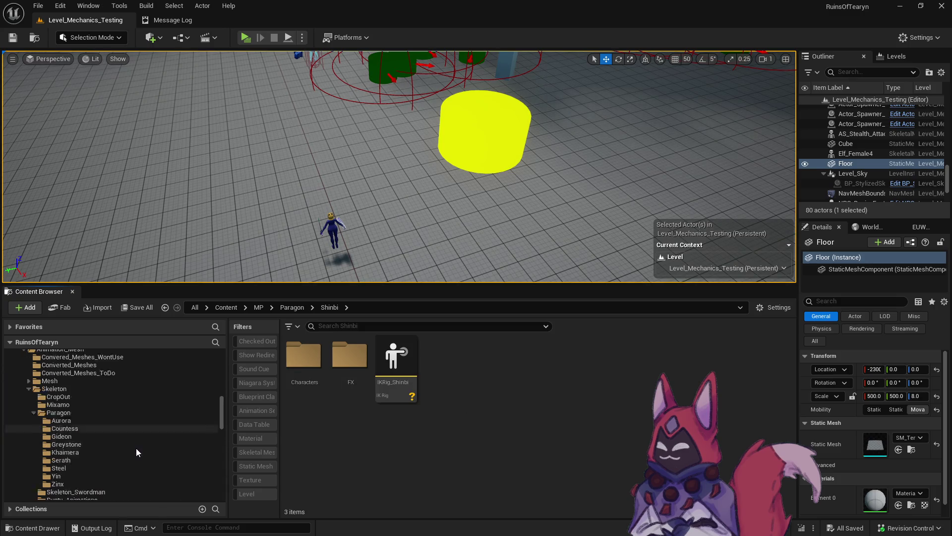
scroll(136, 447, "up", 5)
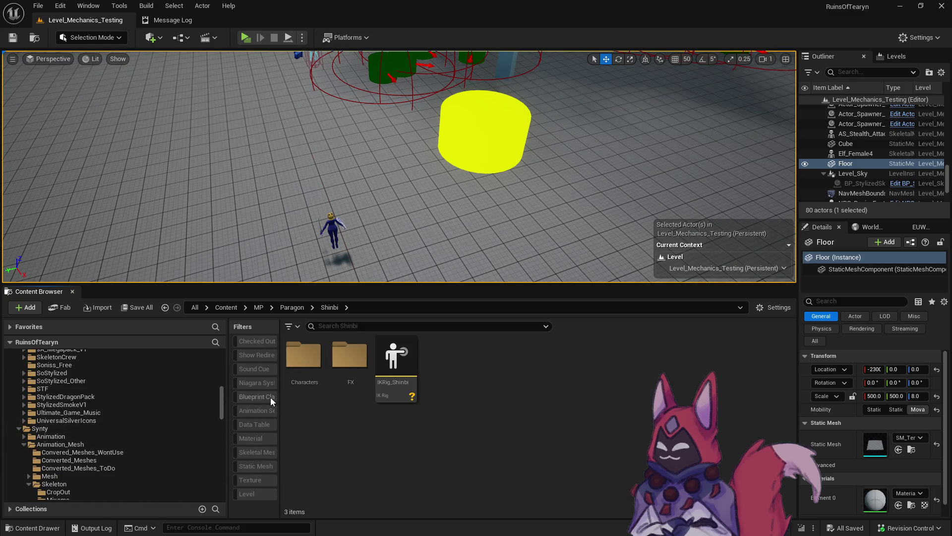
left_click(260, 409)
right_click(336, 356)
right_click(300, 362)
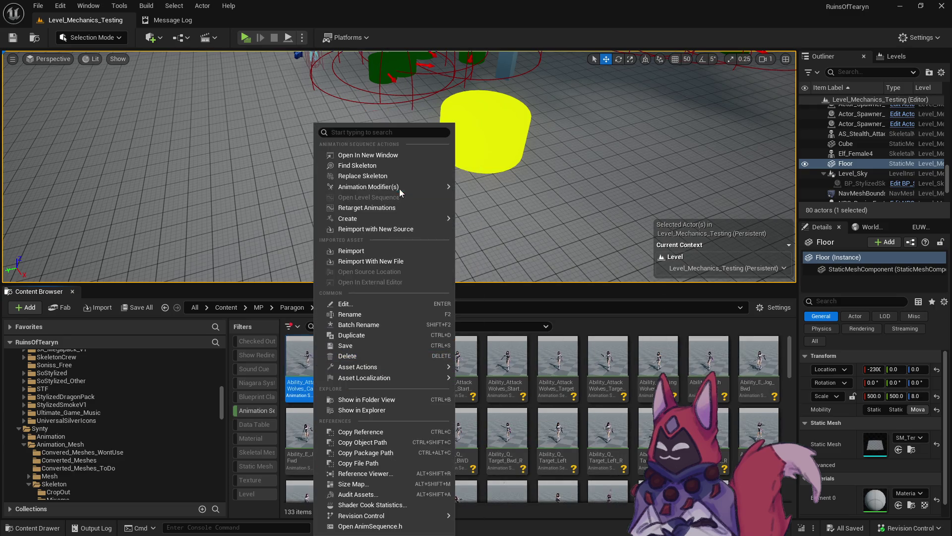
mouse_move(404, 218)
key("Escape")
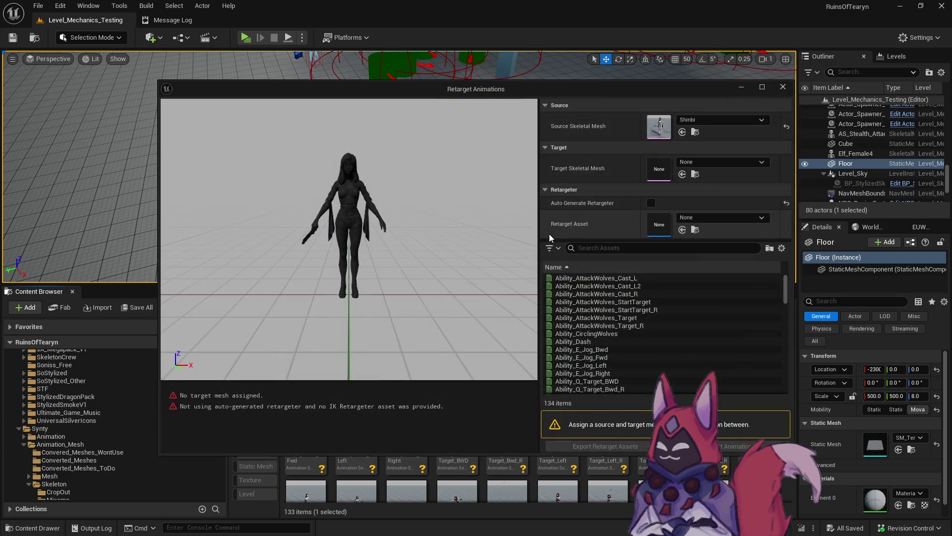
Step: Set the target mesh to SM_Synty_Skeleton_Core and enable Auto Generate Retargeter
left_click(715, 165)
type("core synty")
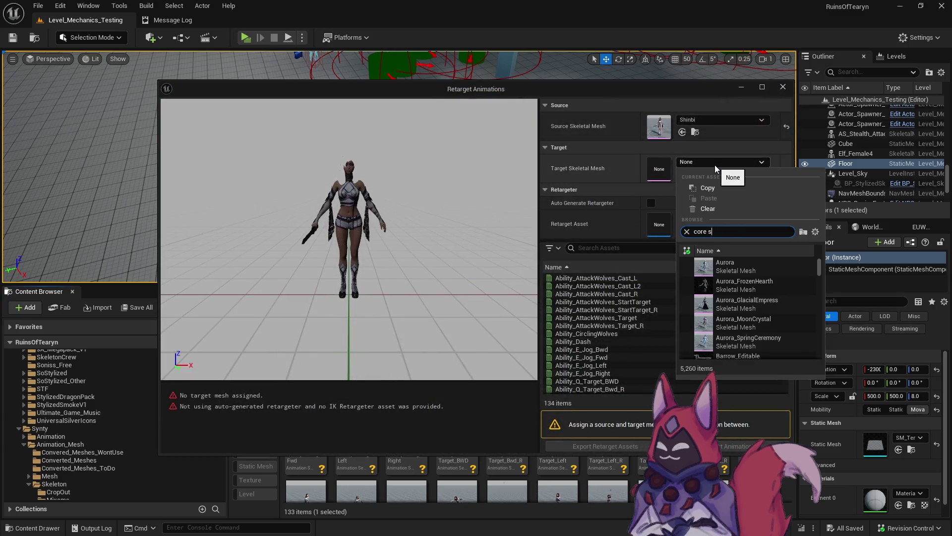
left_click(771, 290)
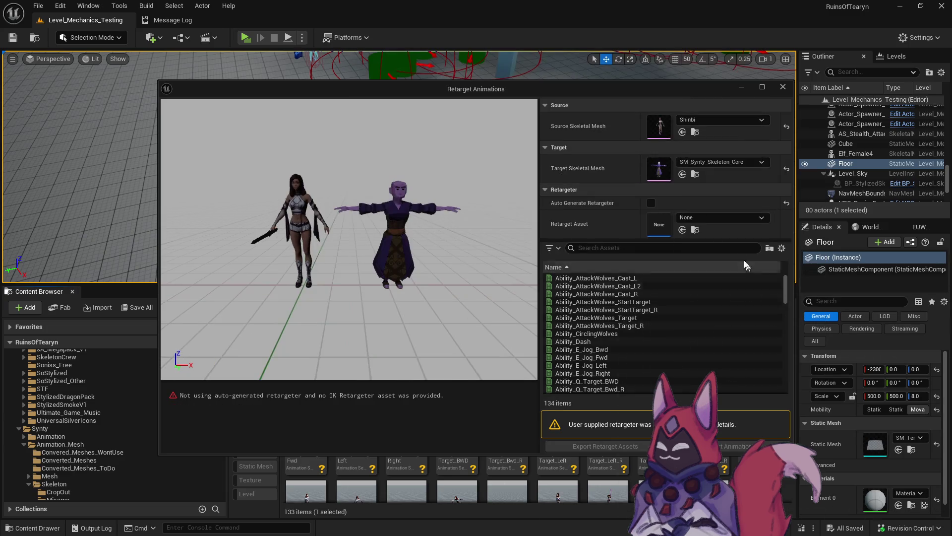
left_click(714, 218)
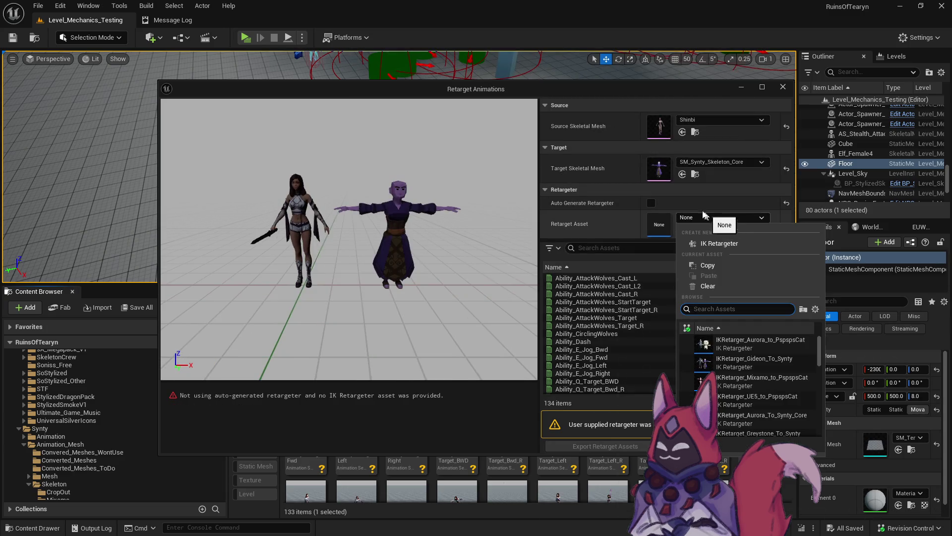
left_click(651, 203)
Step: Export the generated retarget assets into the MP/Paragon folder
left_click(604, 445)
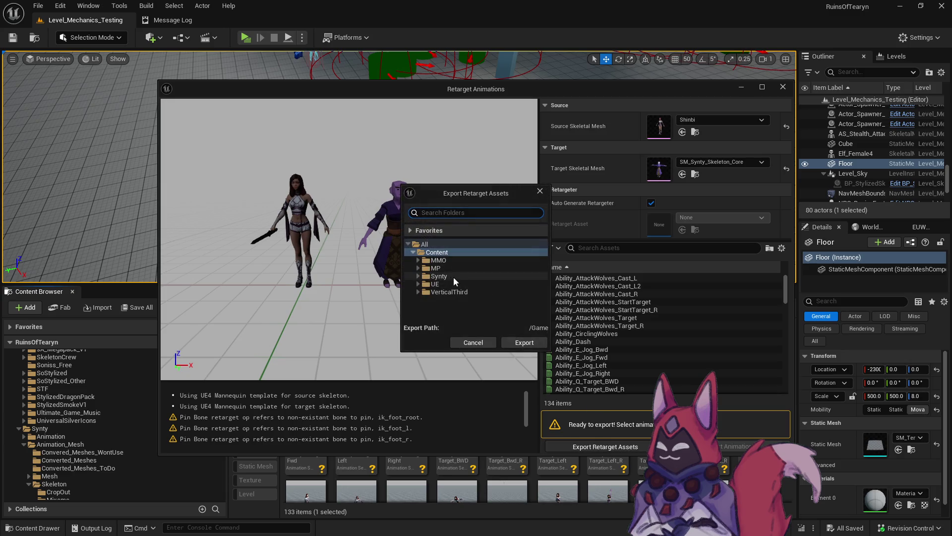
left_click(418, 275)
scroll(419, 284, "down", 3)
scroll(418, 283, "down", 3)
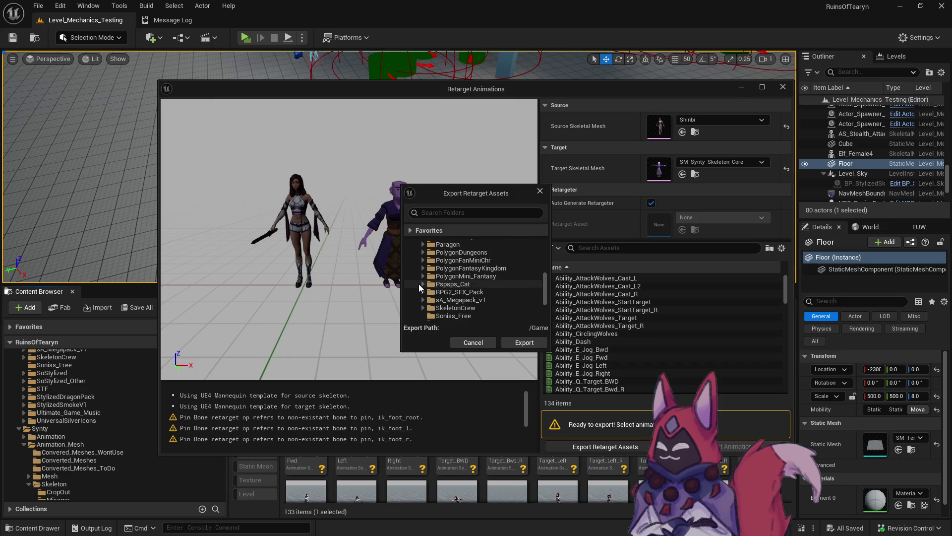
left_click(448, 244)
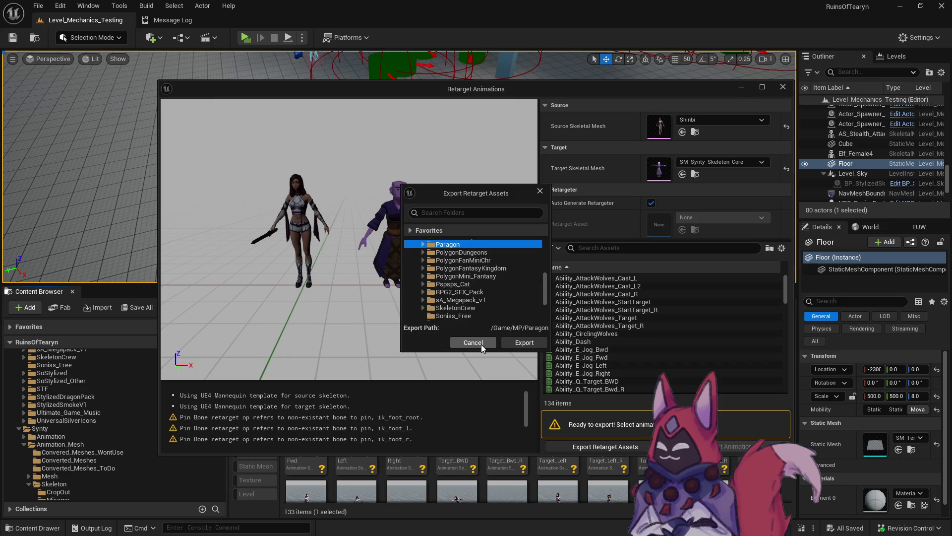
left_click(480, 344)
left_click(604, 446)
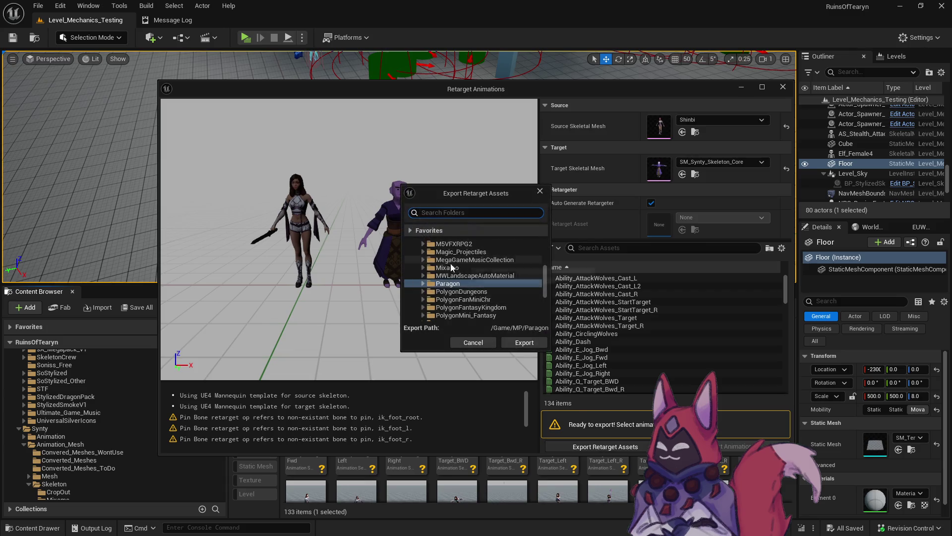
left_click(534, 344)
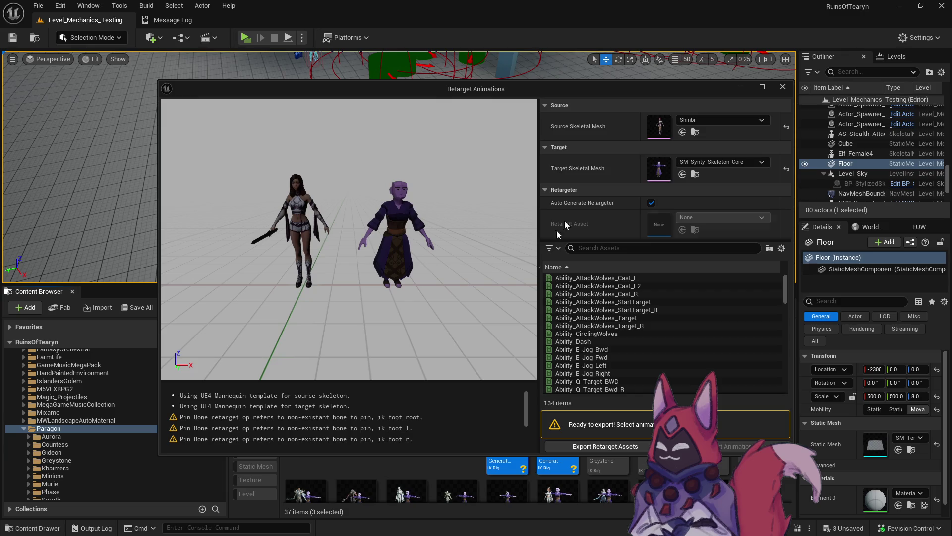
Step: Close Retarget Animations and delete the extra IK_AutoGenerated rig
left_click(783, 87)
left_click(558, 427)
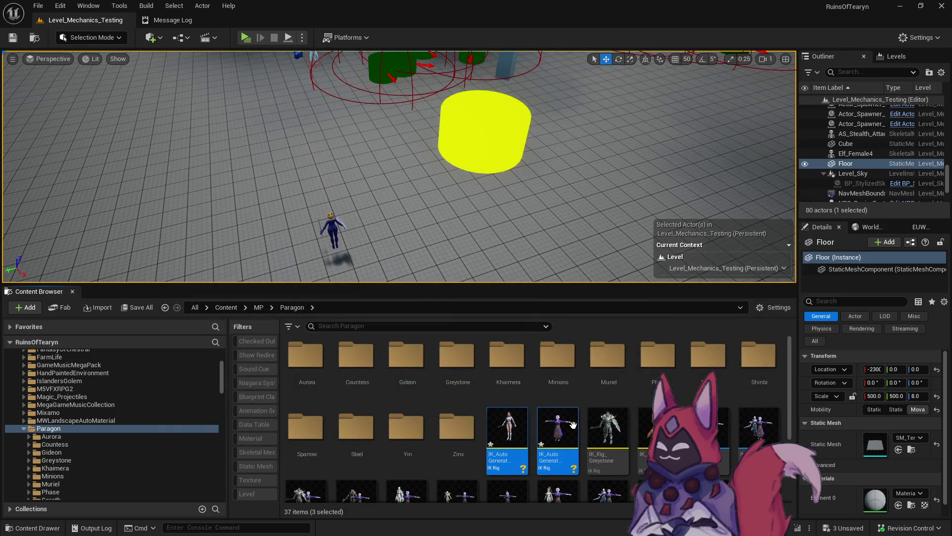
key("Delete")
key("Escape")
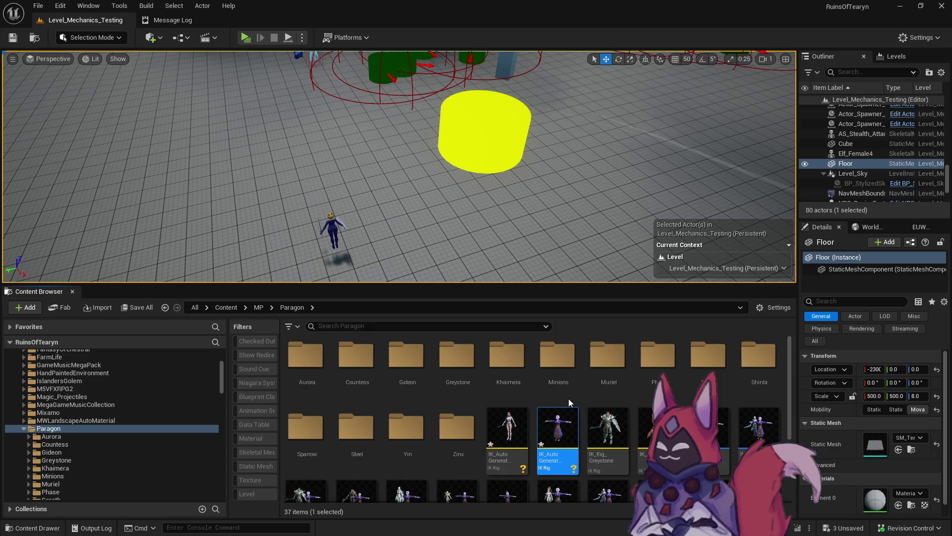
Step: Rename the rig IKRig_Sparrow and the retargeter IKRetargeter_Shinbi_To_Synty, then open it docked
key("F2")
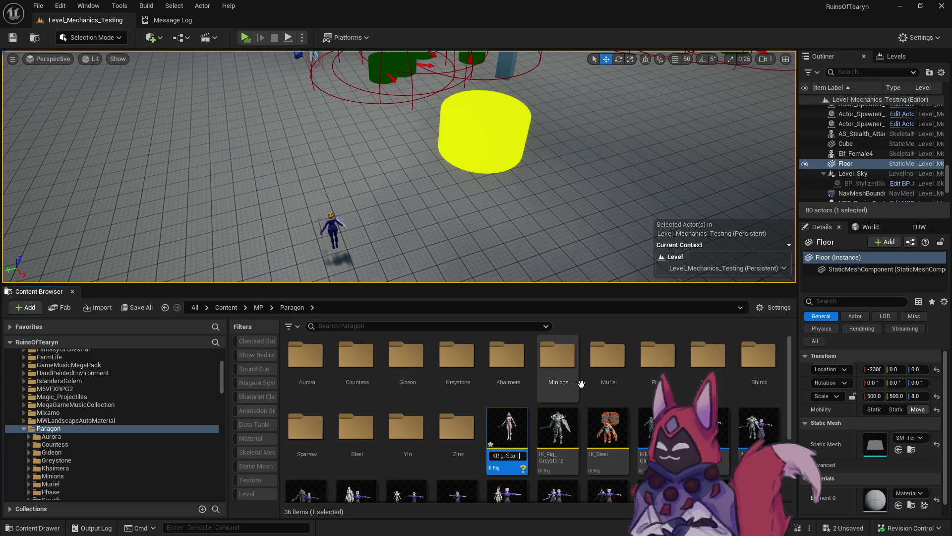
type("ow")
key("Return")
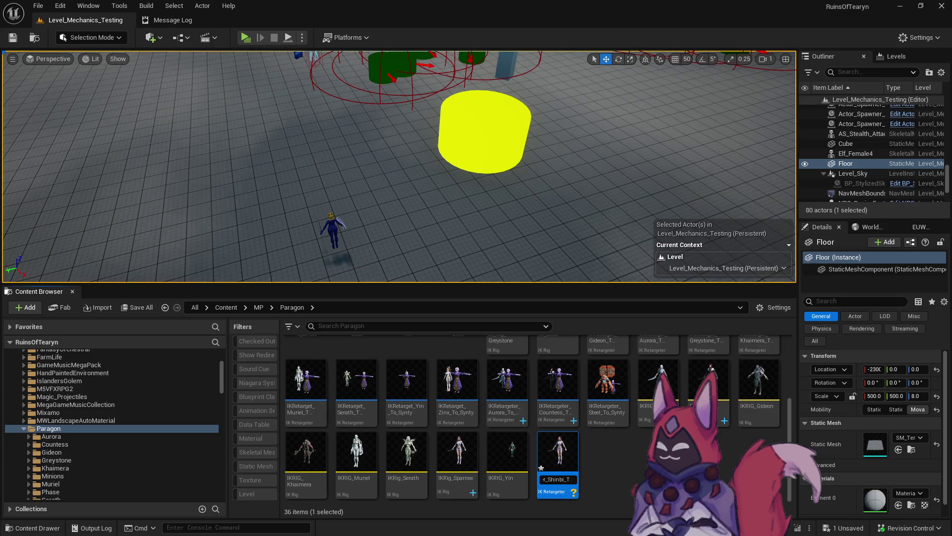
type("nty")
key("Return")
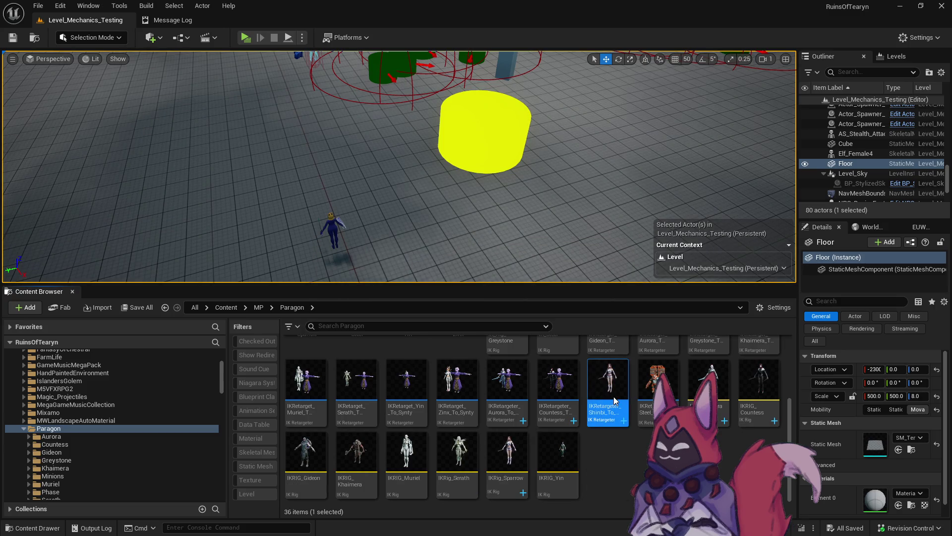
double_click(608, 380)
mouse_move(228, 121)
left_mouse_down()
mouse_move(318, 27)
mouse_move(292, 20)
left_mouse_up()
Step: Target IKRig_Synty_Skeleton_Core and map LeftRing and RightRing onto the RingLeft and RingRight chains
left_click(851, 173)
type("core")
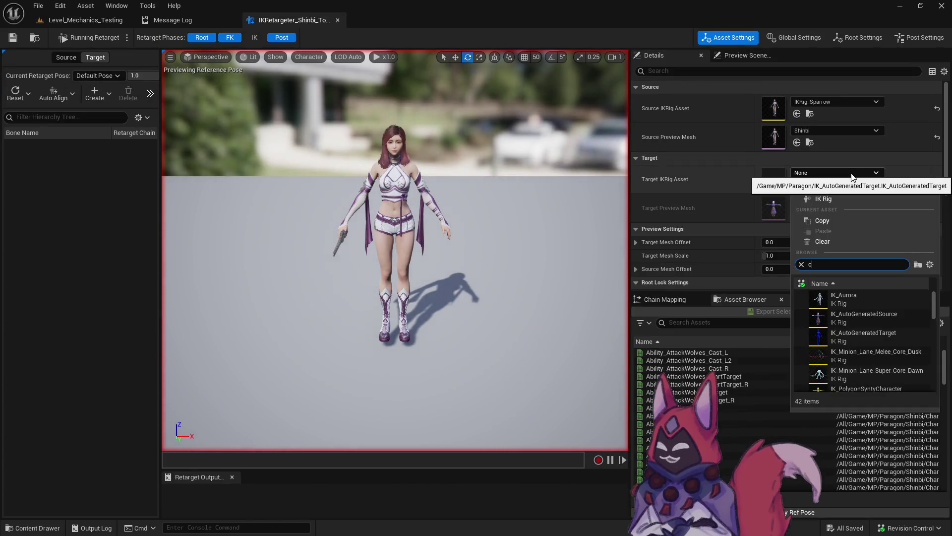
left_click(867, 355)
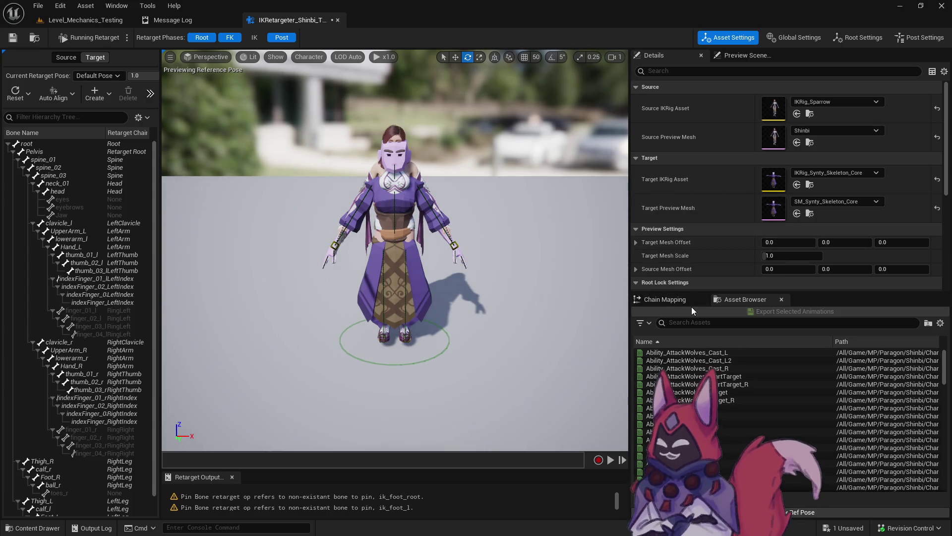
left_click(664, 299)
left_click(805, 430)
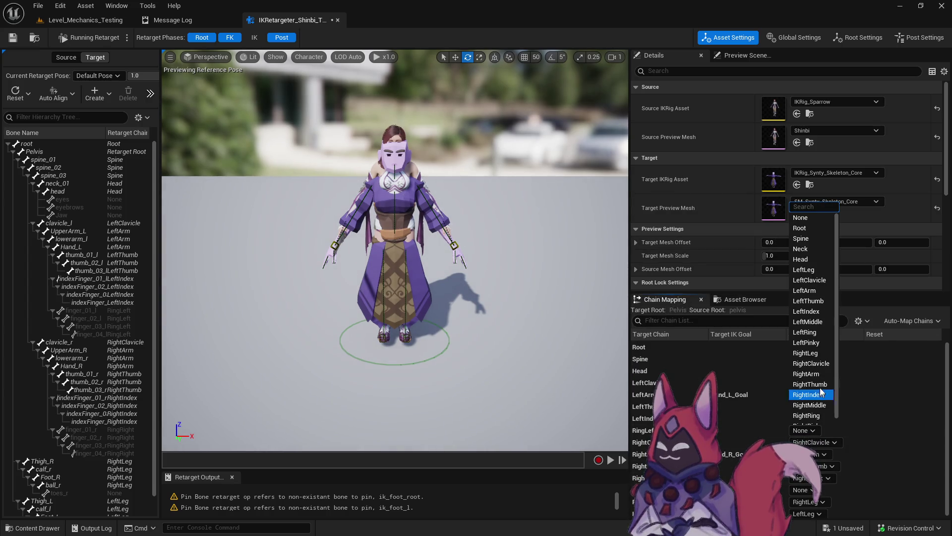
left_click(816, 336)
left_click(804, 490)
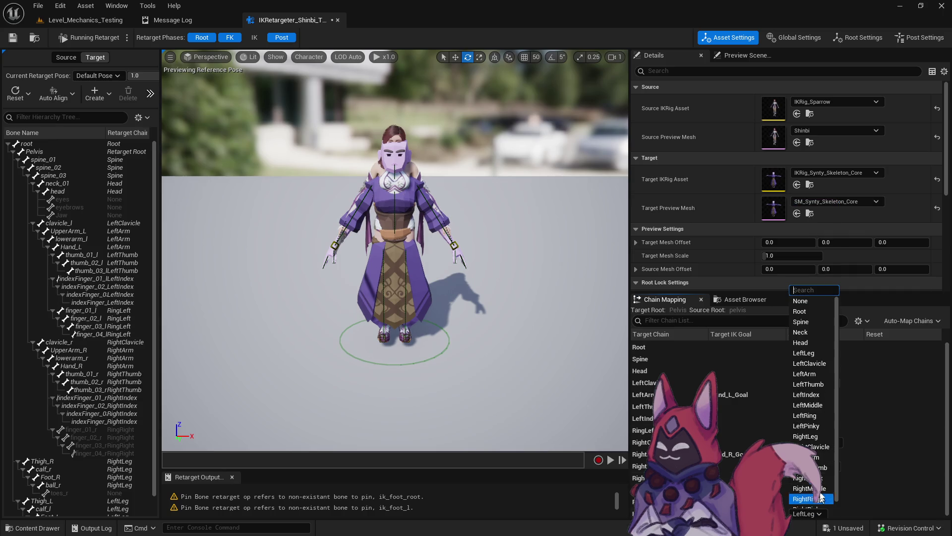
left_click(843, 491)
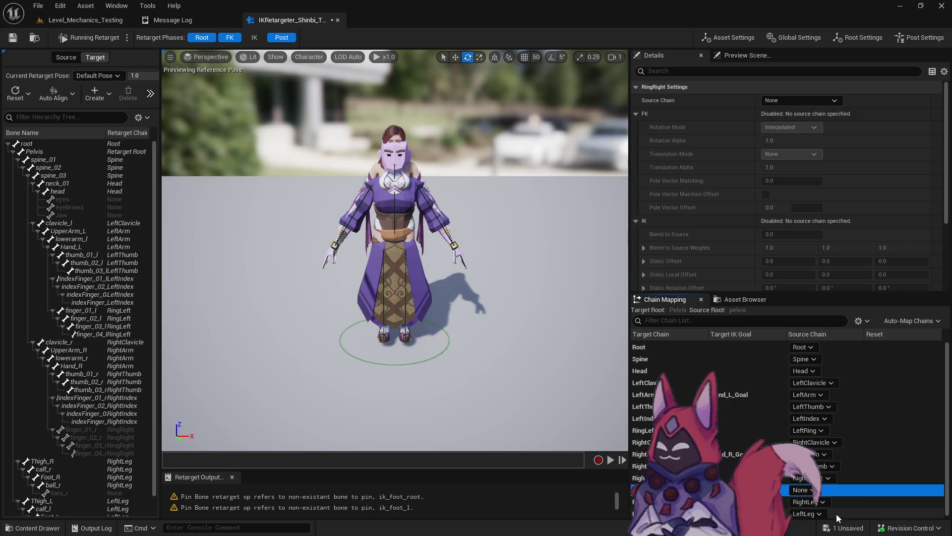
left_click(812, 491)
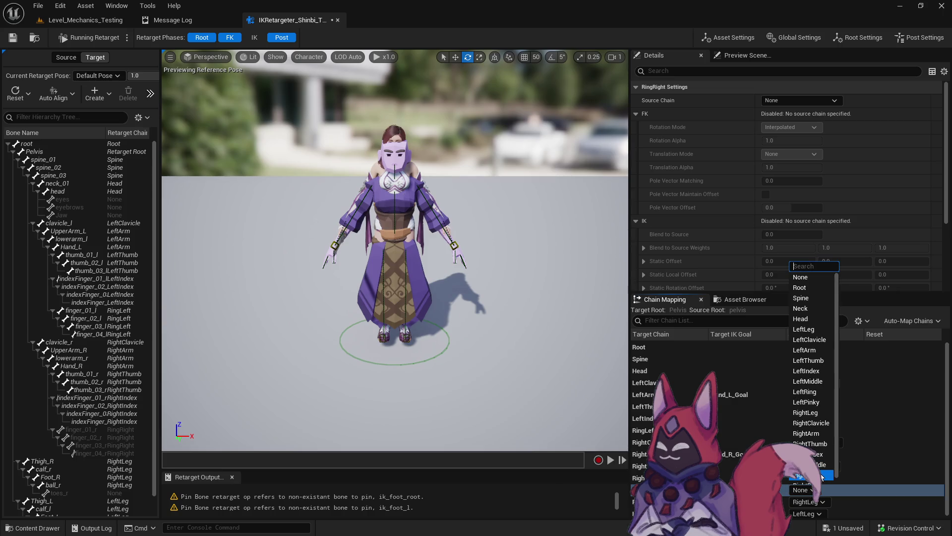
left_click(822, 477)
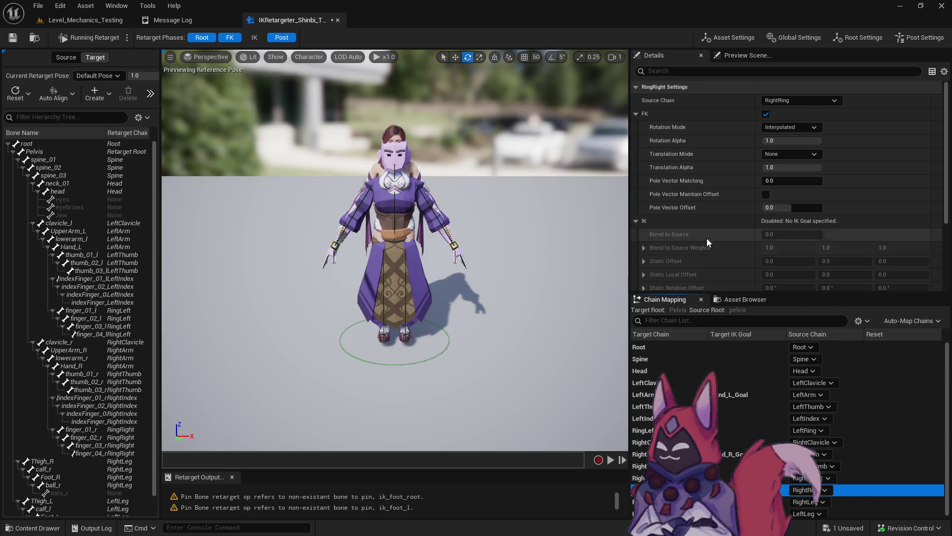
Step: Save the Shinbi retargeter, close its tab, and reopen it from the Content Browser
left_click(12, 37)
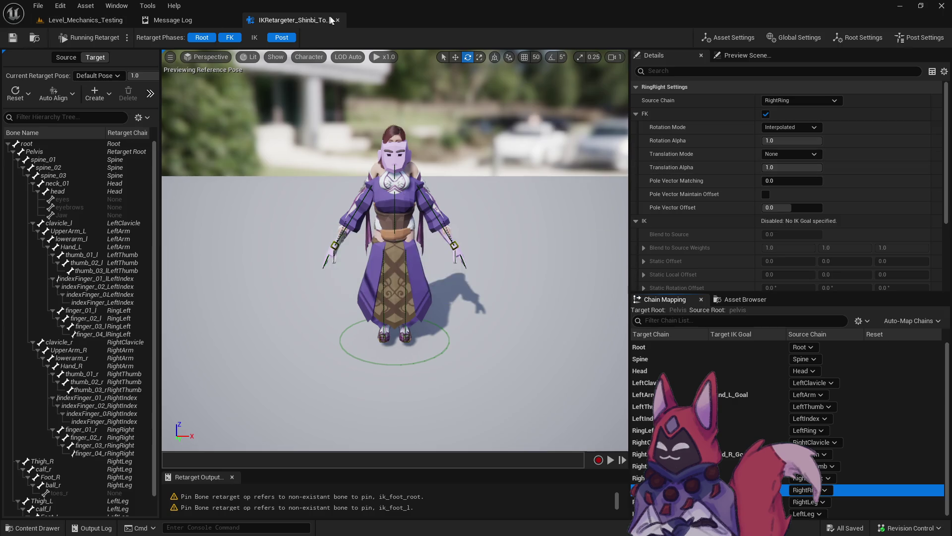
left_click(337, 20)
left_click(85, 20)
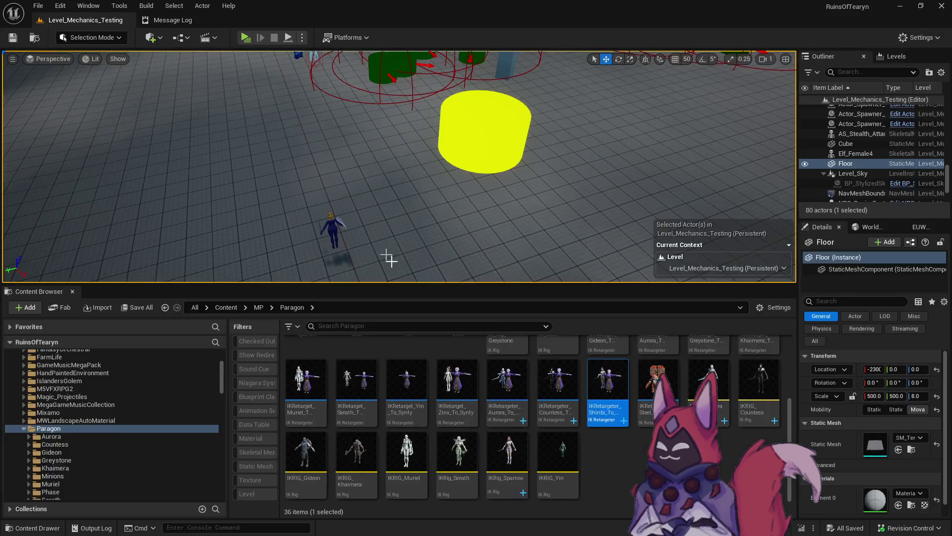
double_click(618, 391)
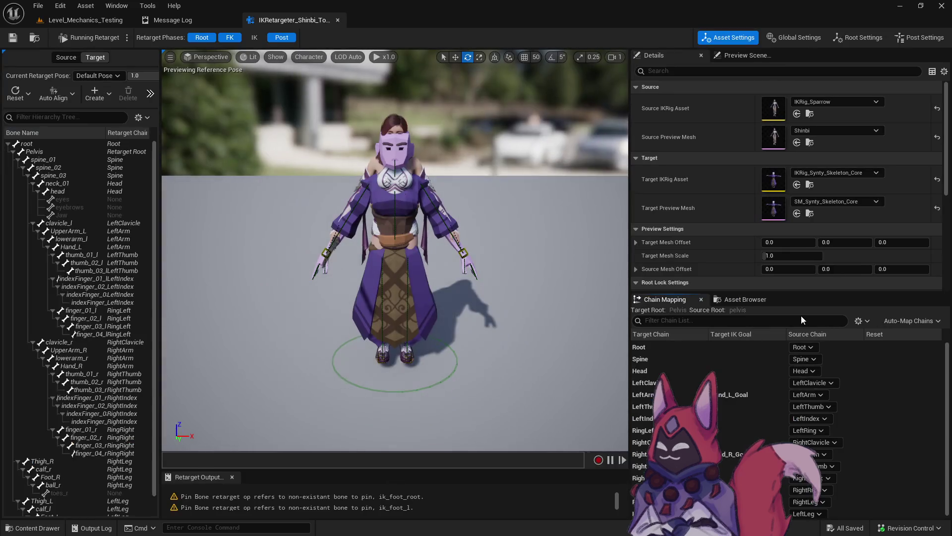
Step: Offset the target mesh 122.37 beside Shinbi and preview several animations, including StartTarget and Cast
left_click(745, 299)
left_click(741, 375)
mouse_move(789, 242)
left_mouse_down()
mouse_move(843, 242)
mouse_move(789, 242)
left_mouse_up()
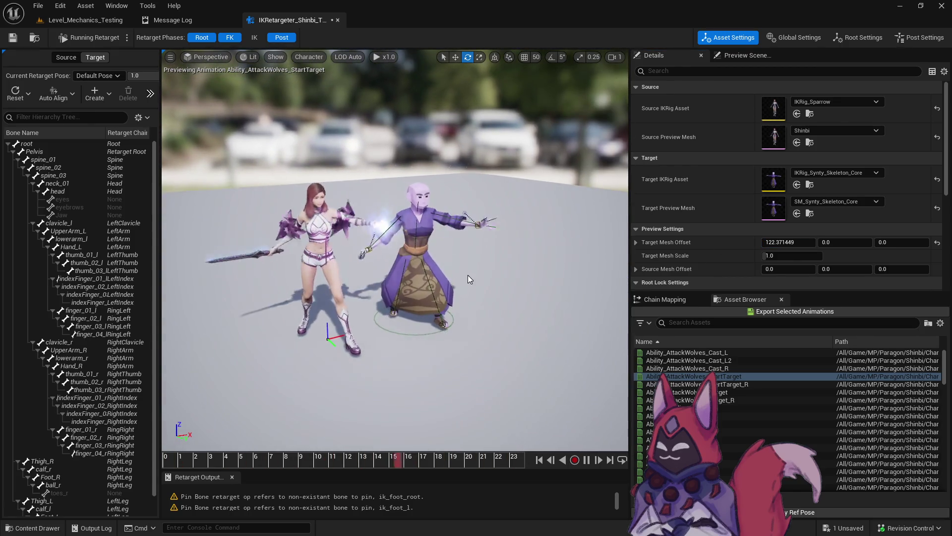
left_click(684, 415)
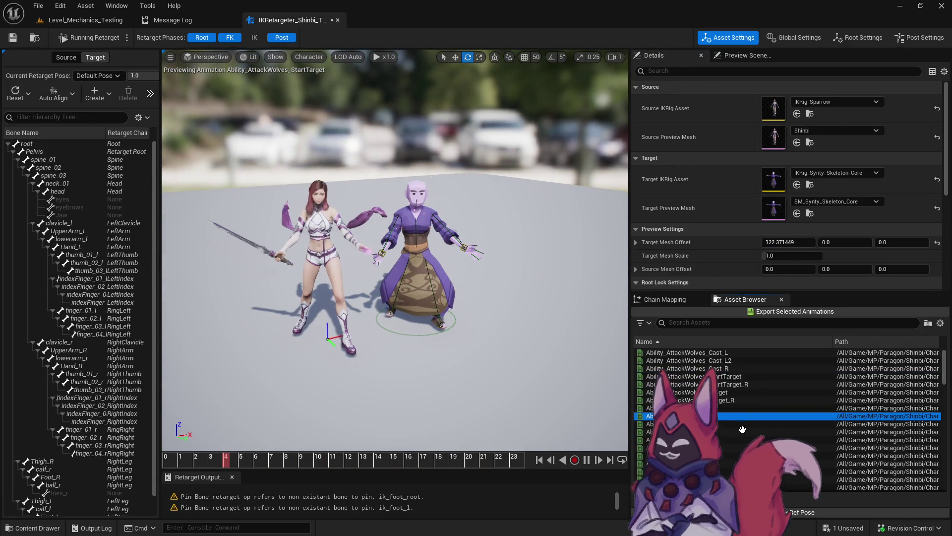
mouse_move(792, 435)
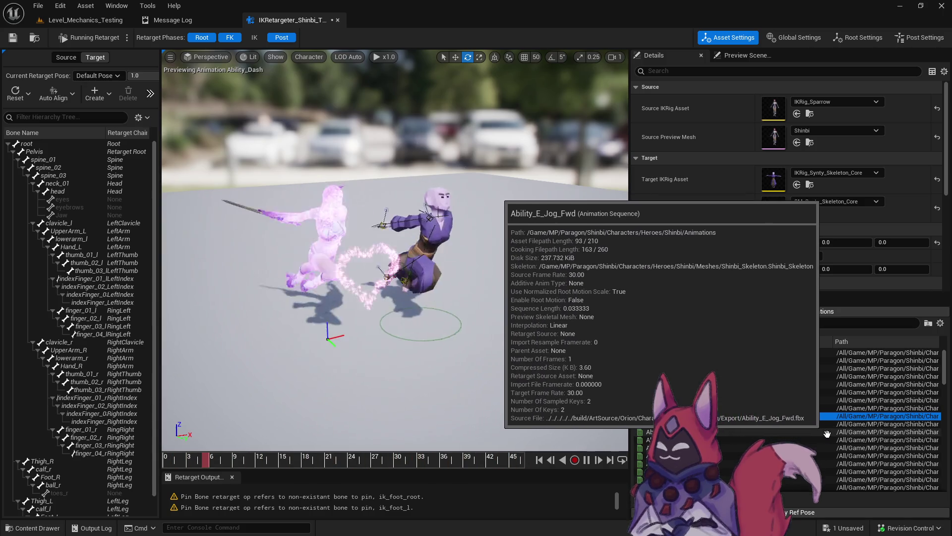
scroll(761, 406, "down", 10)
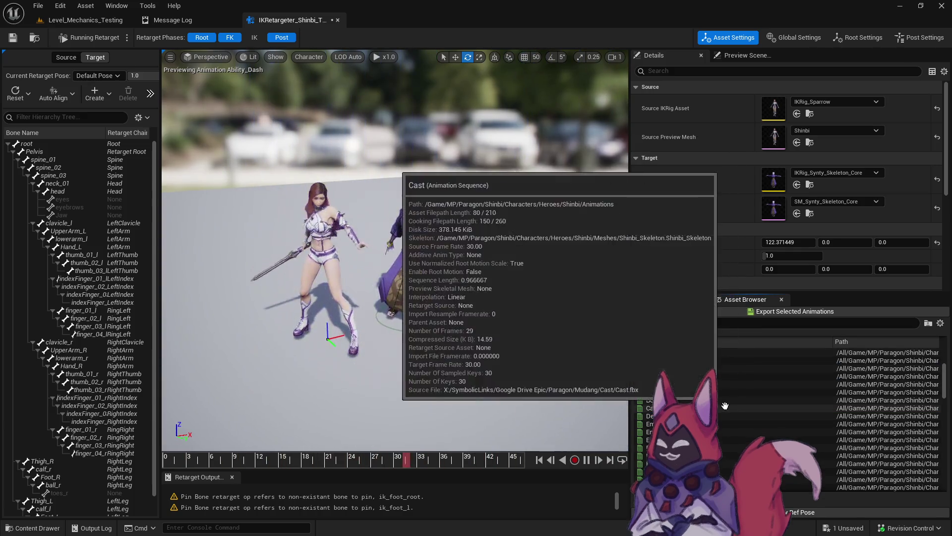
left_click(766, 407)
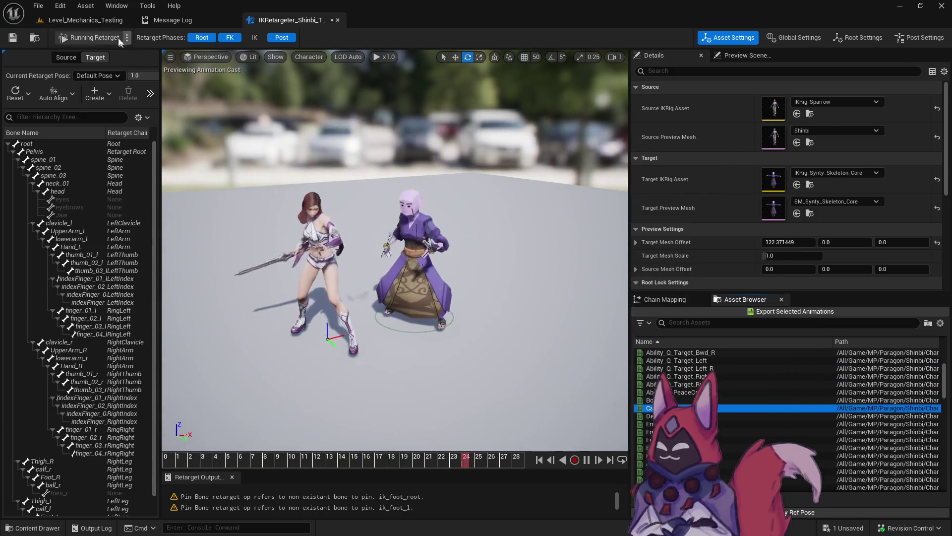
Step: Return to the level editor and list the MP/Paragon/Countess animation sequences
left_click(86, 20)
left_click(59, 408)
scroll(65, 394, "up", 3)
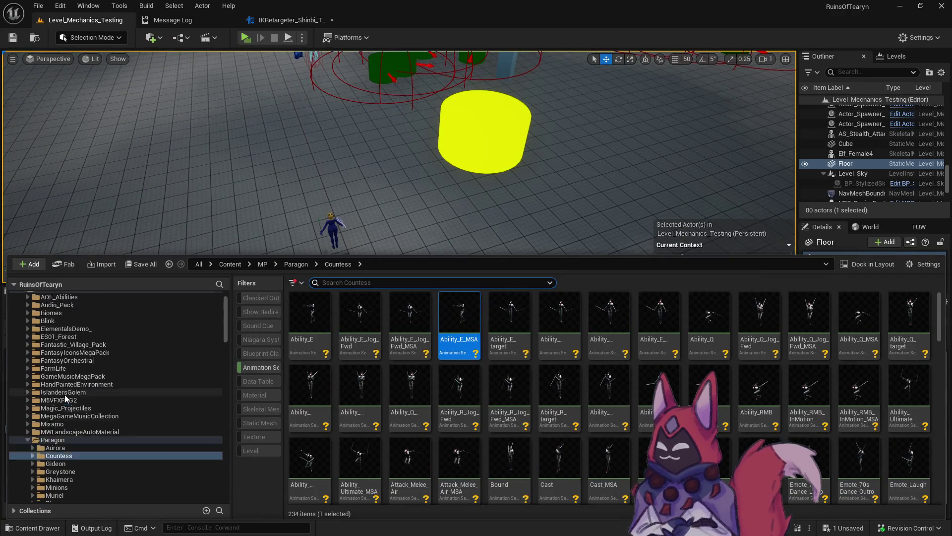
Step: Go to MP/Paragon and swap the Animation Sequence filter for Niagara System, showing 0 items
left_click(66, 456)
left_click(259, 367)
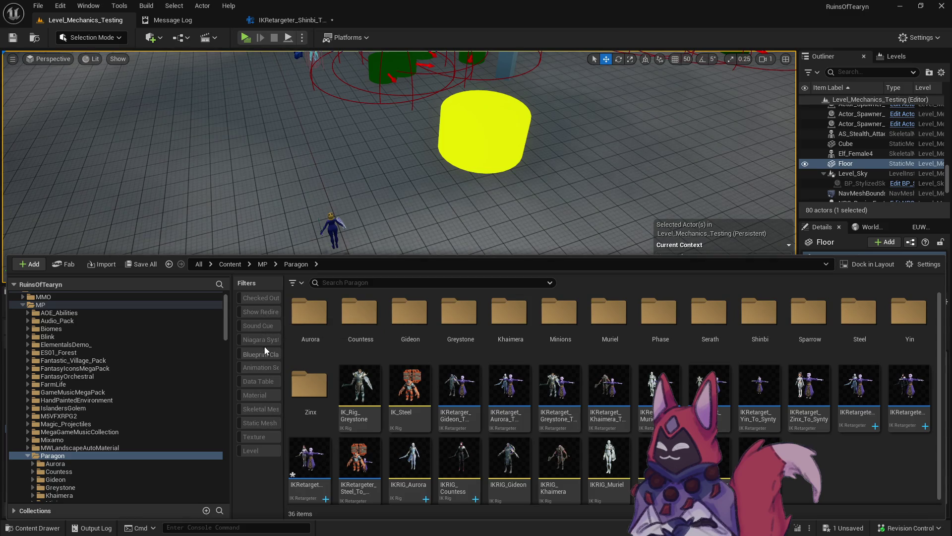
left_click(265, 343)
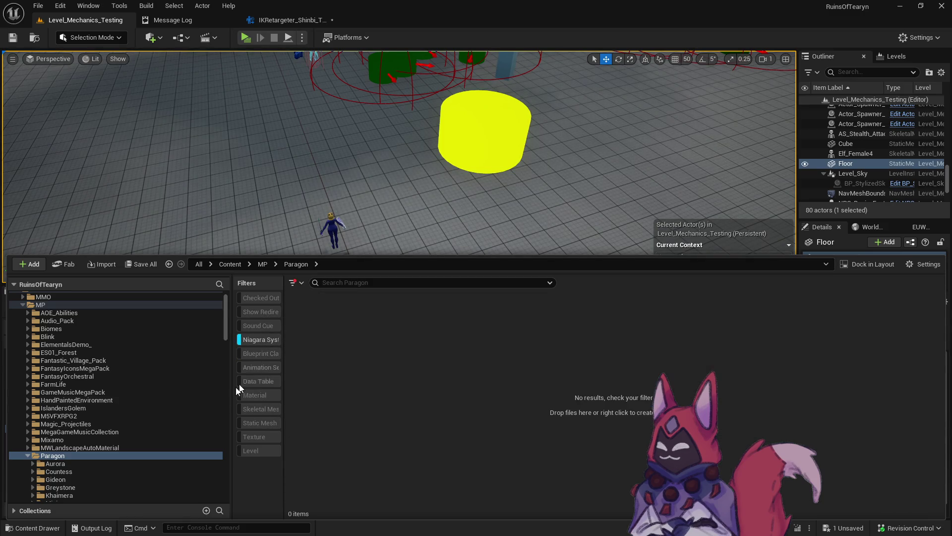
scroll(132, 459, "down", 3)
scroll(128, 446, "down", 2)
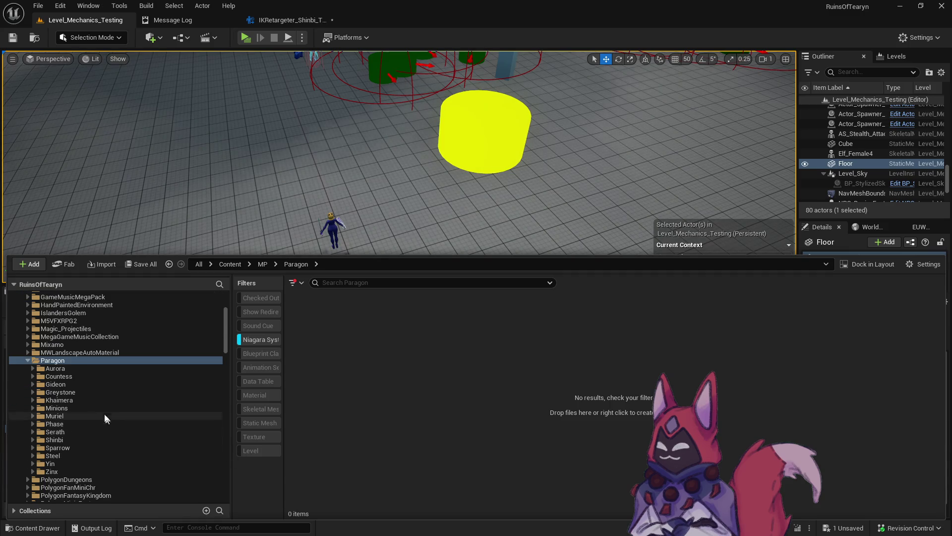
Step: Open the Shinbi folder, clear the Niagara System filter and widen the filter column
left_click(73, 439)
left_click(263, 341)
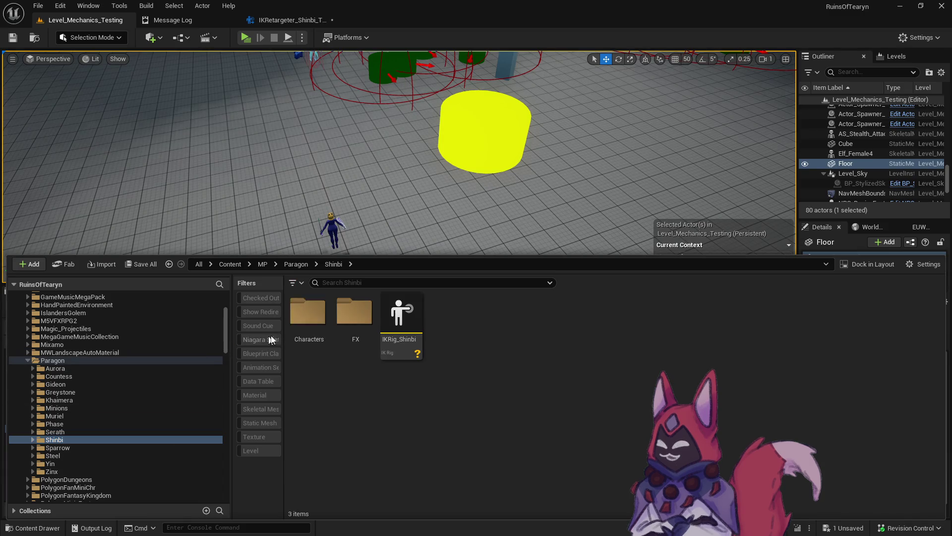
left_click_drag(284, 364, 316, 364)
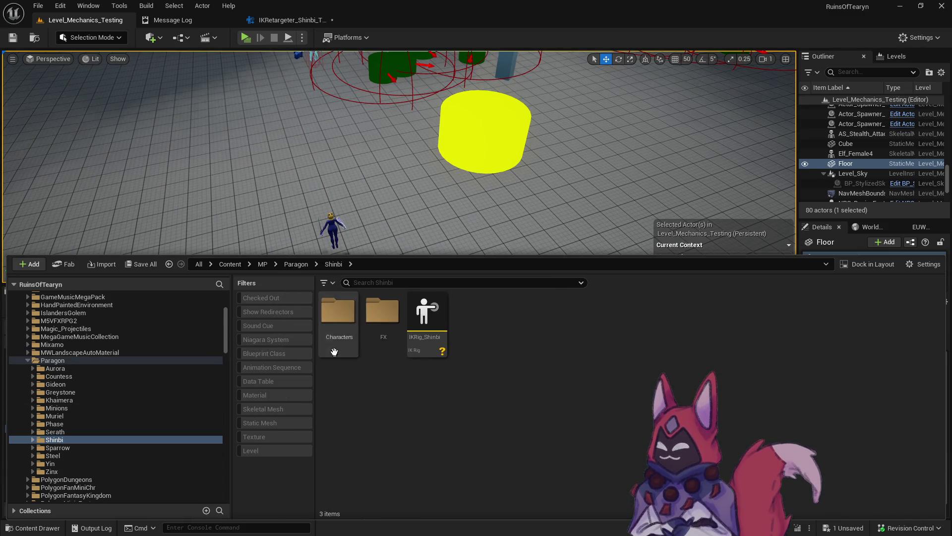
Step: Filter the Shinbi folder to Cascade Particle Systems, listing 41 effects
left_click(328, 282)
mouse_move(411, 350)
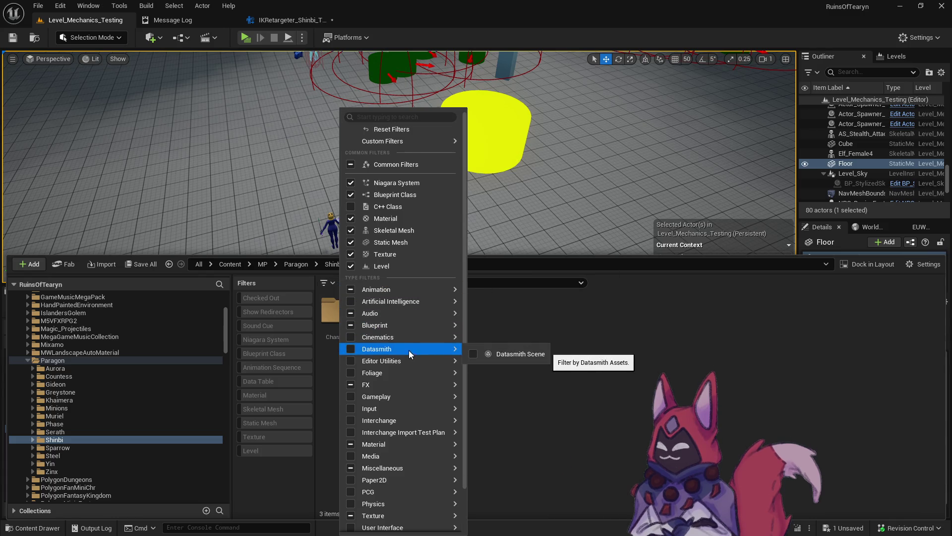
mouse_move(388, 382)
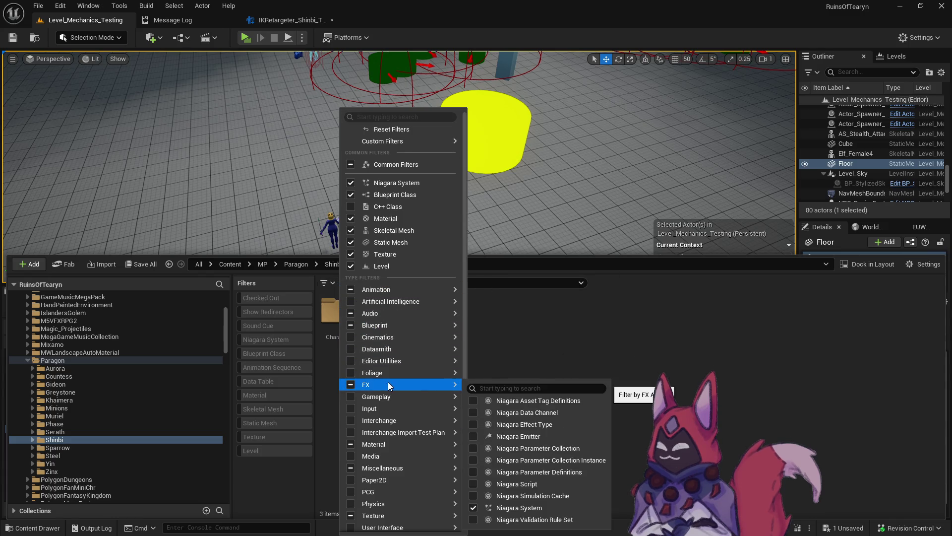
scroll(409, 473, "down", 2)
mouse_move(409, 468)
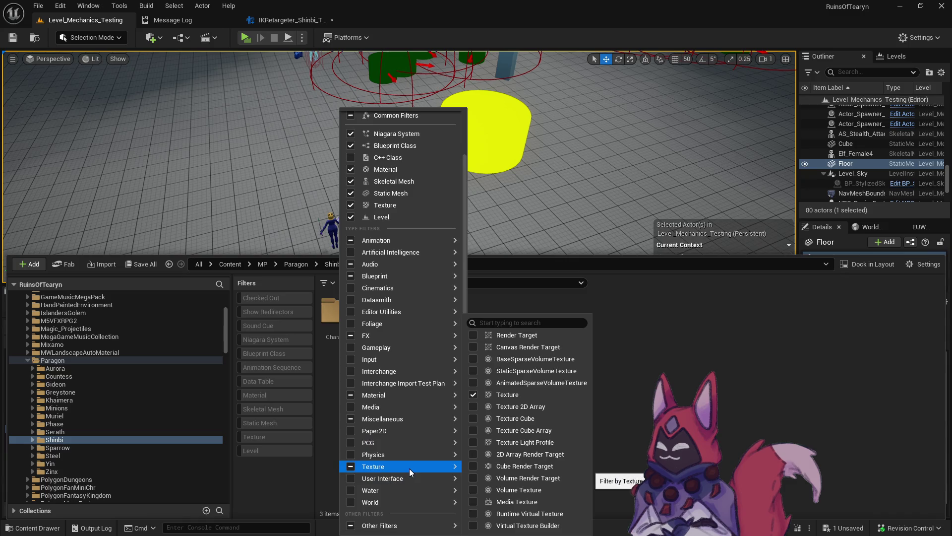
mouse_move(411, 418)
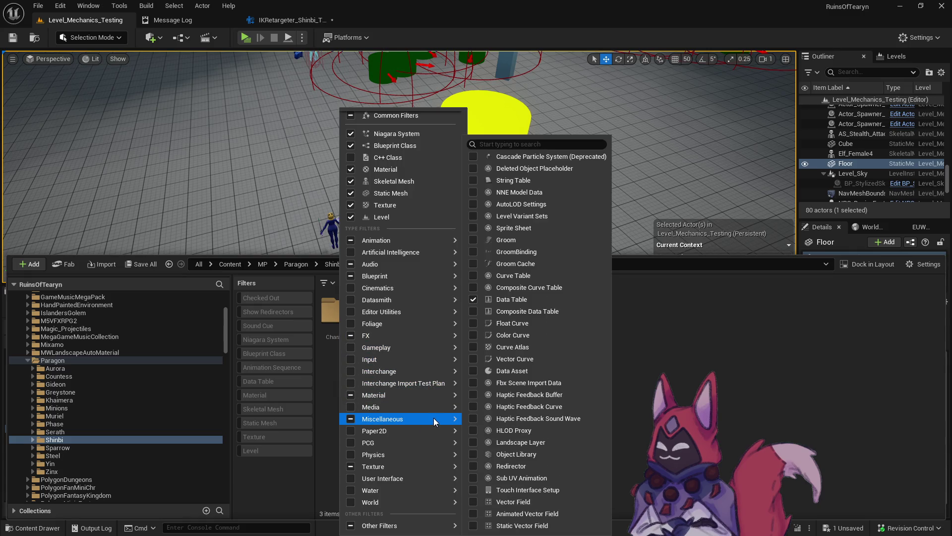
mouse_move(435, 480)
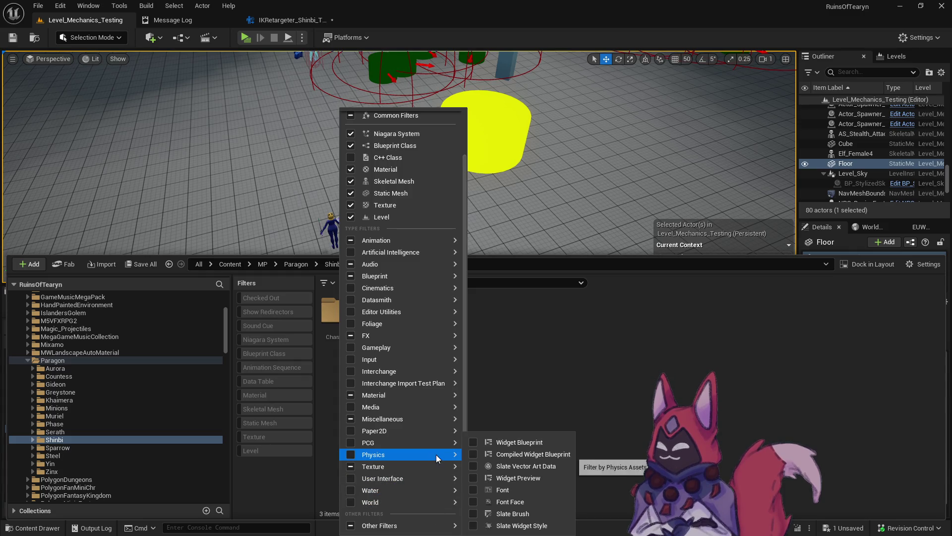
mouse_move(415, 431)
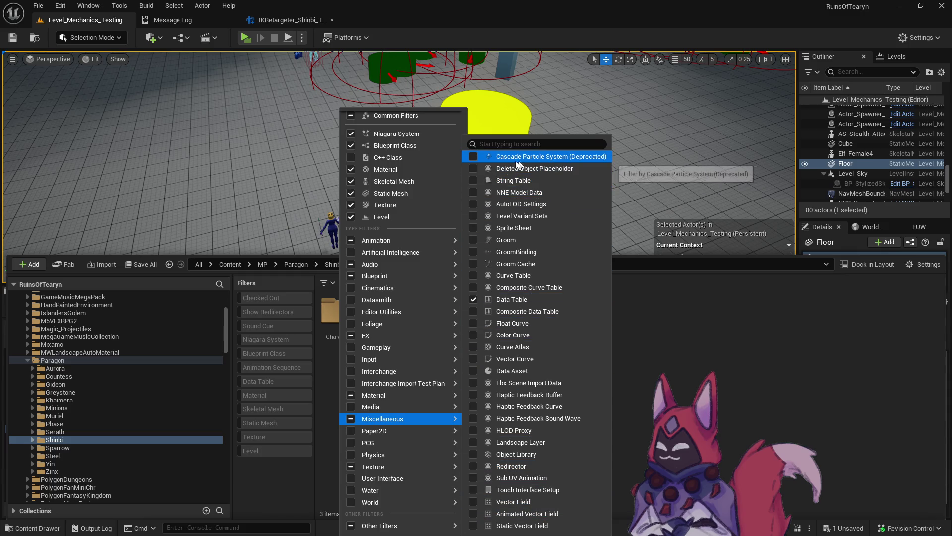
left_click(474, 156)
Step: Close the filter list and view the Countess folder's particle effects under Paragon
key("Escape")
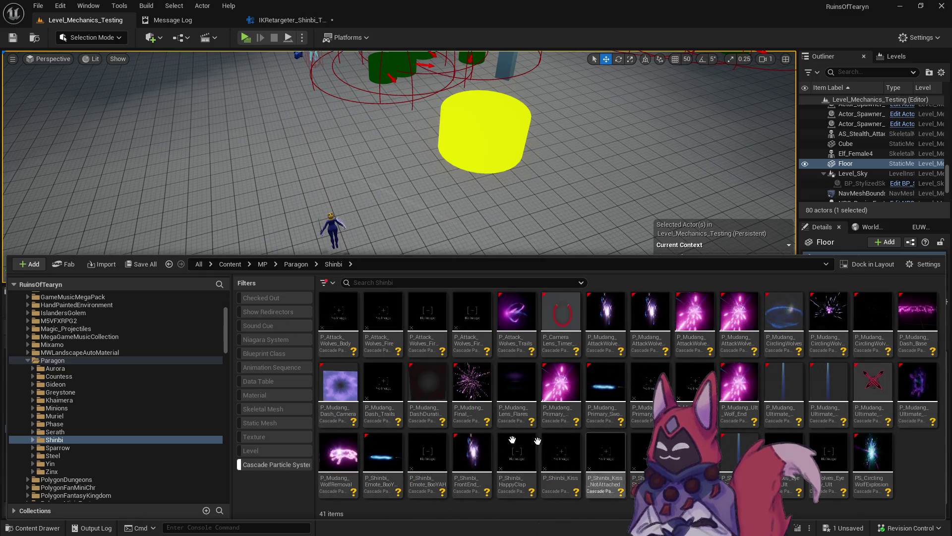
left_click(109, 361)
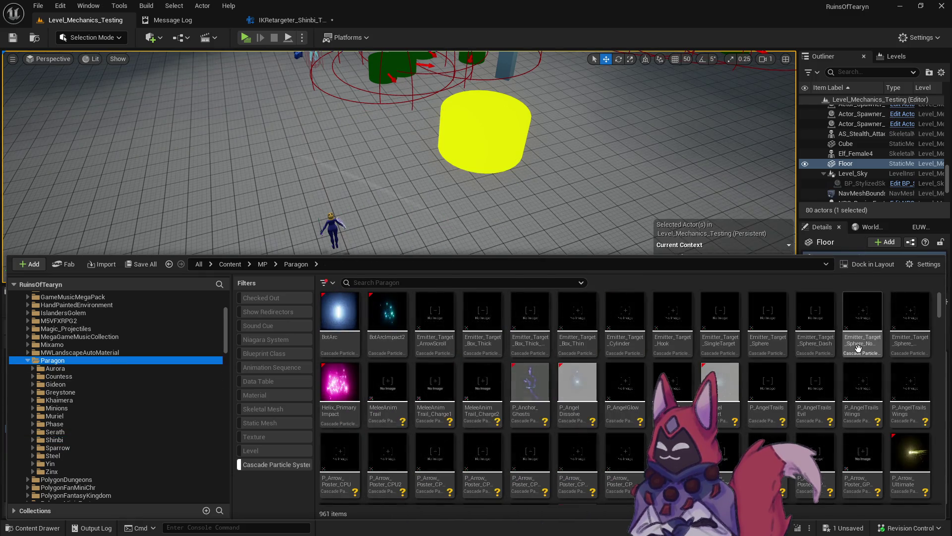
scroll(854, 349, "down", 5)
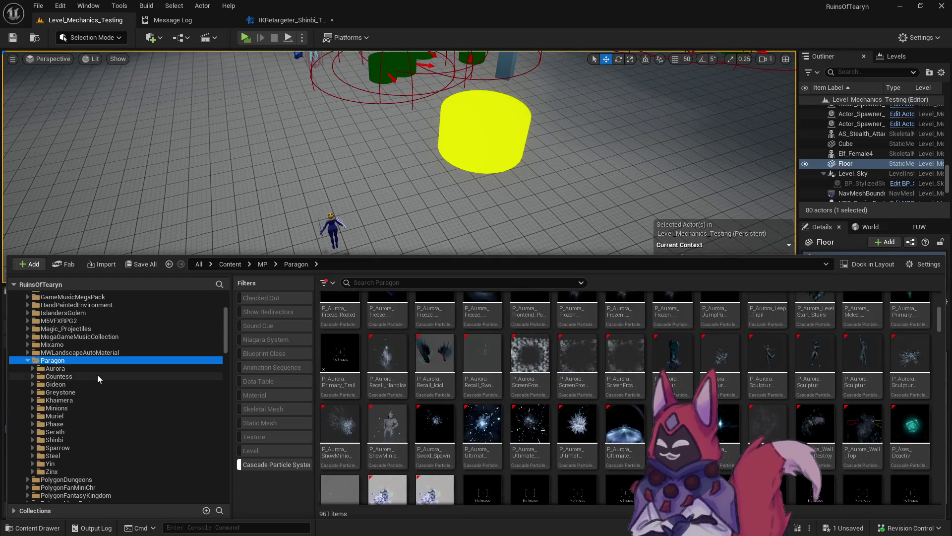
left_click(97, 375)
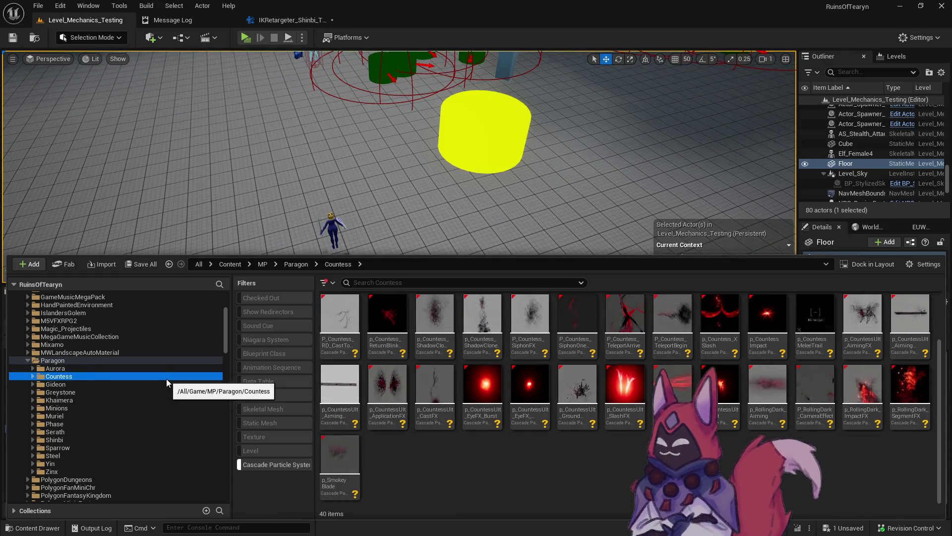
Step: Step through the Paragon hero folders with the arrow keys, ending on Muriel's 52 particle assets
key("Down")
key("Down")
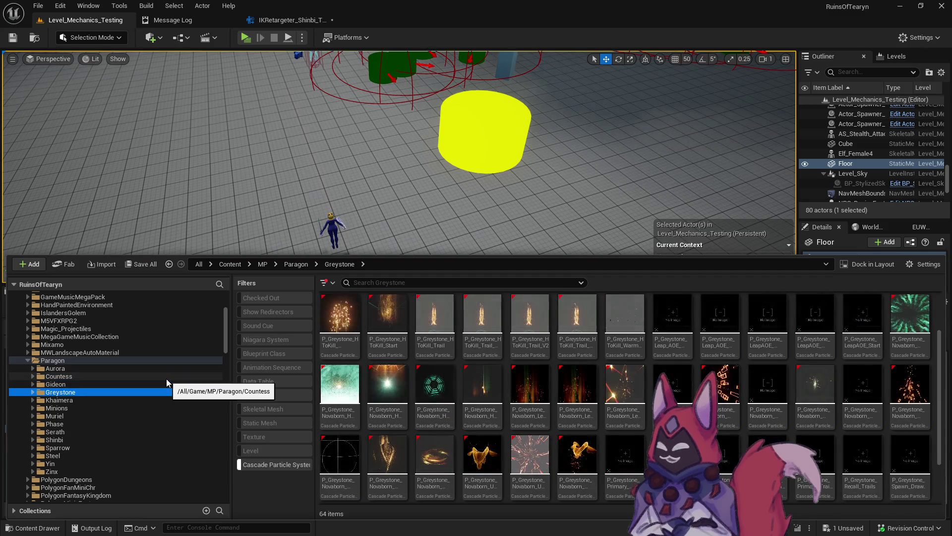
key("Down")
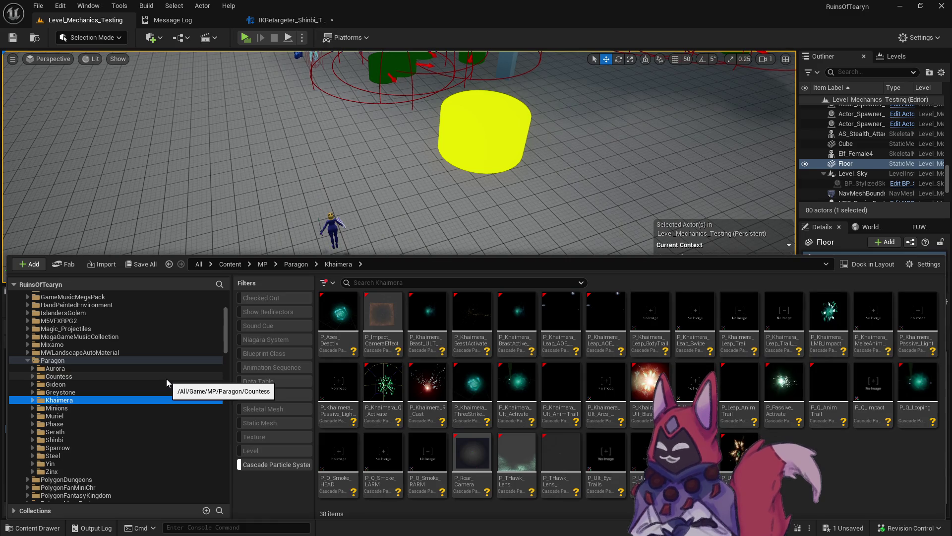
key("Down")
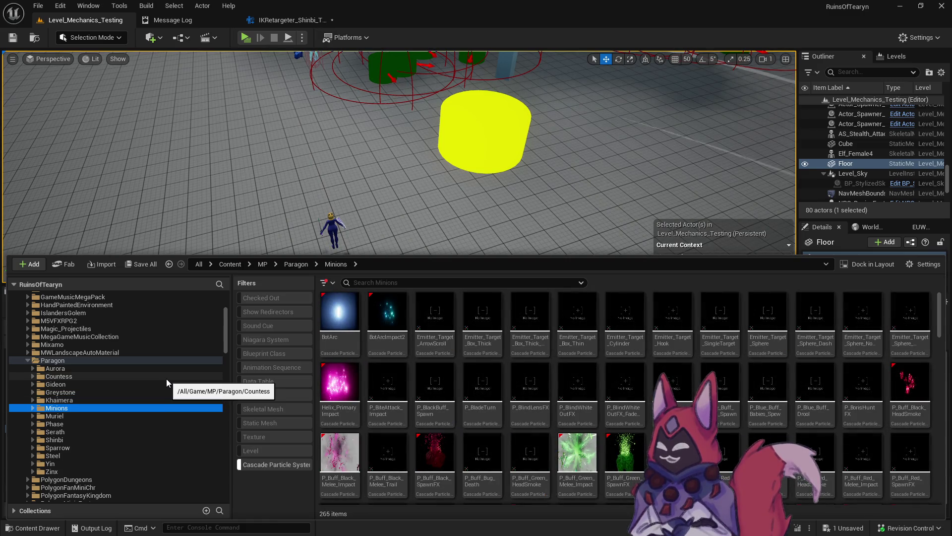
key("Down")
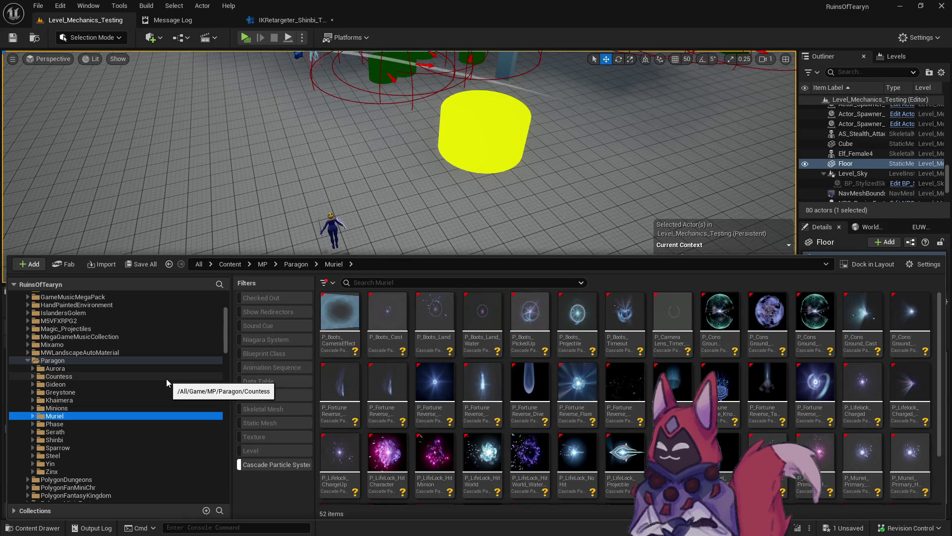
key("Down")
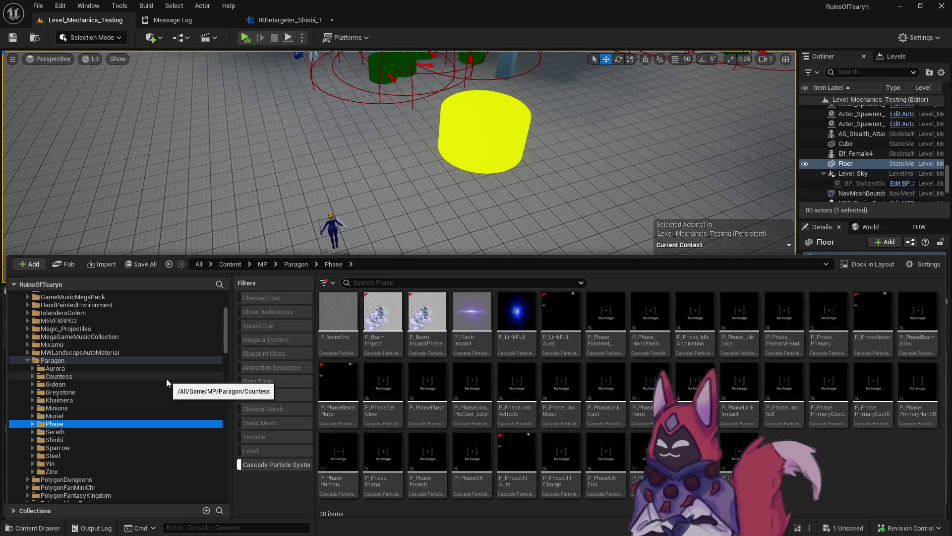
key("Down")
key("Down")
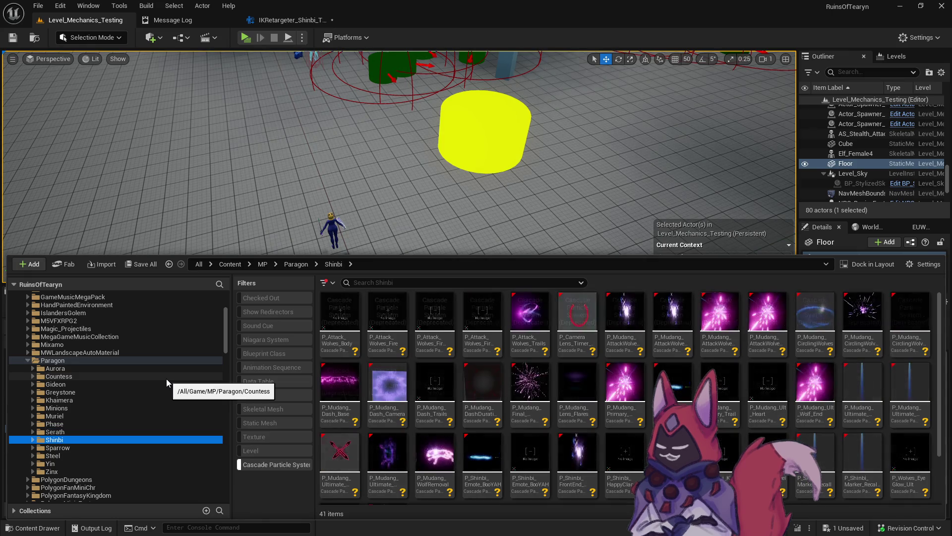
key("Up")
key("Up")
key("Up")
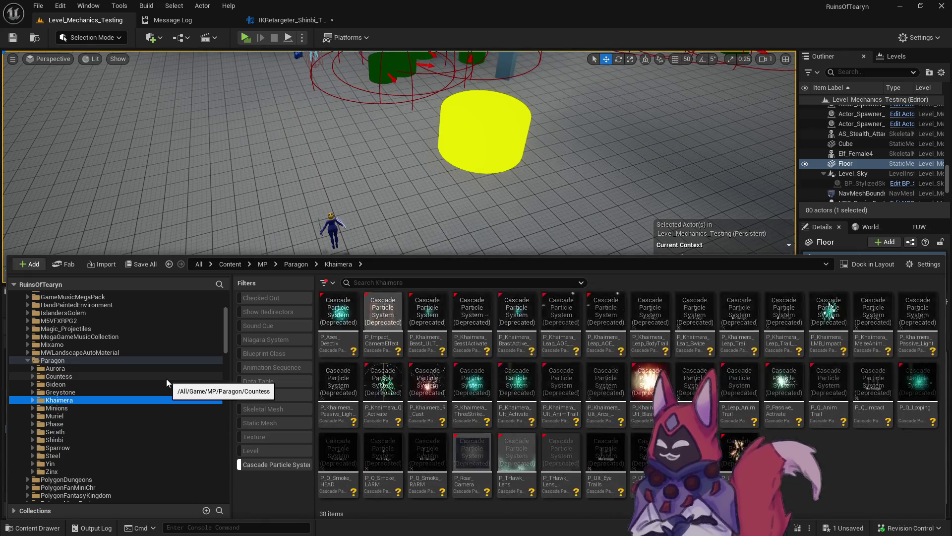
key("Down")
key("Down")
key("Down")
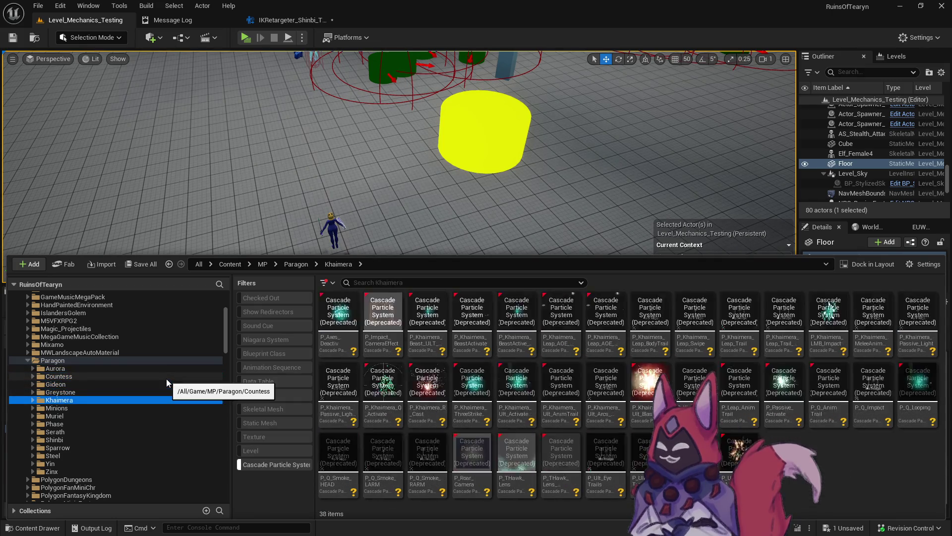
key("Down")
key("Down")
key("Down")
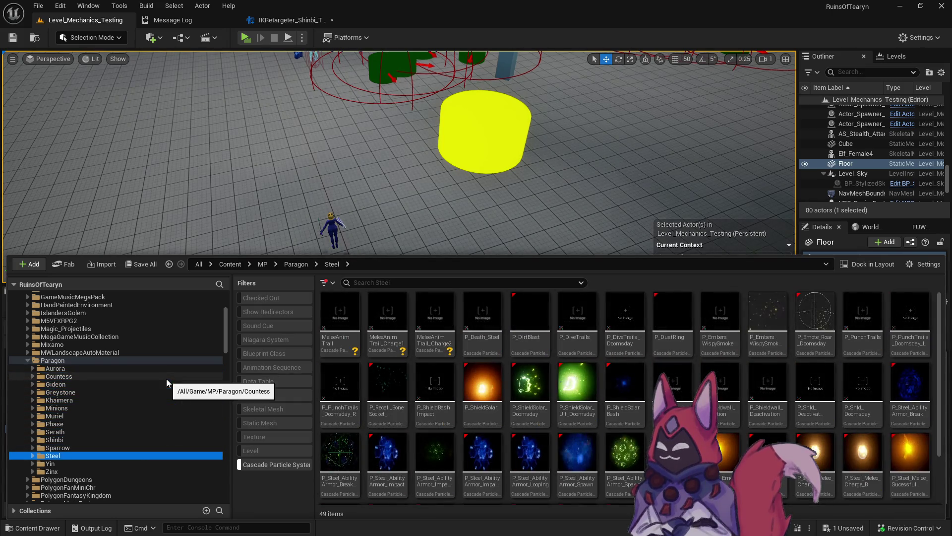
key("Up")
key("Up")
key("Up")
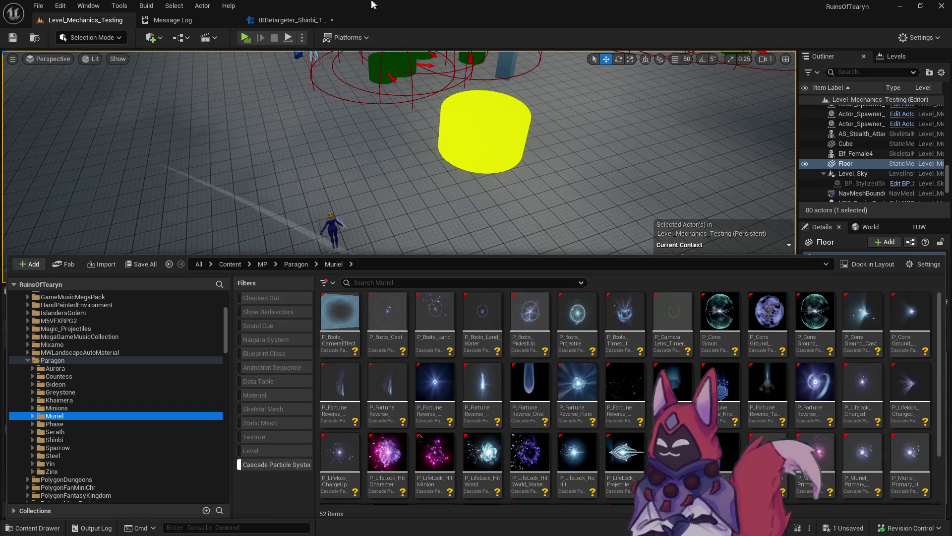
left_click(87, 21)
Step: Close the Shinbi retargeter tab and widen the level viewport beside MP/Paragon's IK assets
left_click(323, 23)
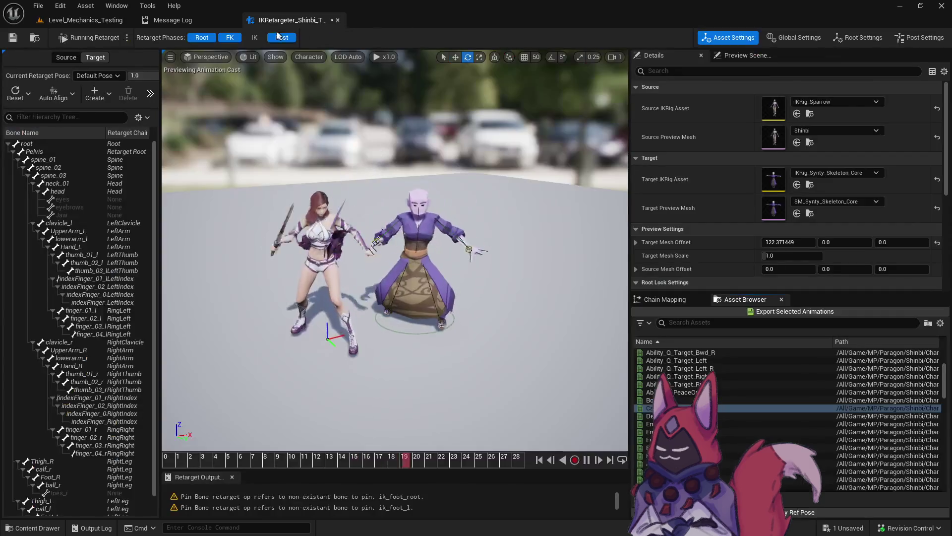
left_click(338, 21)
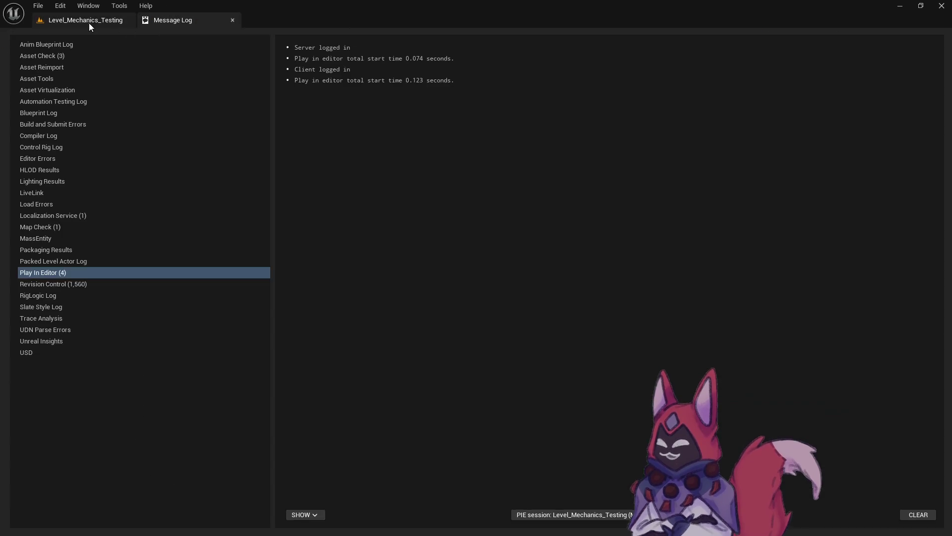
left_click(87, 20)
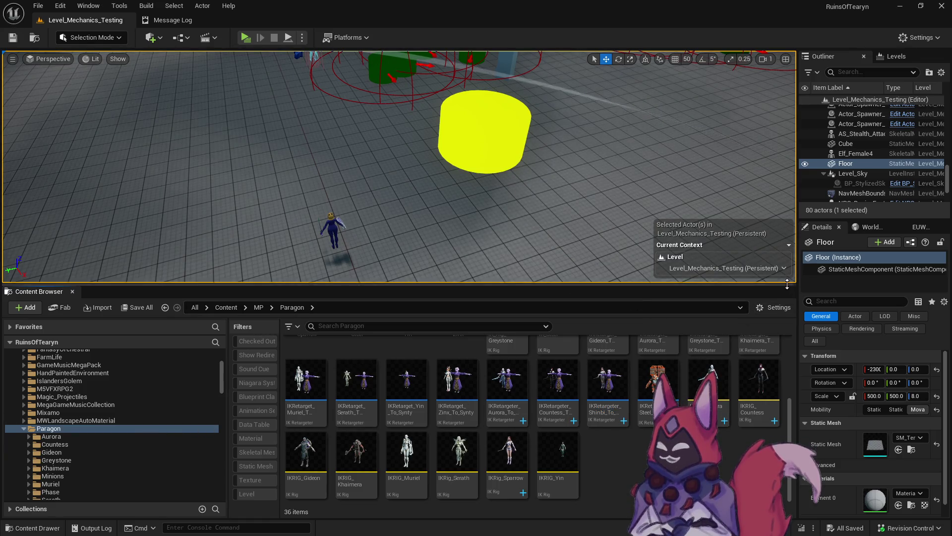
left_click_drag(799, 274, 825, 275)
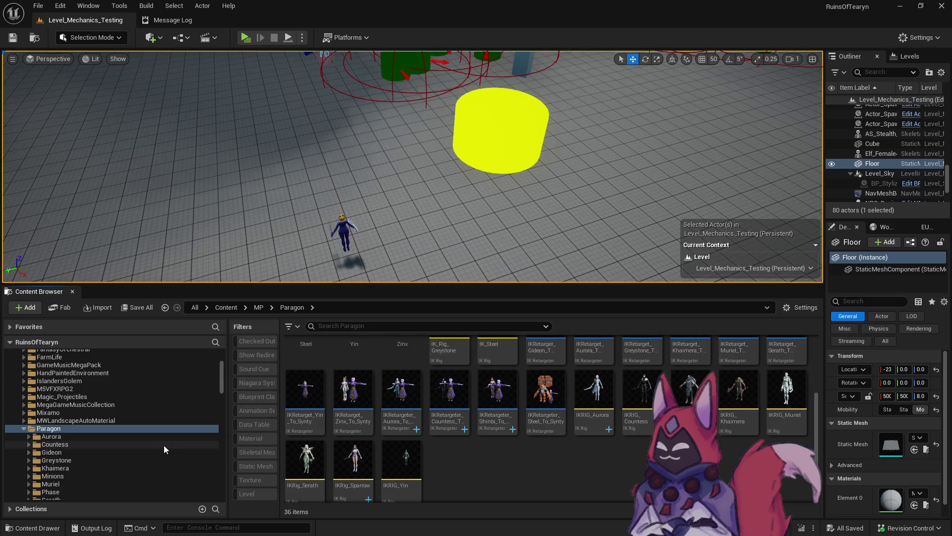
Step: Scroll through the Paragon retargeters and open IKRetargeter_Shinbi_To_Synty
scroll(164, 445, "down", 5)
scroll(162, 437, "down", 5)
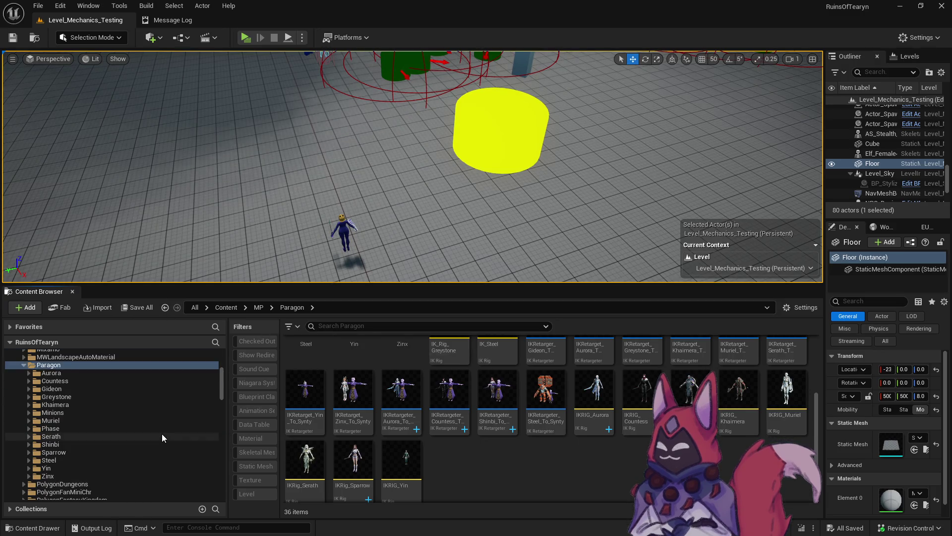
scroll(161, 428, "up", 8)
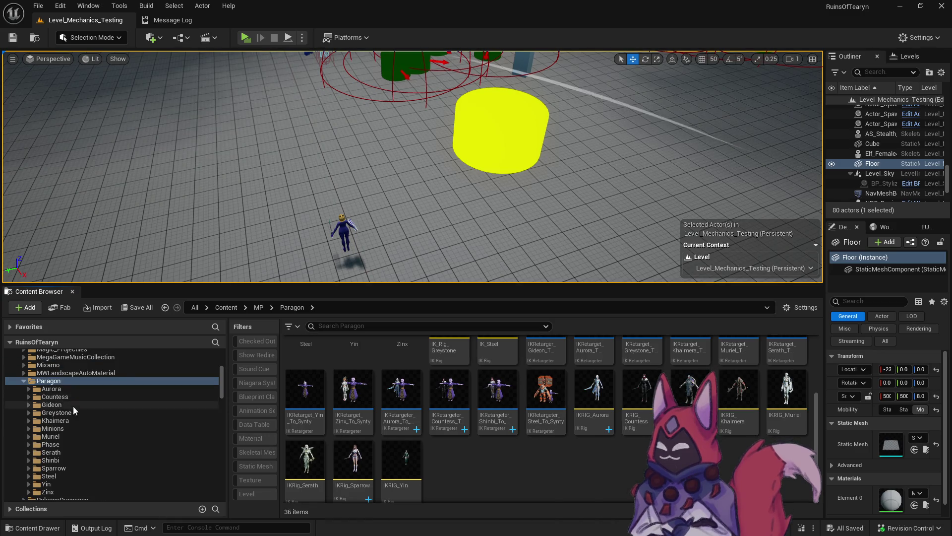
scroll(486, 443, "up", 2)
scroll(485, 443, "down", 2)
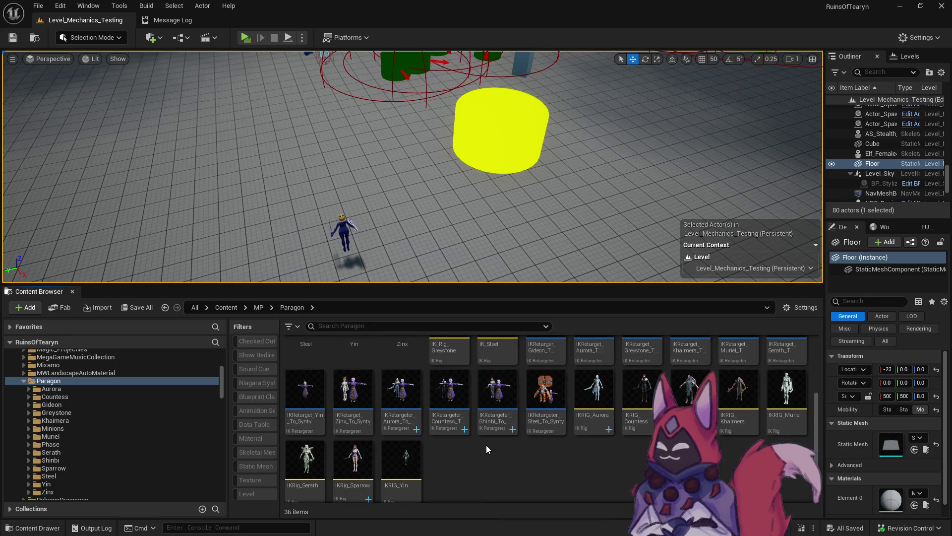
scroll(397, 461, "down", 1)
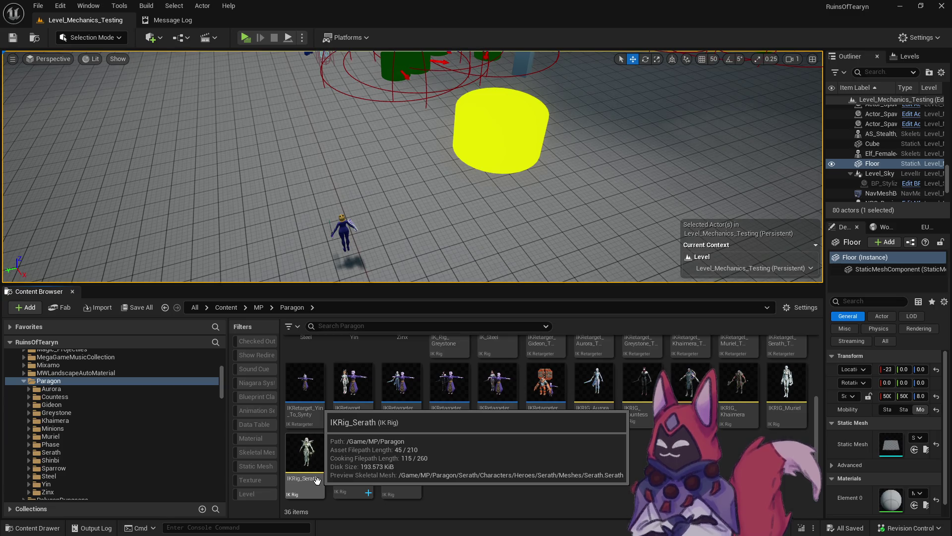
scroll(599, 457, "up", 1)
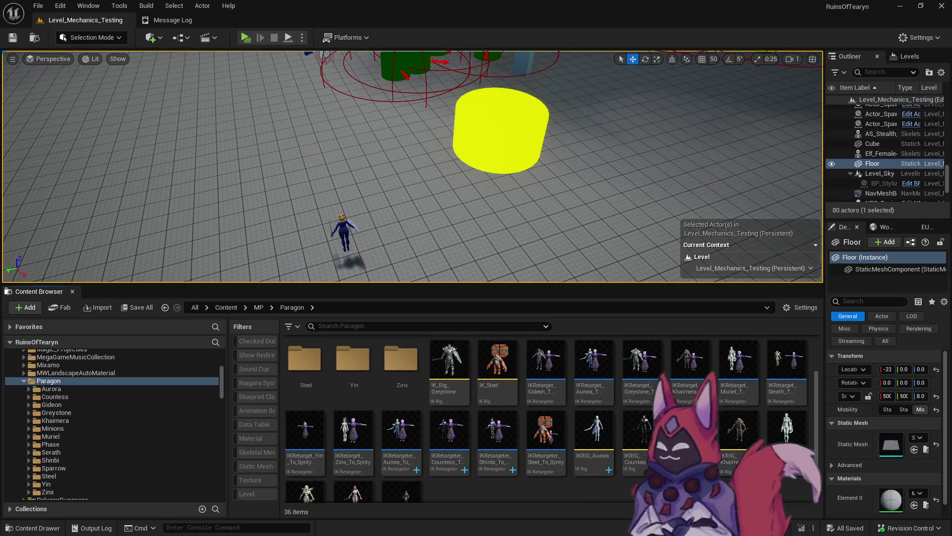
scroll(550, 419, "down", 1)
scroll(124, 456, "down", 10)
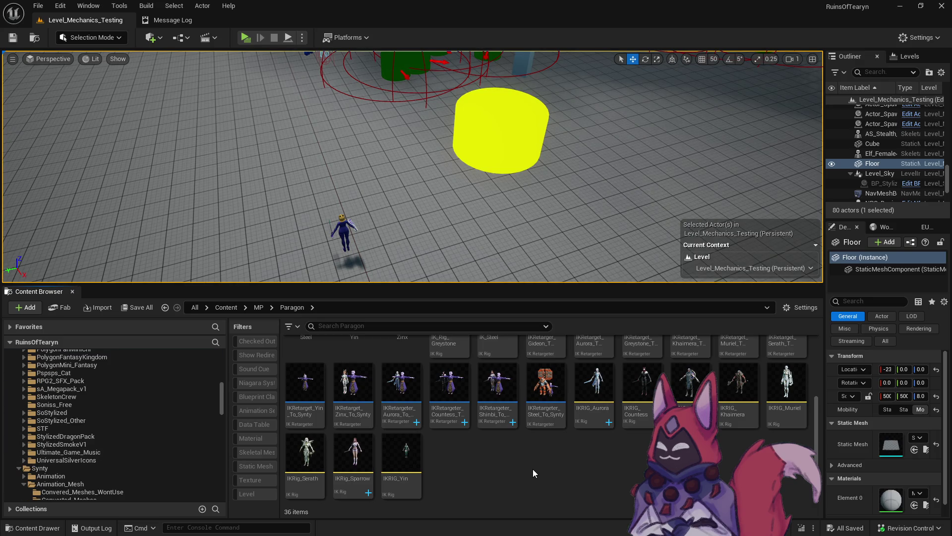
scroll(532, 469, "up", 1)
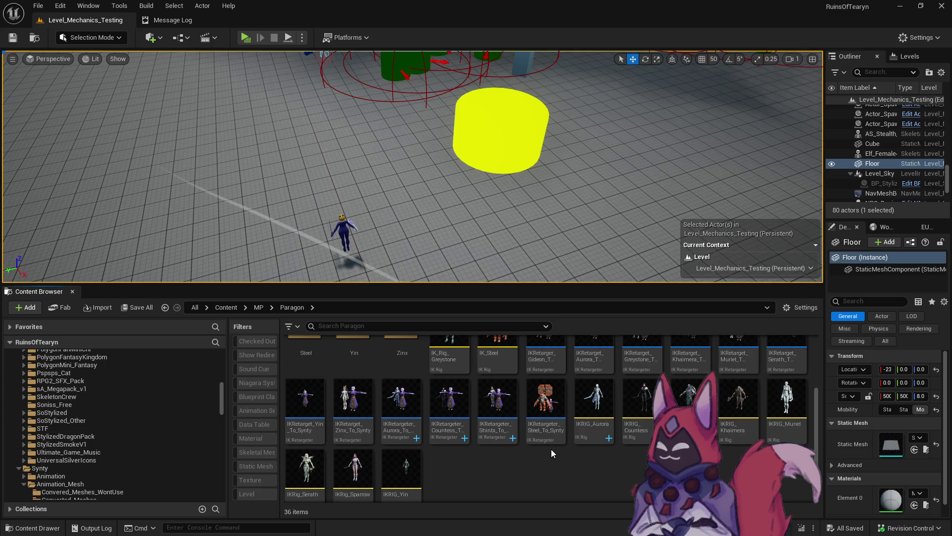
double_click(511, 435)
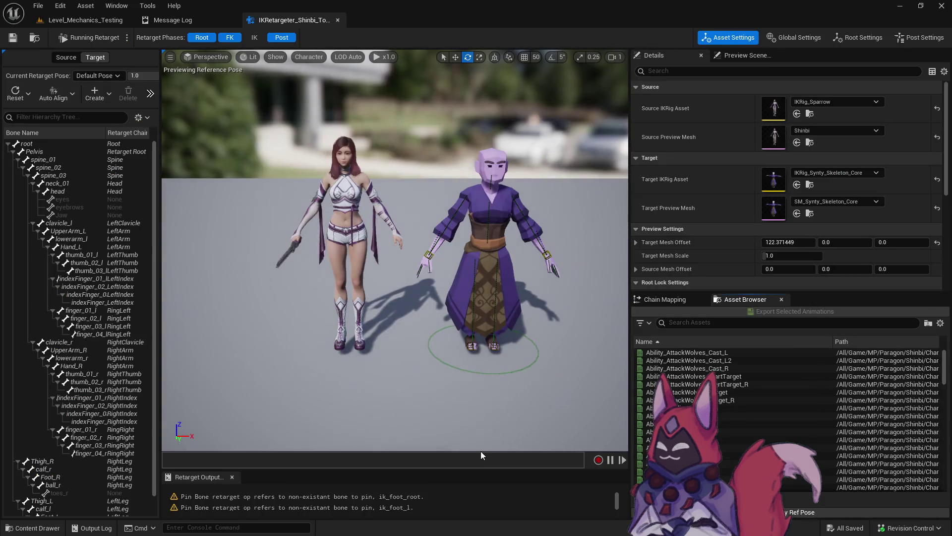
Step: Preview Ability_AttackWolves_Cast_L2 on Shinbi and the Synty character, zooming the viewport
left_click(724, 361)
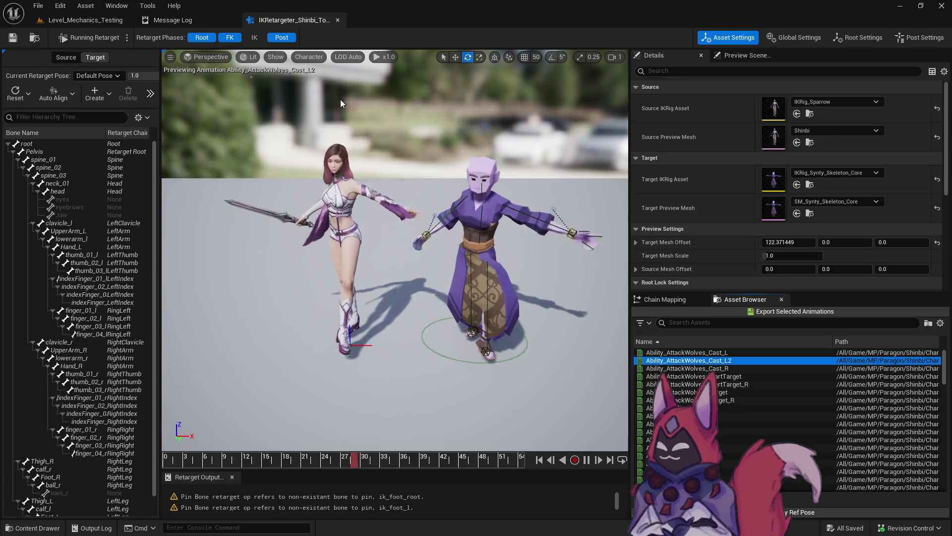
scroll(395, 130, "up", 3)
scroll(396, 248, "down", 5)
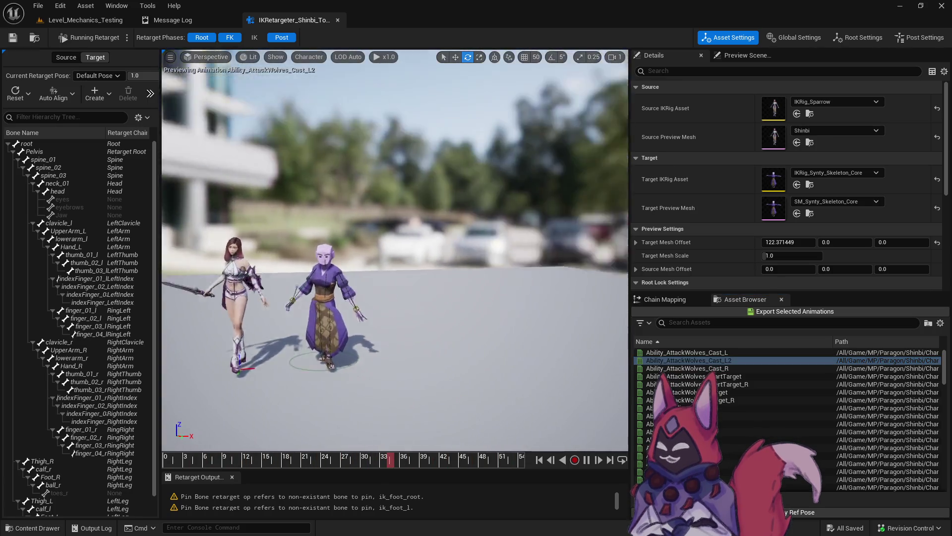
scroll(395, 248, "up", 3)
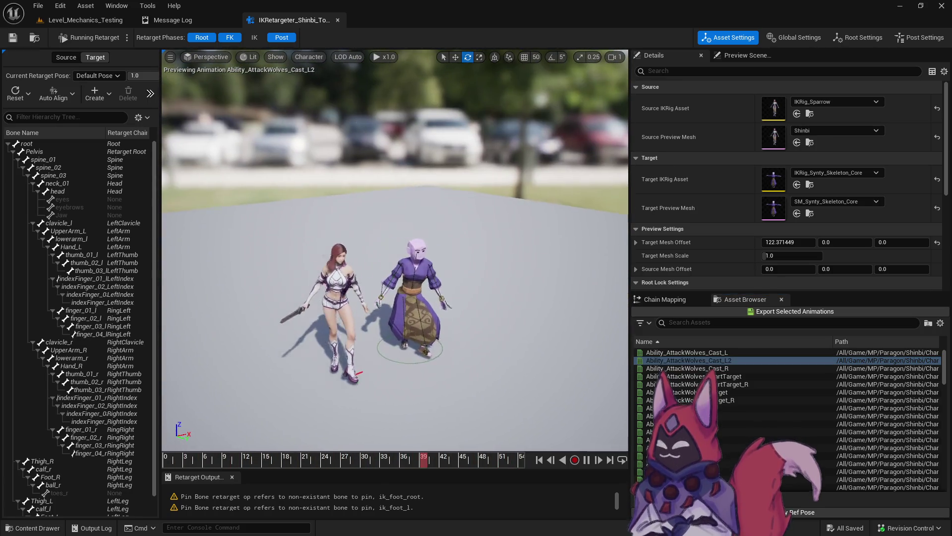
Step: Back in the level editor, filter MP/Paragon to Niagara systems, showing 0 items
left_click(80, 20)
scroll(124, 454, "up", 7)
scroll(124, 448, "up", 3)
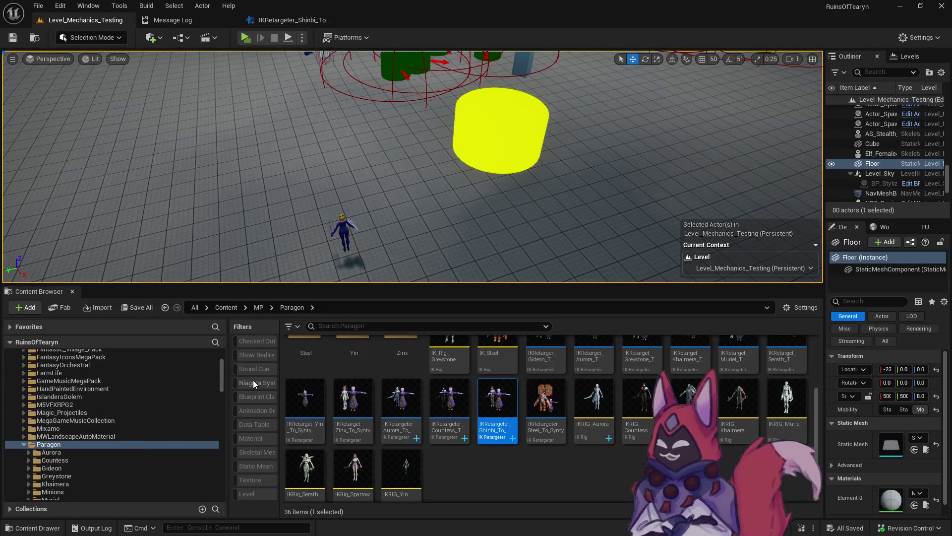
left_click(254, 383)
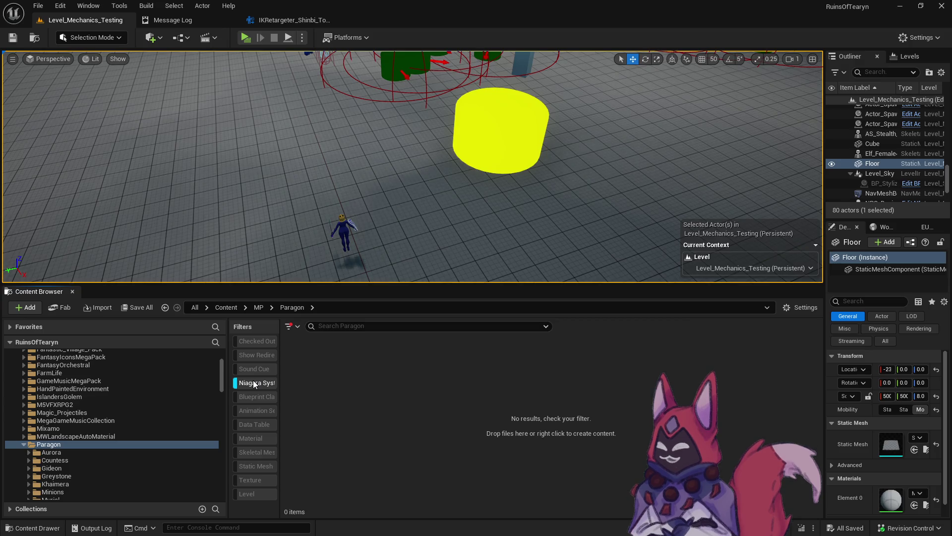
Step: Clear the Niagara System filter and preview Ability_AttackWolves_StartTarget_R and Ability_AttackWolves_Cast_R in the retargeter
left_click(253, 380)
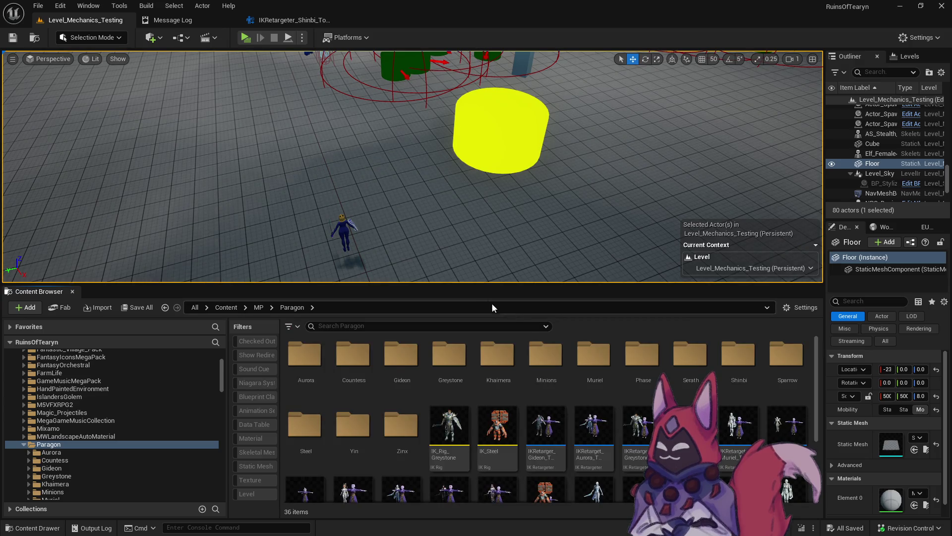
scroll(193, 417, "down", 3)
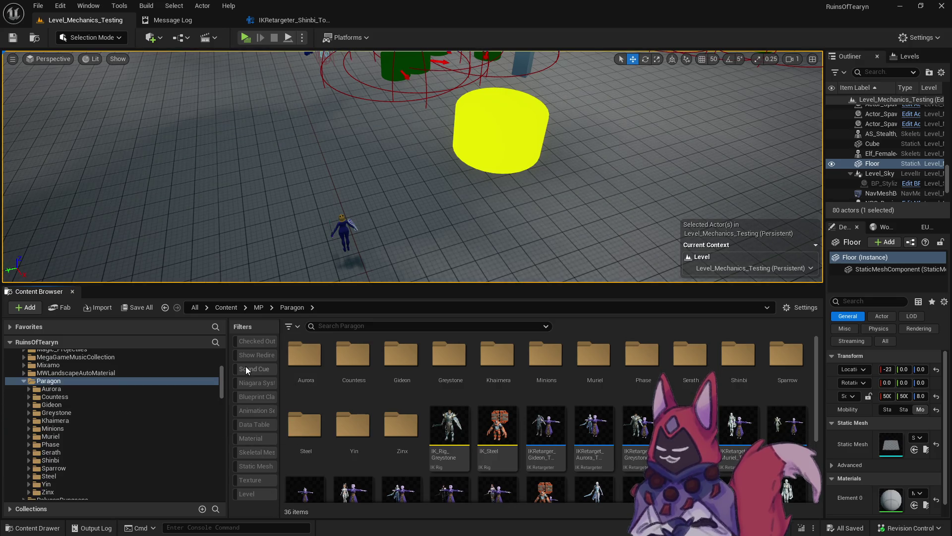
left_click(289, 20)
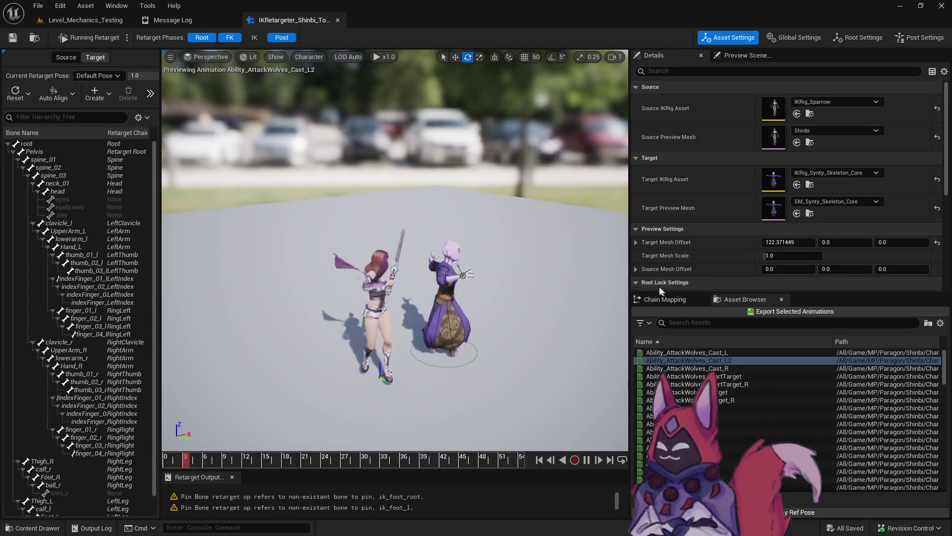
left_click(734, 384)
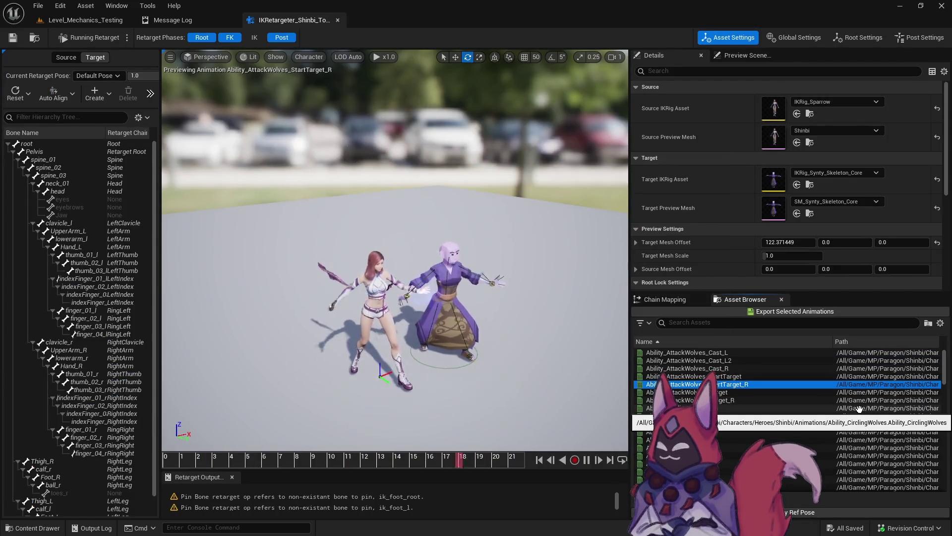
left_click(729, 368)
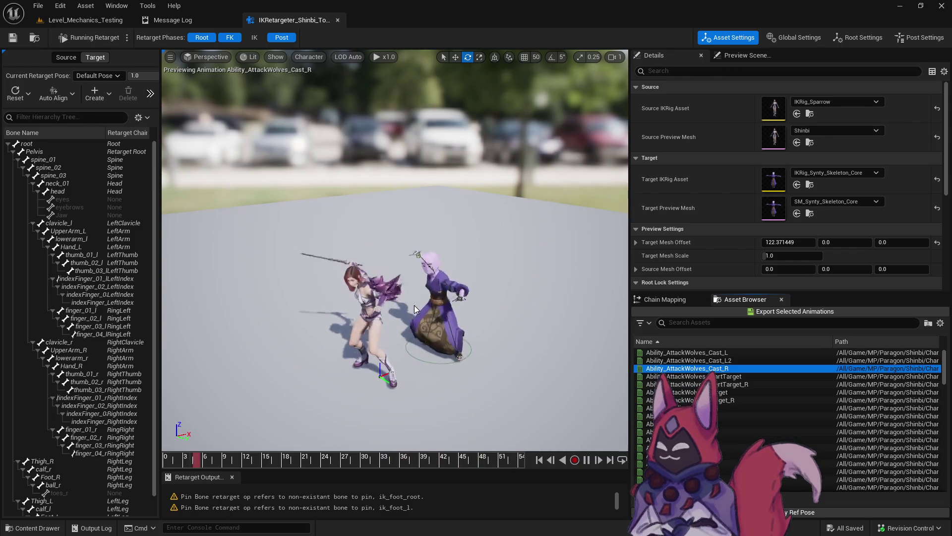
Step: Preview Ability_Q_Target_Bwd_R and other Q target animations, then close the Shinbi retargeter
scroll(734, 387, "down", 5)
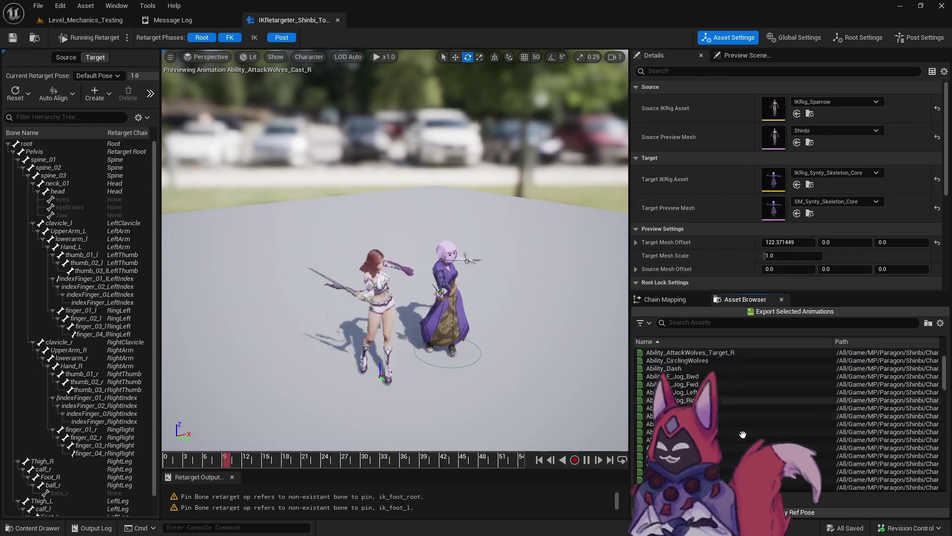
left_click(680, 368)
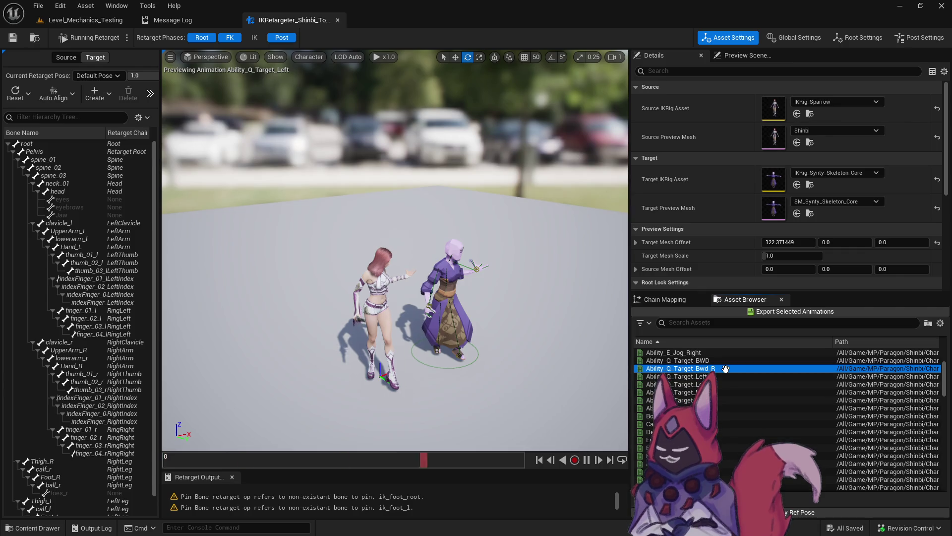
left_click(684, 448)
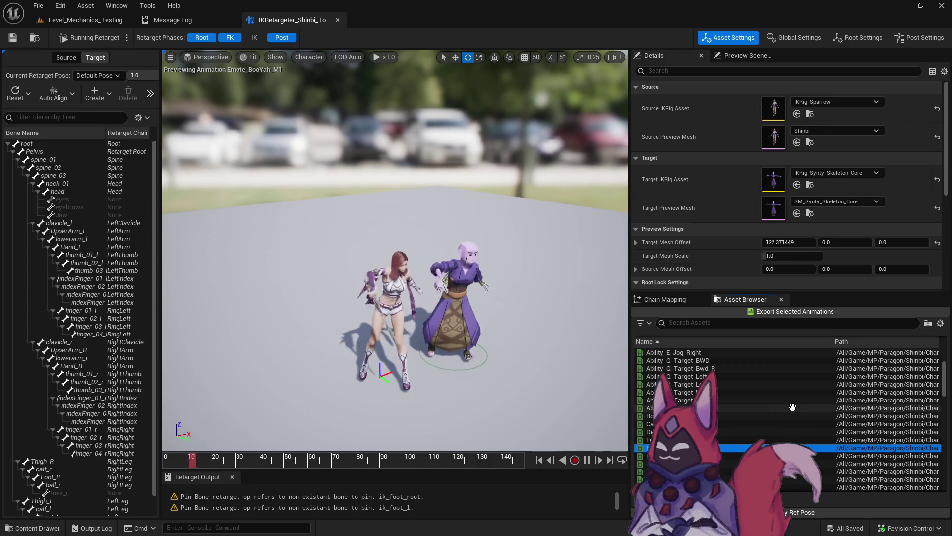
left_click(718, 384)
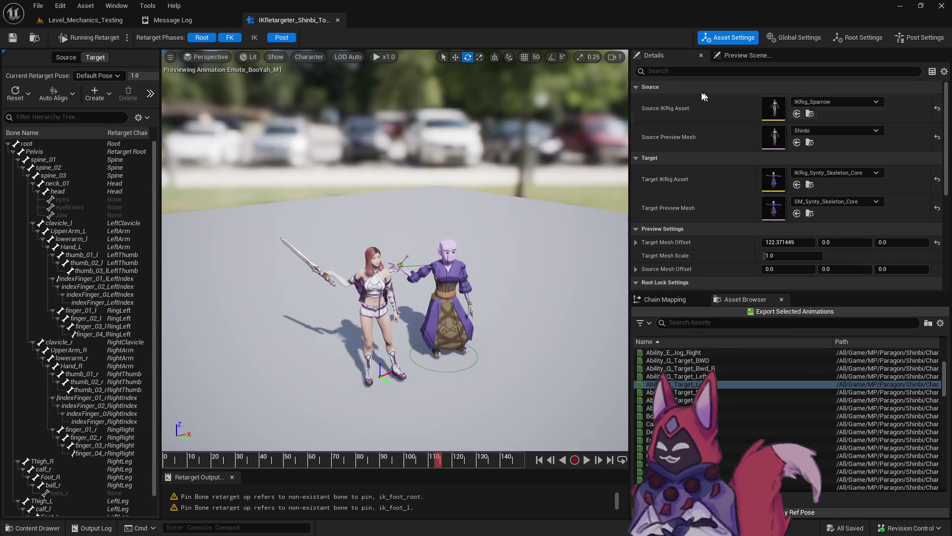
left_click(338, 20)
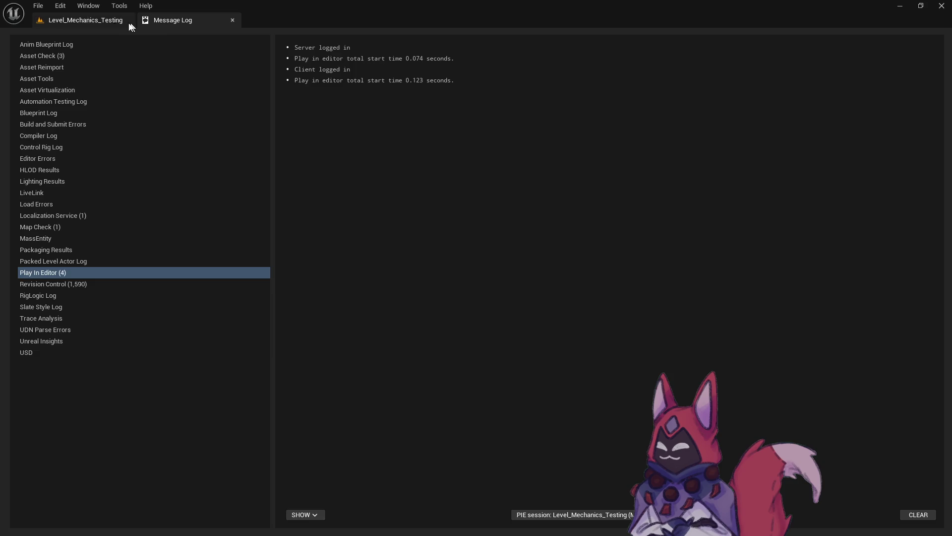
Step: Show the Shinbi folder with the Animation Sequence filter instead of Cascade Particle System
left_click(86, 20)
key("ctrl+space")
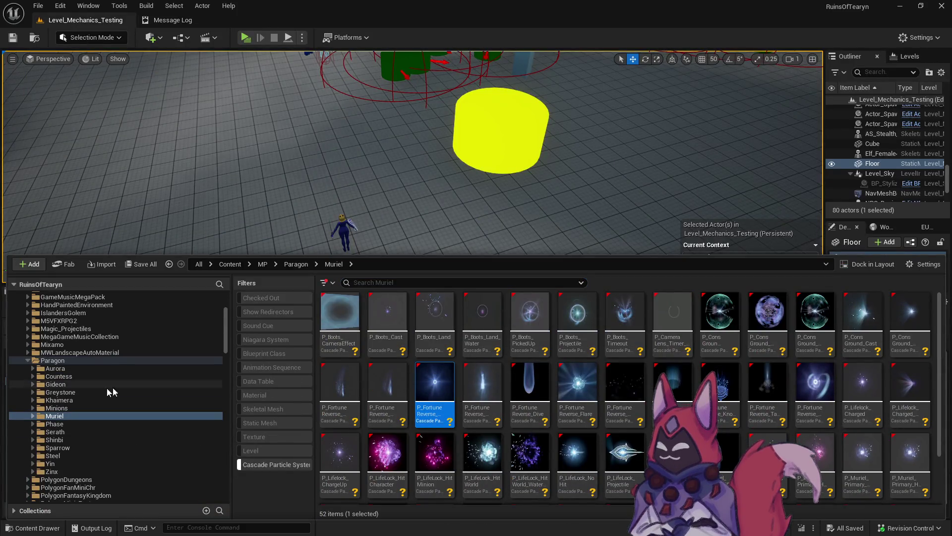
scroll(51, 400, "down", 3)
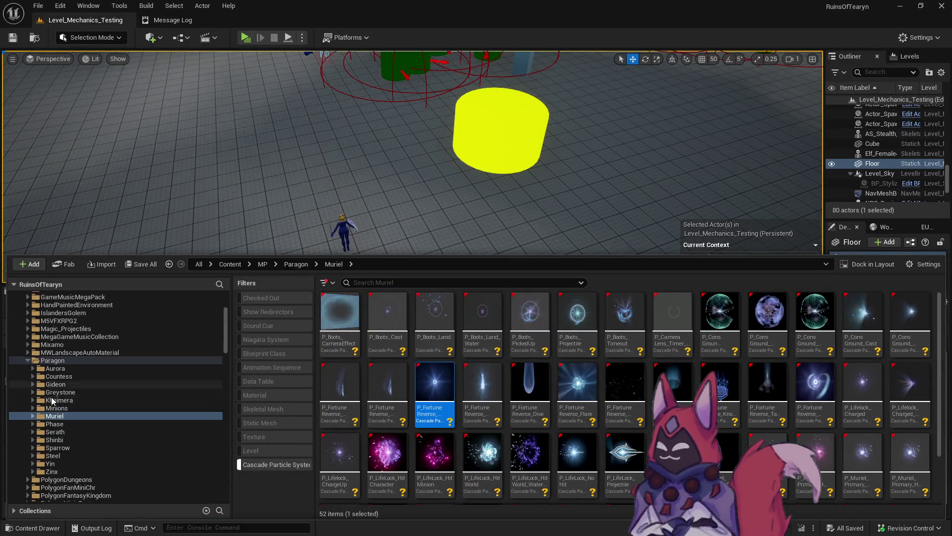
left_click(70, 439)
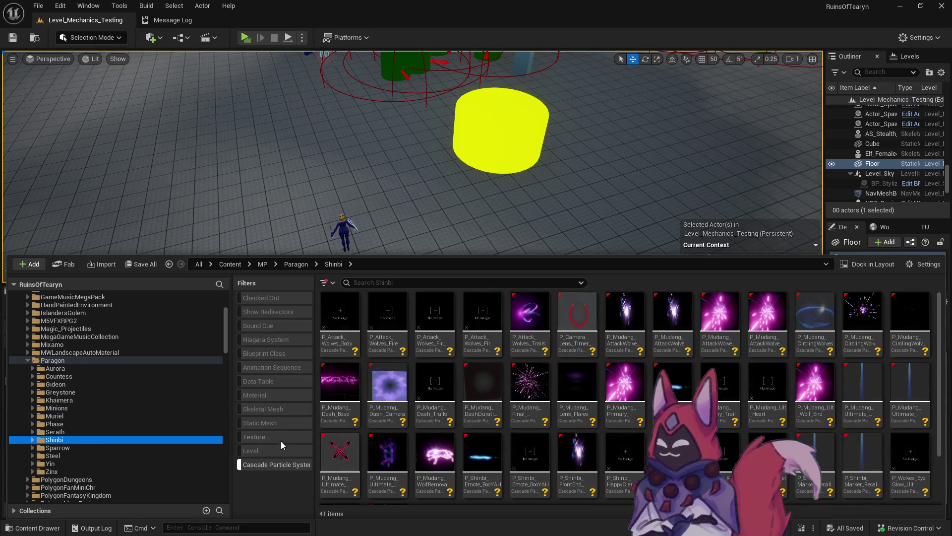
left_click(275, 466)
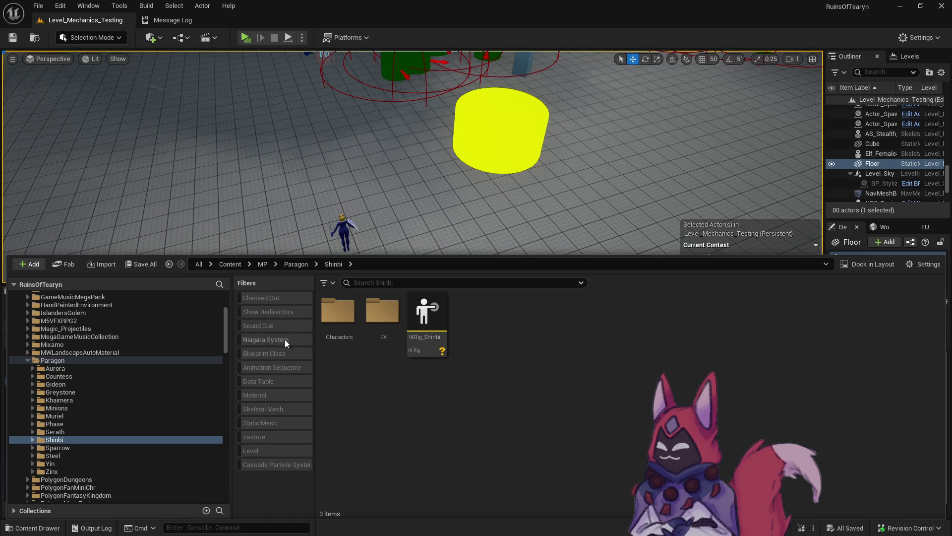
left_click(278, 367)
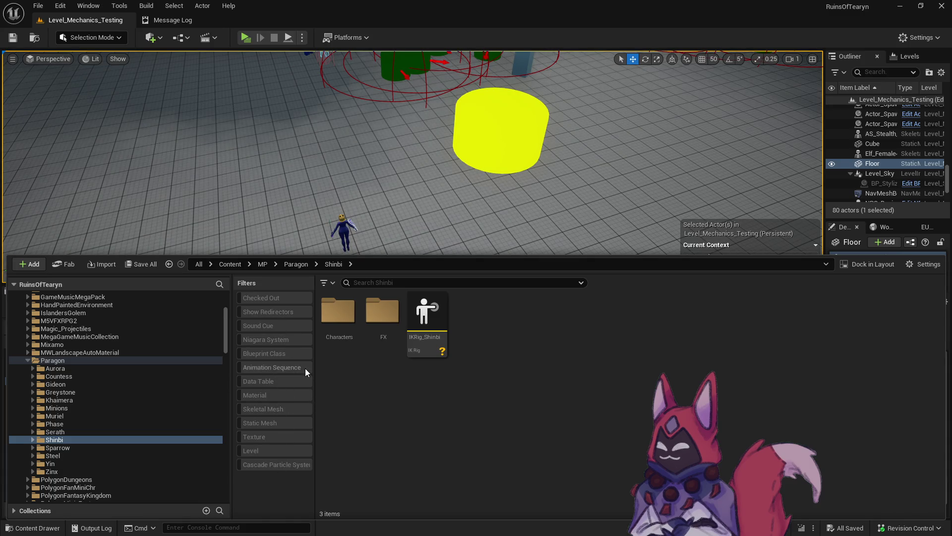
Step: Start Retarget Animations on a Shinbi animation with target mesh SM_Synty_Skeleton_Core
right_click(379, 310)
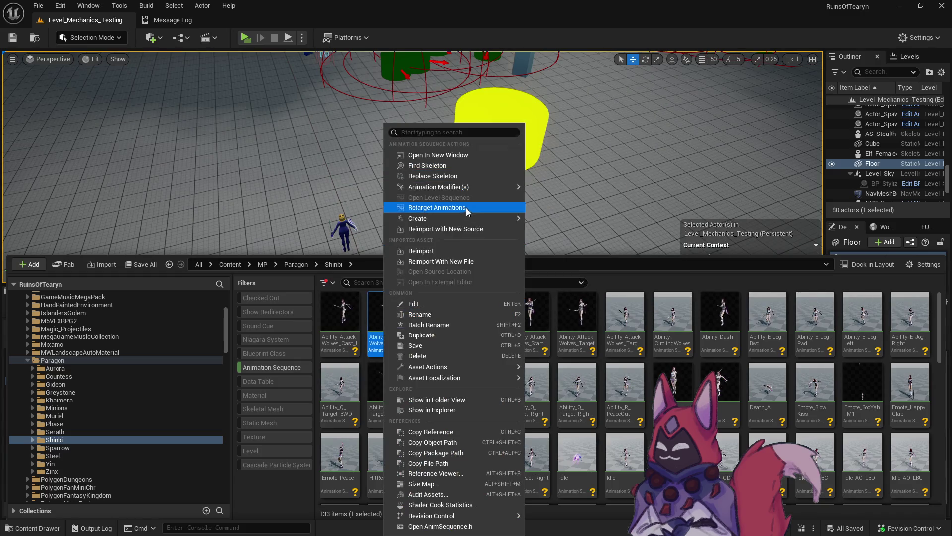
left_click(447, 204)
left_click(698, 161)
type("c")
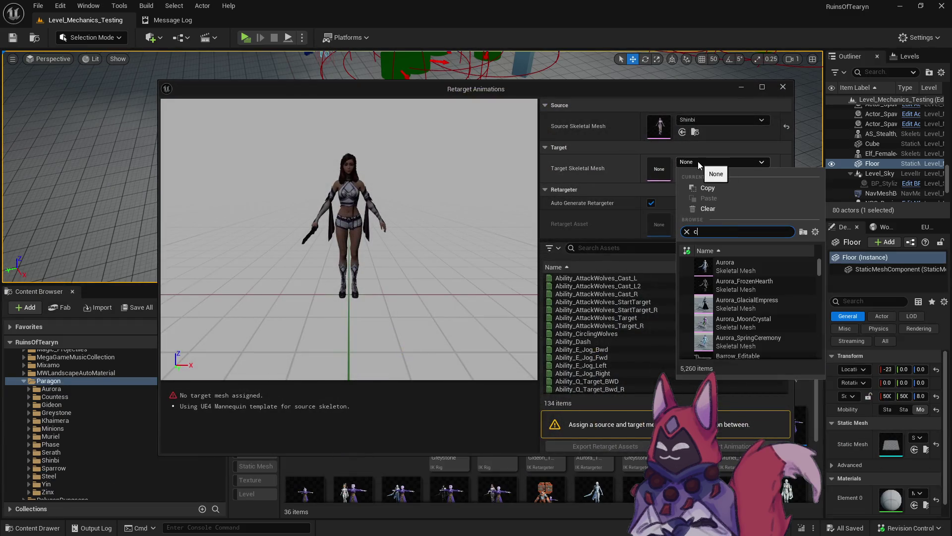
type("ore shin")
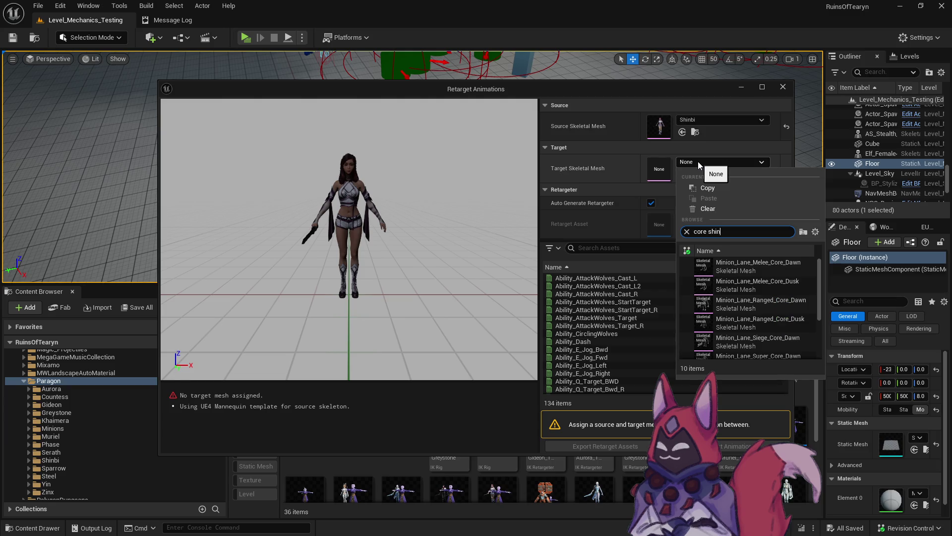
key("ctrl+a")
type("shin syn")
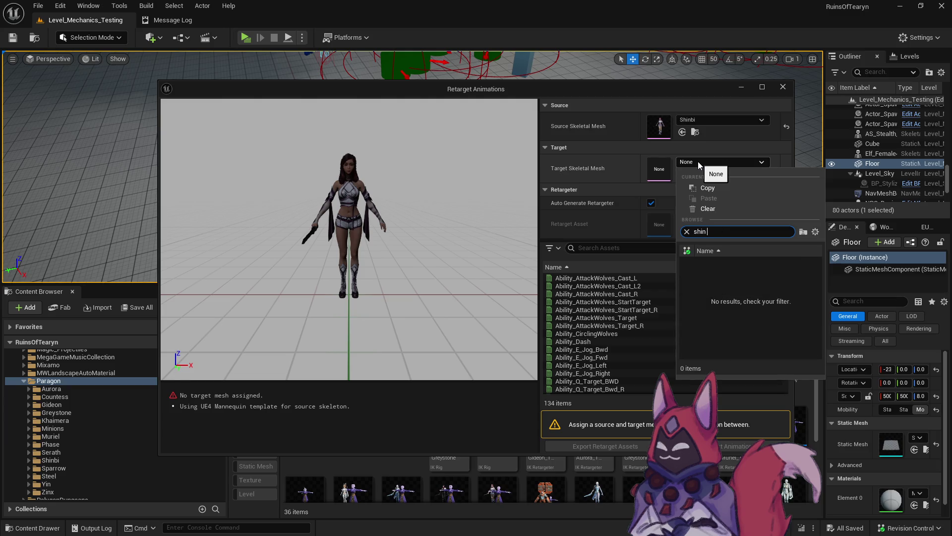
type("t")
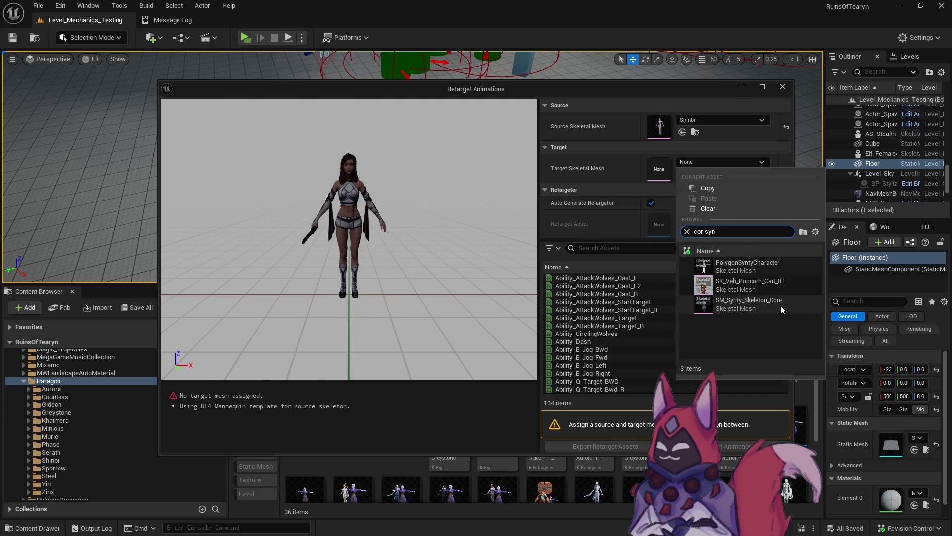
left_click(780, 305)
Step: Set the retarget asset to IKRetargeter_Shinbi_To_Synty
left_click(698, 220)
type("shin co")
key("BackSpace")
key("BackSpace")
type("to")
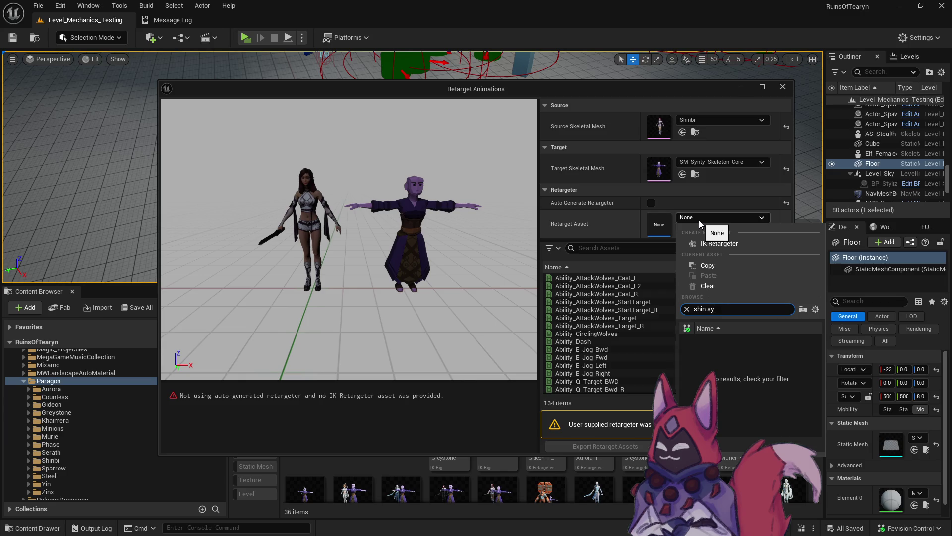
key("Return")
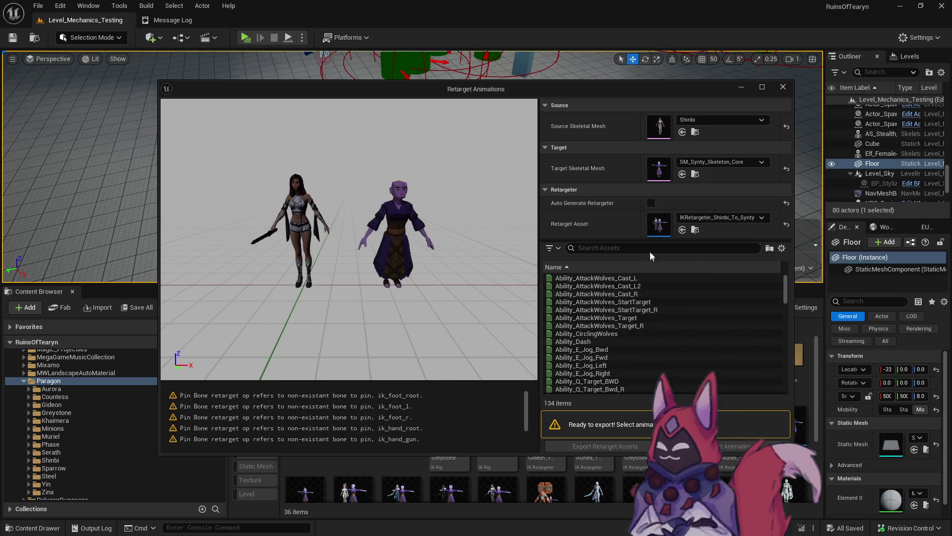
Step: Select all 134 animations, then deselect the 16 Idle_AO aim-offset entries
left_click(699, 295)
key("ctrl+a")
scroll(698, 295, "down", 5)
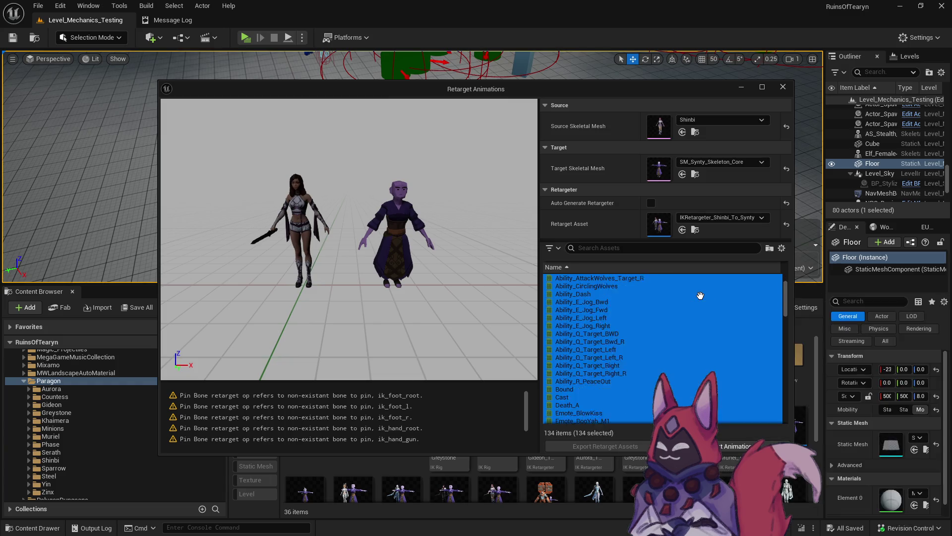
scroll(633, 333, "down", 2)
left_click(596, 293, "ctrl")
left_click(575, 302, "ctrl")
left_click(579, 309, "ctrl")
left_click(578, 317, "ctrl")
left_click(580, 325, "ctrl")
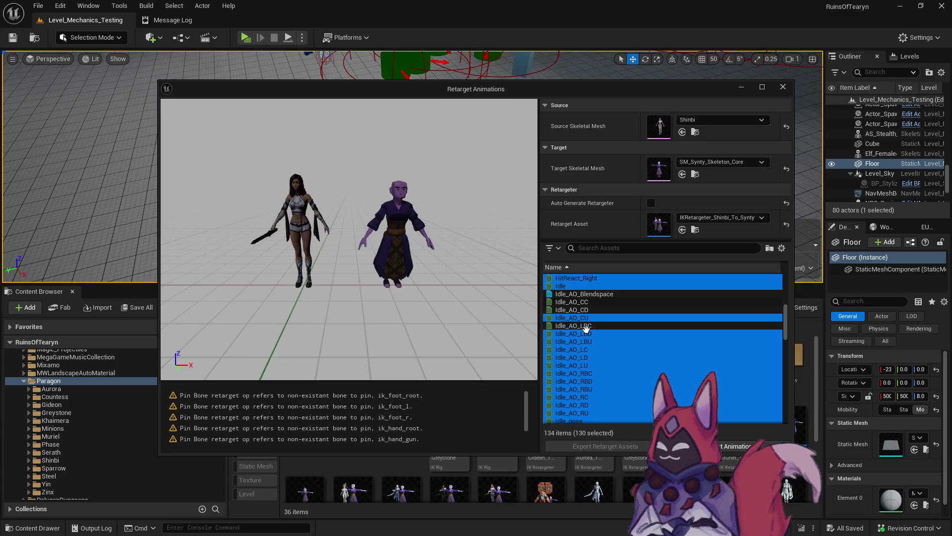
left_click(585, 334, "ctrl")
left_click(590, 342, "ctrl")
left_click(595, 350, "ctrl")
left_click(596, 357, "ctrl")
left_click(596, 365, "ctrl")
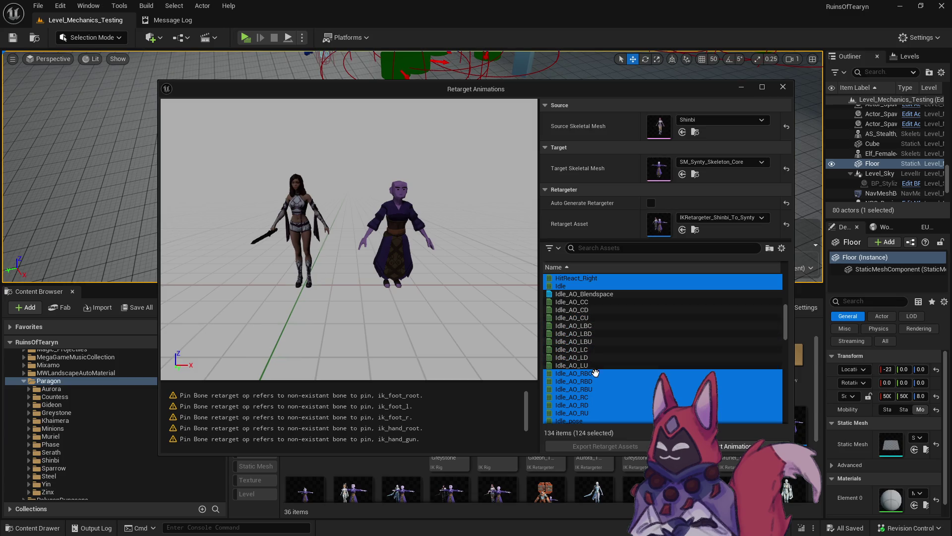
left_click(595, 373, "ctrl")
left_click(596, 381, "ctrl")
left_click(595, 389, "ctrl")
left_click(594, 397, "ctrl")
left_click(593, 404, "ctrl")
left_click(594, 412, "ctrl")
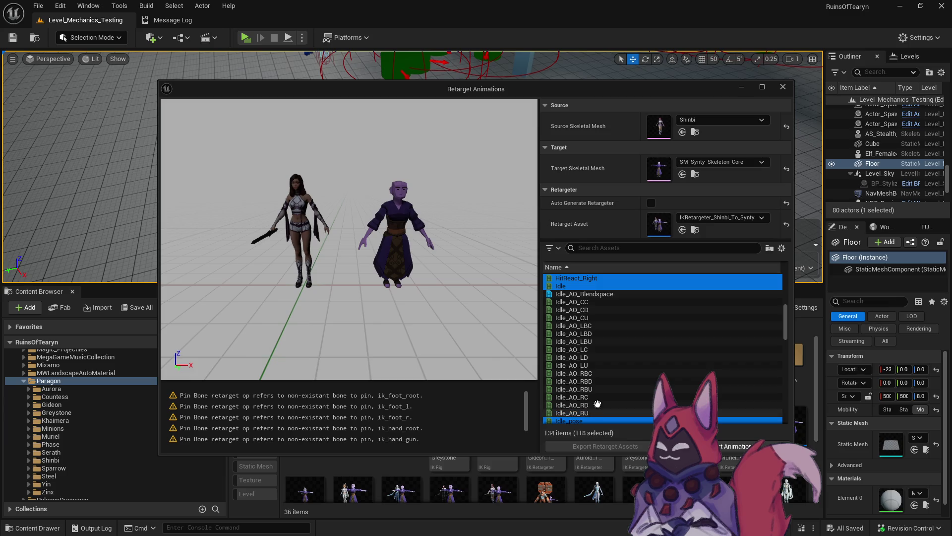
Step: Deselect JogBwd, JogFwd, JogLeft and JogRight SlopeLean and JogCombat1D
scroll(615, 367, "down", 5)
scroll(618, 362, "down", 10)
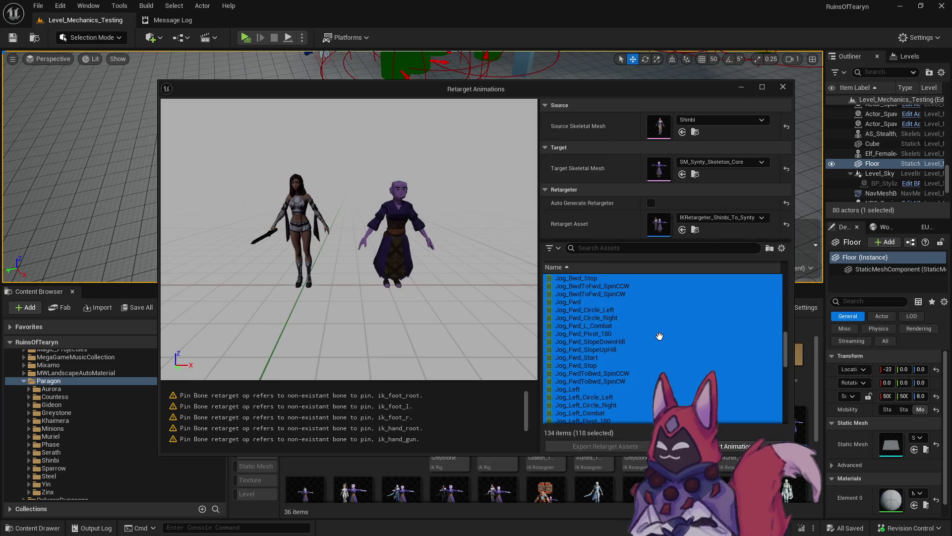
left_click(599, 342, "ctrl")
left_click(598, 349, "ctrl")
left_click(597, 357, "ctrl")
left_click(596, 365, "ctrl")
left_click(596, 373, "ctrl")
Step: Deselect Shinbi_AnimBlueprint and export the 112 remaining animations
scroll(639, 352, "down", 5)
scroll(635, 347, "down", 3)
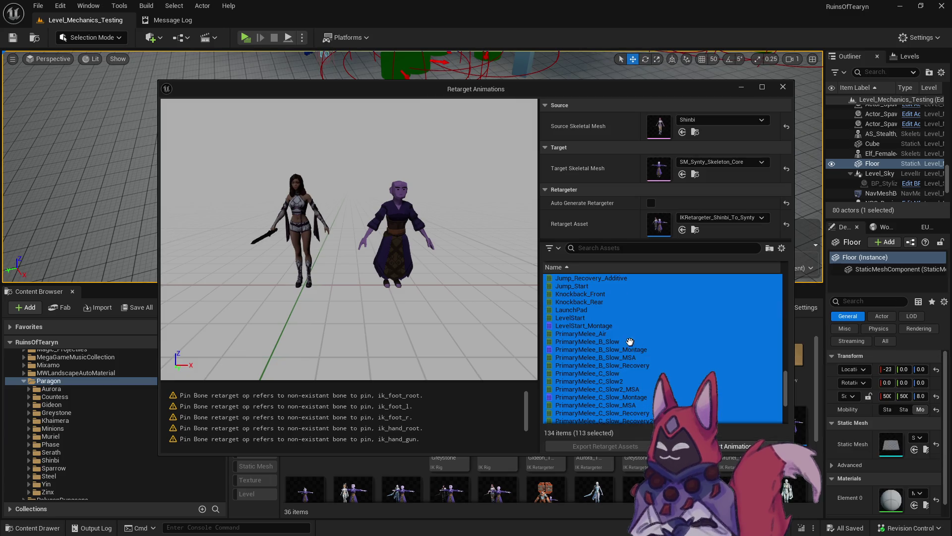
scroll(615, 315, "up", 3)
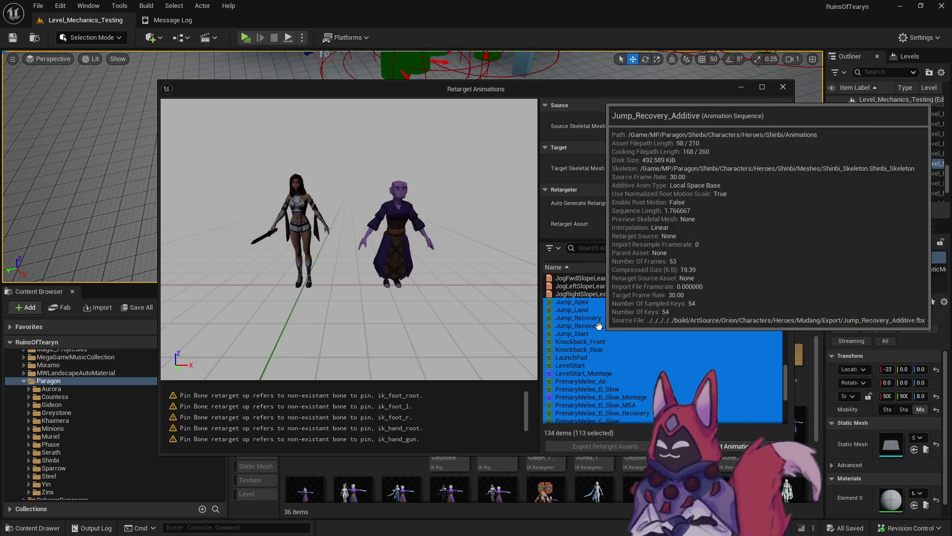
scroll(639, 376, "down", 8)
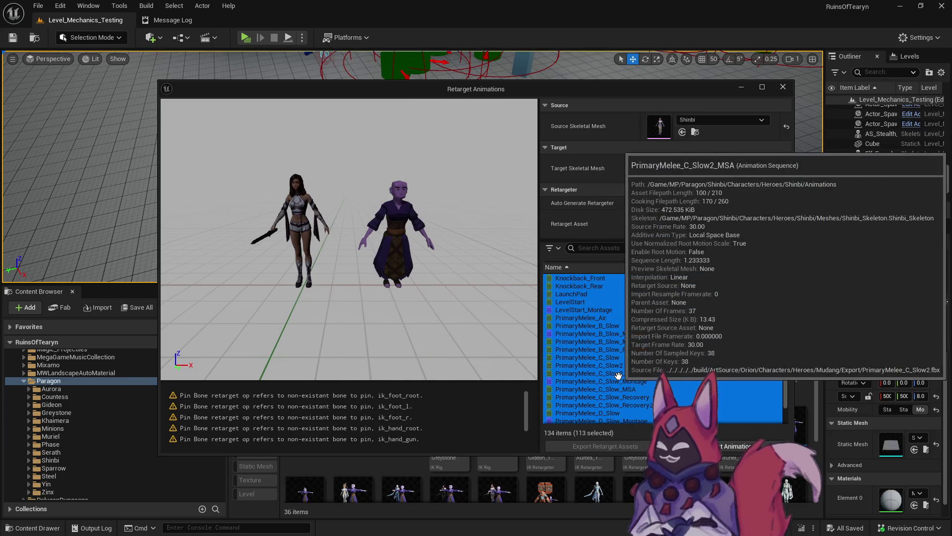
scroll(618, 375, "down", 3)
left_click(634, 341, "ctrl")
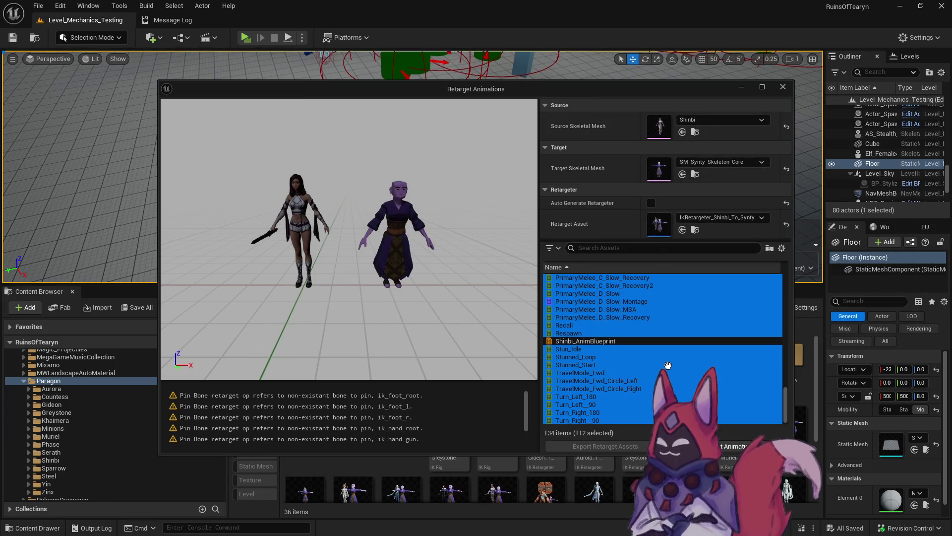
scroll(645, 357, "up", 10)
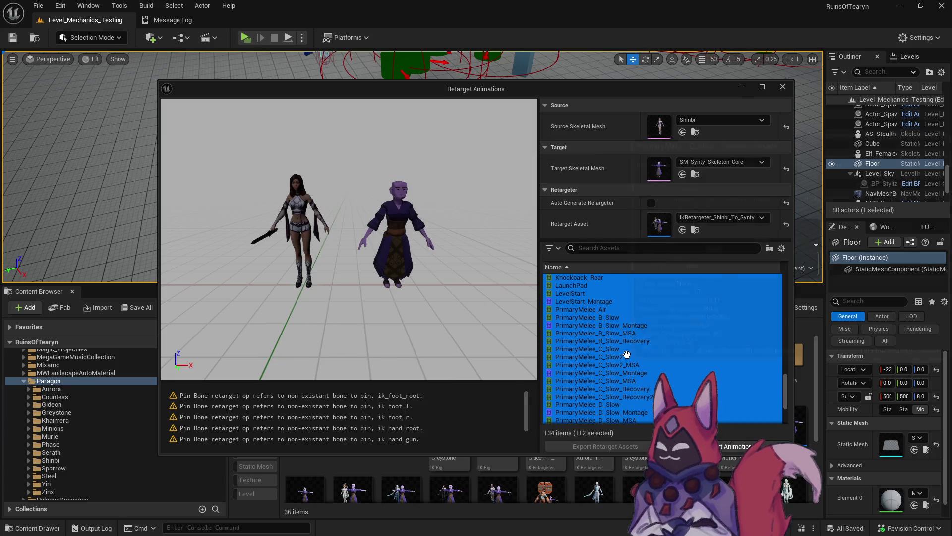
scroll(626, 354, "up", 10)
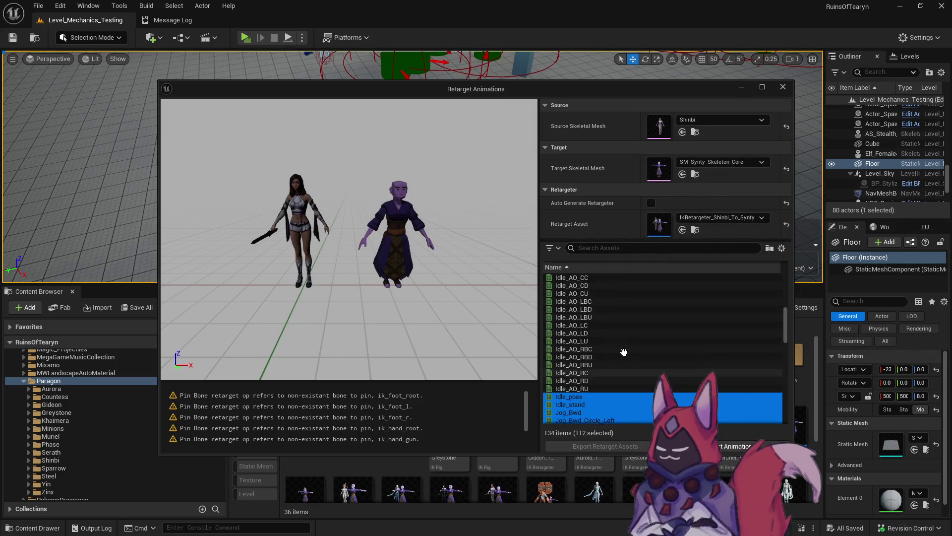
scroll(624, 351, "up", 5)
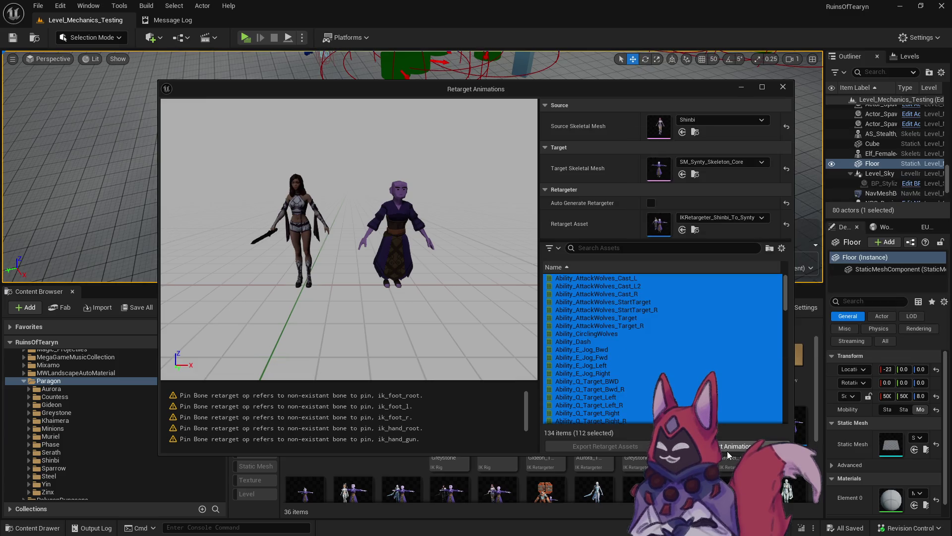
left_click(726, 448)
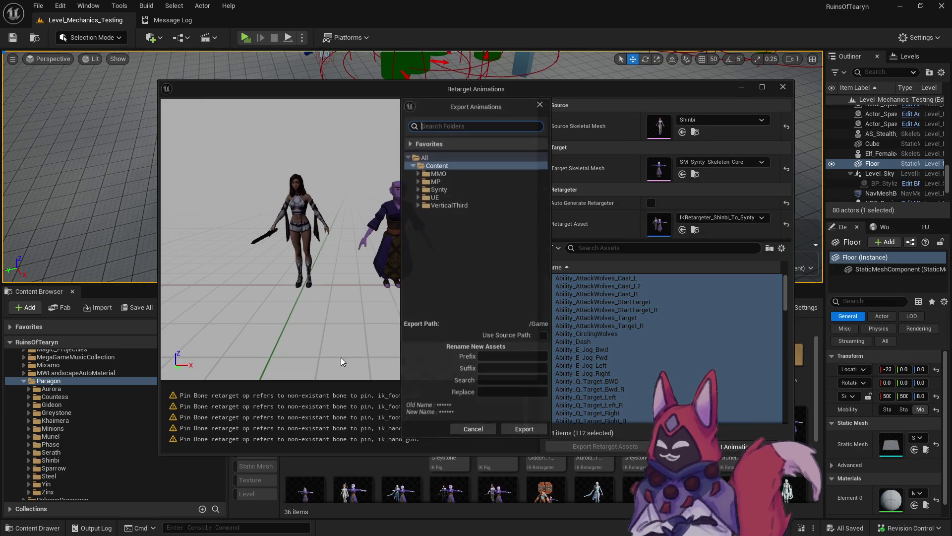
Step: Create a Shinbi folder under Synty/Animation_Mesh/Skeleton/Paragon as the export destination
left_click(418, 190)
left_click(423, 205)
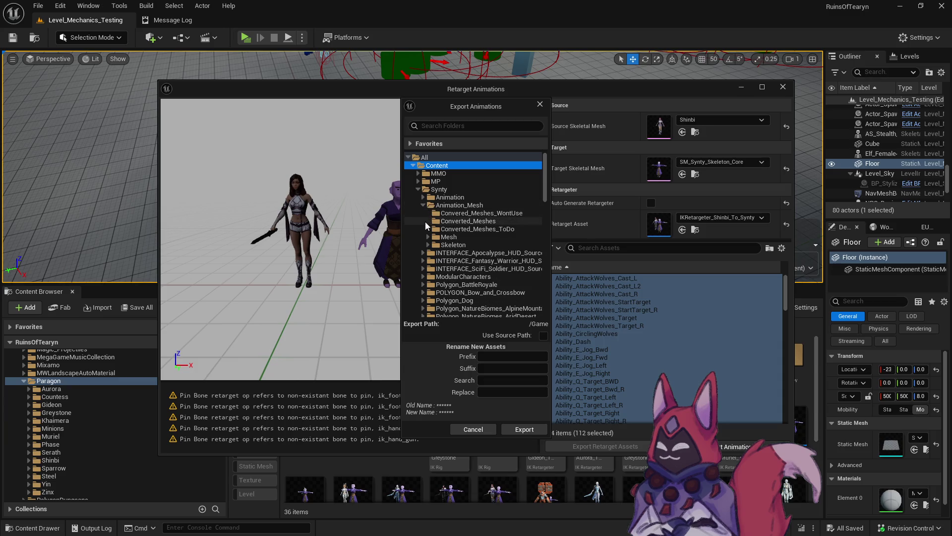
left_click(428, 245)
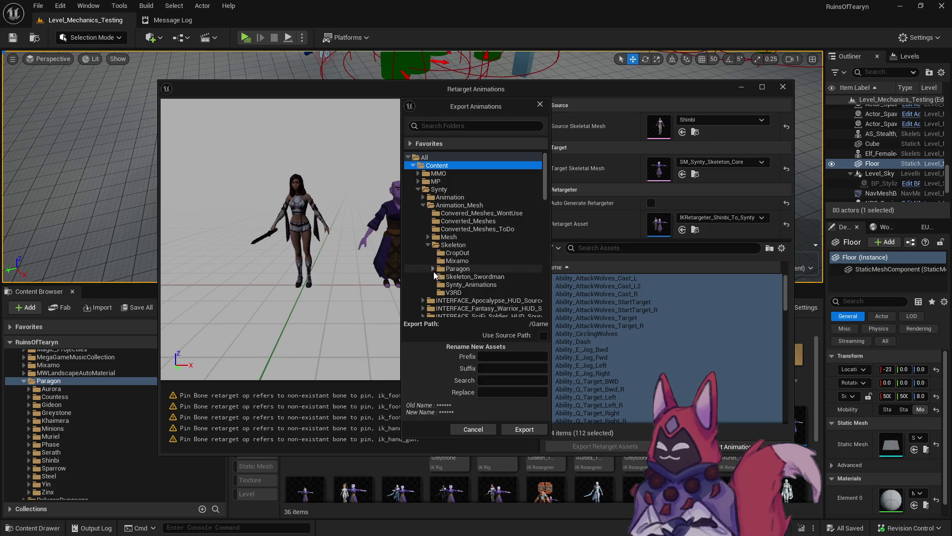
left_click(433, 268)
right_click(458, 269)
left_click(471, 277)
type("Shinbi")
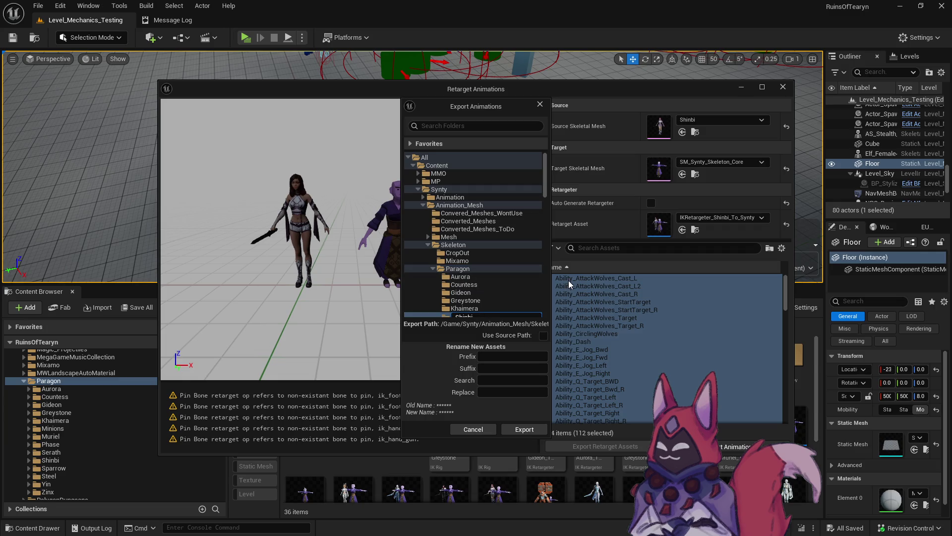
key("Return")
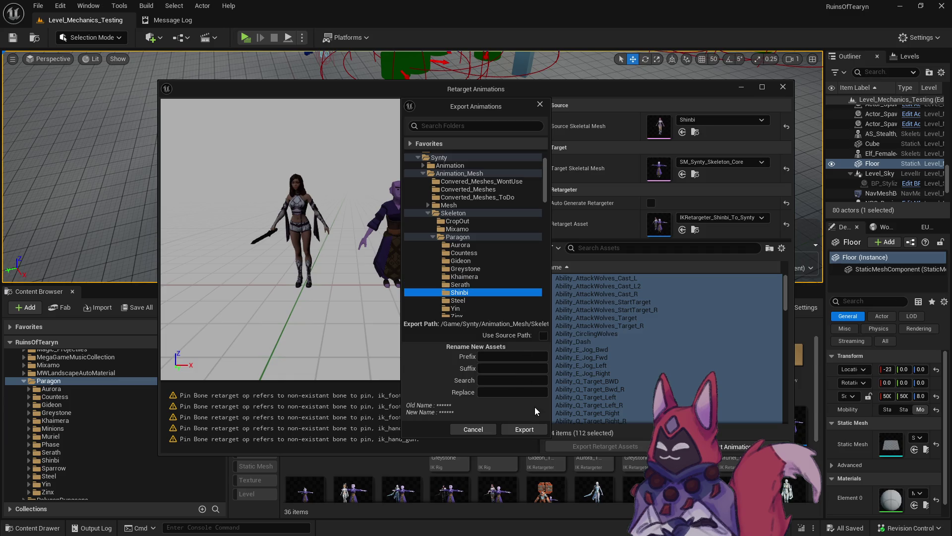
Step: Set the export name prefix to Shinbi and confirm the batch export
left_click(493, 360)
type("Shinbi")
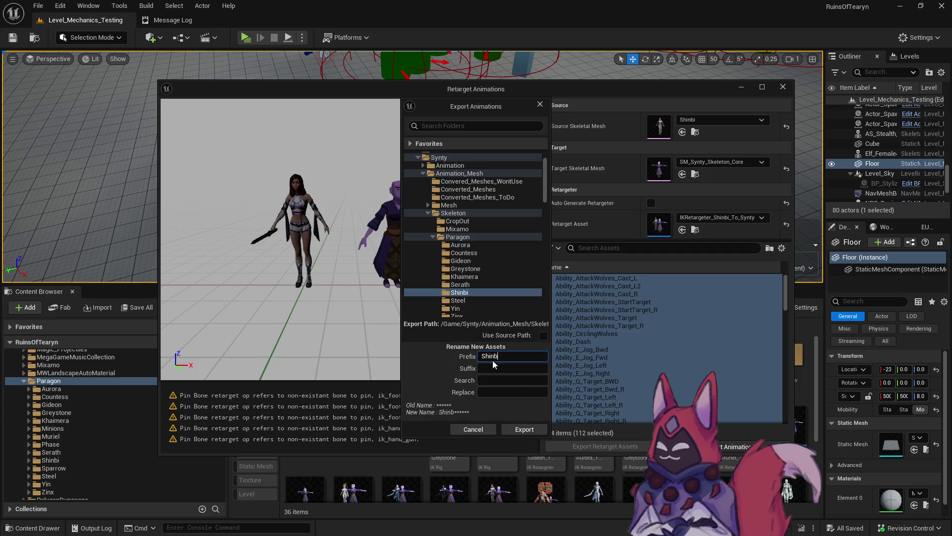
left_click(535, 432)
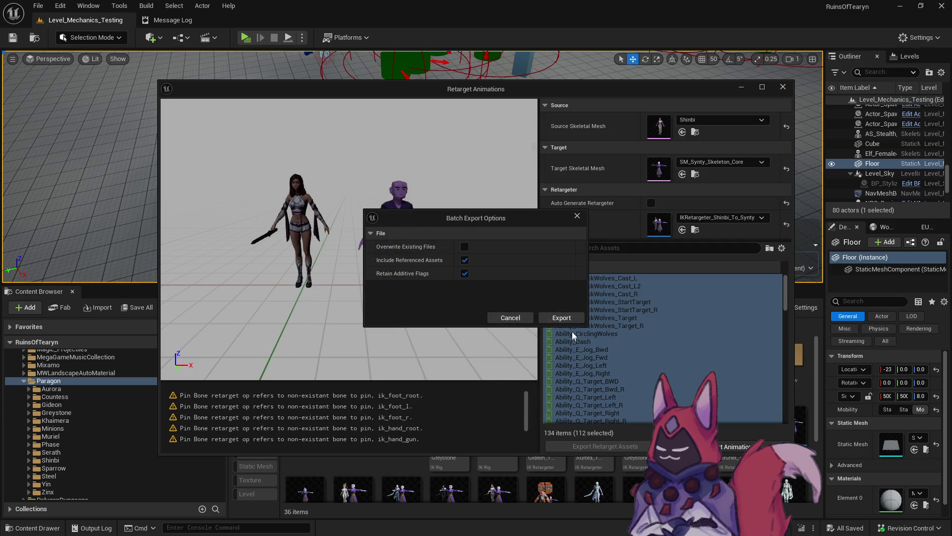
left_click(505, 317)
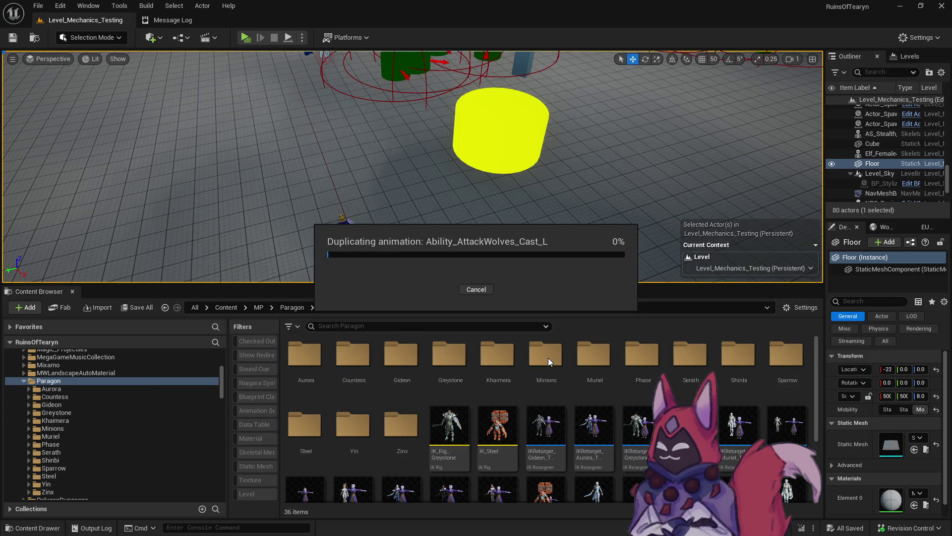
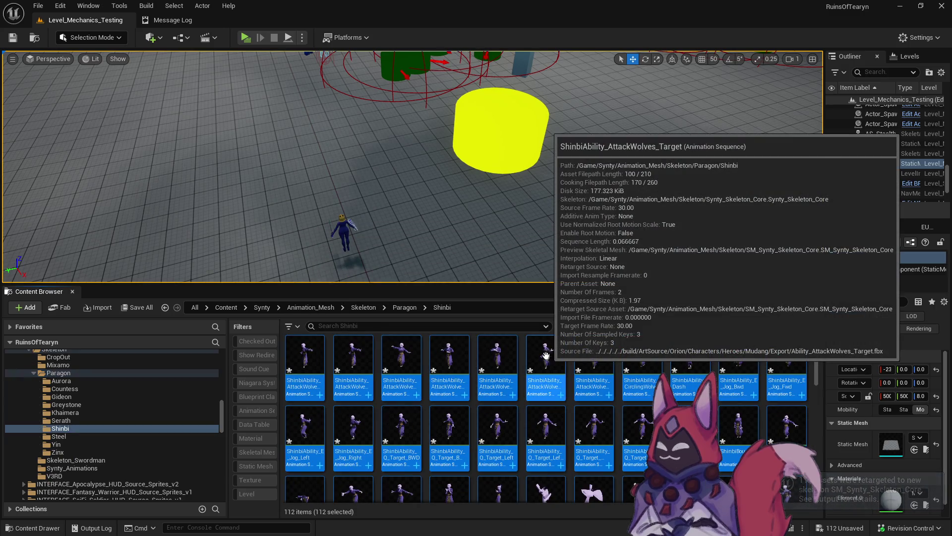
Step: Save all unsaved Shinbi assets, then select the ShinbiHitReact_Back animation
left_click(144, 309)
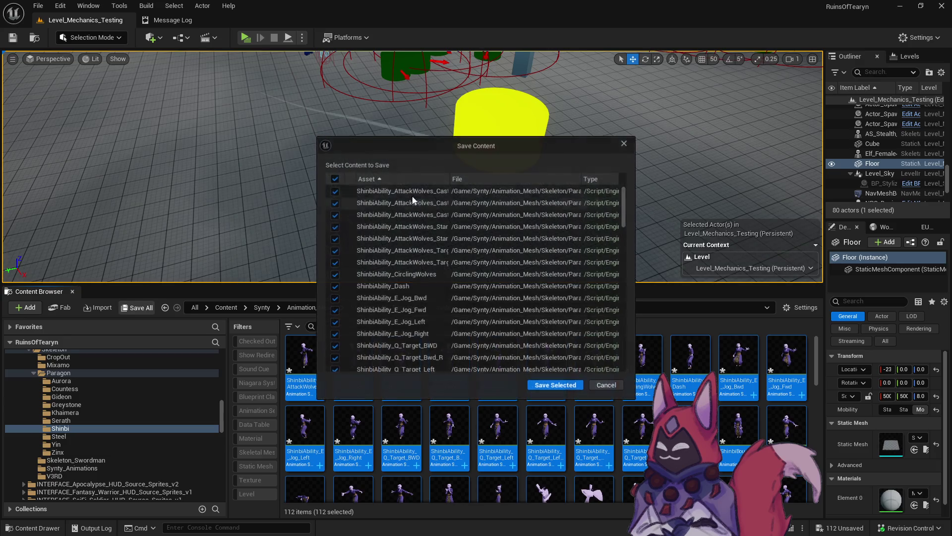
left_click(562, 386)
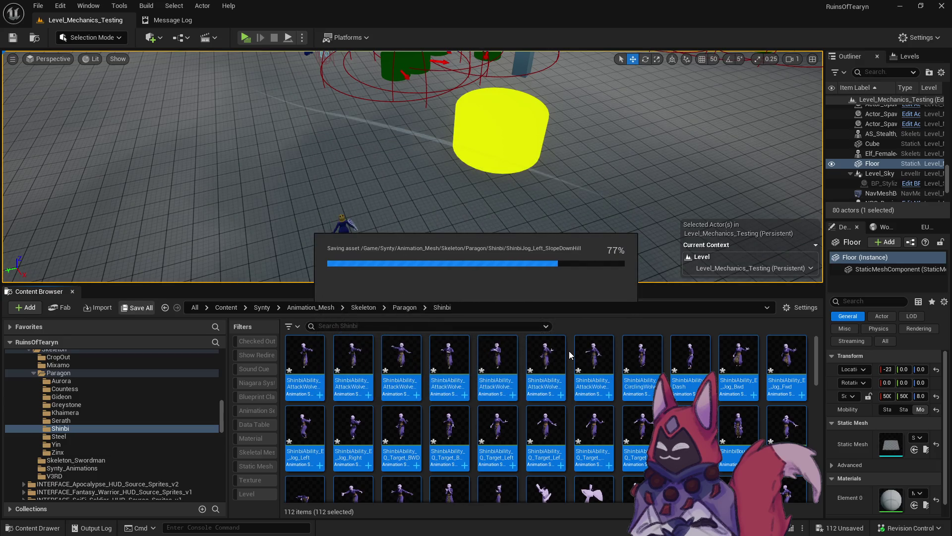
left_click(594, 367)
scroll(590, 396, "down", 1)
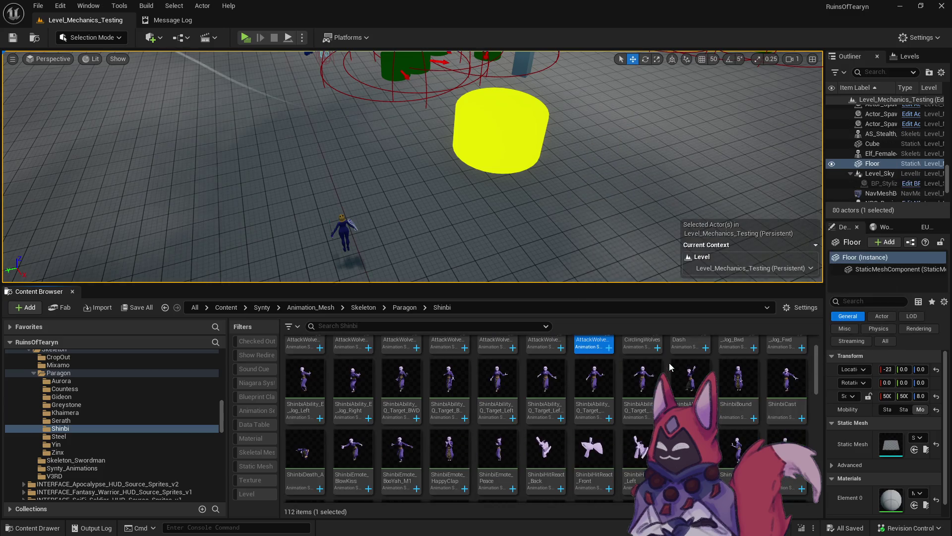
left_click(546, 448)
Step: Add ShinbiHitReact_Front, another HitReact, a PrimaryMelee clip and ShinbiJump_Recovery to the selection
left_click(588, 437, "ctrl")
left_click(690, 449, "ctrl")
scroll(444, 372, "down", 3)
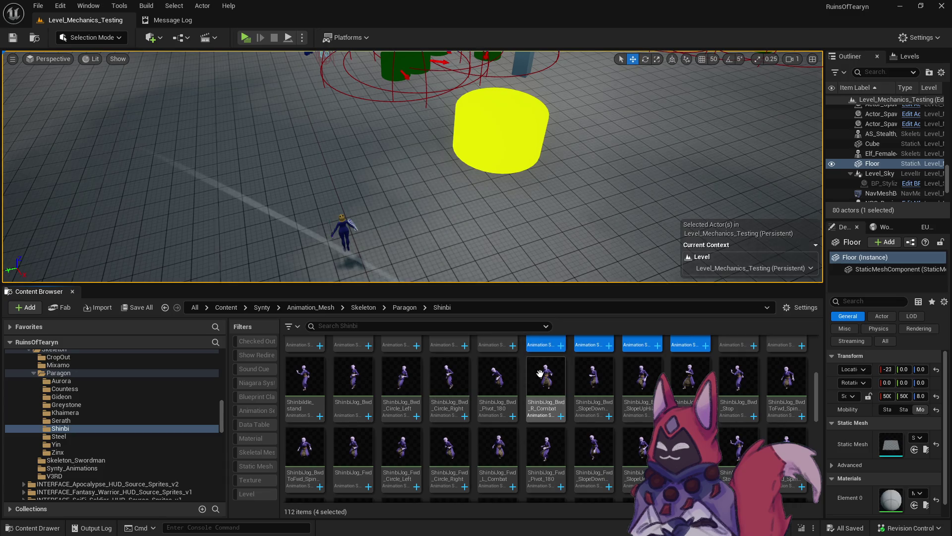
scroll(546, 397, "down", 2)
scroll(462, 423, "down", 2)
scroll(462, 423, "down", 1)
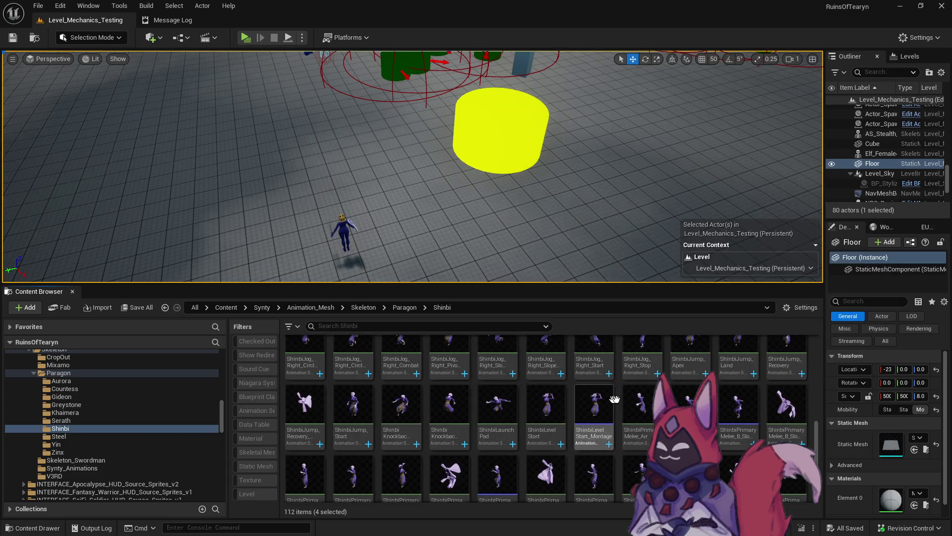
left_click(452, 472, "ctrl")
left_click(305, 404, "ctrl")
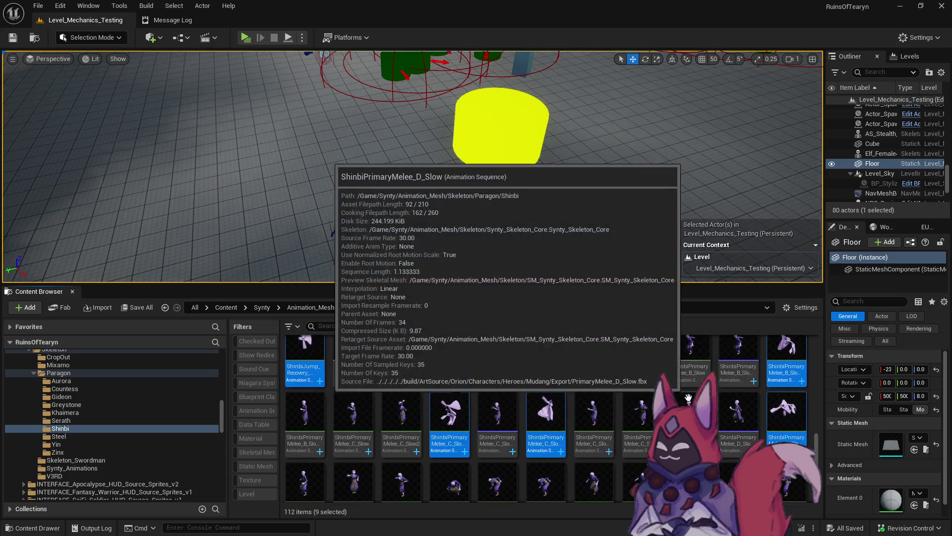
Step: Force delete the nine selected Shinbi animations
scroll(688, 399, "down", 3)
key("Delete")
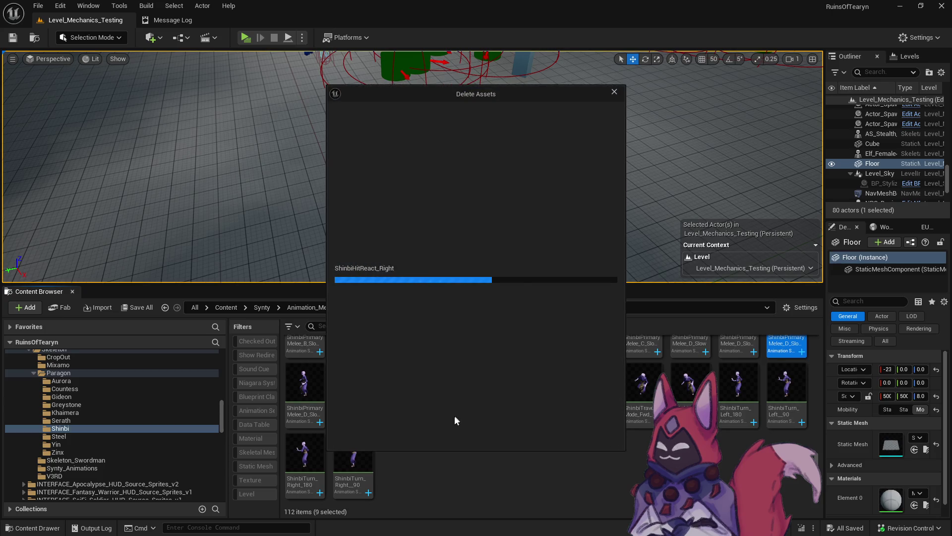
left_click(437, 436)
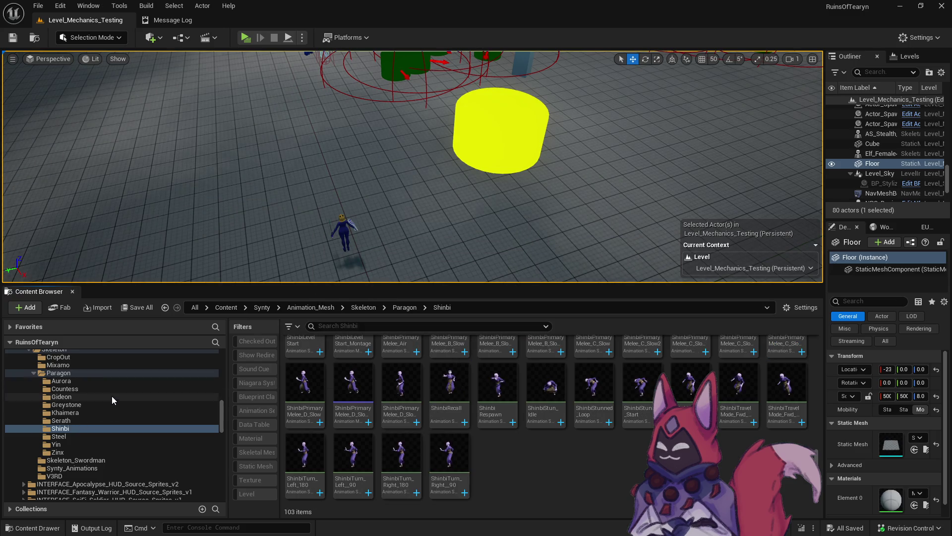
Step: Browse the Countess, Aurora, Muriel and Minions folders, briefly filtering Minions to animation sequences
scroll(145, 432, "up", 3)
scroll(144, 431, "down", 10)
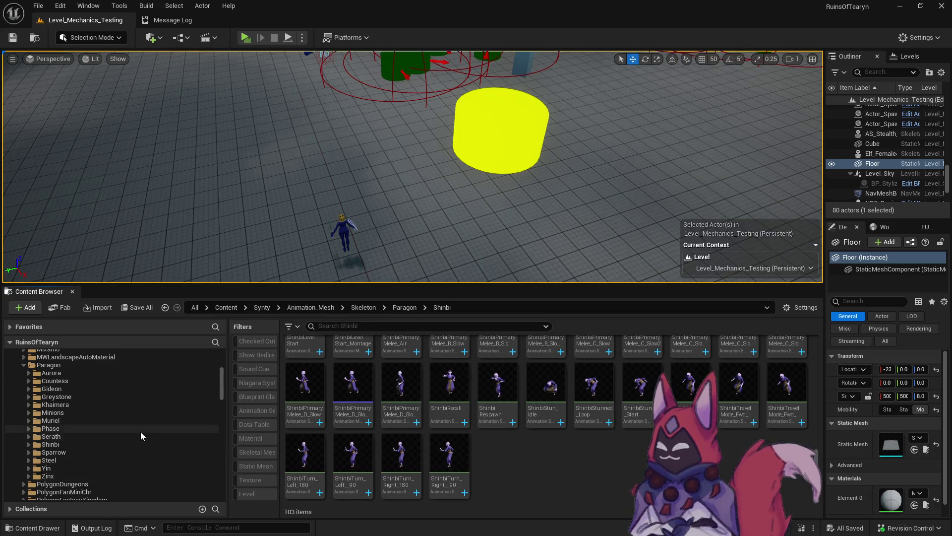
left_click(73, 380)
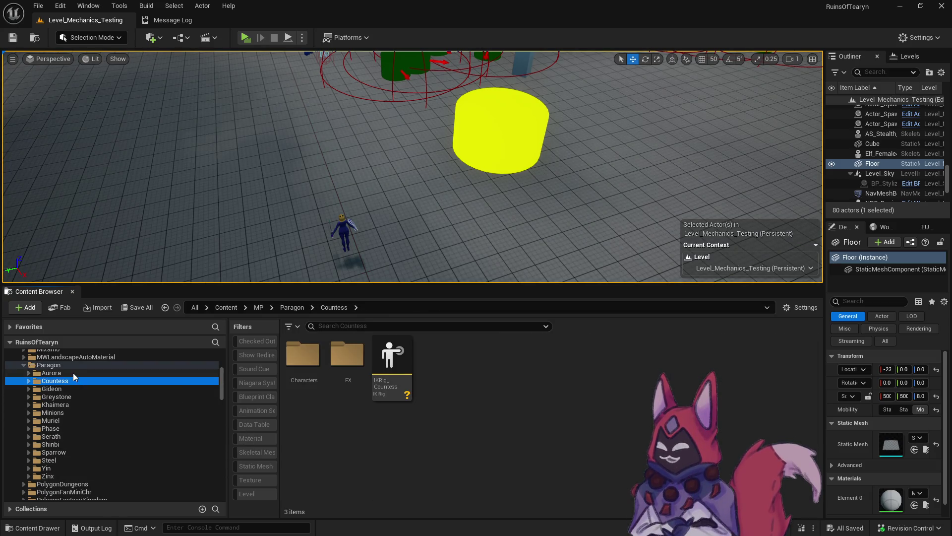
left_click(72, 372)
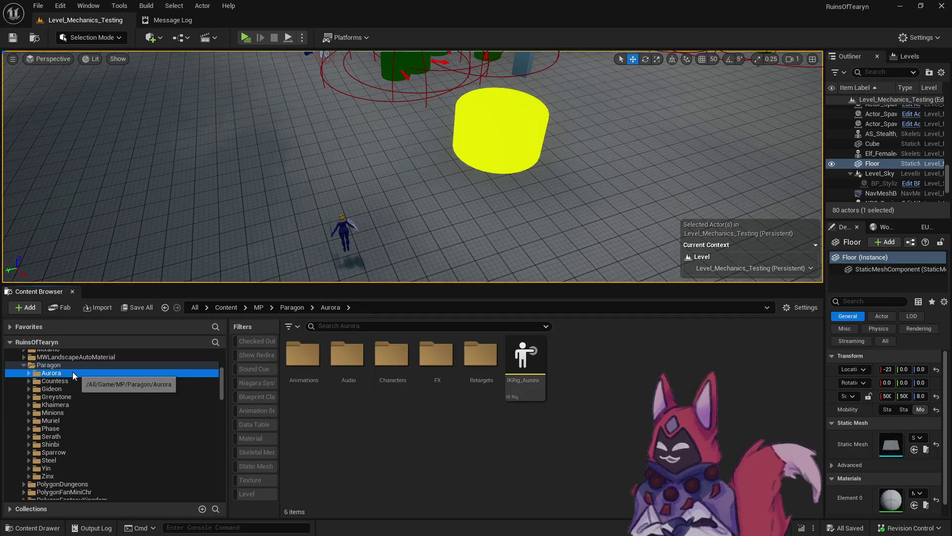
left_click(71, 420)
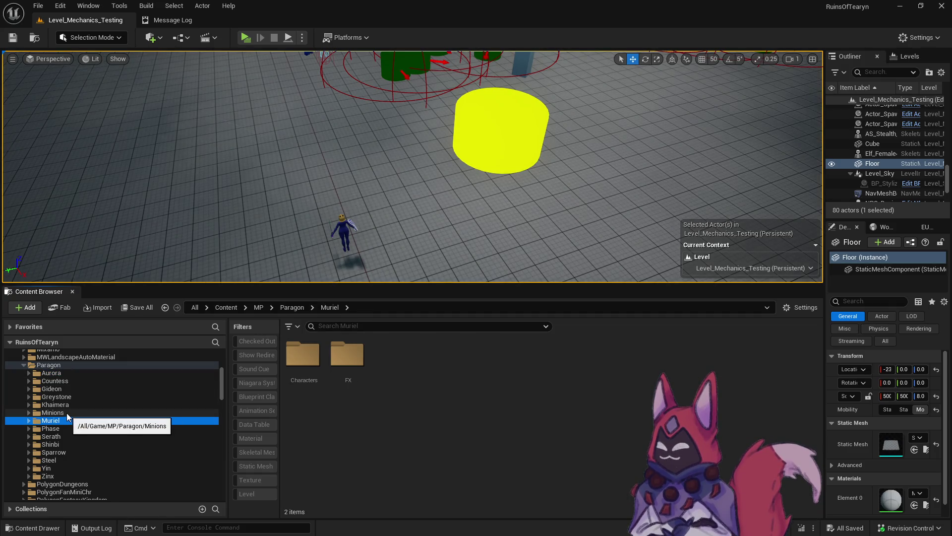
left_click(68, 414)
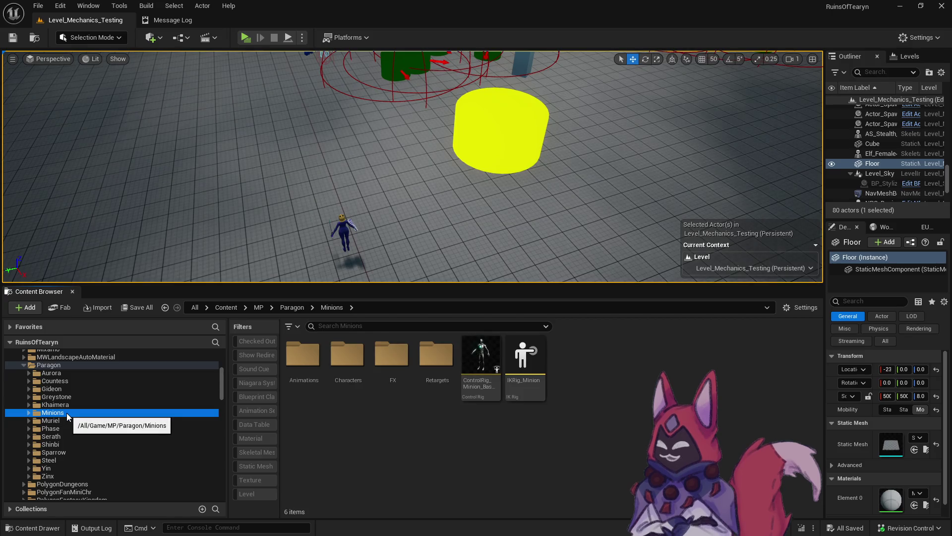
left_click(261, 413)
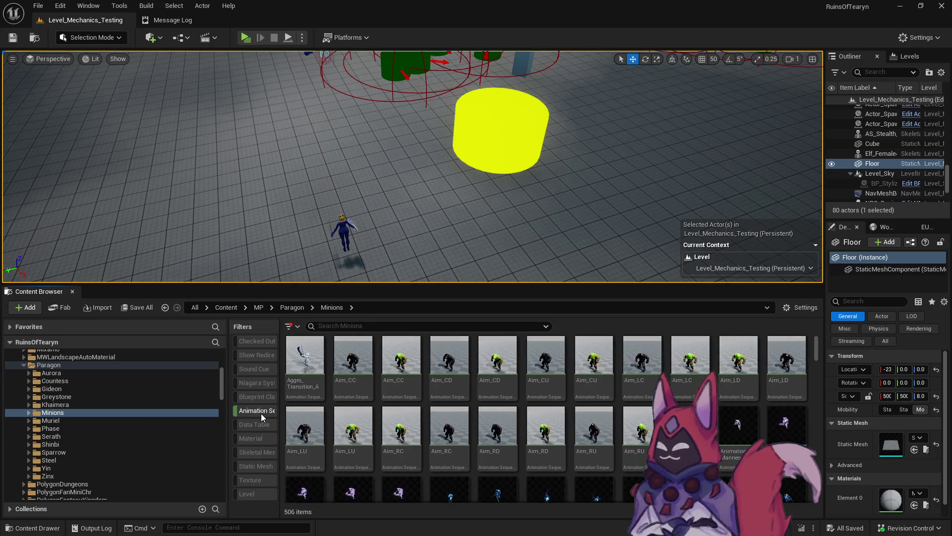
left_click_drag(817, 350, 816, 365)
scroll(558, 372, "down", 2)
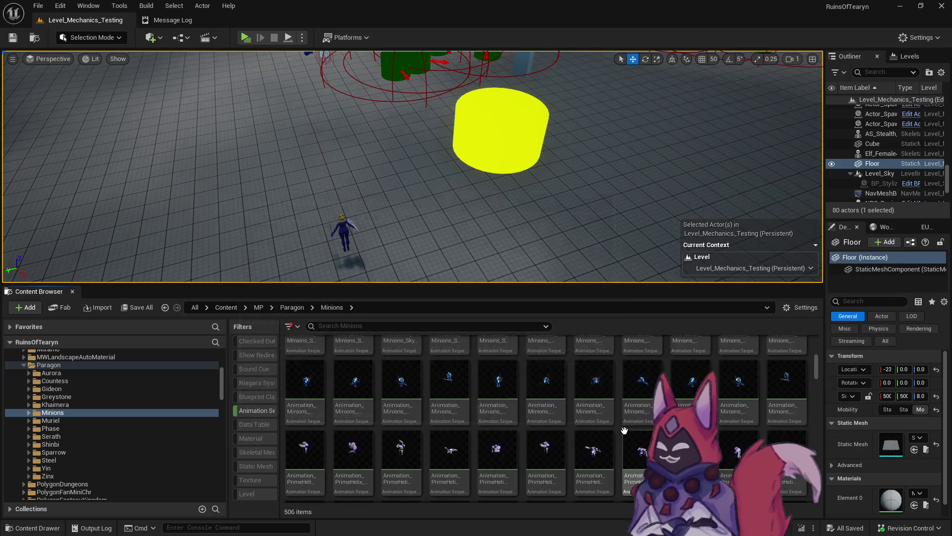
scroll(526, 417, "down", 3)
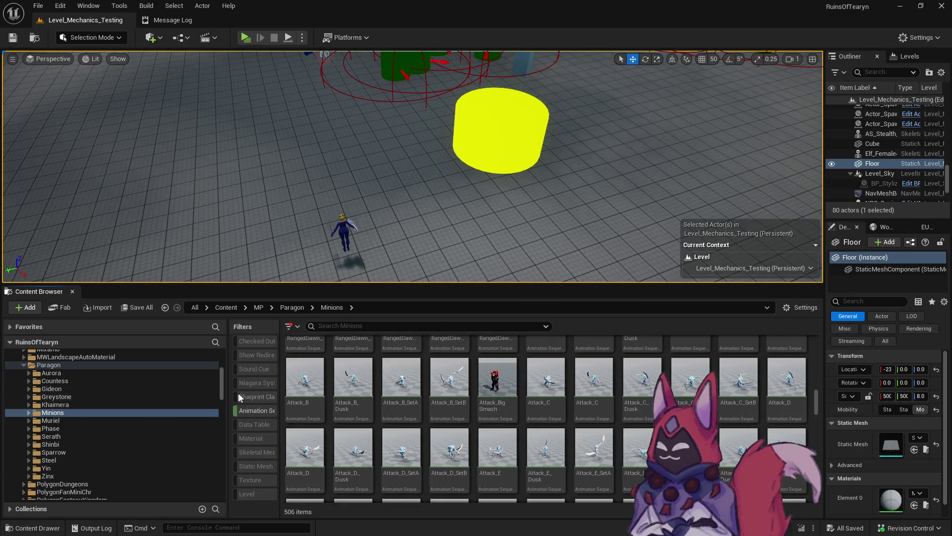
left_click(52, 413)
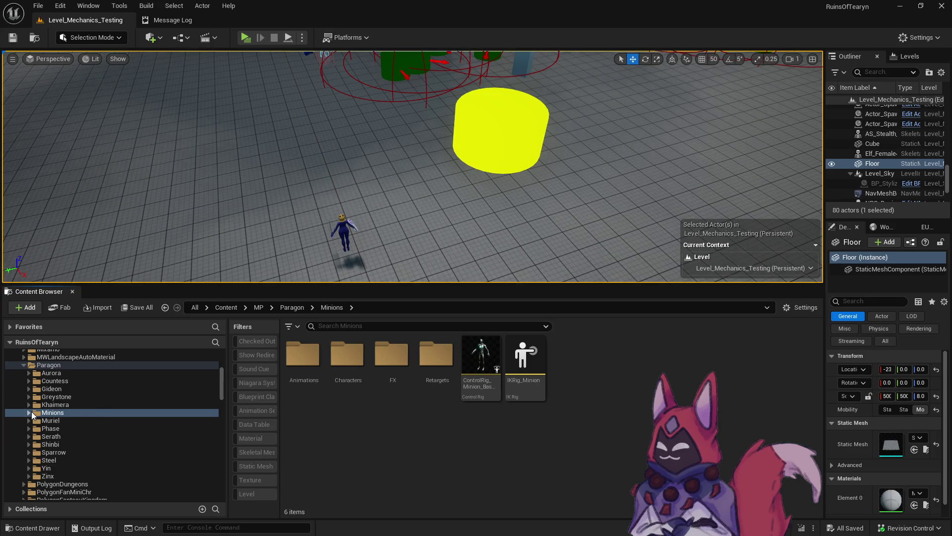
scroll(76, 421, "down", 1)
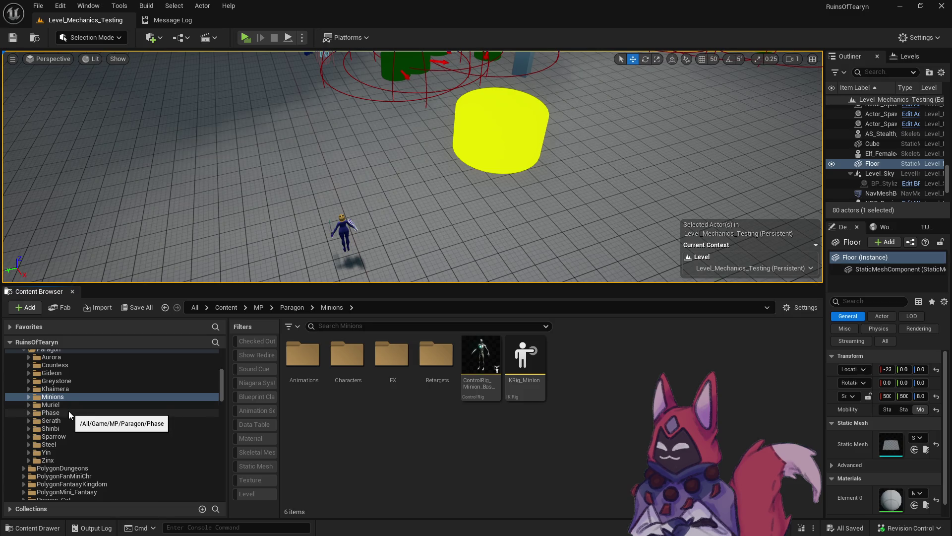
Step: Search 'phase' and open the MP > Paragon > Phase folder filtered to animation sequences
left_click(69, 411)
scroll(108, 452, "down", 10)
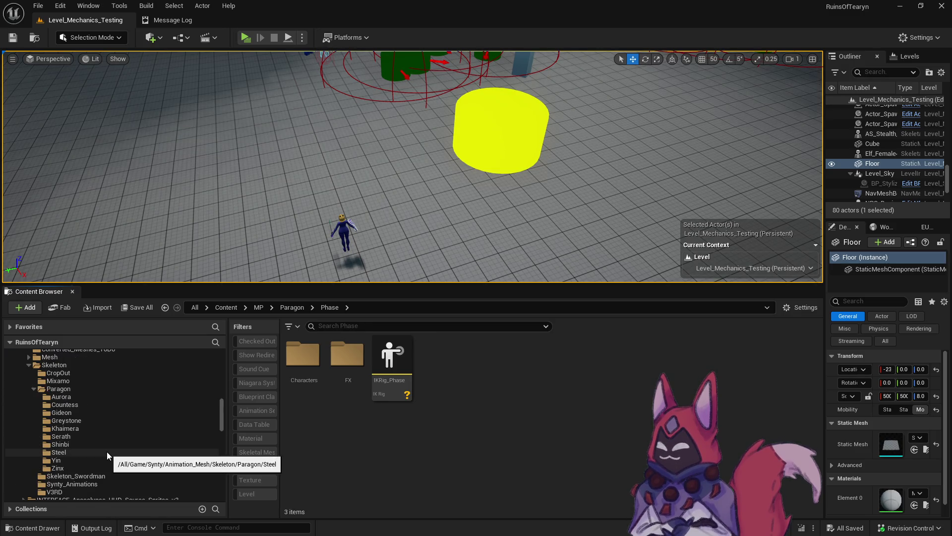
scroll(106, 451, "up", 6)
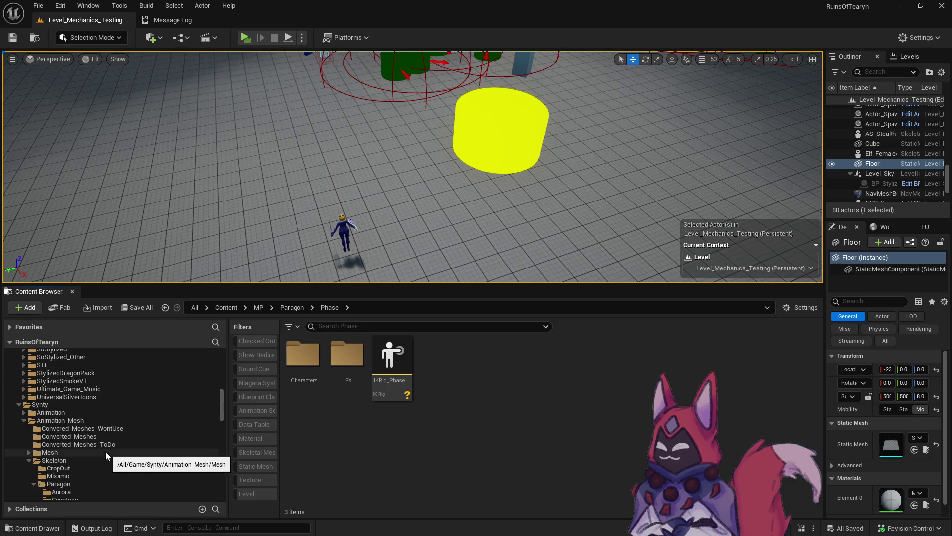
left_click(76, 486)
left_click(346, 327)
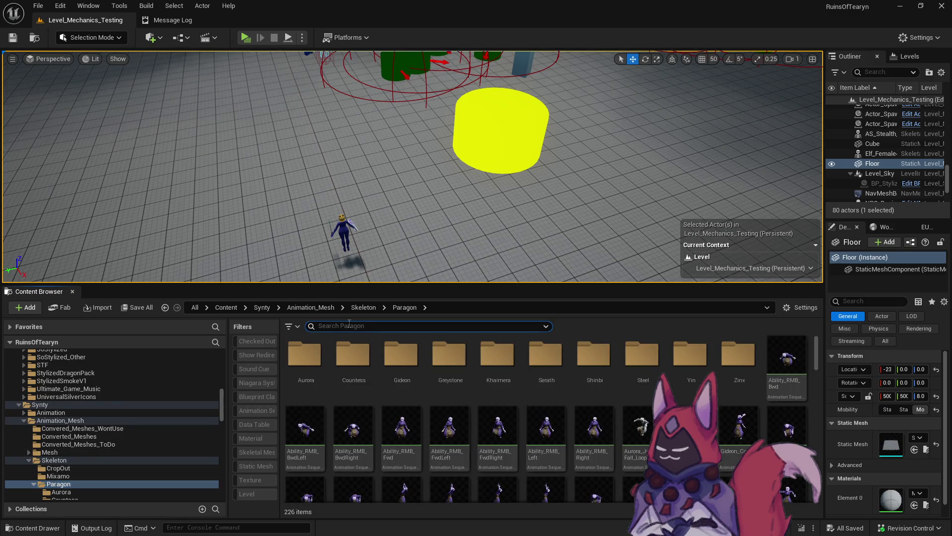
type("phase")
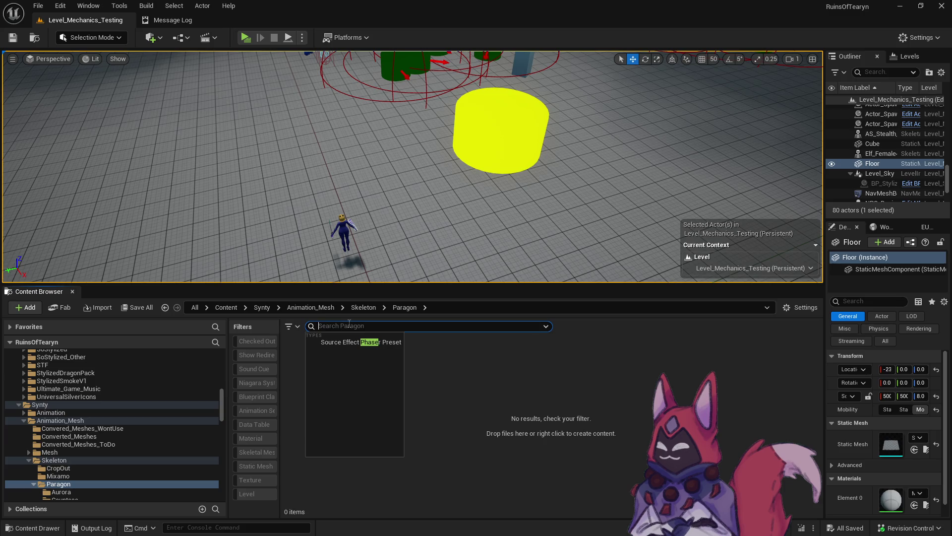
scroll(170, 400, "up", 5)
left_click(116, 429)
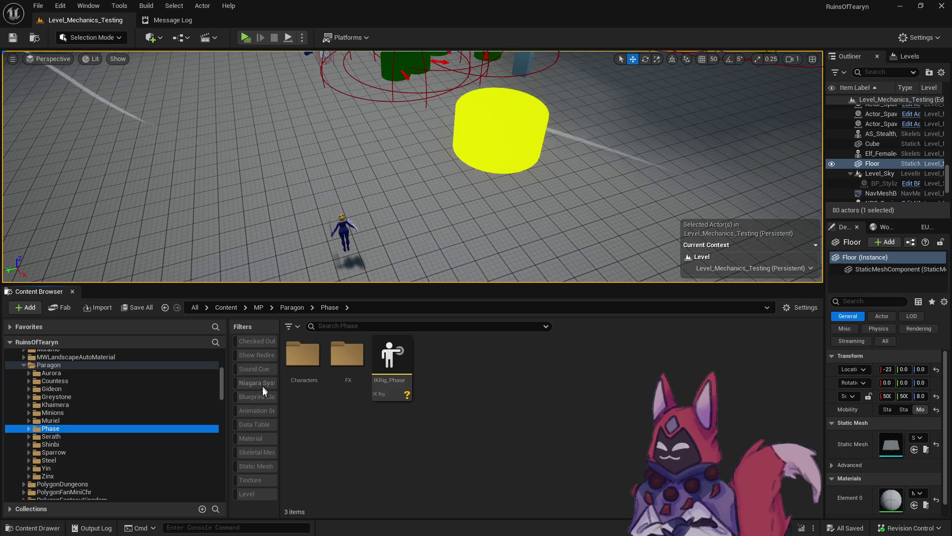
left_click(254, 411)
Step: Set SM_Synty_Skeleton_Core as target mesh and enable automatic retargeter generation
right_click(349, 357)
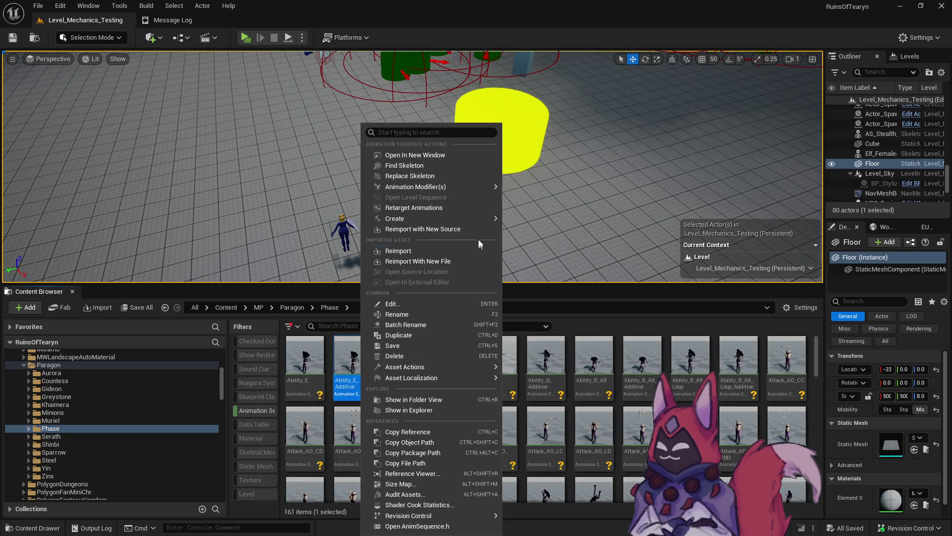
mouse_move(474, 218)
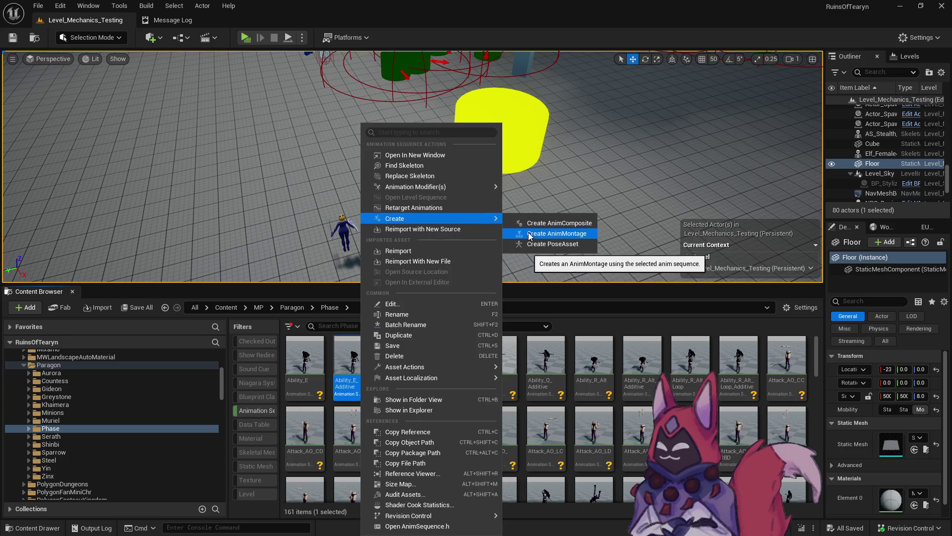
key("Escape")
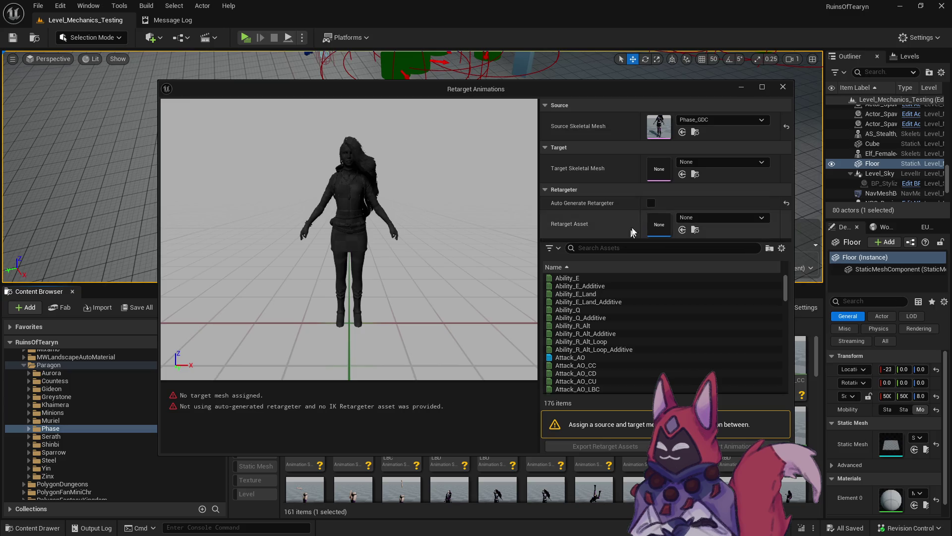
left_click(686, 163)
type("s")
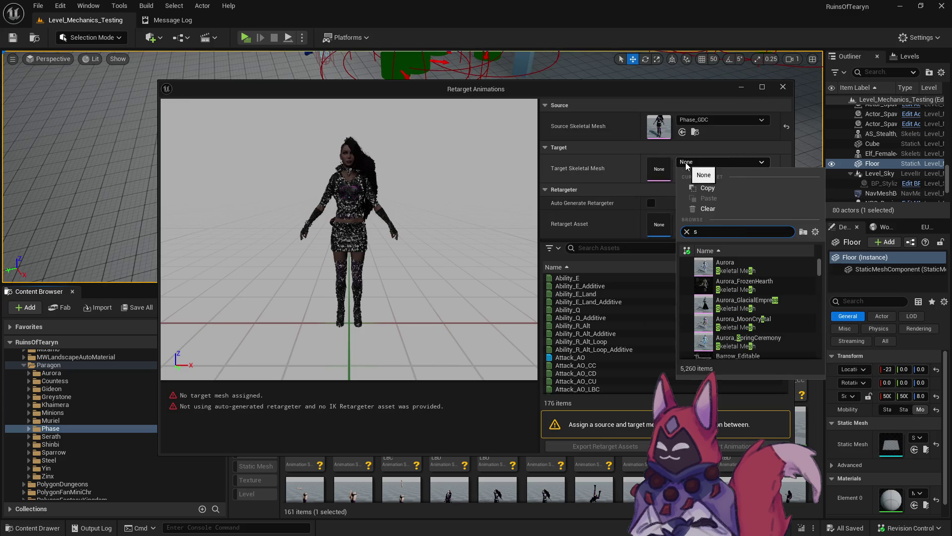
type("ynty core")
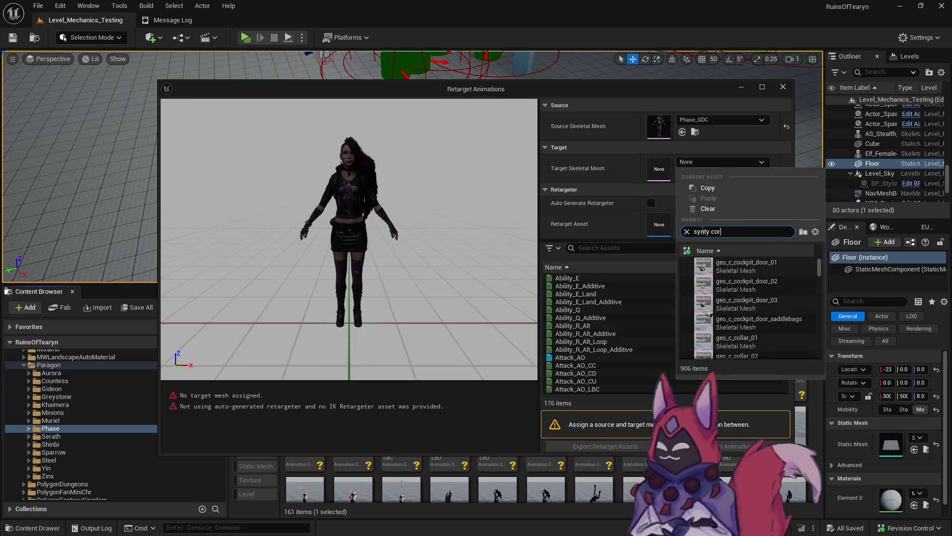
left_click(764, 287)
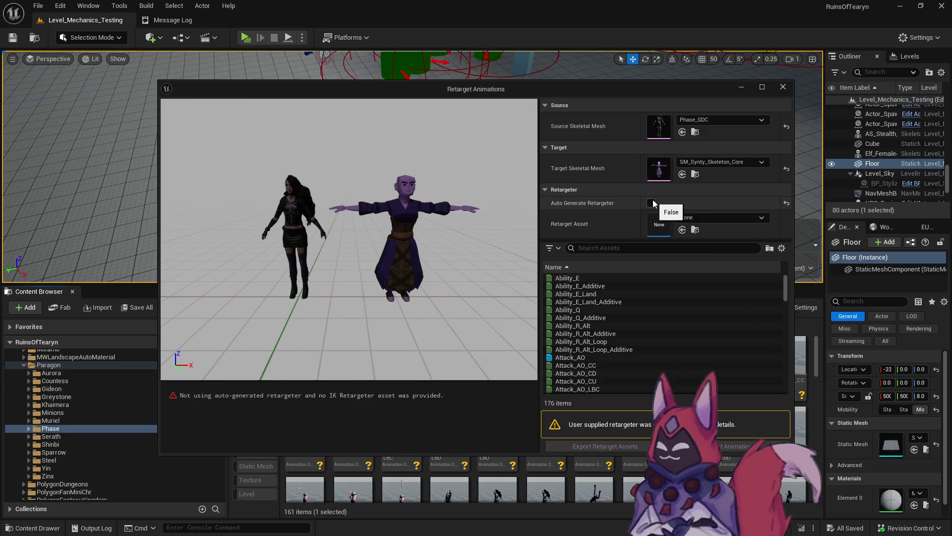
left_click(651, 203)
Step: Export the retarget assets into the MP > Paragon folder and close the Retarget Animations window
left_click(615, 446)
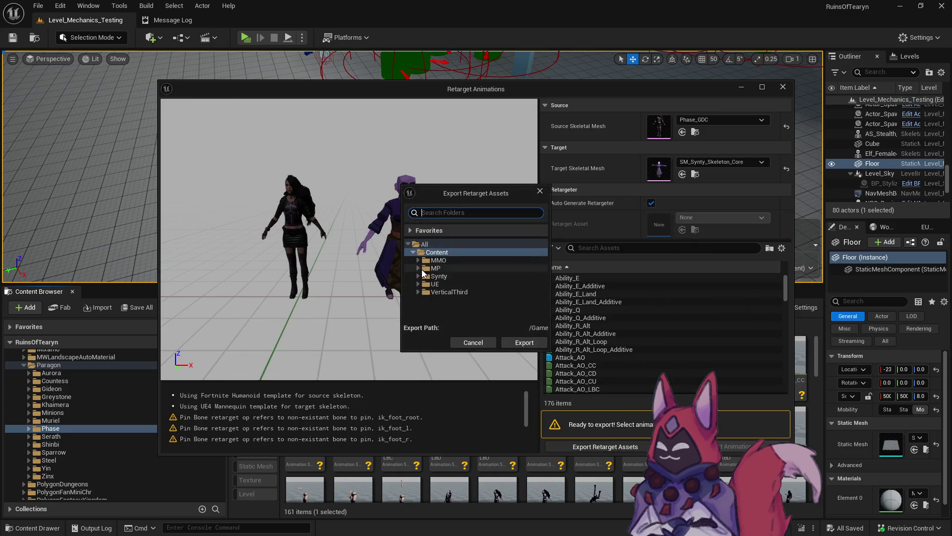
left_click(418, 268)
scroll(425, 297, "down", 5)
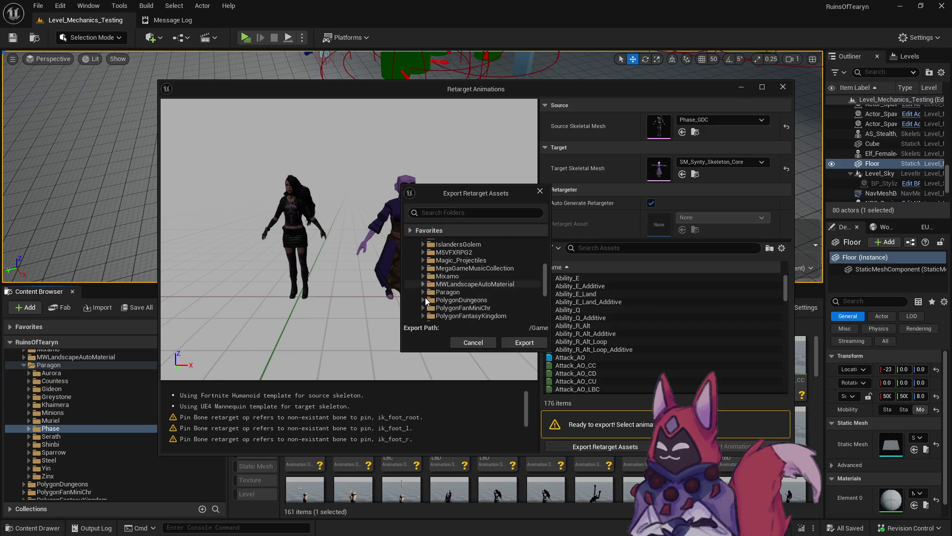
left_click(439, 292)
left_click(529, 349)
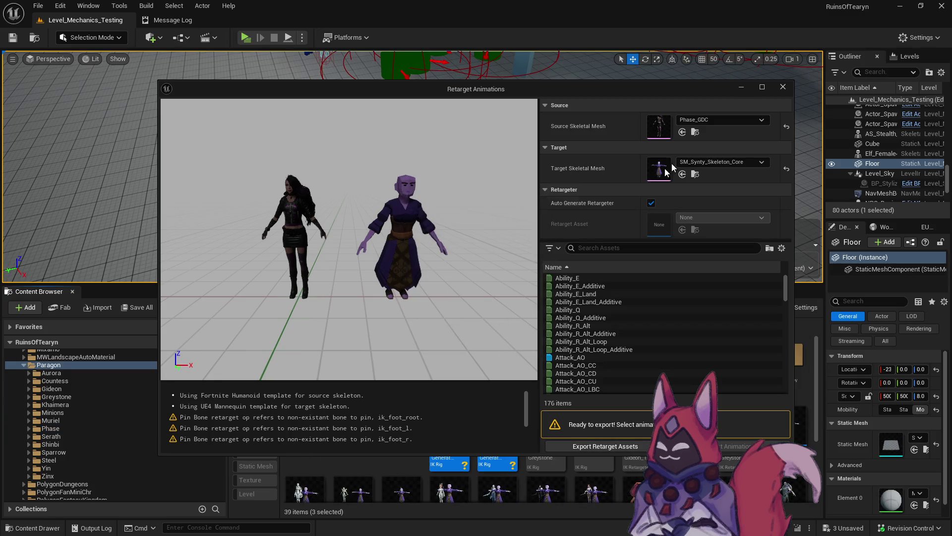
left_click(783, 88)
left_click(503, 428)
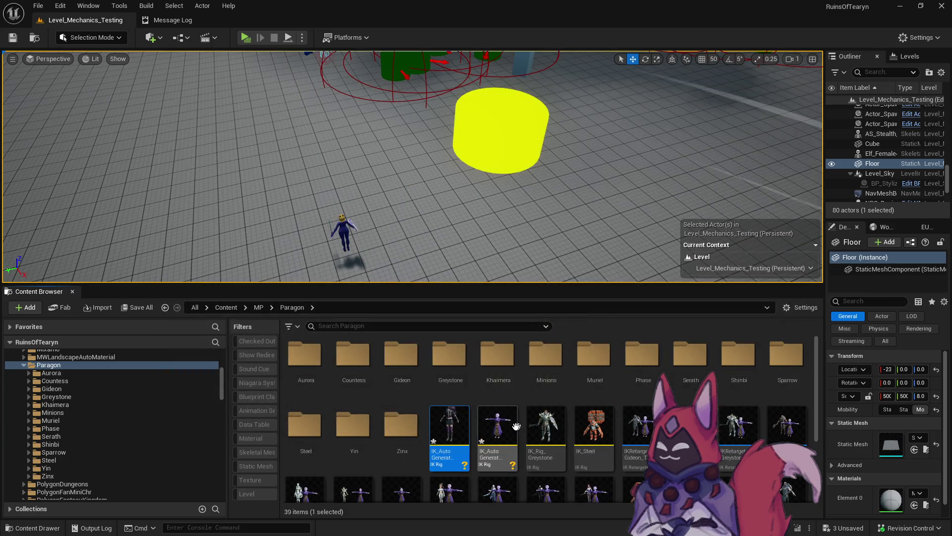
Step: Delete the duplicate auto-generated IK rig and rename the remaining one IKRIG_Phase
key("Delete")
left_click(457, 435)
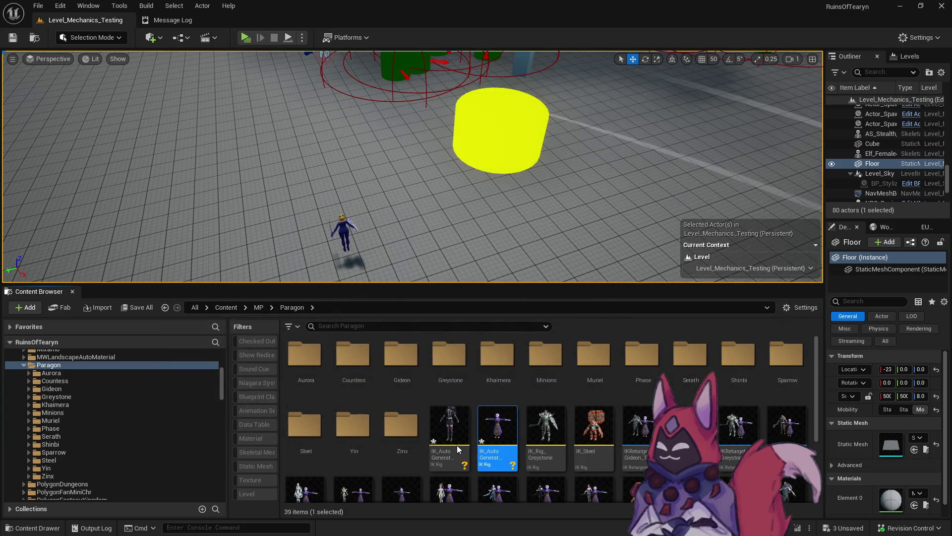
left_click(457, 449)
key("F2")
type("IKRIG")
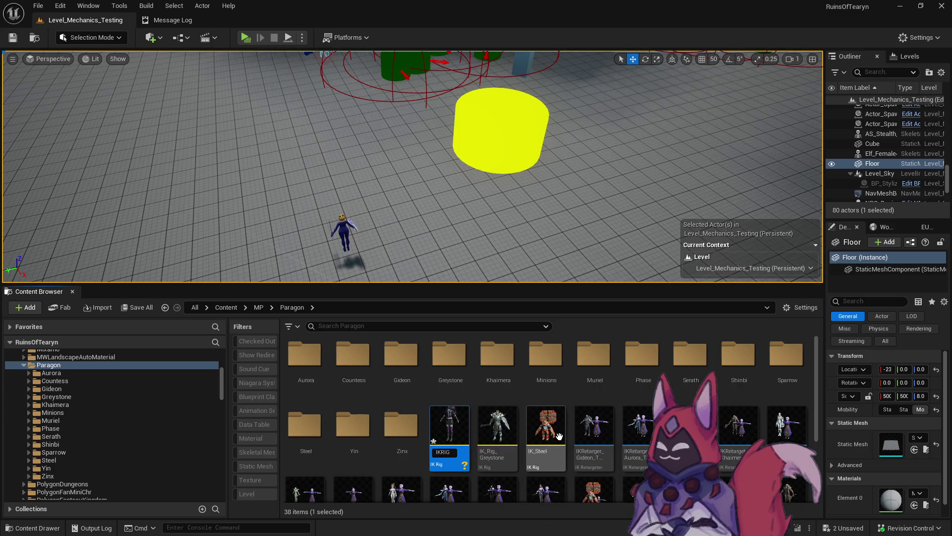
type("_Phase")
key("Return")
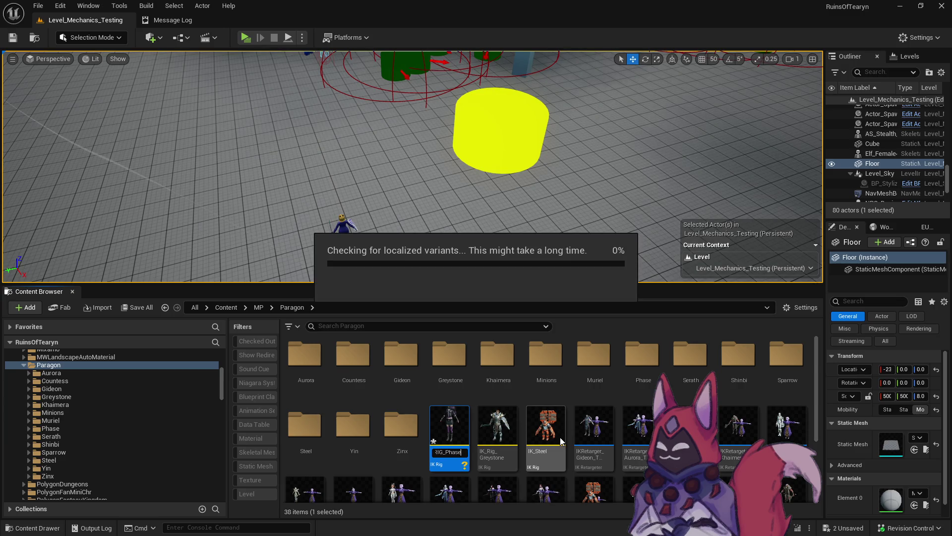
left_click(594, 471)
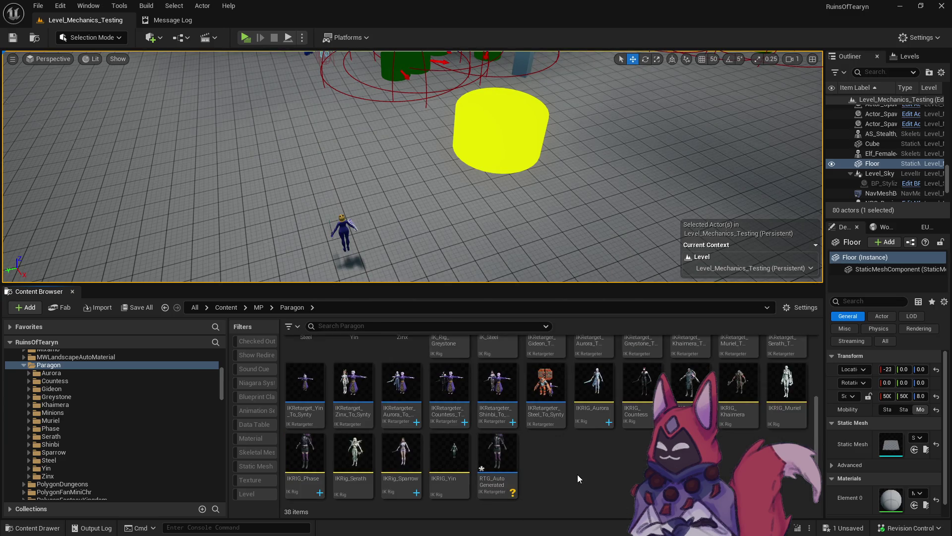
Step: Rename the auto-generated retargeter to IKRetargeter_Phase_To_Synty
left_click(507, 481)
key("F2")
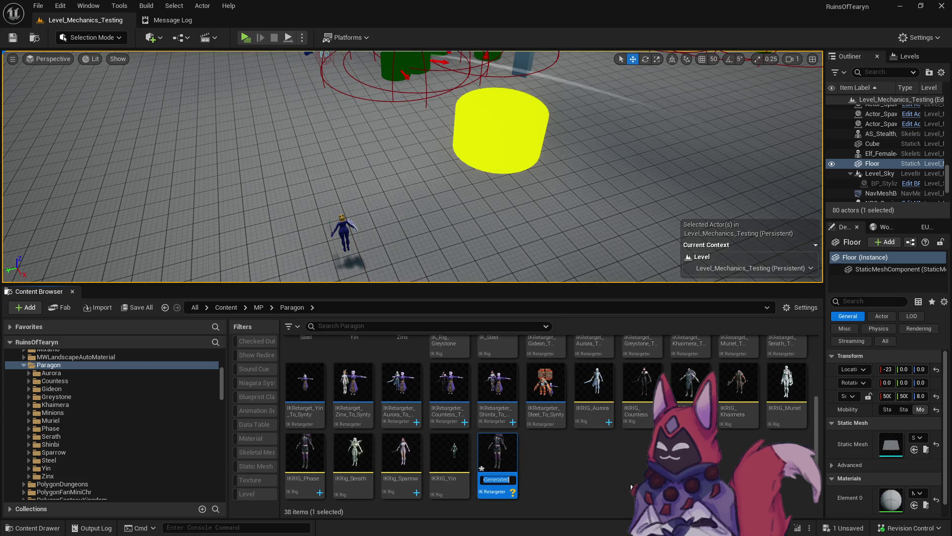
type("IKRetarg")
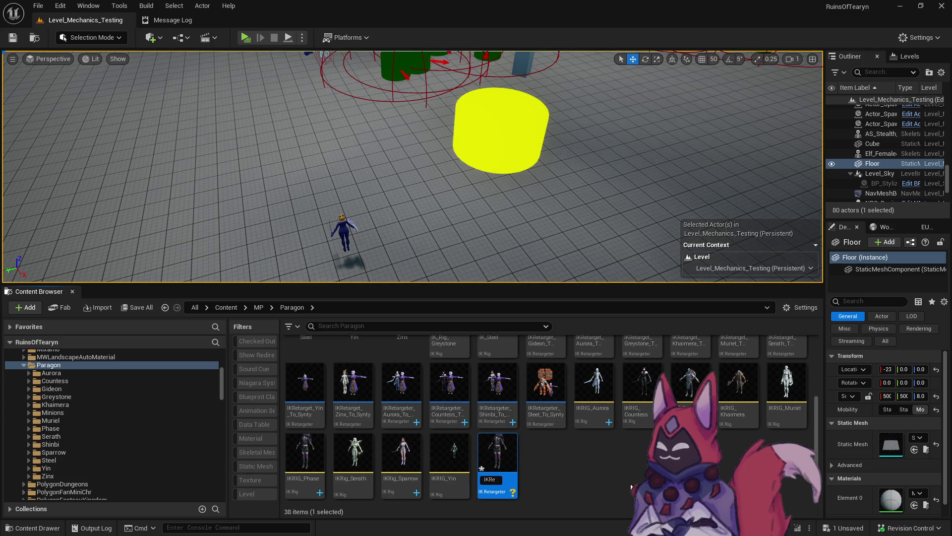
key("BackSpace")
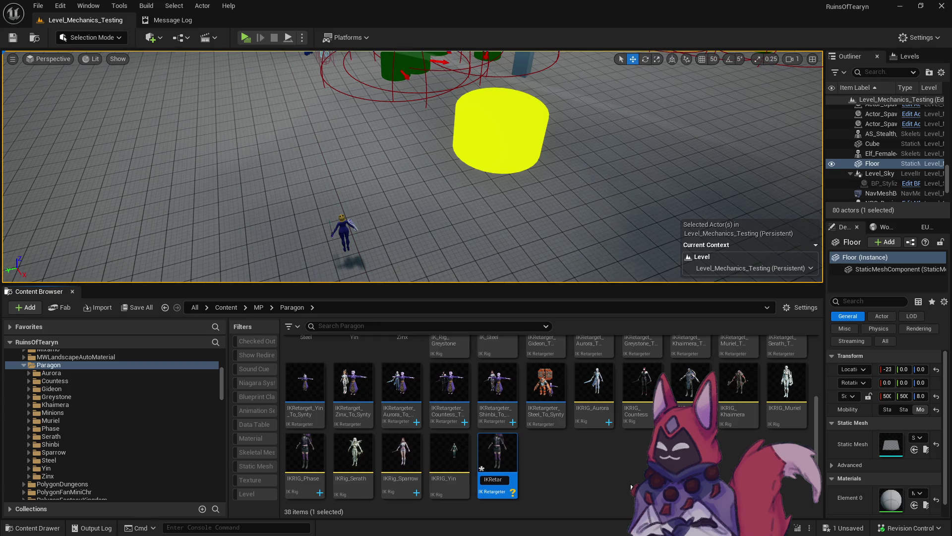
type("geter_")
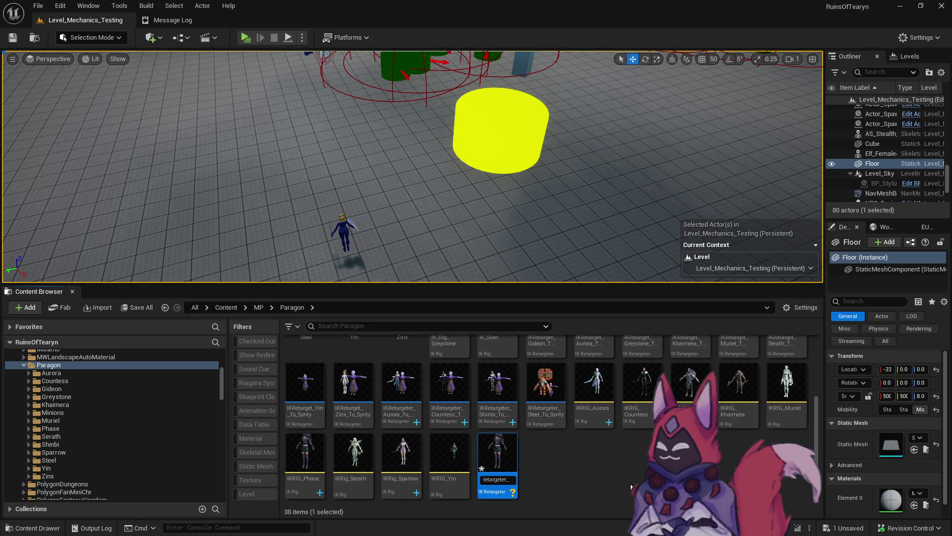
type("Phase_To")
type("_Synty")
key("Return")
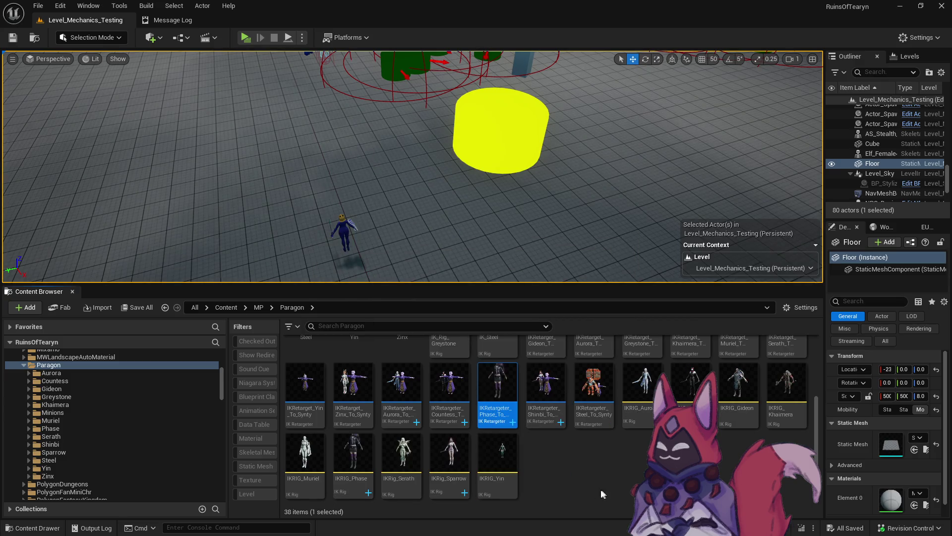
Step: Open and dock the retargeter, target IKRig_Synty_Skeleton_Core, and offset the Synty mesh to 157.75
double_click(480, 422)
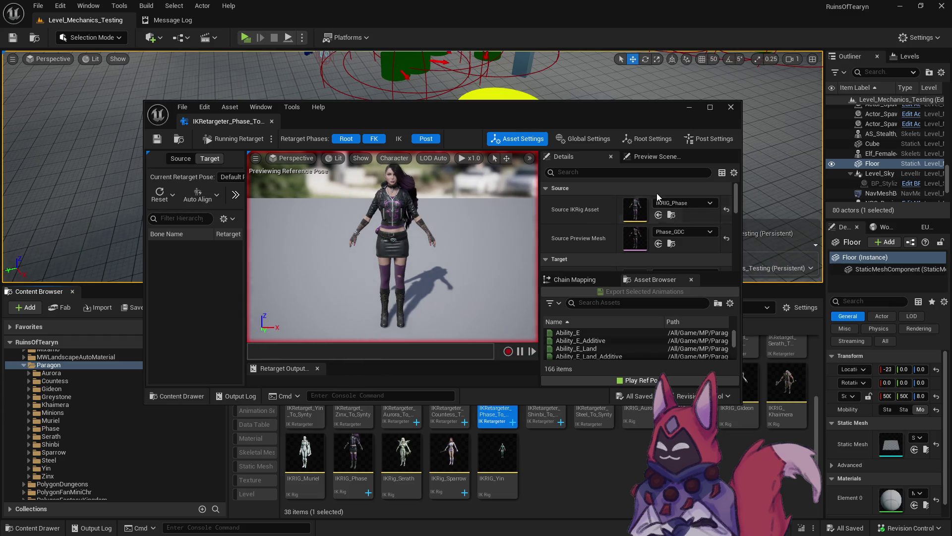
left_click_drag(219, 127, 315, 24)
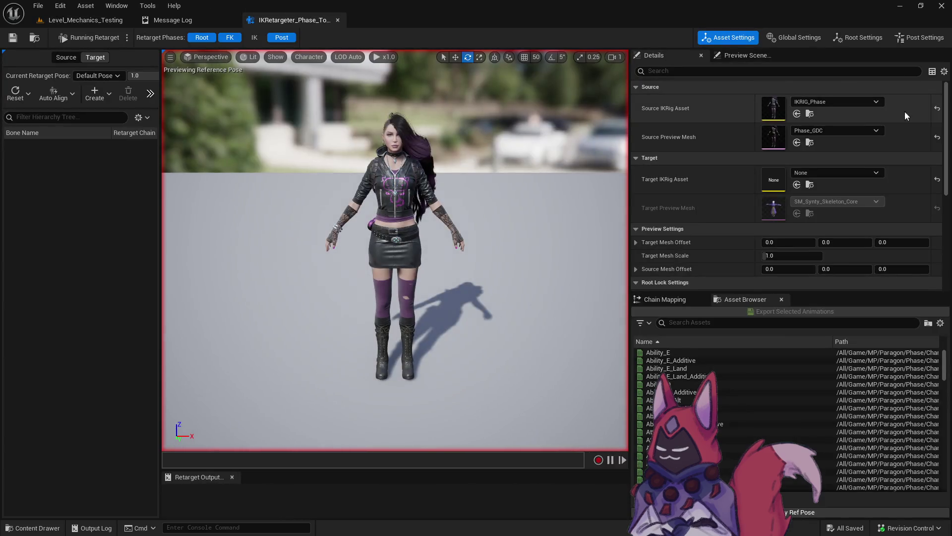
left_click(825, 169)
type("core syun")
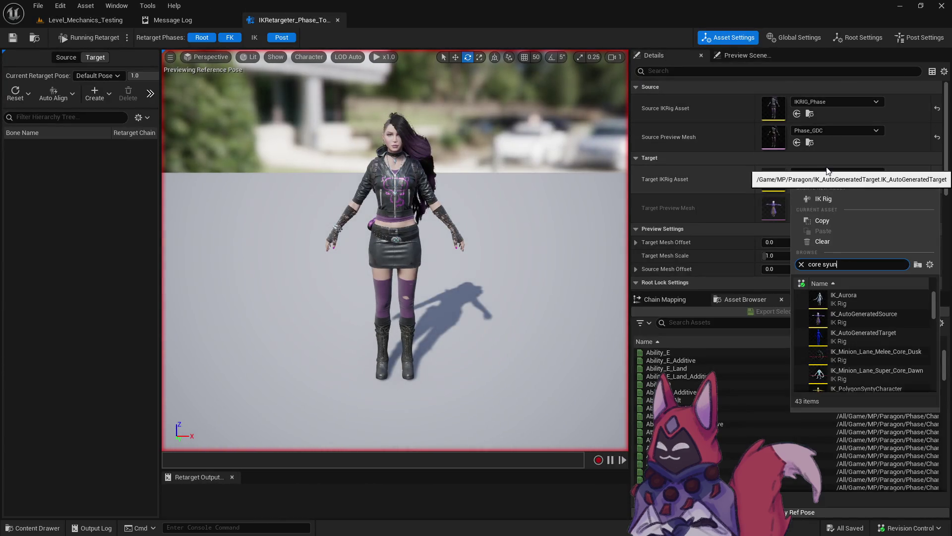
key("ctrl+a")
type("s")
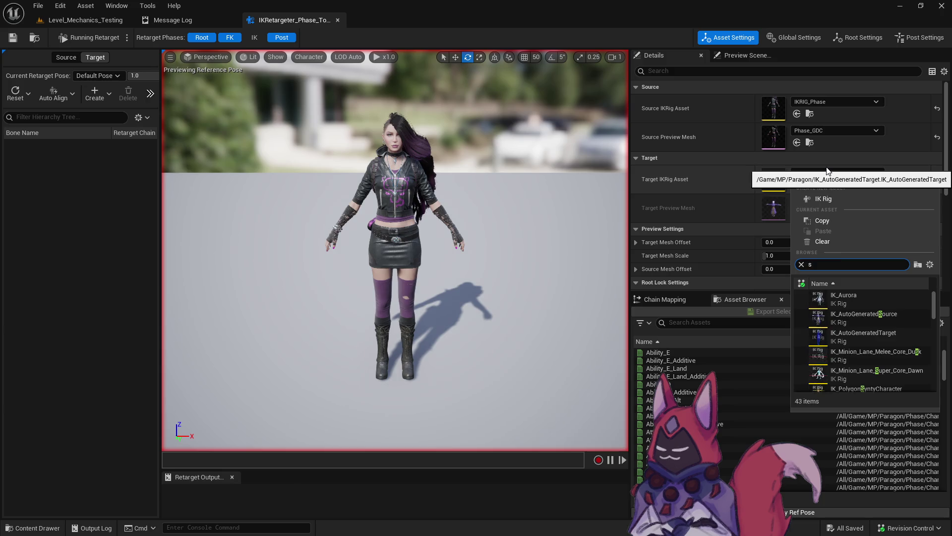
type("ynty")
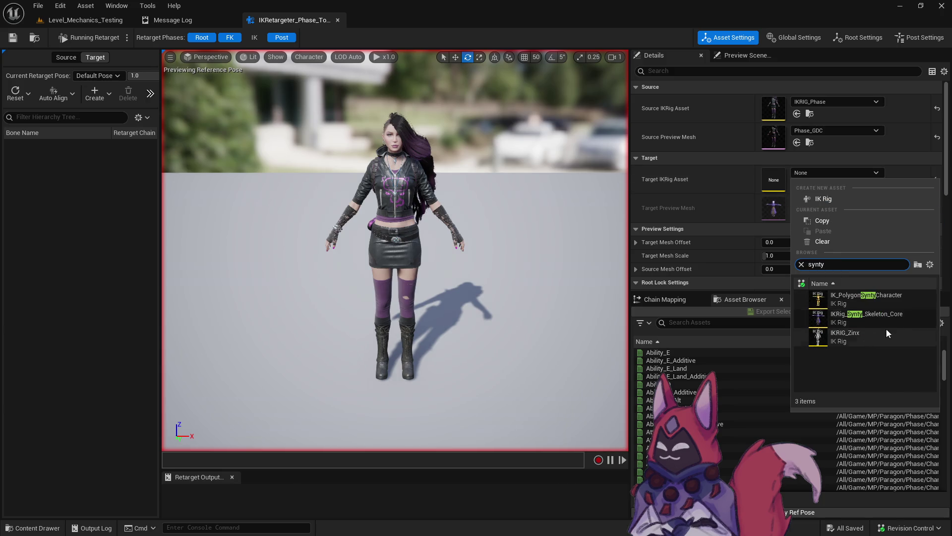
left_click(885, 328)
left_click_drag(788, 242, 843, 242)
left_click(665, 299)
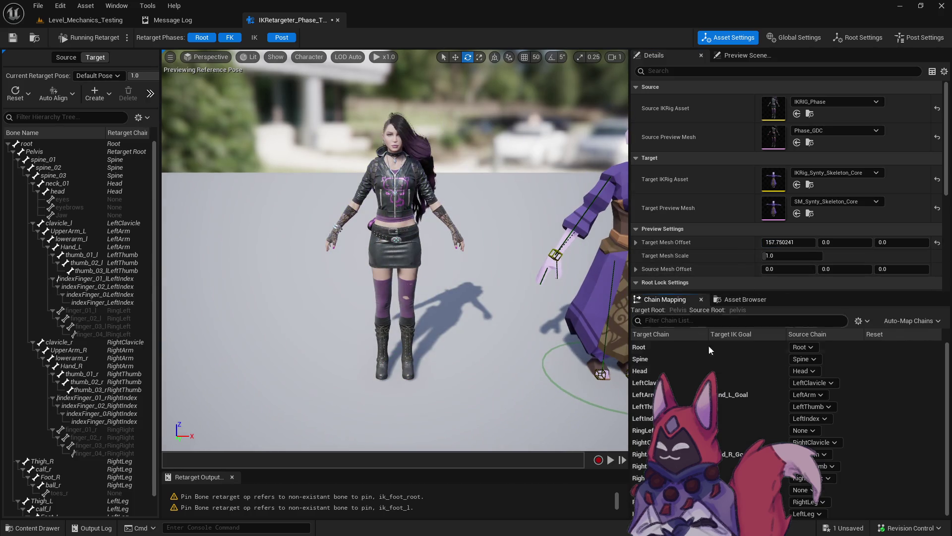
Step: Map the RingLeft target chain to LeftRing and RingRight to RightRing
left_click(805, 430)
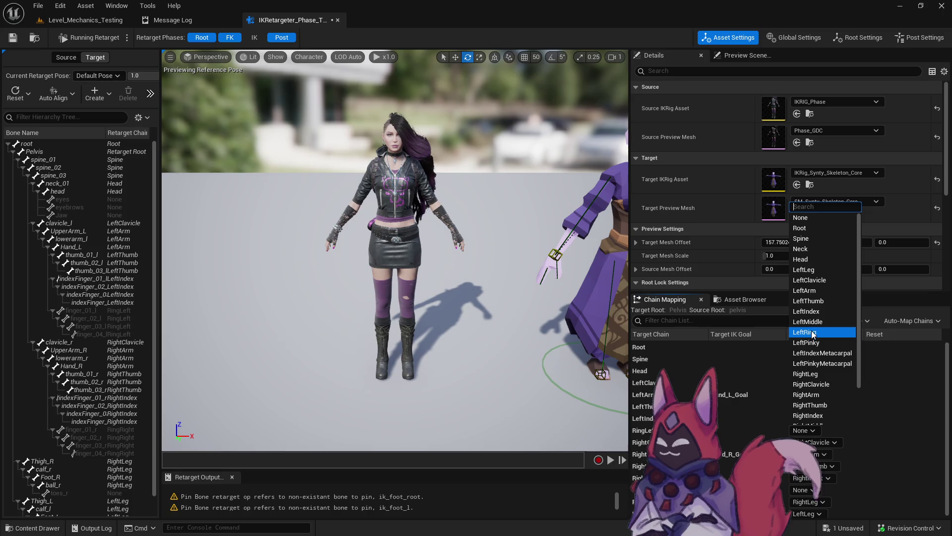
left_click(804, 329)
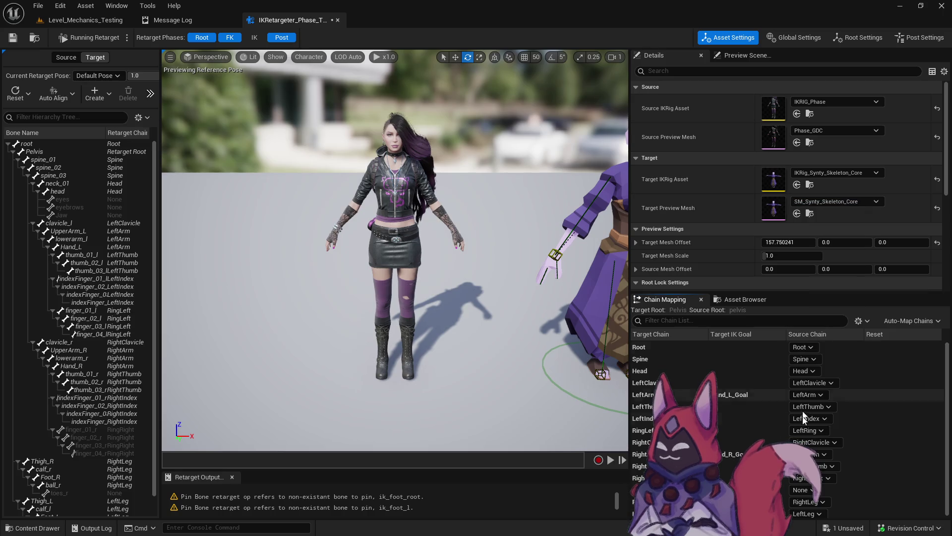
left_click(809, 490)
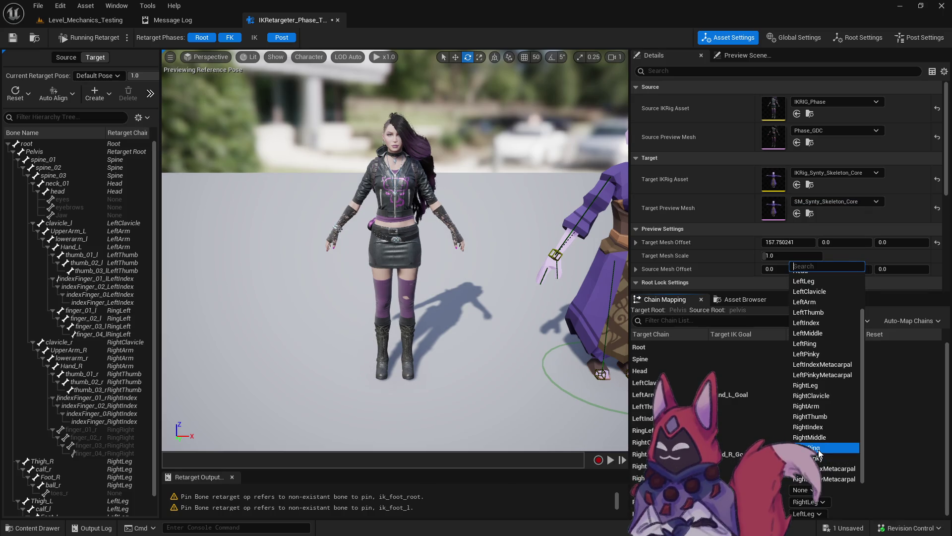
left_click(819, 449)
left_click(745, 299)
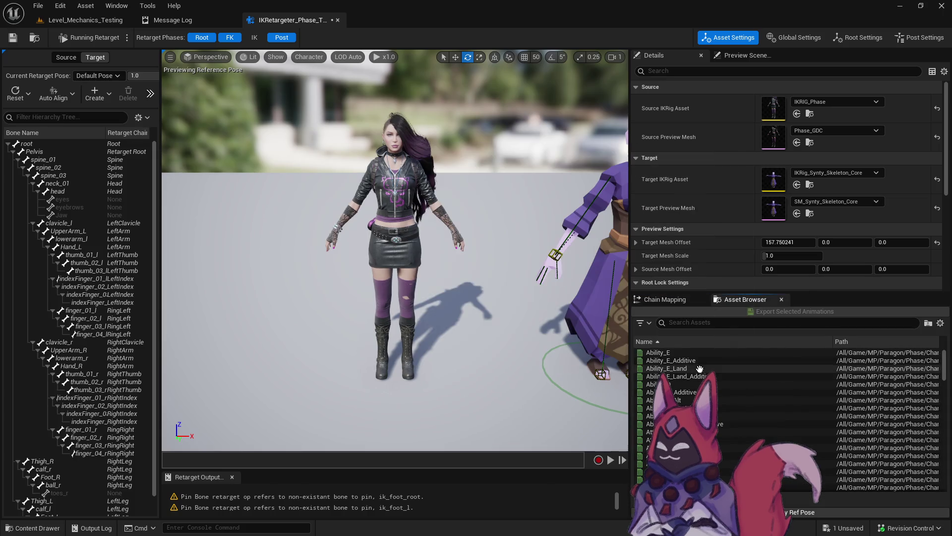
Step: Preview Ability_E, Ability_Q, Ability_R_Alt, Attack_AO_CC, Cast and an additive attack on both characters
left_click(665, 353)
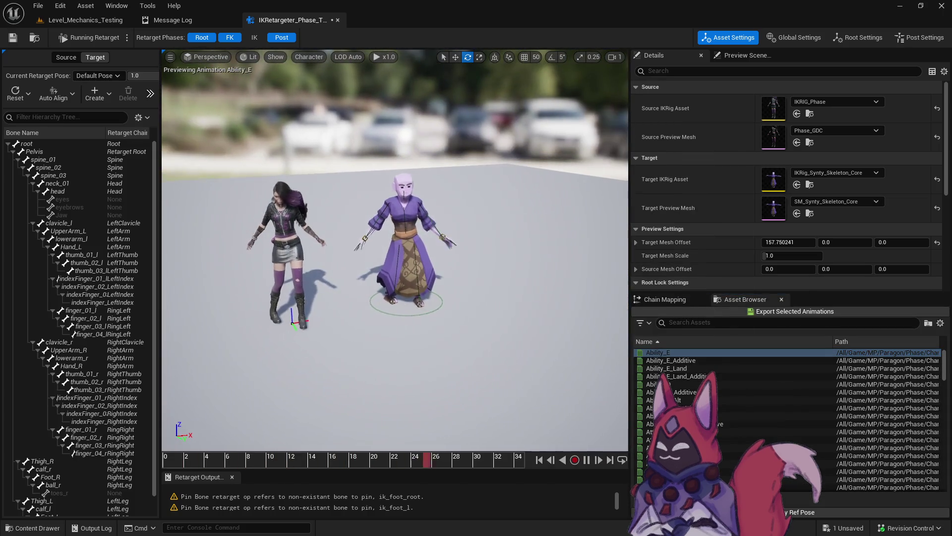
left_click(722, 384)
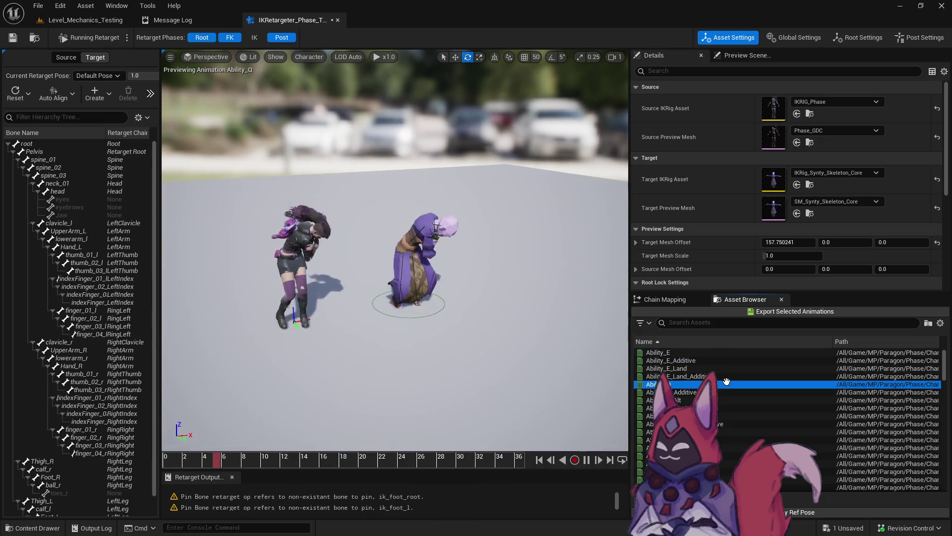
left_click(719, 439)
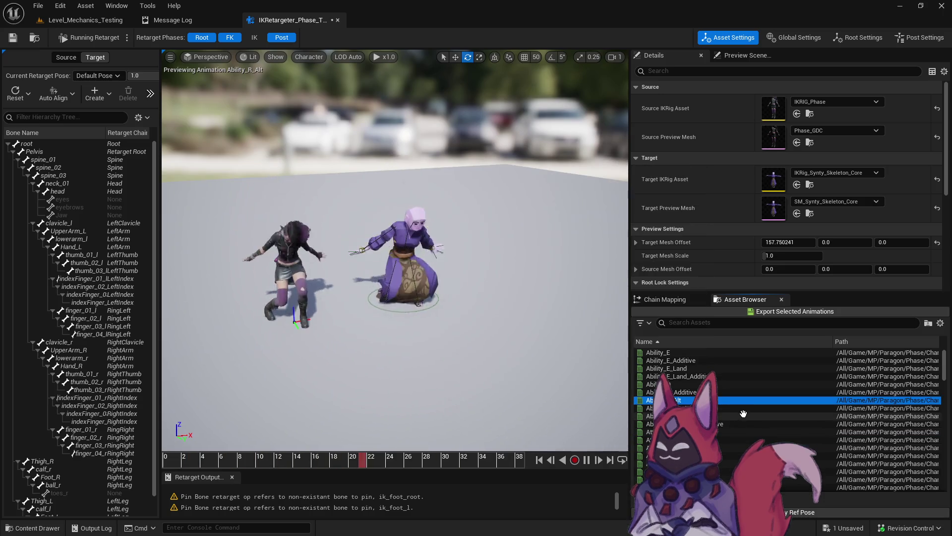
left_click(749, 433)
left_click(694, 392)
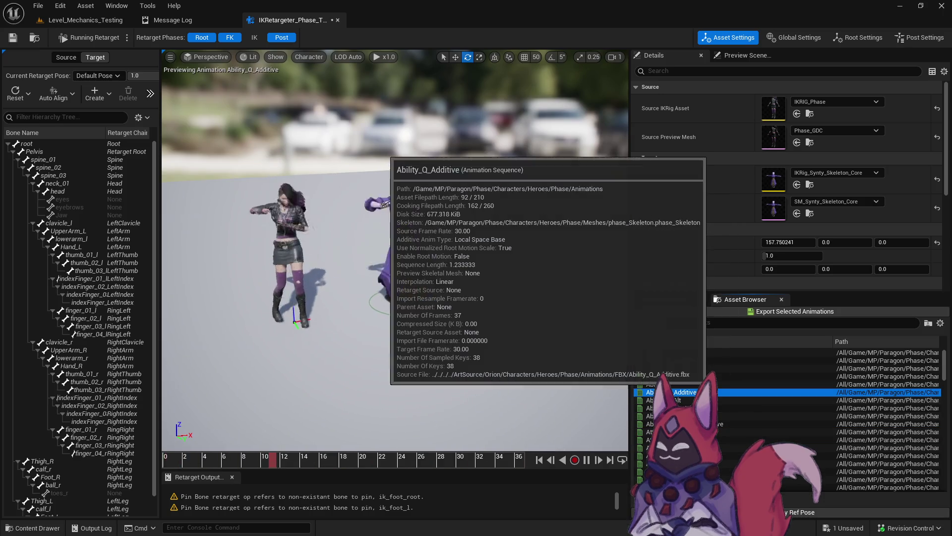
left_click(694, 400)
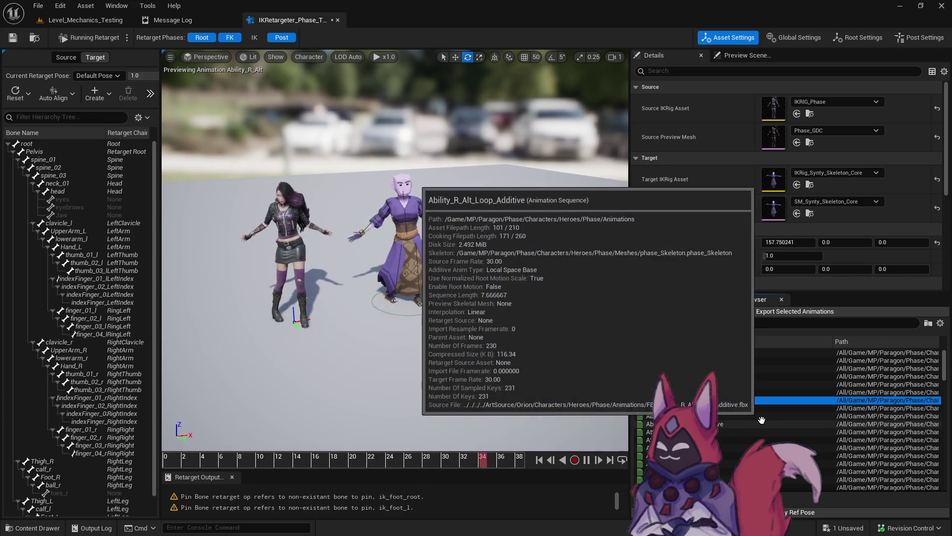
scroll(718, 378, "down", 5)
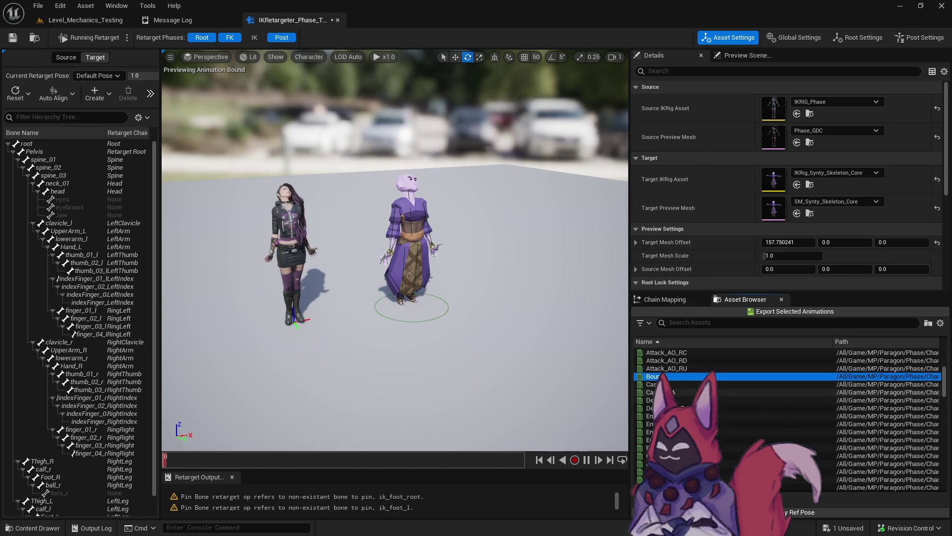
left_click(723, 385)
scroll(719, 418, "down", 5)
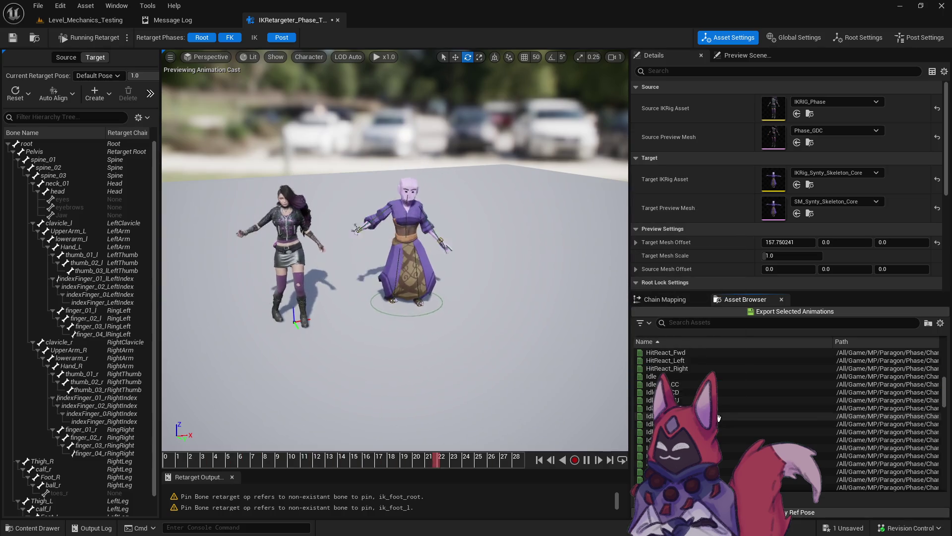
scroll(732, 418, "down", 5)
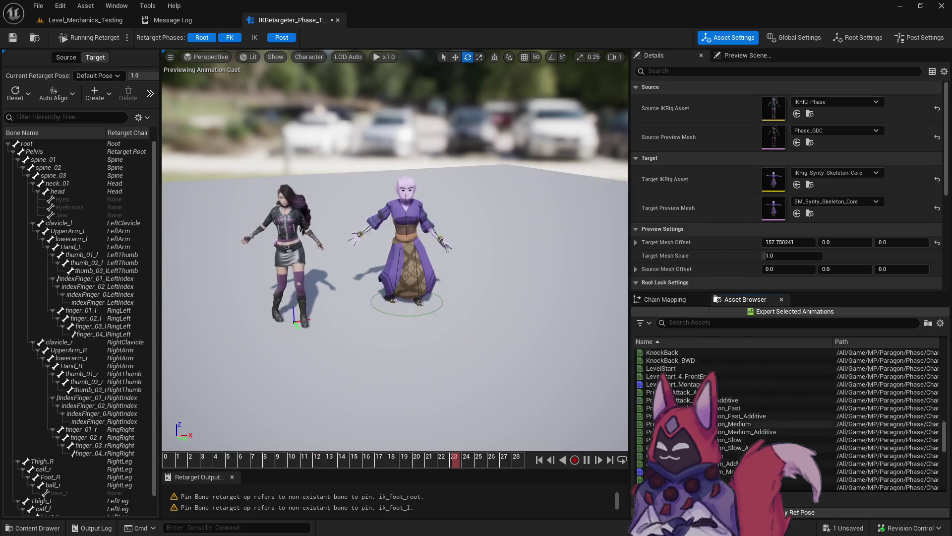
left_click(732, 418)
Step: Preview the Primary_Attack and R_Ability animations, ending on R_Ability_Loop, then return to the level
scroll(729, 417, "down", 3)
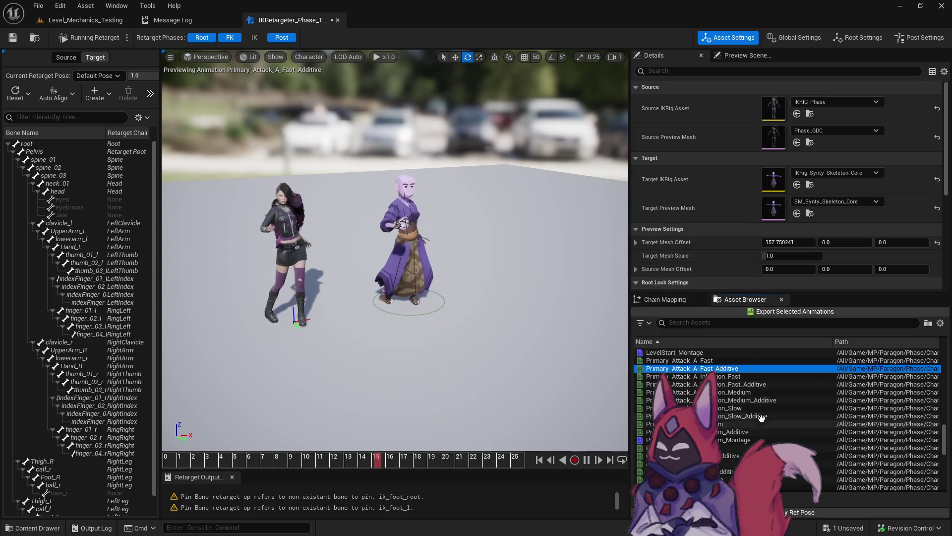
left_click(720, 402)
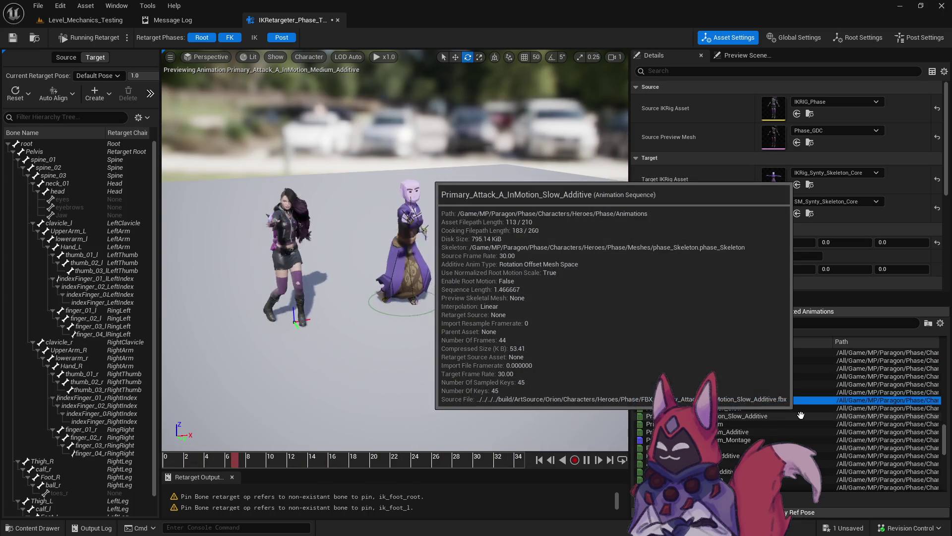
left_click(737, 423)
left_click(727, 463)
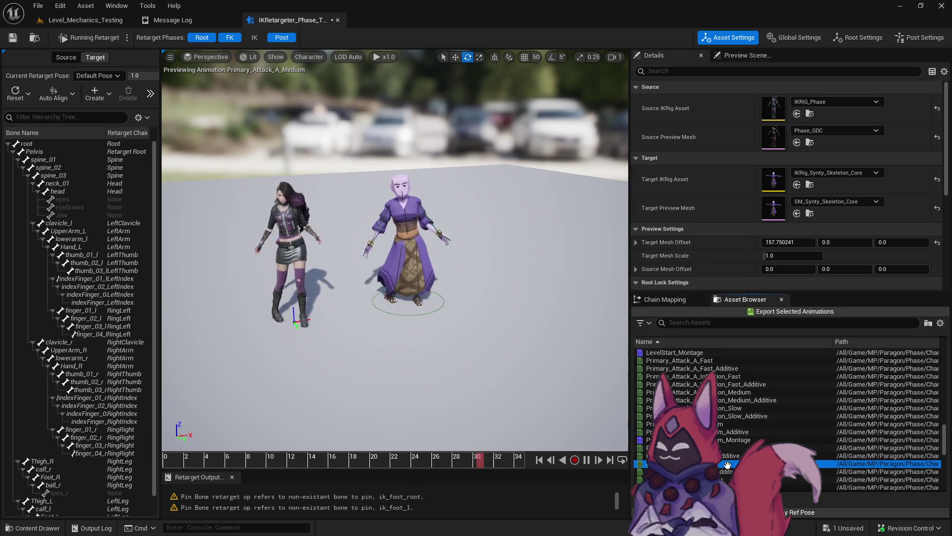
scroll(717, 439, "down", 5)
left_click(717, 439)
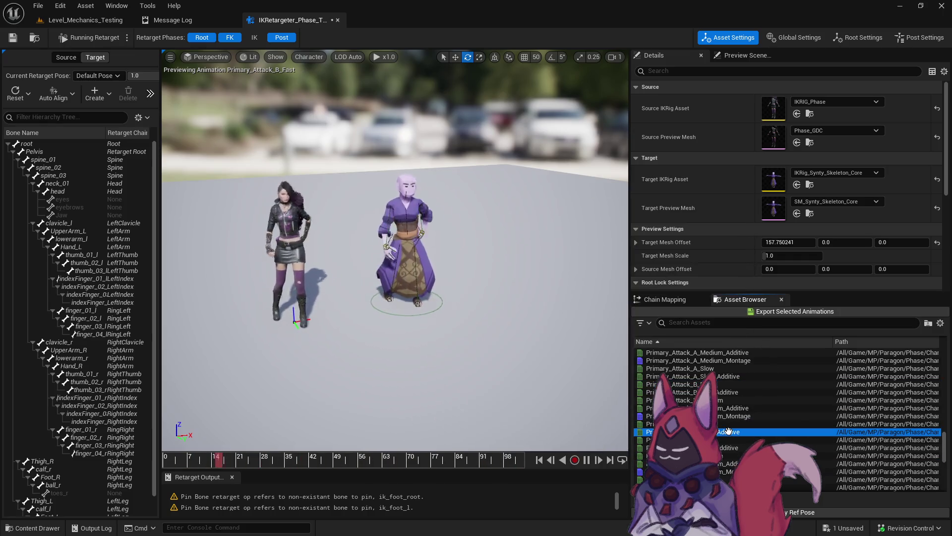
scroll(717, 439, "down", 5)
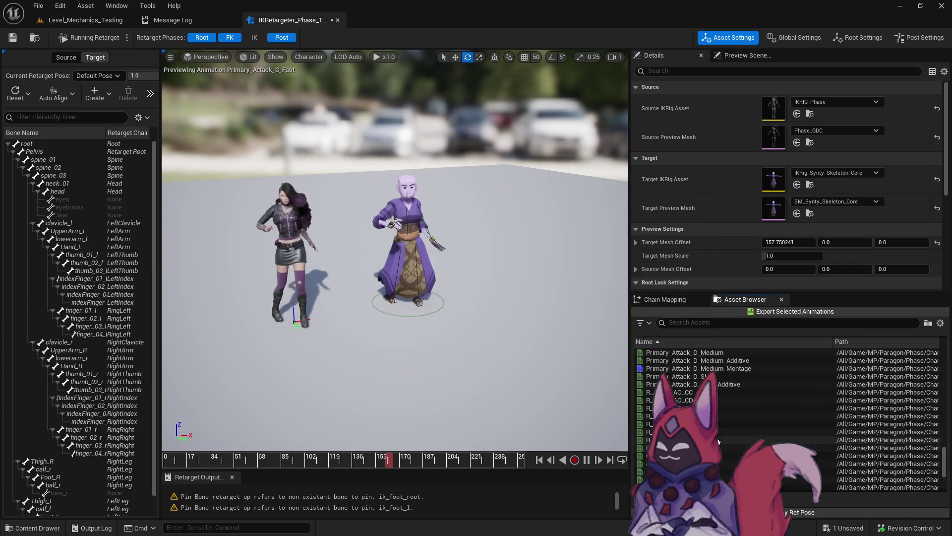
left_click(717, 471)
left_click(718, 455)
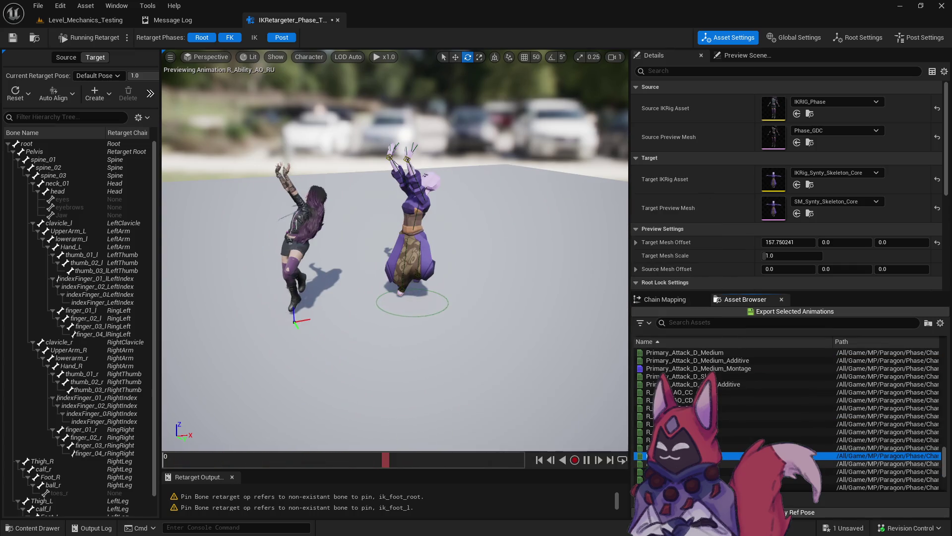
left_click(718, 463)
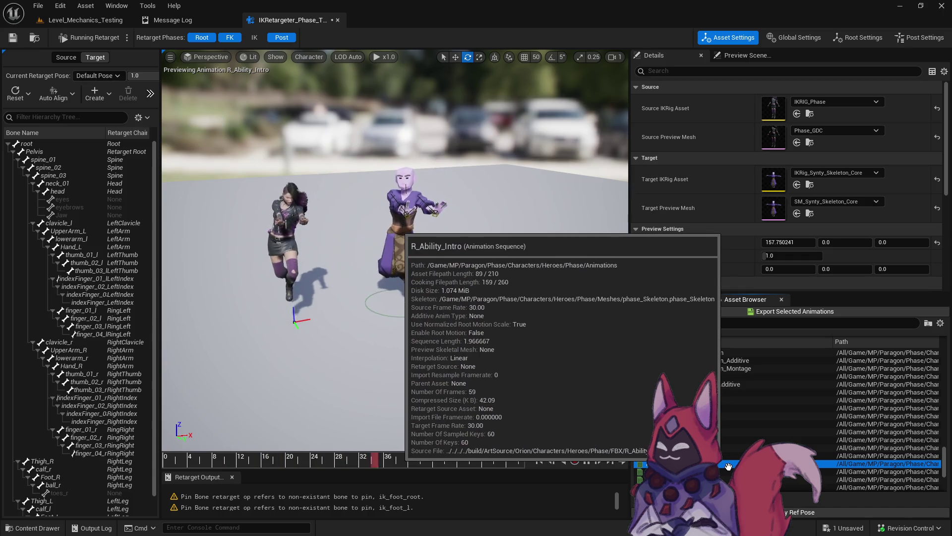
scroll(718, 440, "down", 2)
left_click(717, 439)
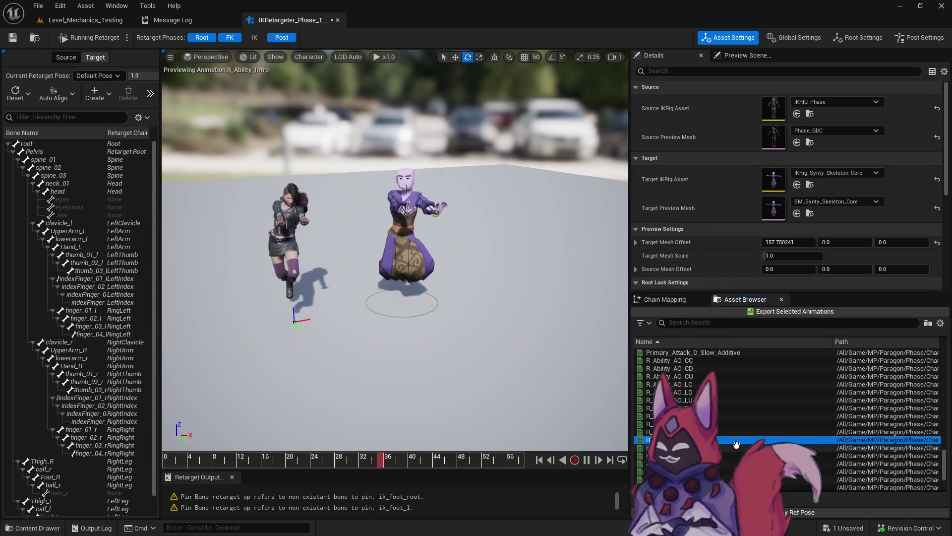
left_click(717, 431)
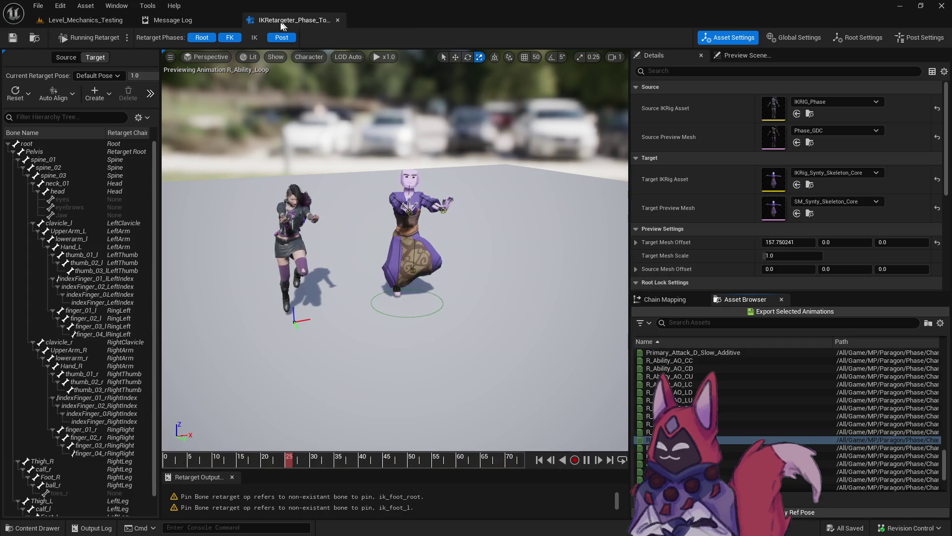
left_click(94, 20)
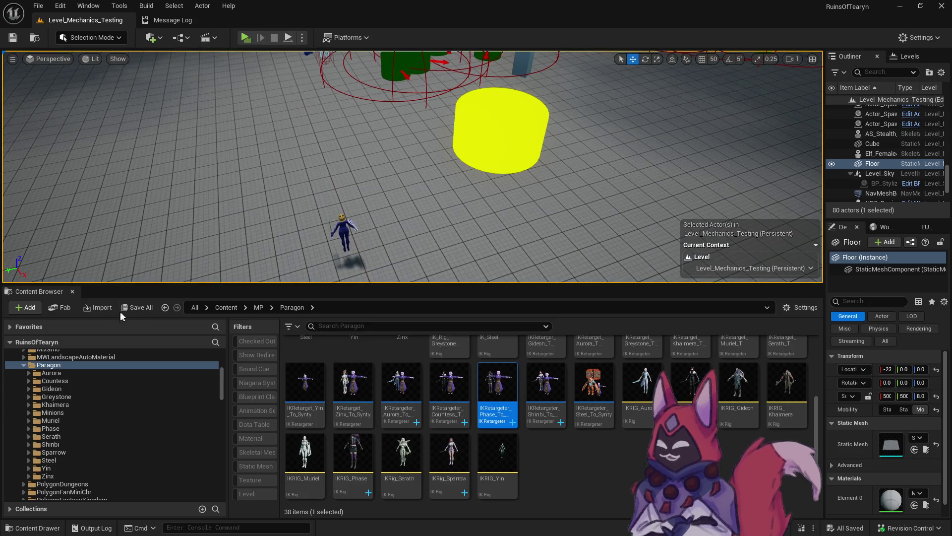
Step: Filter the Phase folder to animation sequences and open Retarget Animations from Ability_E_Additive
left_click(567, 484)
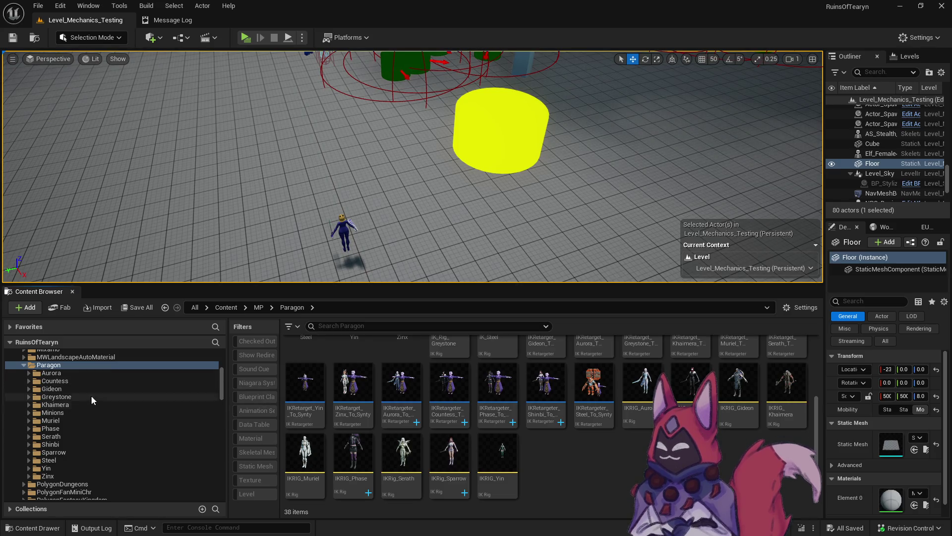
scroll(87, 403, "down", 1)
left_click(66, 414)
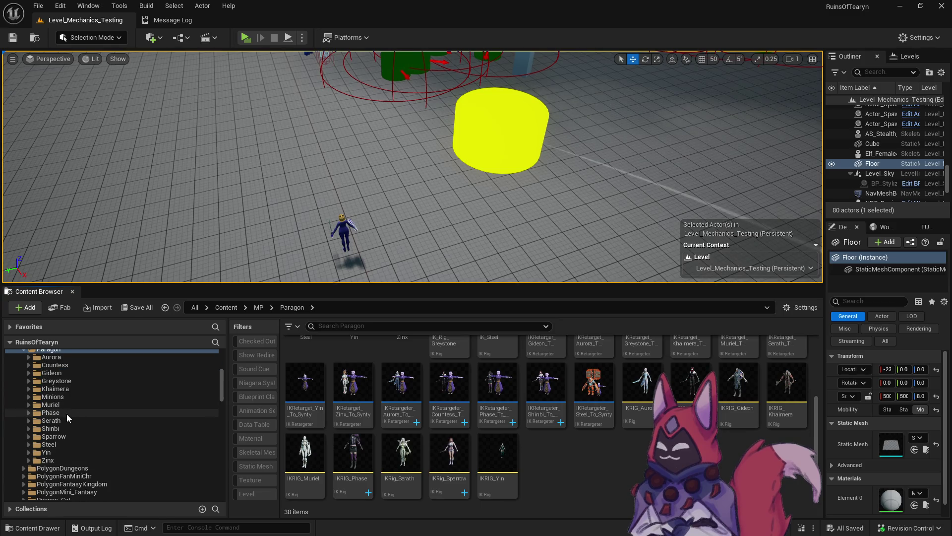
left_click(261, 410)
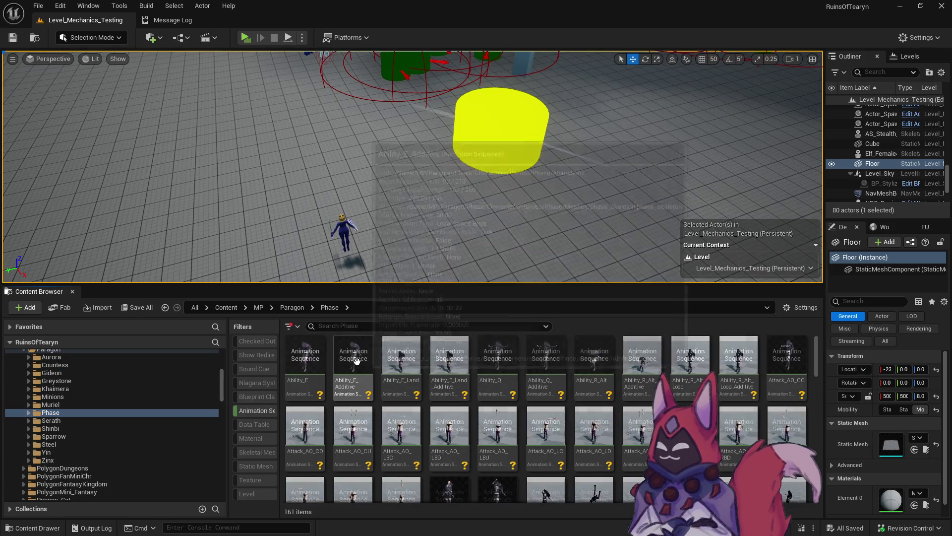
left_click(356, 358)
right_click(359, 353)
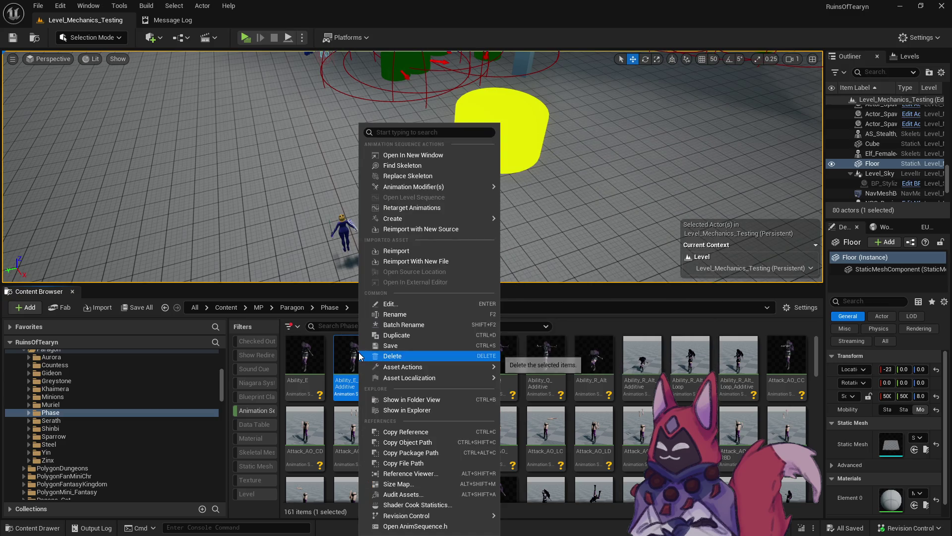
left_click(438, 209)
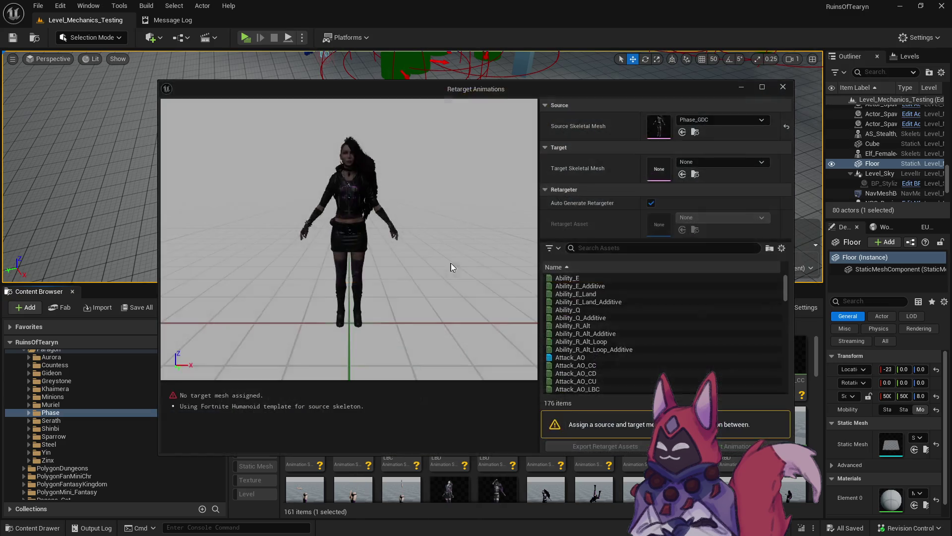
Step: Set the target mesh to SM_Synty_Skeleton_Core and turn off Auto Generate Retargeter
left_click(698, 163)
type("core s")
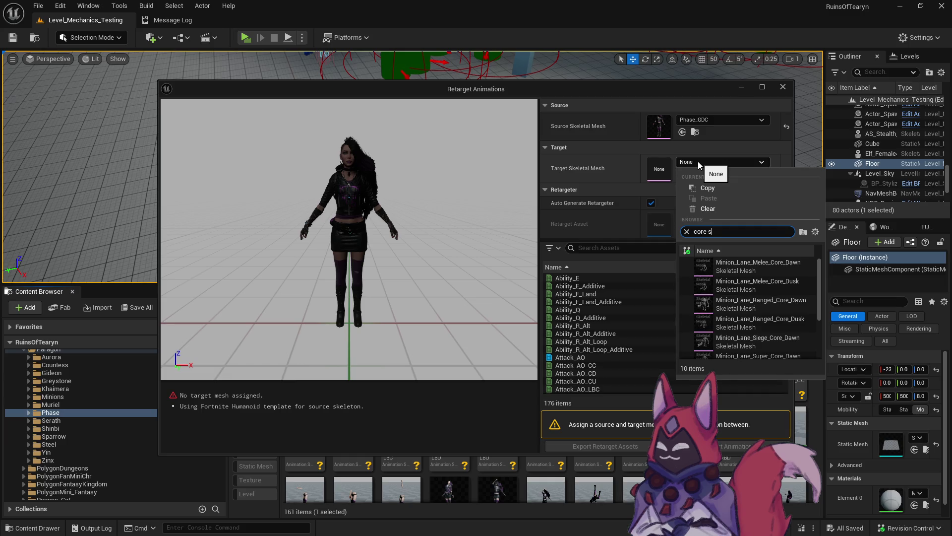
type("yn")
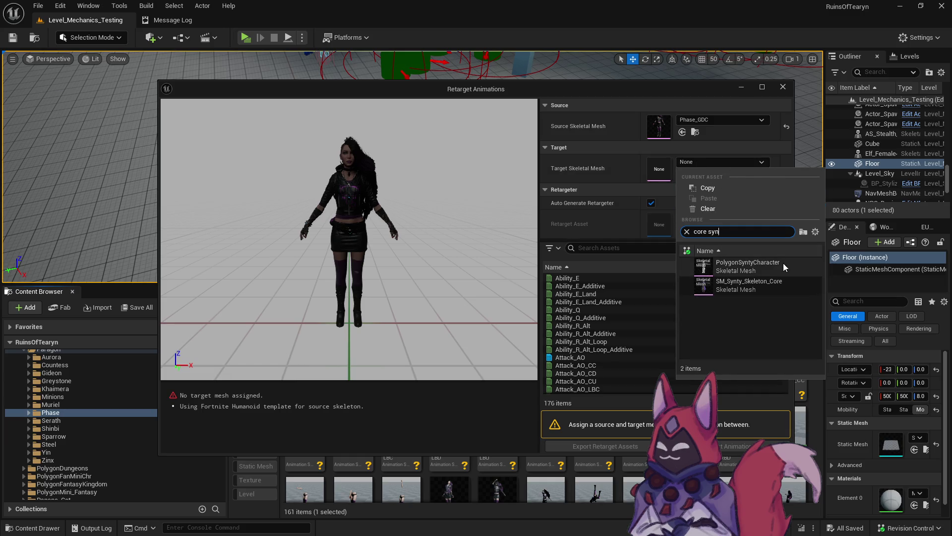
left_click(772, 285)
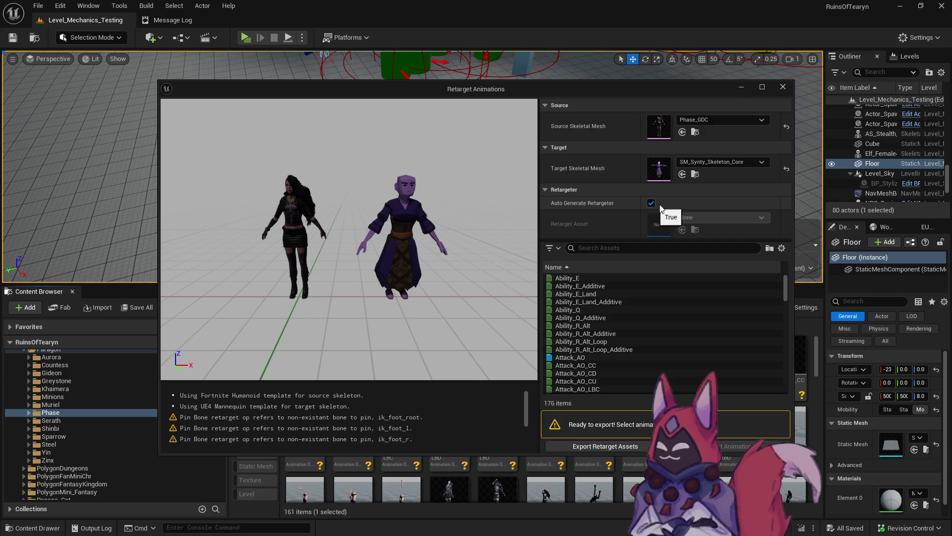
left_click(650, 203)
Step: Use IKRetargeter_Phase_To_Synty as the retarget asset and select all 176 animations
left_click(723, 222)
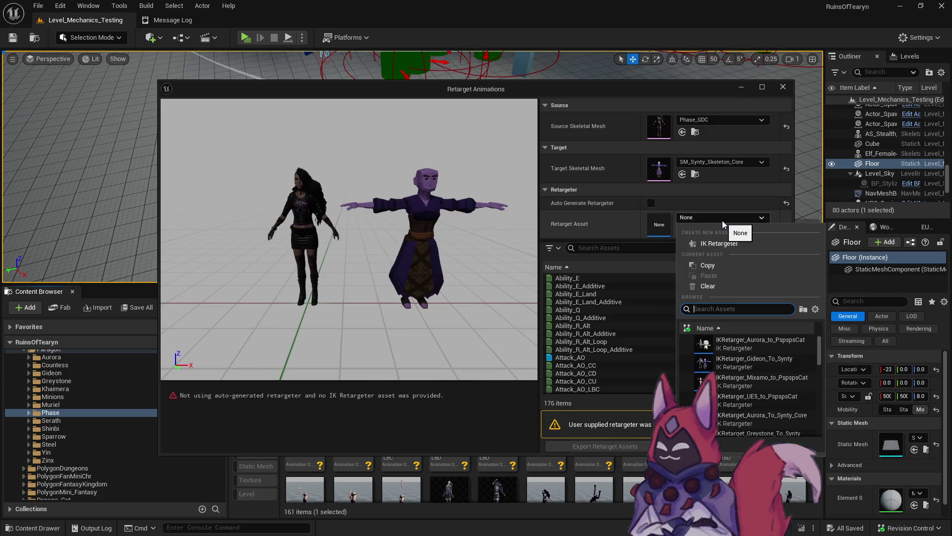
type("phase s")
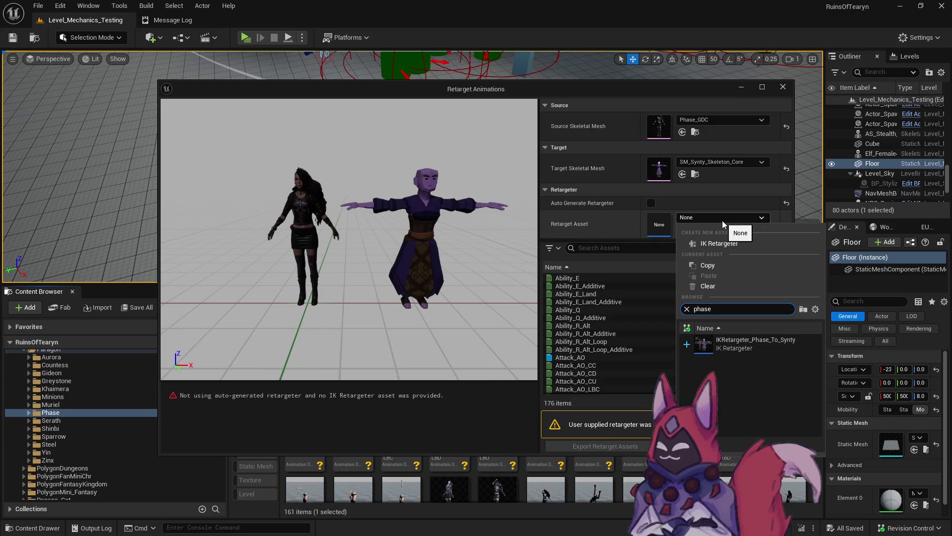
left_click(763, 345)
left_click(612, 286)
key("ctrl+a")
Step: Deselect the Attack_AO aim-offset animations (Attack_AO through Attack_AO_RU) from the export
left_click(599, 357, "ctrl")
scroll(599, 357, "down", 2)
left_click(606, 318, "ctrl")
left_click(606, 326, "ctrl")
left_click(607, 334, "ctrl")
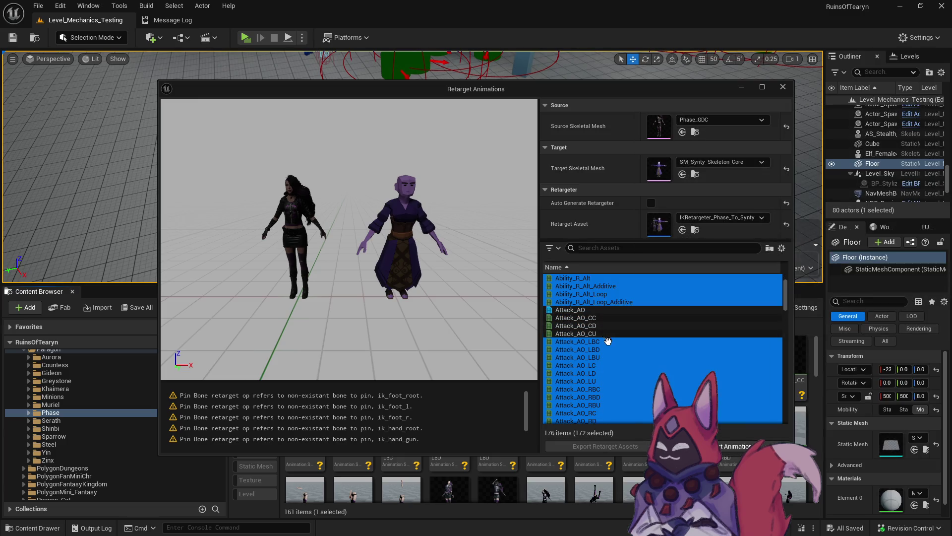
left_click(608, 342, "ctrl")
left_click(607, 350, "ctrl")
left_click(607, 357, "ctrl")
left_click(608, 365, "ctrl")
left_click(607, 373, "ctrl")
left_click(606, 396, "ctrl")
scroll(614, 369, "down", 3)
left_click(605, 341, "ctrl")
left_click(605, 349, "ctrl")
left_click(605, 357, "ctrl")
left_click(605, 365, "ctrl")
Step: Deselect the Idle_AO aim-offset animations (Idle_AO through Idle_AO_RU) from the export
scroll(639, 359, "down", 3)
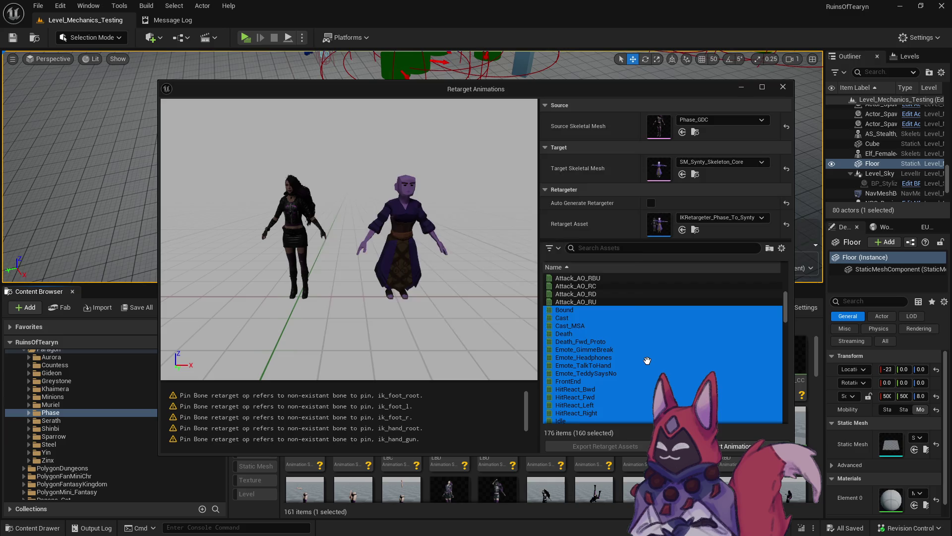
scroll(647, 360, "down", 4)
left_click(582, 286, "ctrl")
left_click(583, 294, "ctrl")
left_click(585, 301, "ctrl")
left_click(585, 309, "ctrl")
left_click(588, 317, "ctrl")
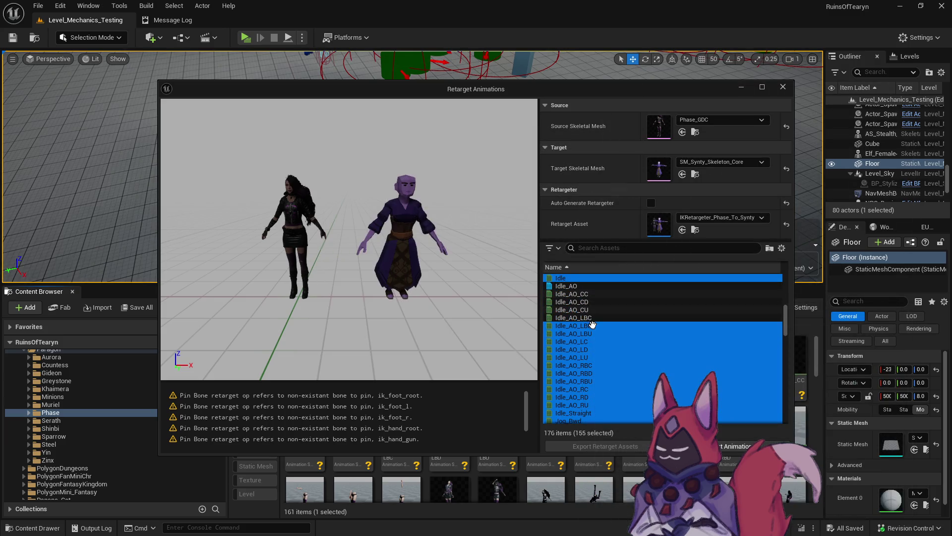
left_click(590, 325, "ctrl")
left_click(594, 333, "ctrl")
left_click(603, 357, "ctrl")
left_click(604, 365, "ctrl")
left_click(605, 381, "ctrl")
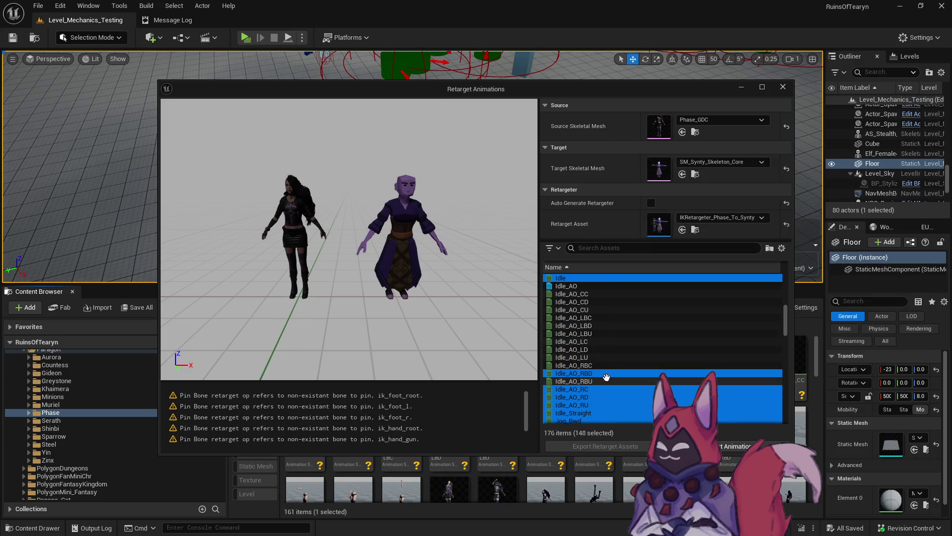
left_click(606, 405, "ctrl")
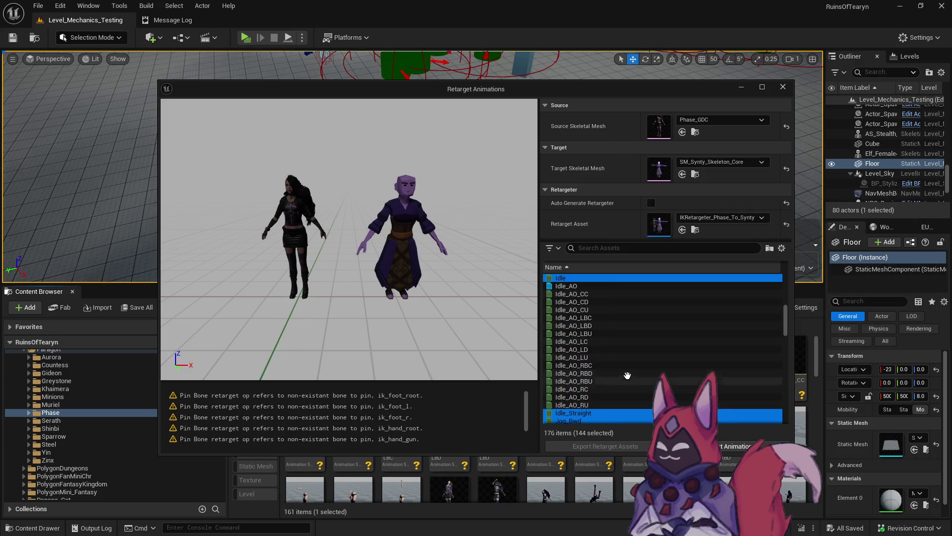
Step: Deselect the lean clips JogBwdLean, JogBwdSlopeLean and JogFwdSlopeLean
scroll(645, 366, "down", 10)
scroll(656, 357, "down", 5)
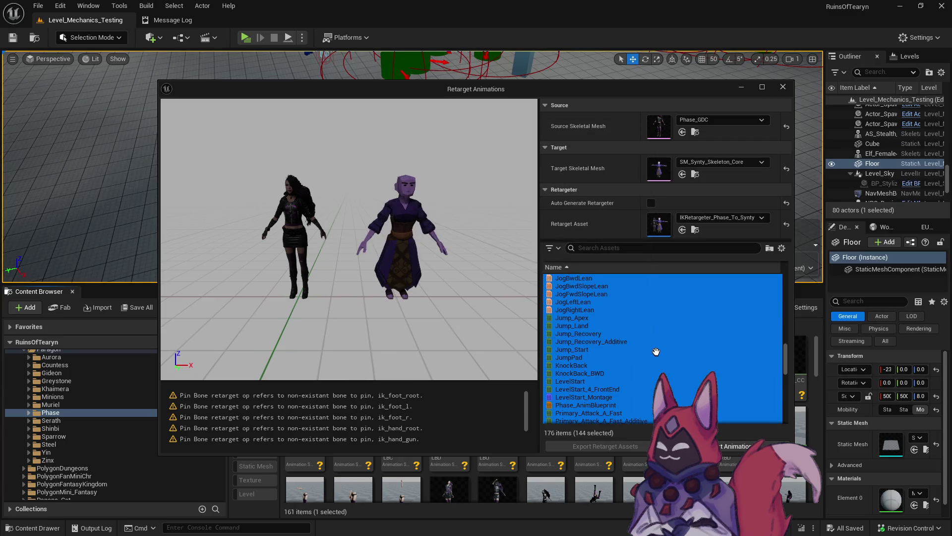
left_click(574, 325, "ctrl")
left_click(575, 333, "ctrl")
left_click(576, 341, "ctrl")
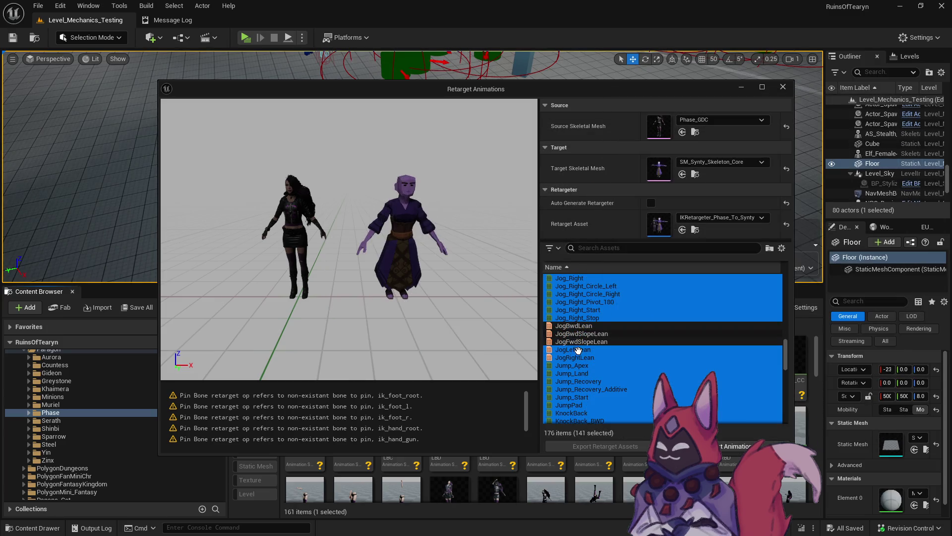
Step: Deselect the R_Ability_AO aim-offset animations (R_Ability_AO through R_Ability_AO_RU)
scroll(604, 366, "down", 5)
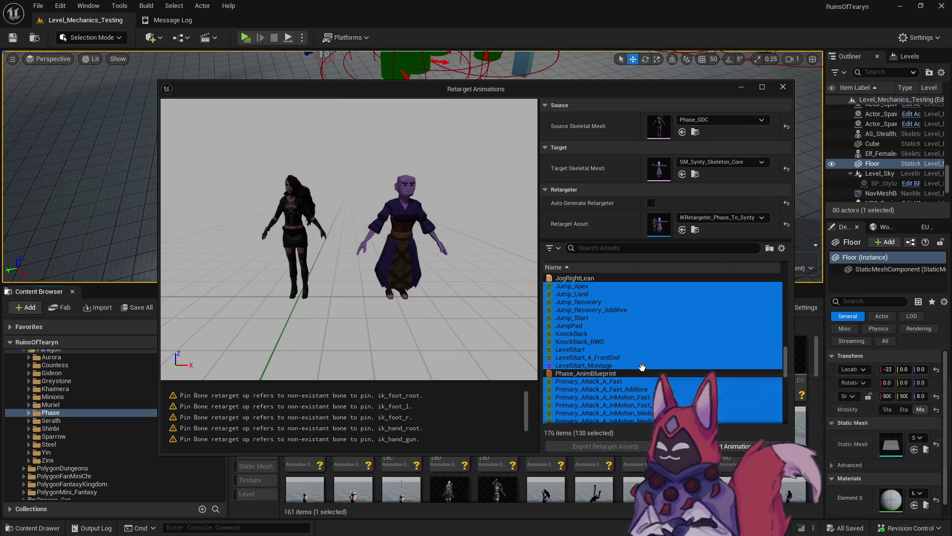
scroll(642, 367, "down", 4)
scroll(610, 322, "down", 20)
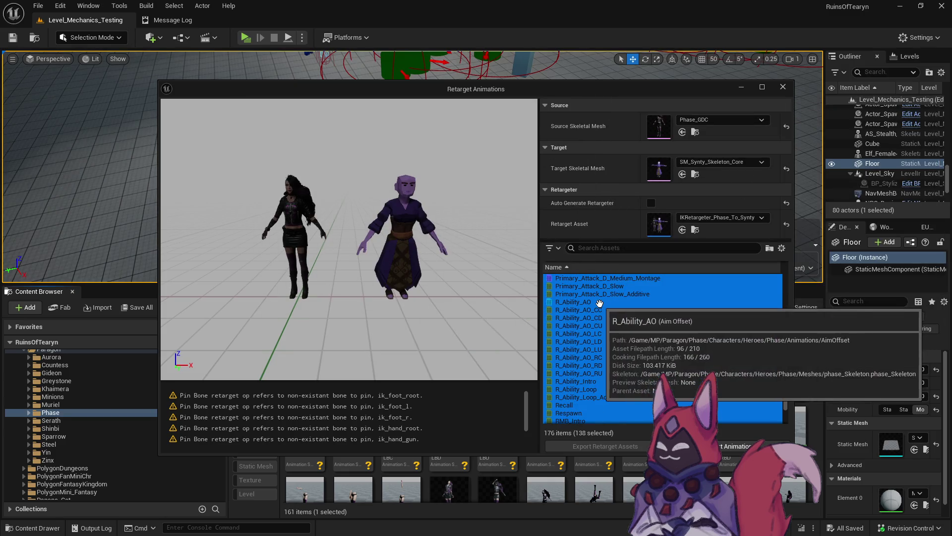
left_click(598, 301, "ctrl")
left_click(598, 309, "ctrl")
left_click(598, 318, "ctrl")
left_click(598, 325, "ctrl")
left_click(599, 334, "ctrl")
left_click(601, 342, "ctrl")
left_click(604, 349, "ctrl")
left_click(608, 357, "ctrl")
left_click(611, 365, "ctrl")
left_click(614, 373, "ctrl")
Step: Deselect TurnInPlace, start exporting the 127 animations, and expand the Synty destination folder
scroll(619, 363, "down", 1)
scroll(619, 364, "down", 5)
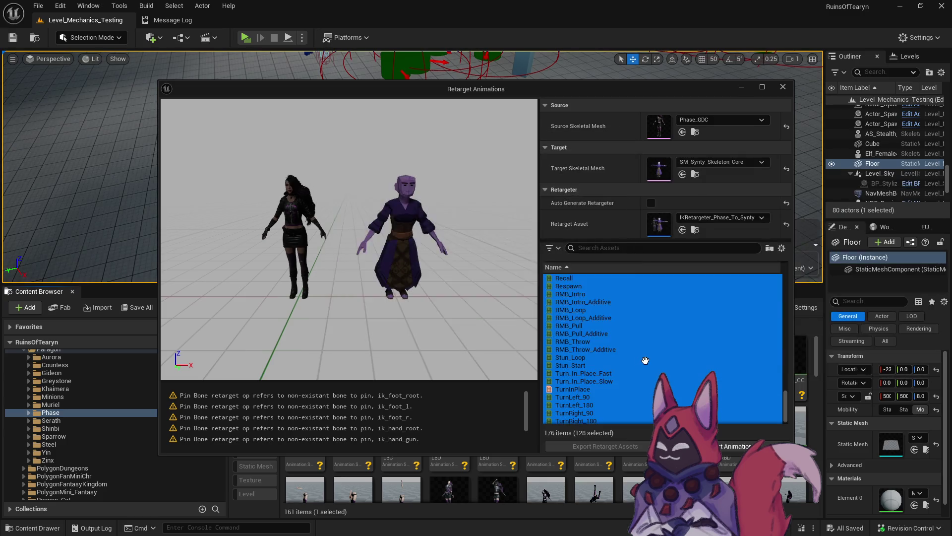
left_click(615, 380, "ctrl")
scroll(645, 370, "up", 2)
scroll(655, 372, "down", 2)
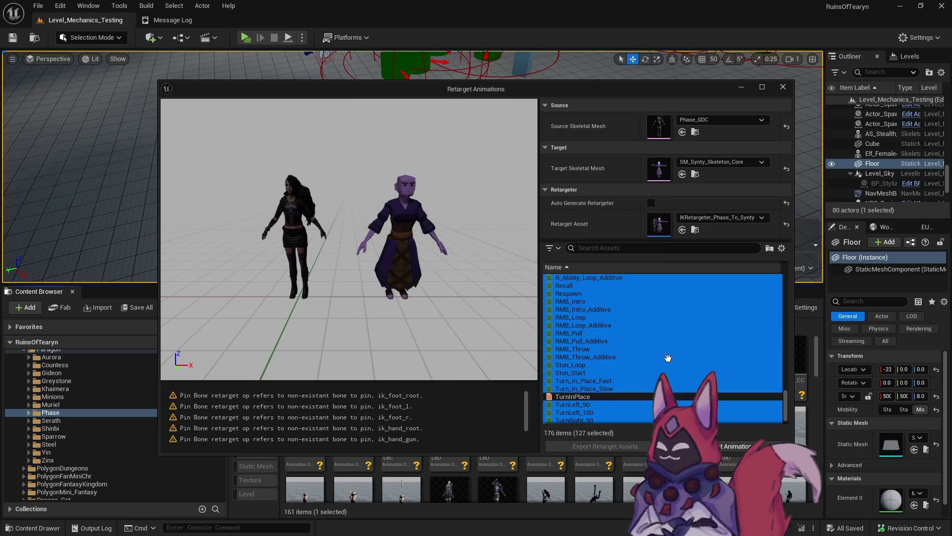
left_click(732, 447)
left_click(418, 191)
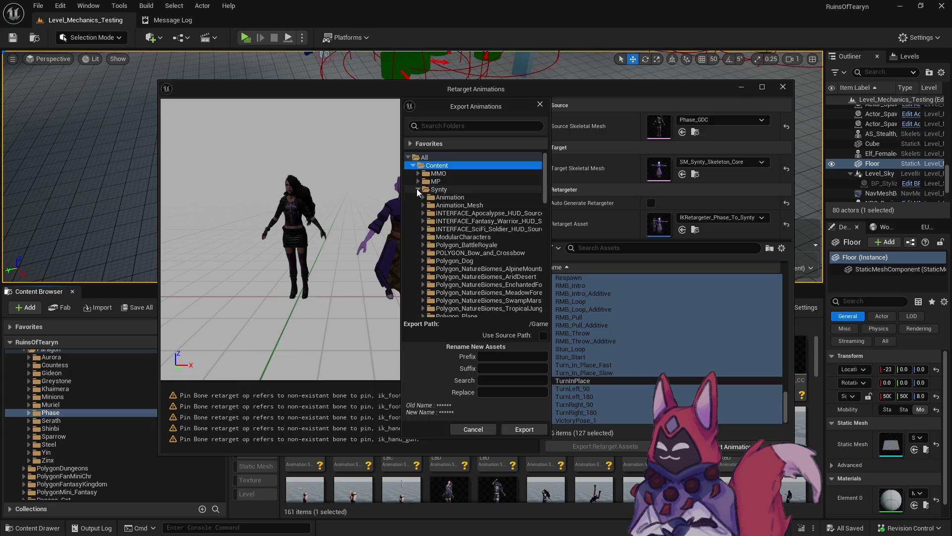
Step: Create a 'Phase' folder under Animation_Mesh > Skeleton > Paragon and export the animations into it
left_click(423, 206)
left_click(428, 245)
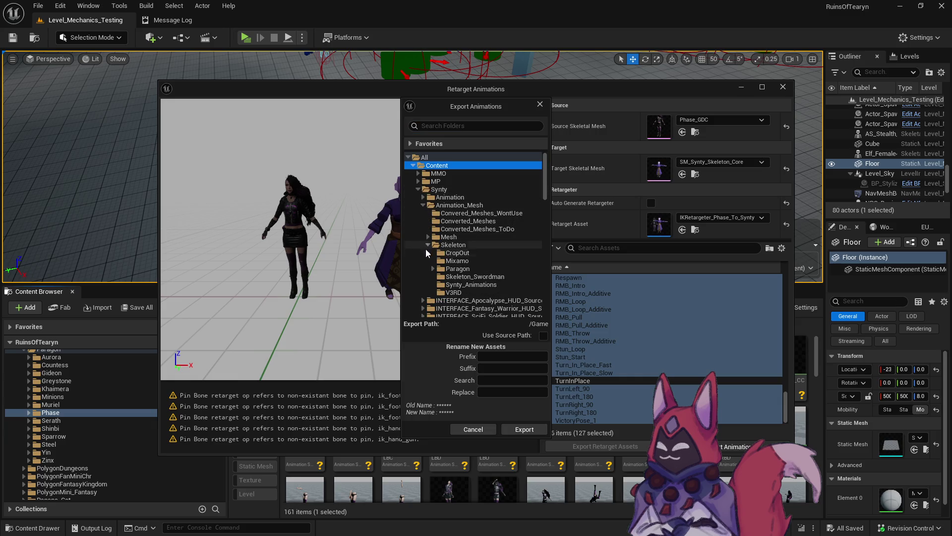
left_click(433, 268)
scroll(434, 268, "down", 3)
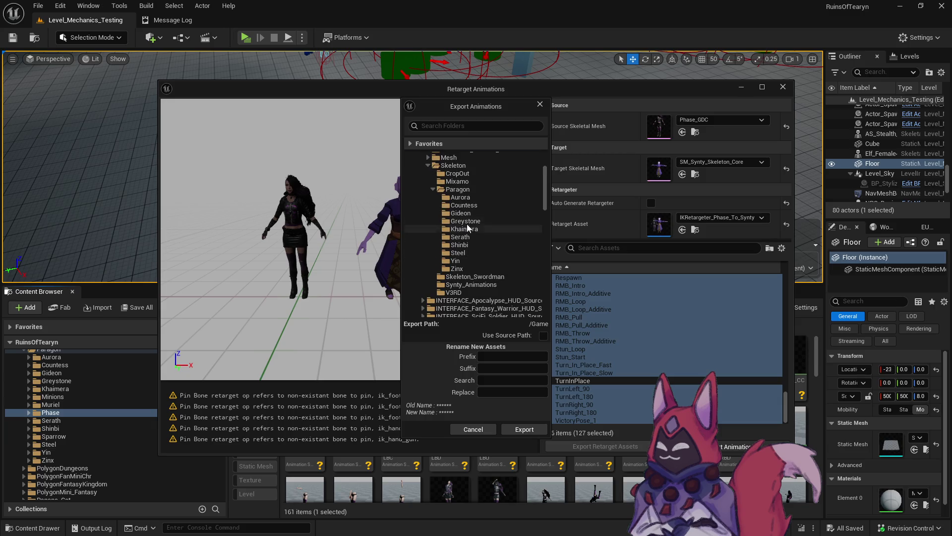
right_click(471, 191)
left_click(496, 198)
type("Phase")
key("Return")
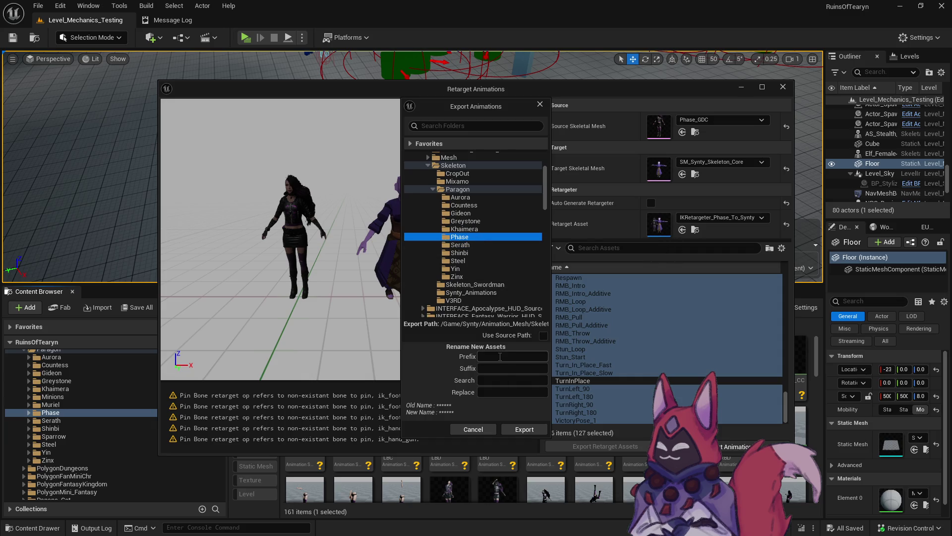
left_click(524, 429)
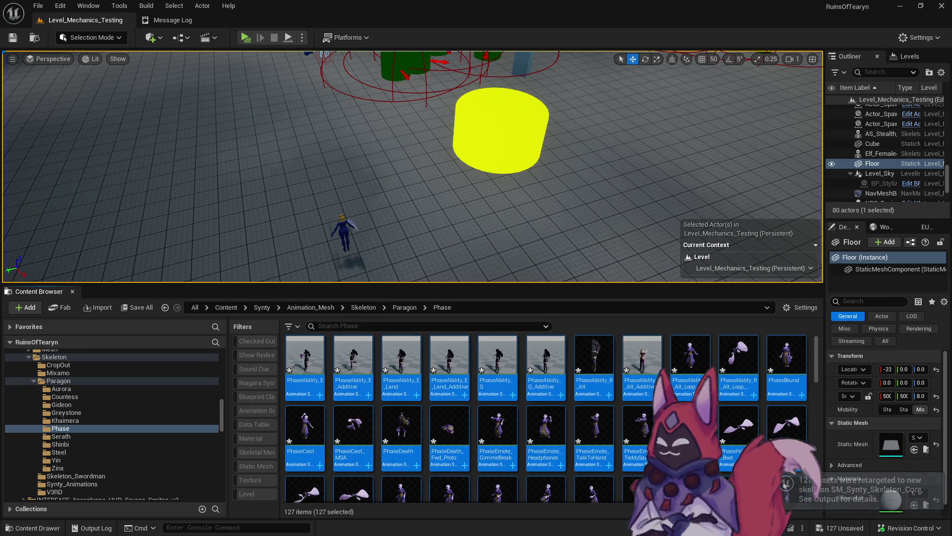
Step: Select the PhaseAbility additive clips, two hit-reacts, PhaseCast_MSA and PhaseJump_Recovery
left_click(360, 356)
left_click(449, 354, "ctrl")
left_click(545, 355, "ctrl")
left_click(643, 354, "ctrl")
left_click(746, 357, "ctrl")
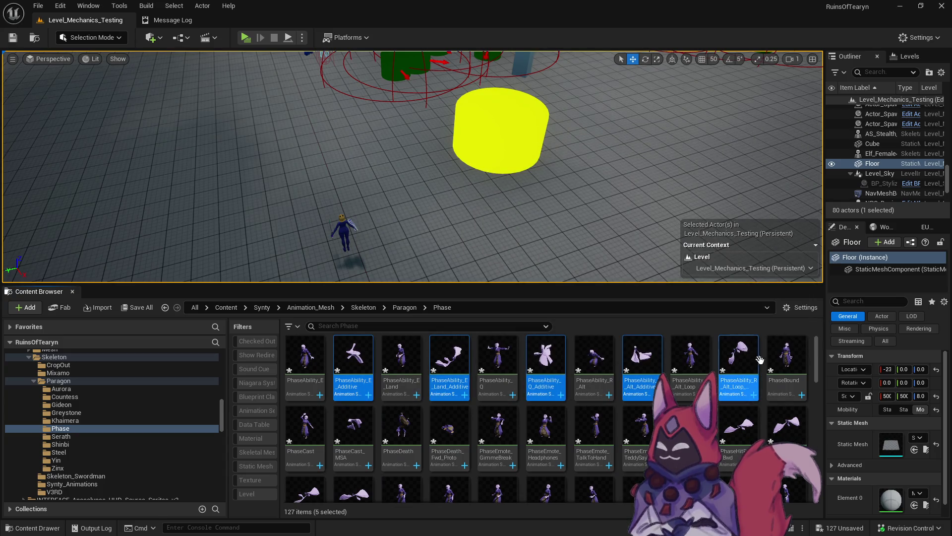
scroll(416, 408, "down", 1)
left_click(353, 434, "ctrl")
left_click(305, 434, "ctrl")
left_click(353, 365, "ctrl")
scroll(462, 435, "down", 3)
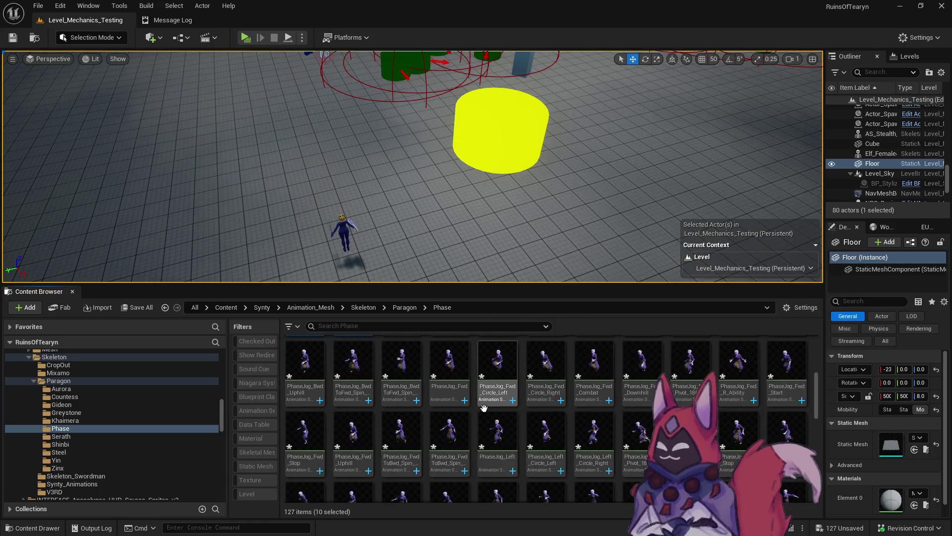
left_click(643, 408, "ctrl")
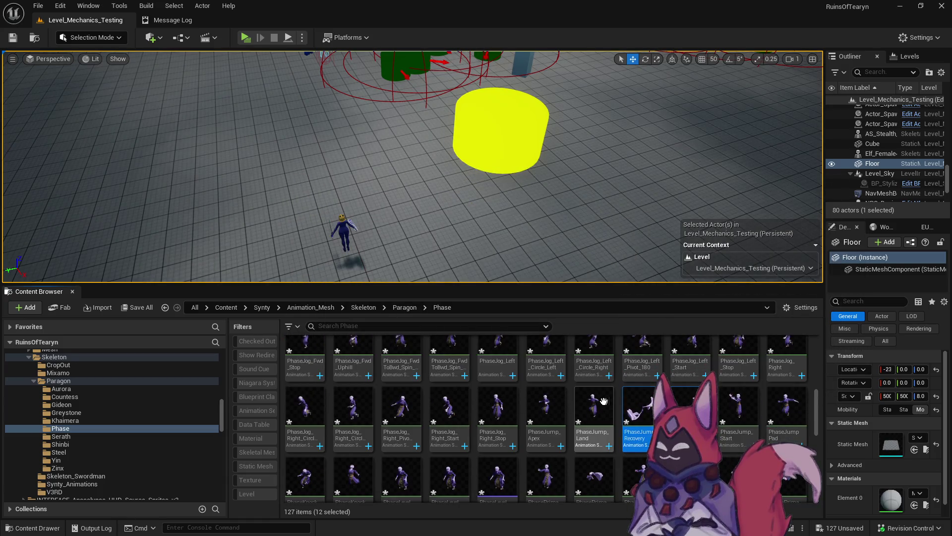
Step: Add the PhasePrimary attack A–D clips and the RMB pull and loop additive clips to the selection
scroll(604, 400, "down", 1)
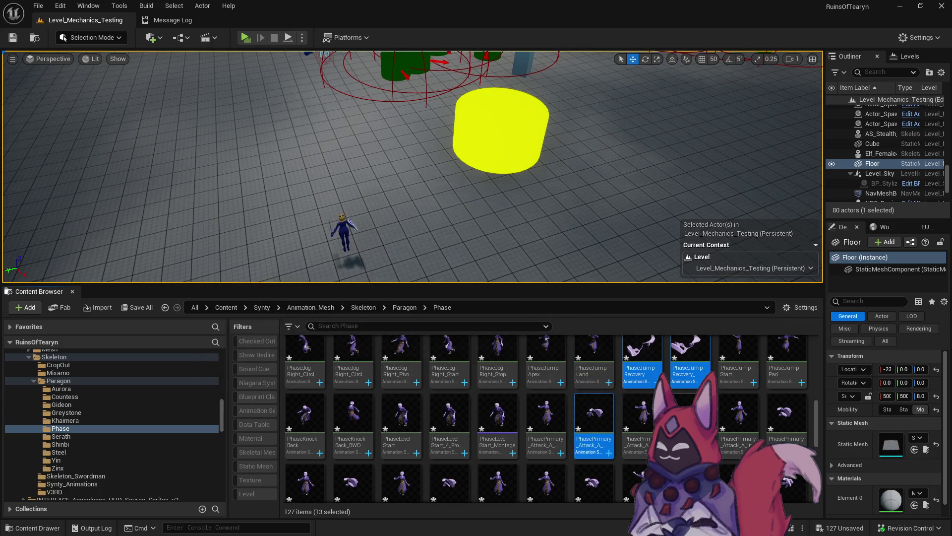
left_click(804, 414, "ctrl")
scroll(564, 400, "down", 3)
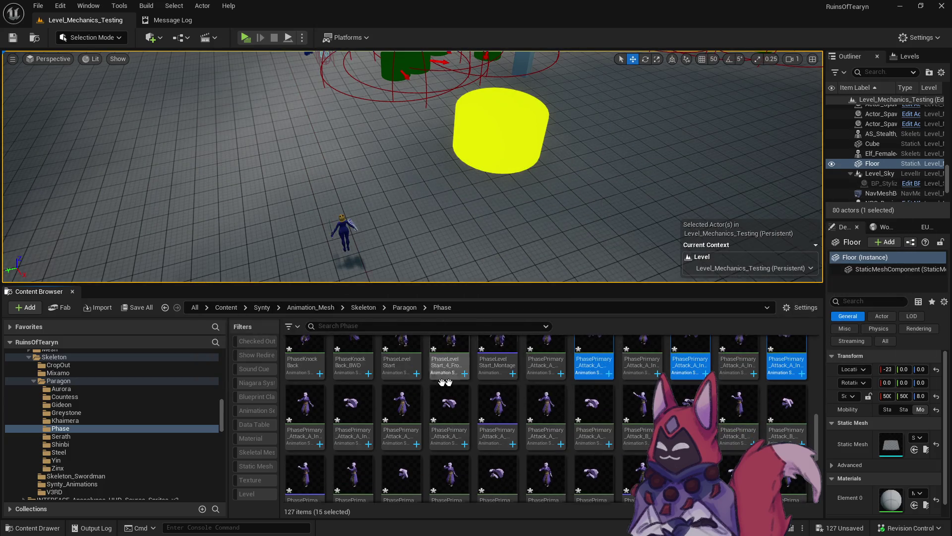
left_click(358, 395, "ctrl")
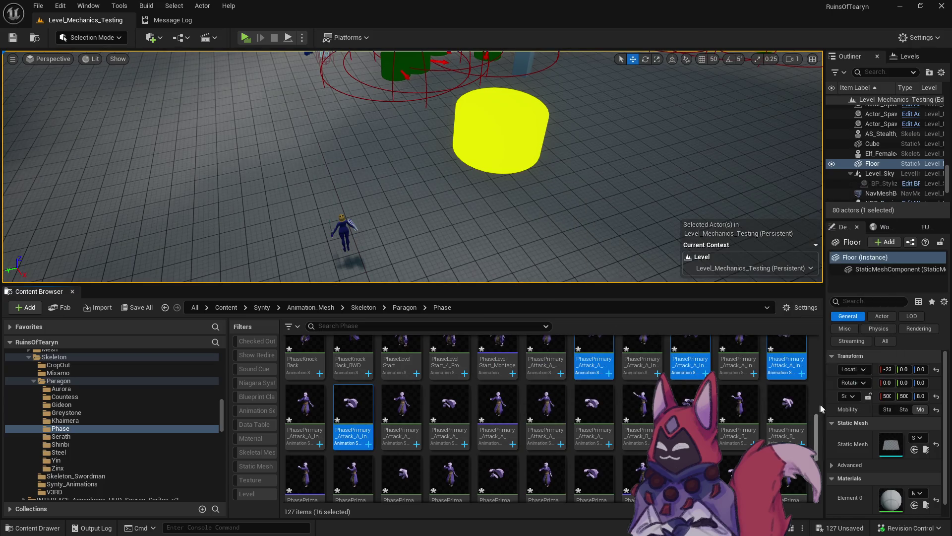
left_click(449, 412, "ctrl")
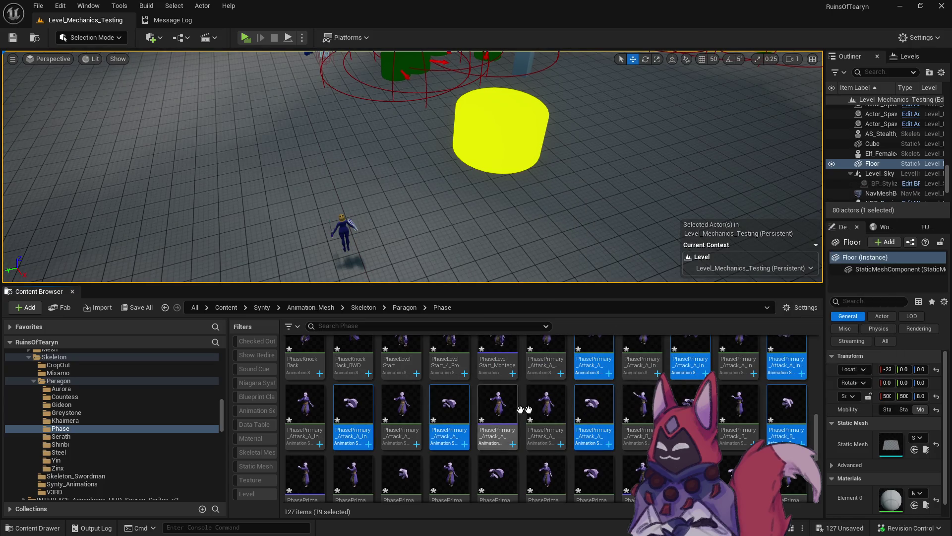
left_click(590, 410, "ctrl")
scroll(590, 410, "down", 2)
left_click(594, 439, "ctrl")
left_click(404, 445, "ctrl")
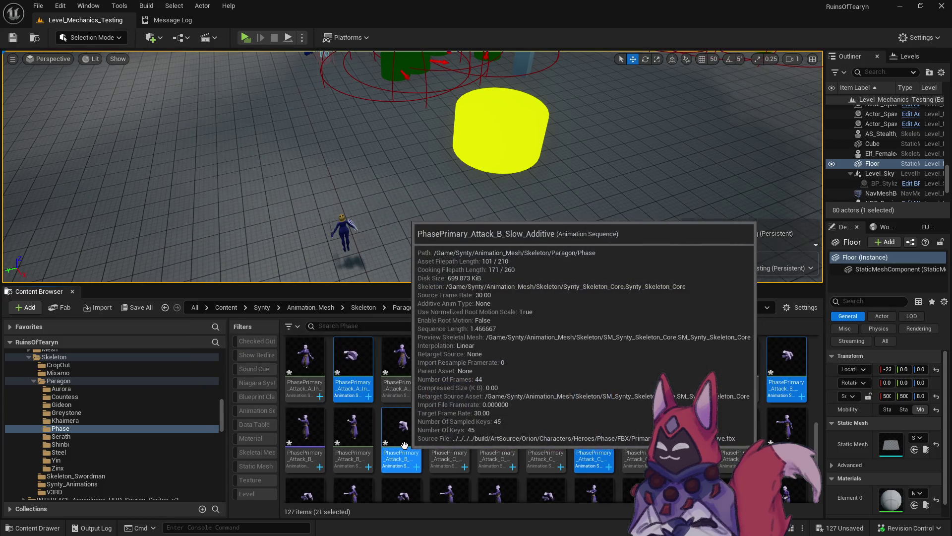
scroll(404, 444, "down", 2)
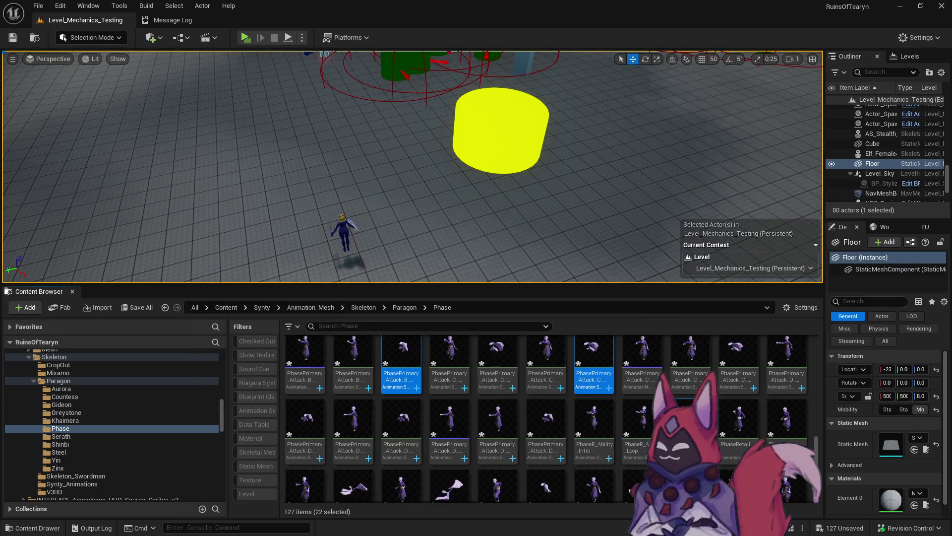
left_click(478, 432, "ctrl")
left_click(449, 431, "ctrl")
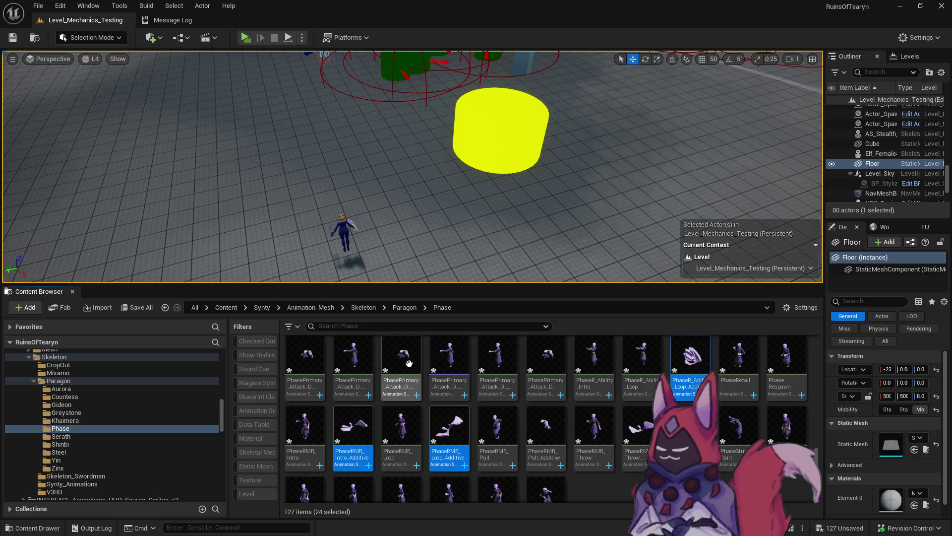
left_click(401, 362, "ctrl")
left_click(294, 357, "ctrl")
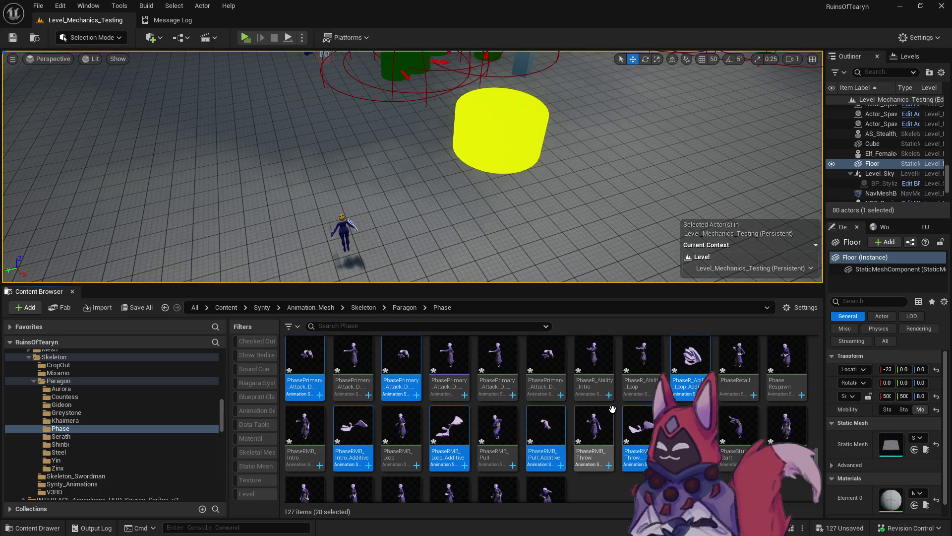
Step: Add PhaseVictoryPose_1 and delete all 28 selected animations
scroll(548, 429, "down", 1)
left_click(556, 440, "ctrl")
scroll(736, 462, "up", 2)
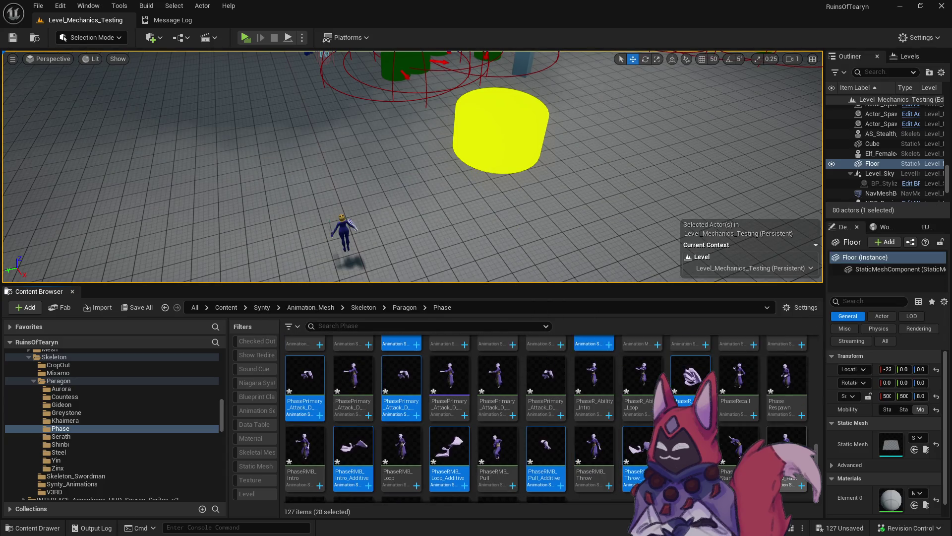
scroll(744, 397, "up", 5)
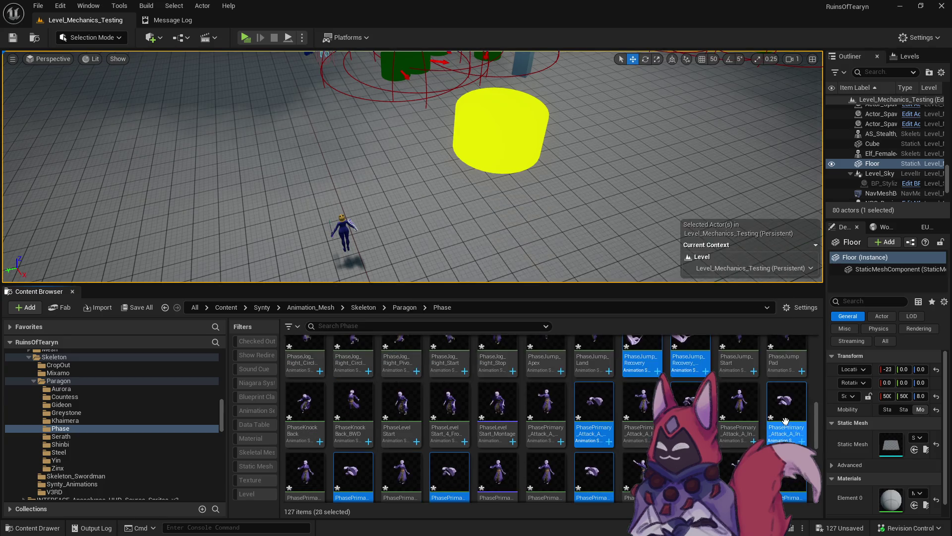
scroll(747, 395, "up", 5)
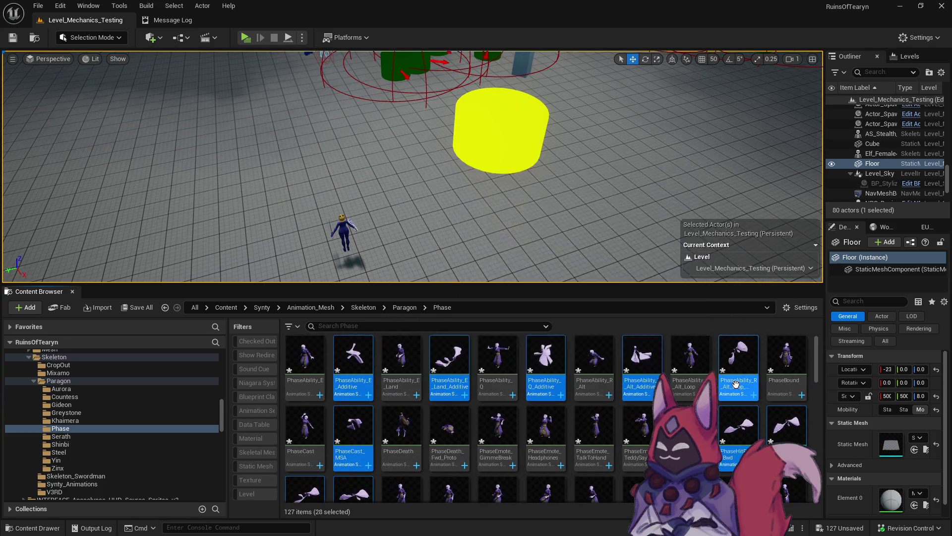
key("Delete")
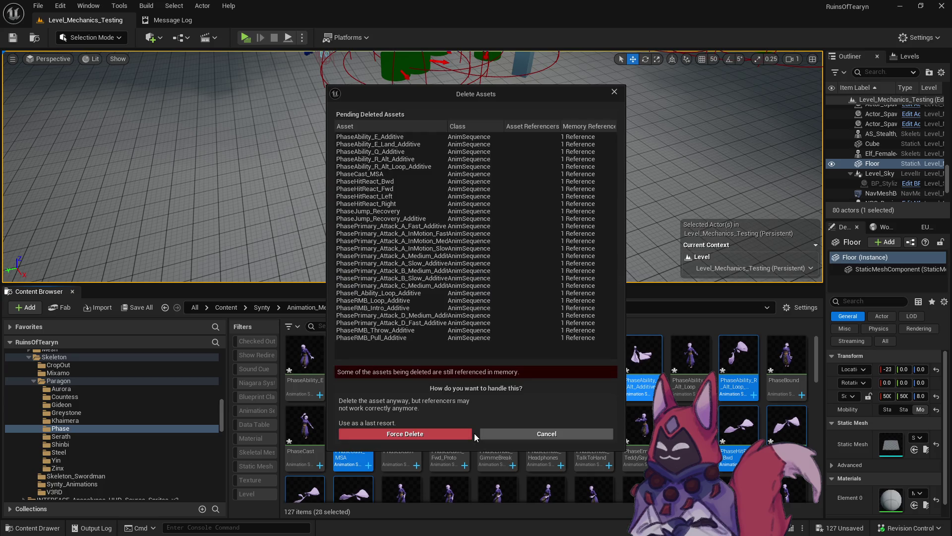
Step: Force-delete the 28 selected animations despite their remaining references
left_click(454, 434)
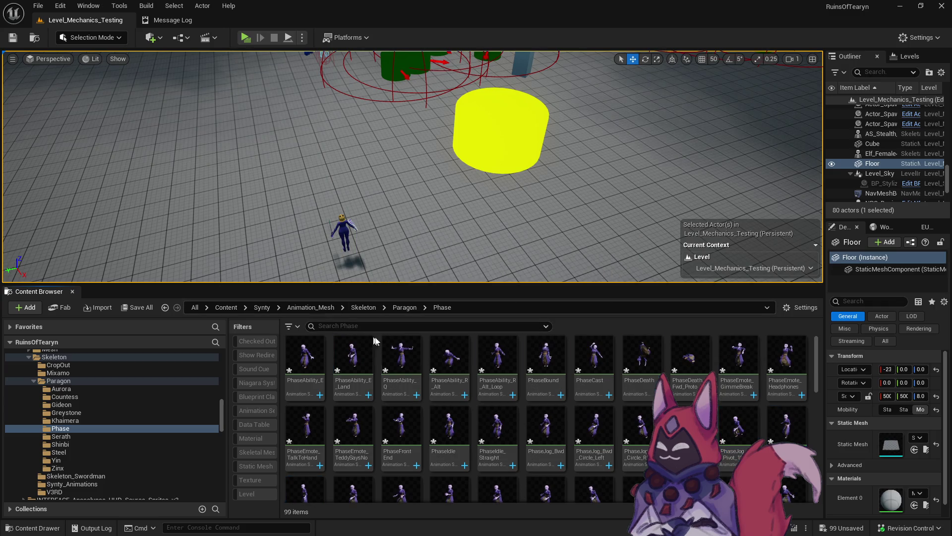
Step: Save all modified content
scroll(500, 437, "down", 1)
scroll(500, 437, "down", 10)
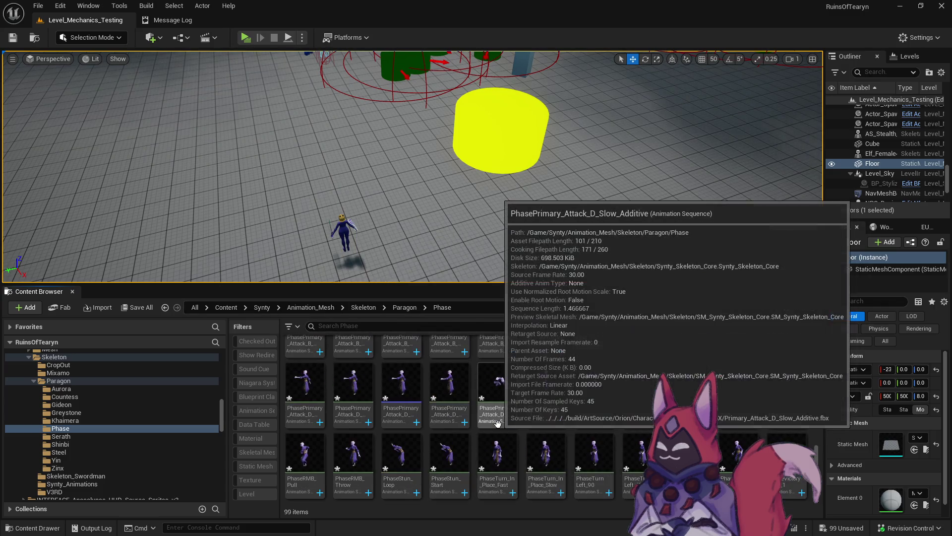
left_click(142, 313)
left_click(541, 391)
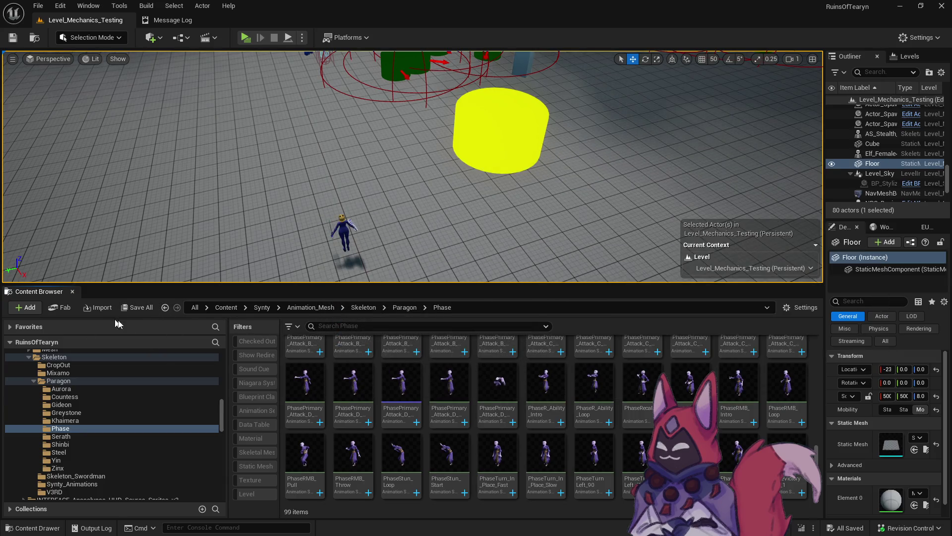
Step: Browse the Paragon character folders from Aurora through Countess, Gideon, Greystone, Khaimera and Muriel
scroll(157, 436, "up", 5)
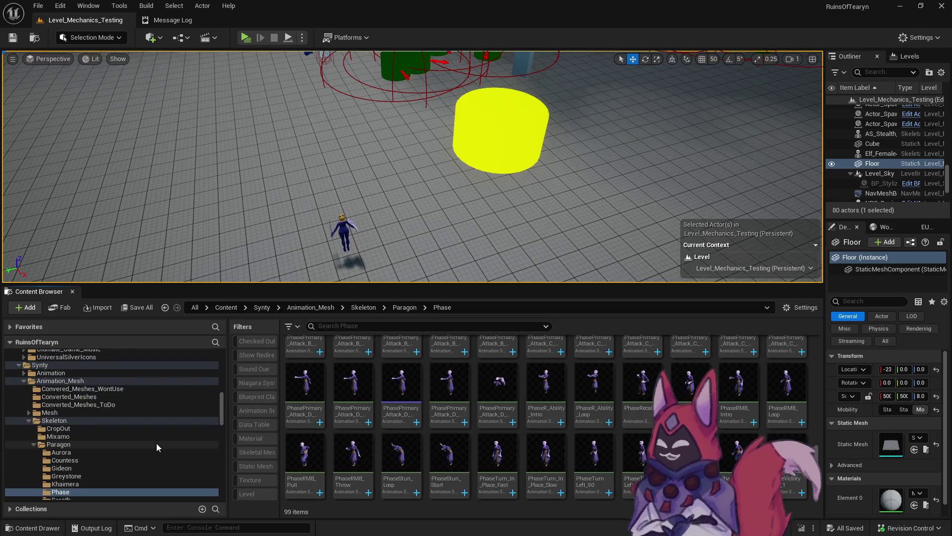
scroll(151, 430, "up", 5)
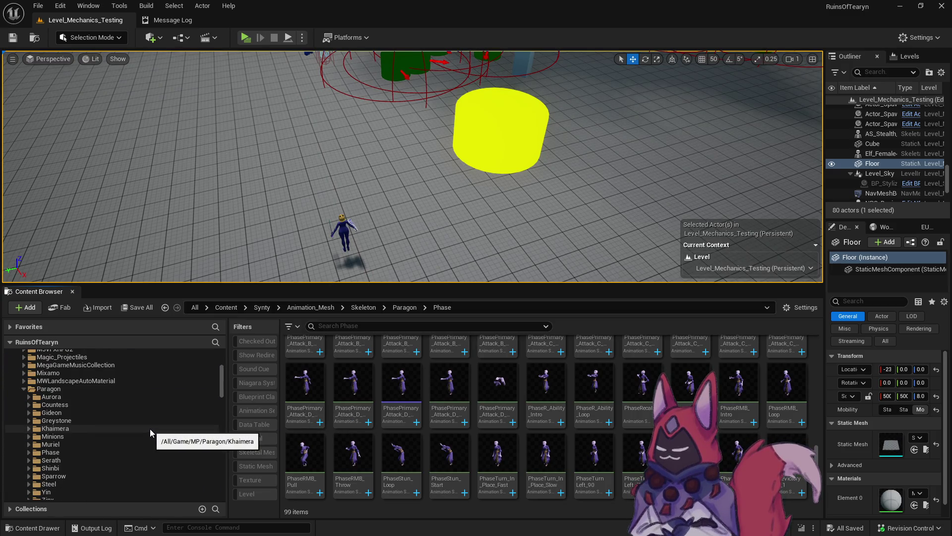
scroll(150, 422, "down", 2)
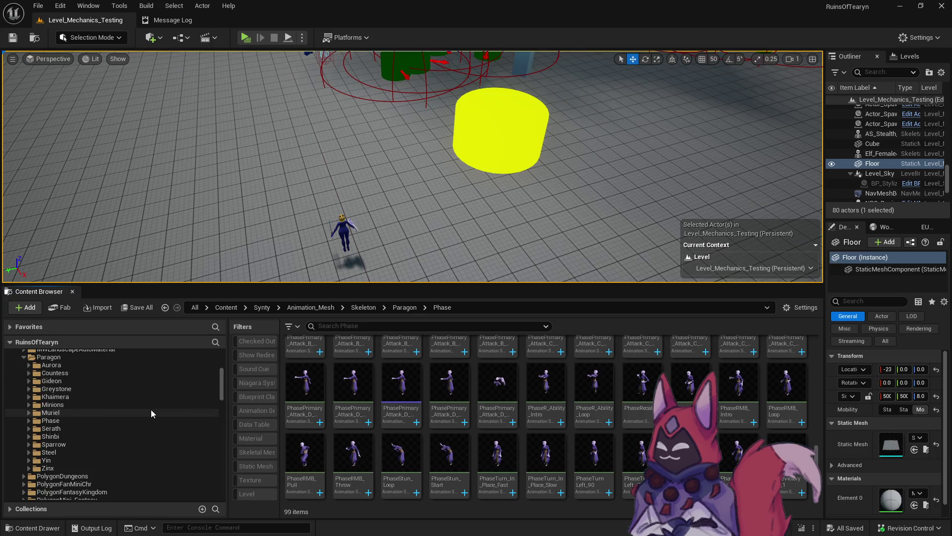
left_click(90, 365)
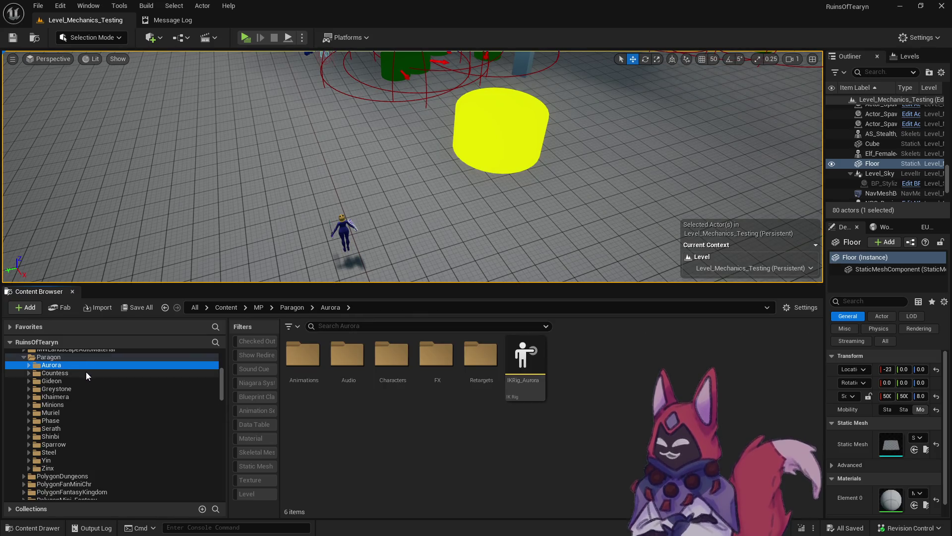
scroll(84, 371, "down", 8)
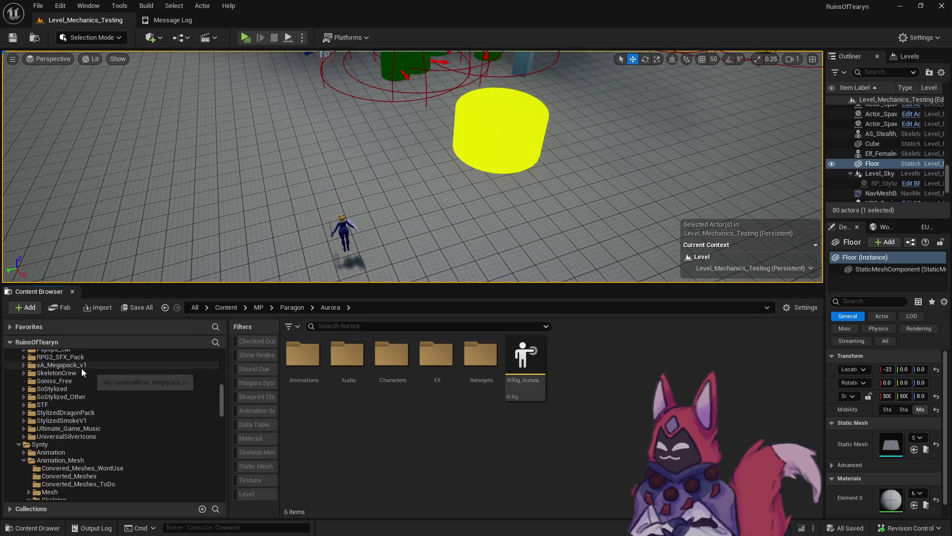
scroll(82, 368, "up", 8)
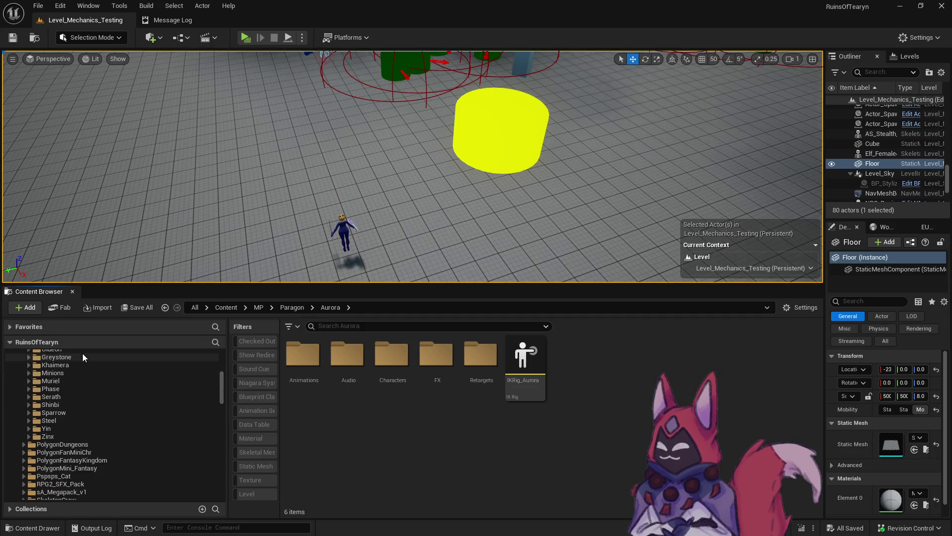
left_click(69, 373)
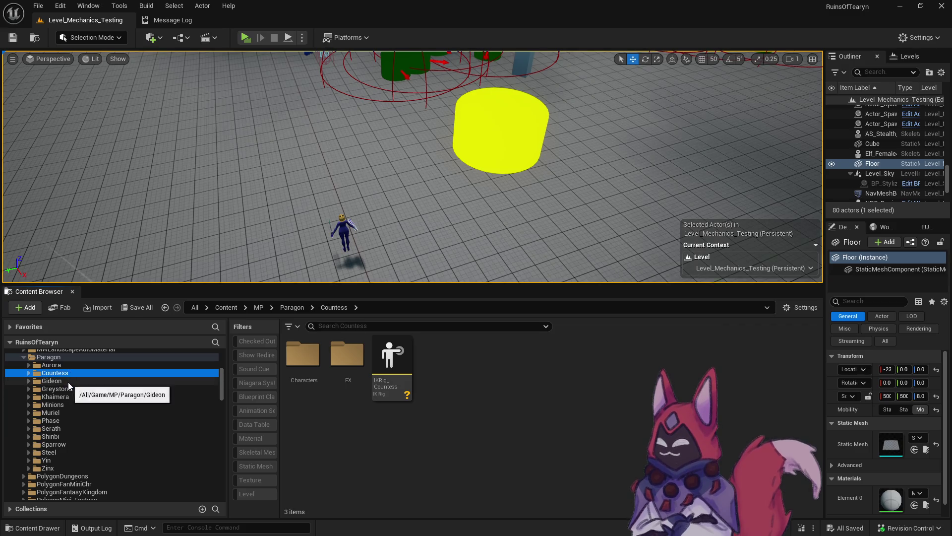
left_click(68, 381)
left_click(73, 388)
left_click(73, 397)
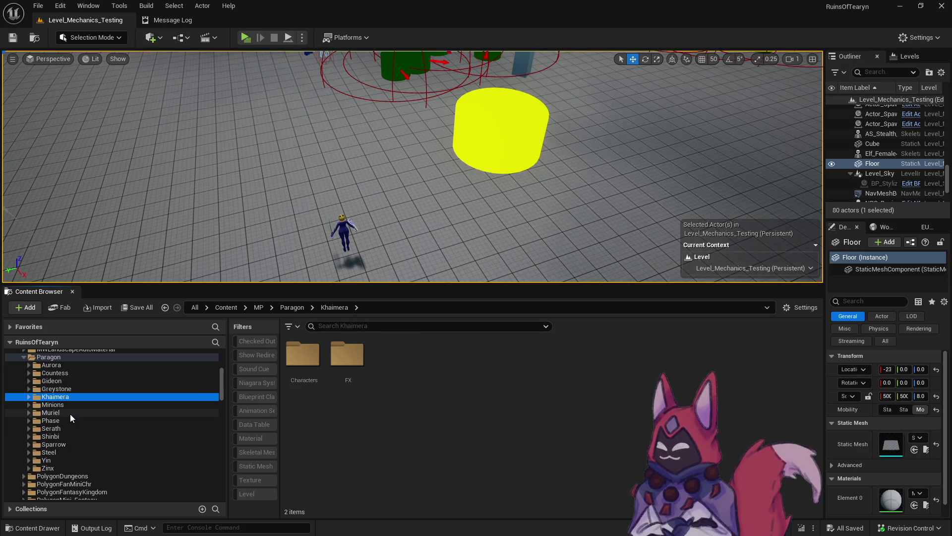
left_click(70, 414)
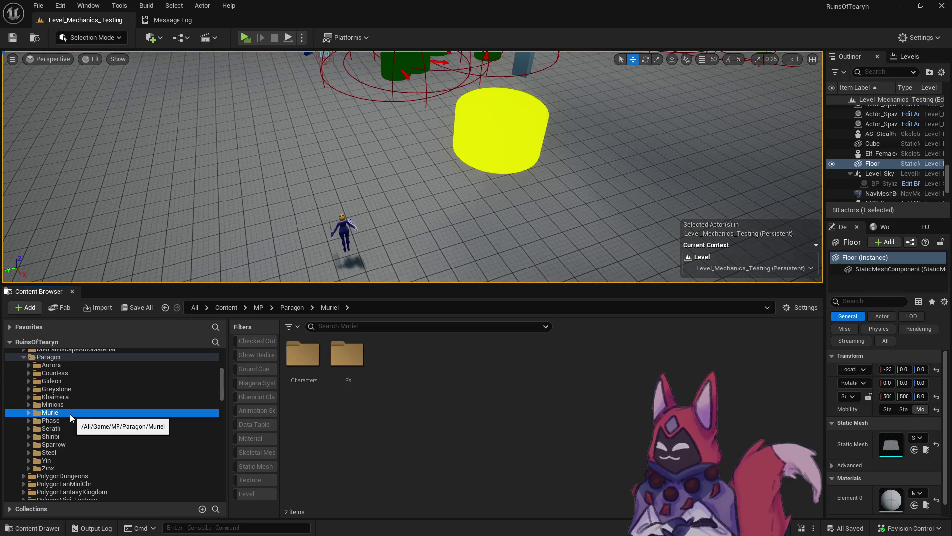
scroll(69, 412, "down", 5)
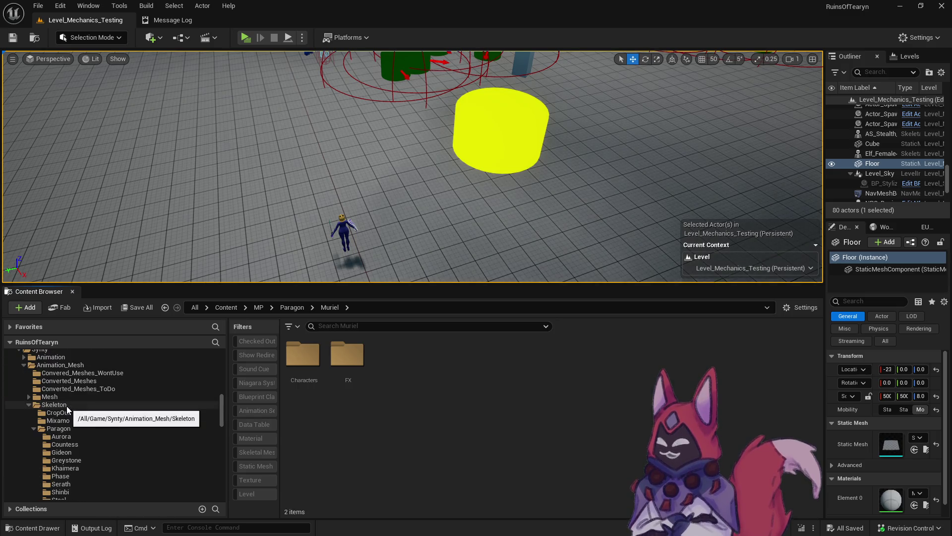
scroll(66, 406, "up", 5)
Step: Move through Phase and Shinbi to Sparrow and filter it to animation sequences
left_click(61, 417)
scroll(63, 411, "up", 2)
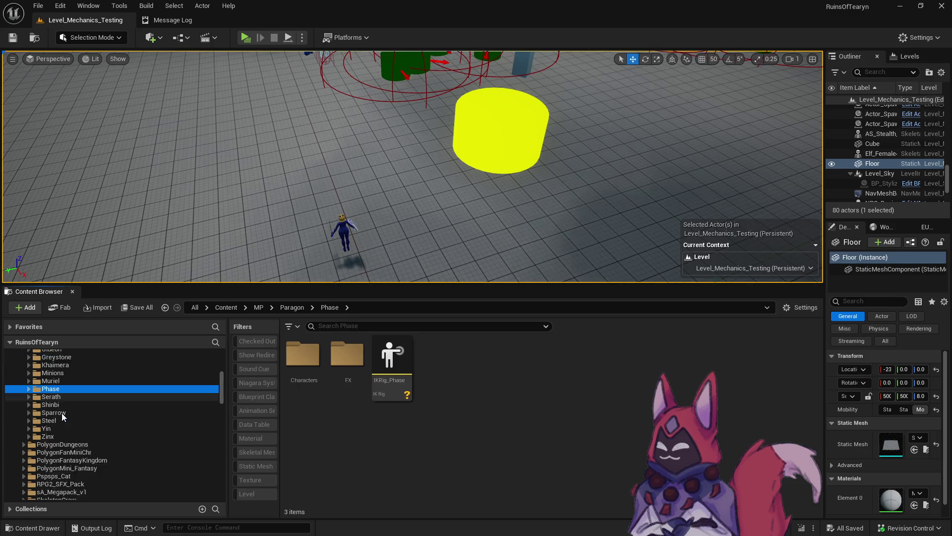
left_click(69, 389)
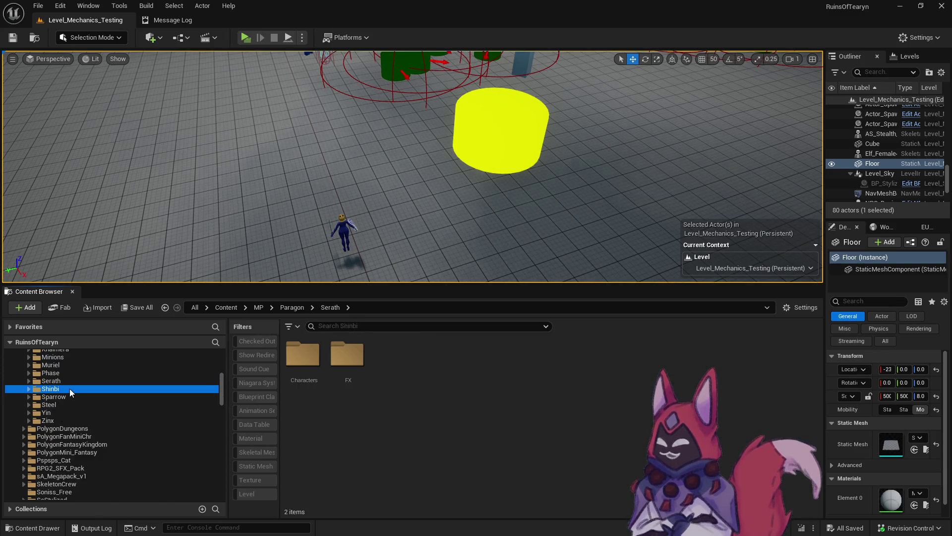
scroll(69, 407, "down", 3)
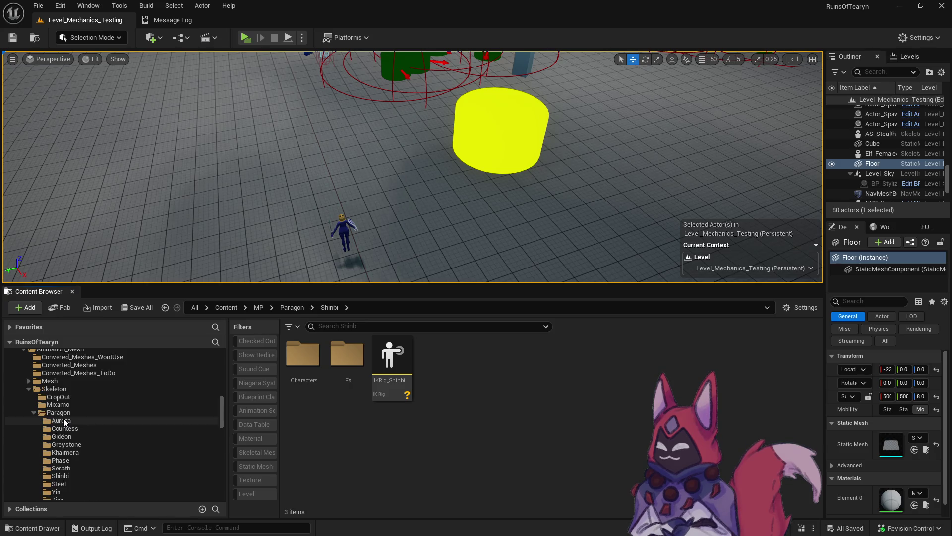
scroll(63, 421, "up", 4)
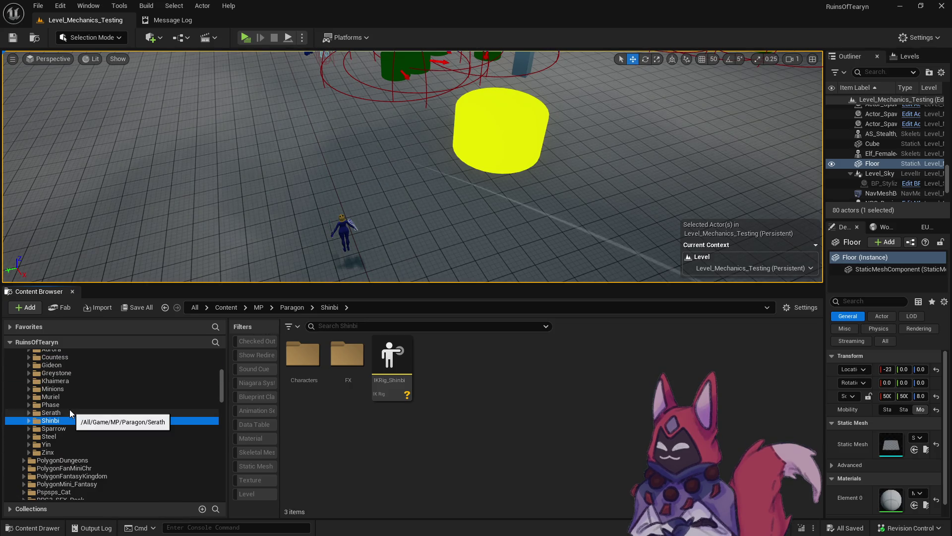
left_click(69, 428)
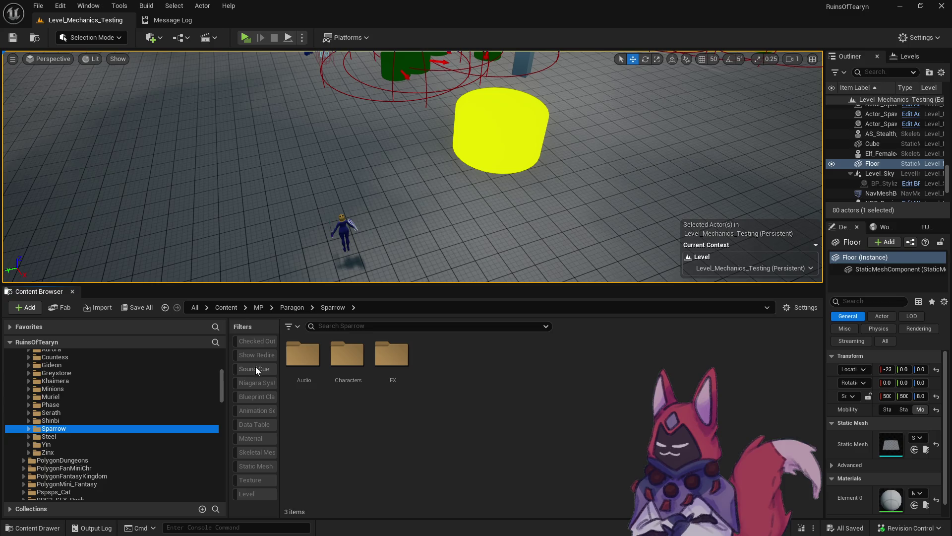
left_click(263, 410)
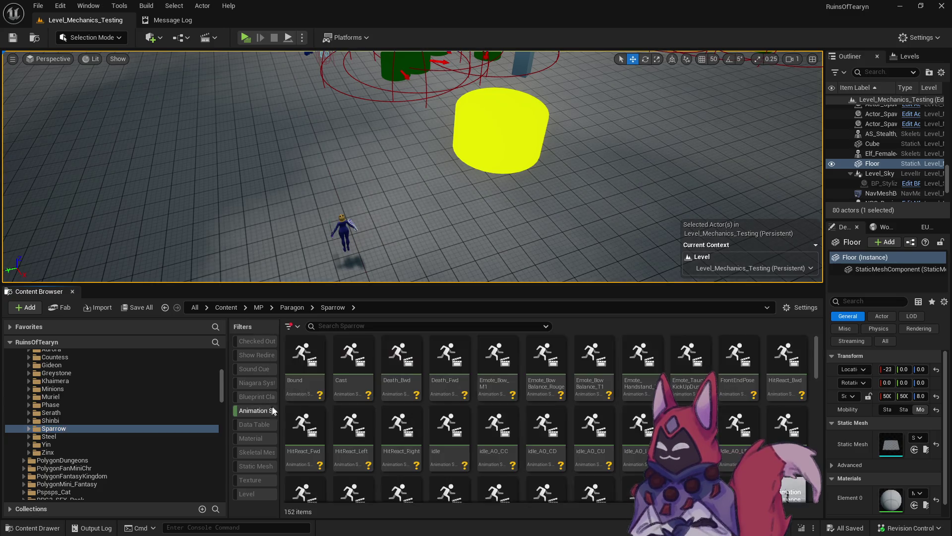
Step: Retarget the Bound animation to SM_Synty_Skeleton_Core with Auto Generate Retargeter enabled
right_click(308, 356)
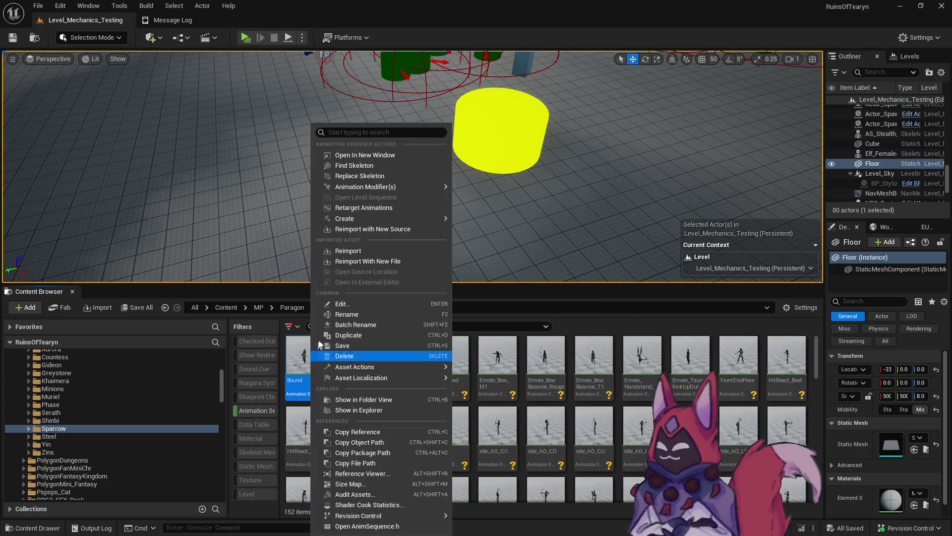
mouse_move(373, 221)
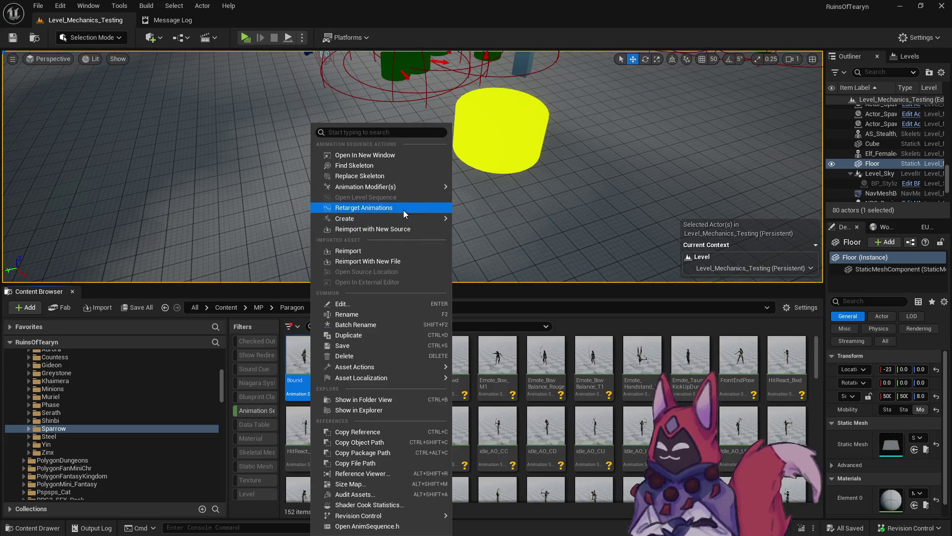
key("Escape")
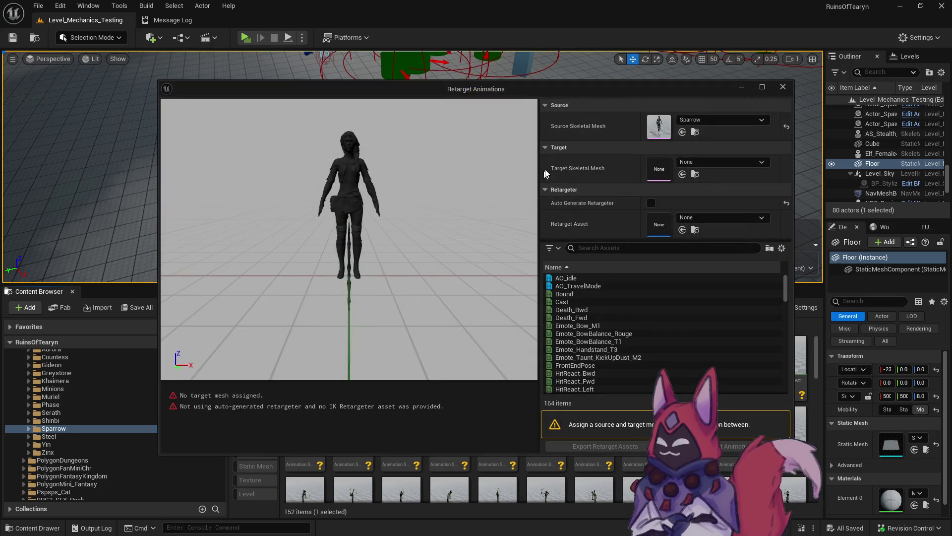
left_click(701, 159)
type("core syn")
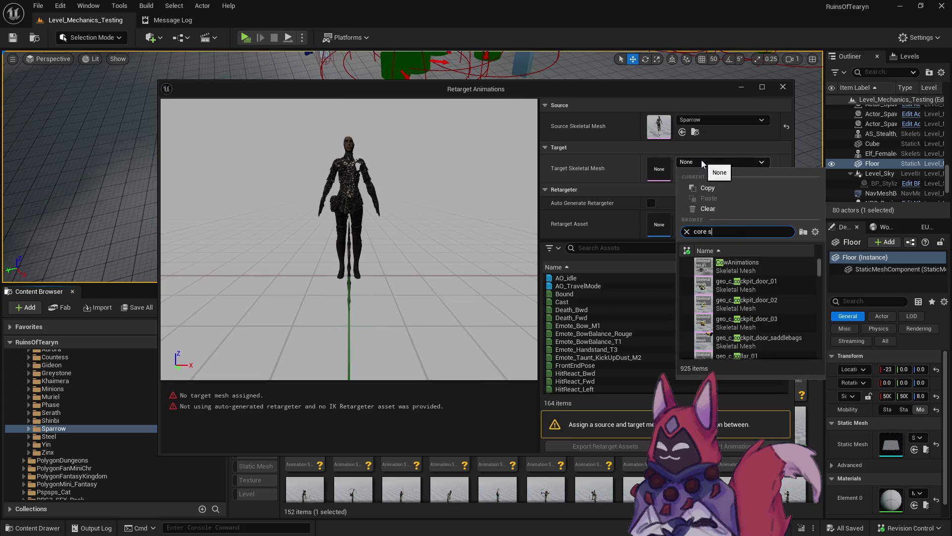
left_click(749, 263)
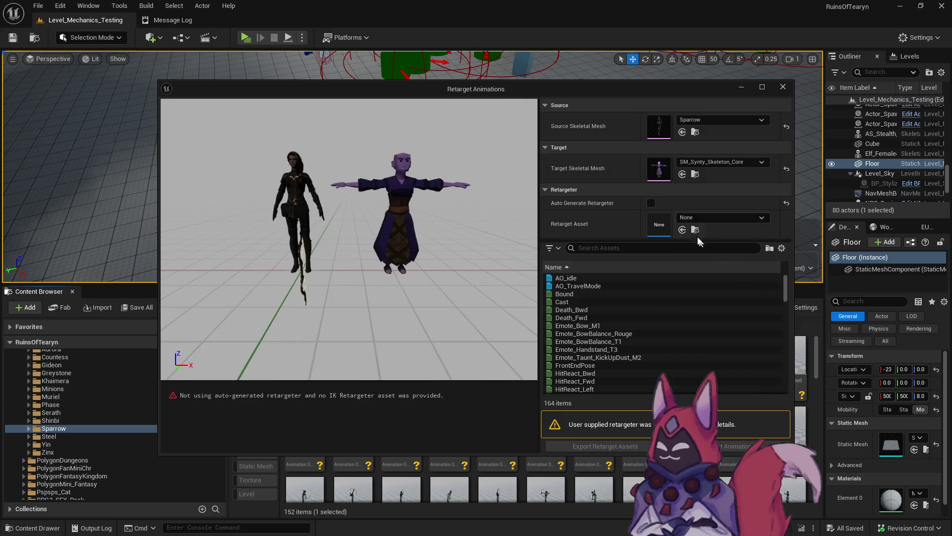
left_click(653, 203)
Step: Export the generated retarget assets into the Paragon folder and close the retargeting window
left_click(605, 446)
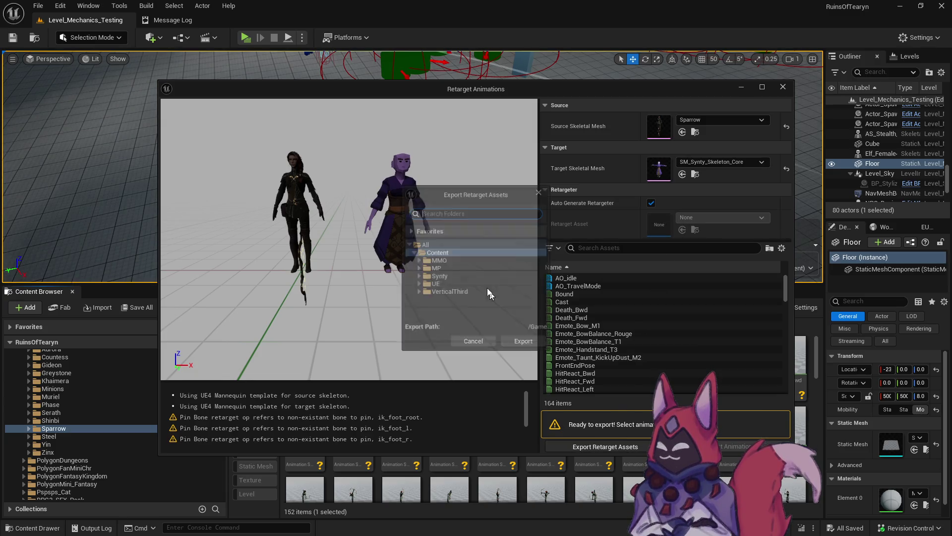
left_click(418, 276)
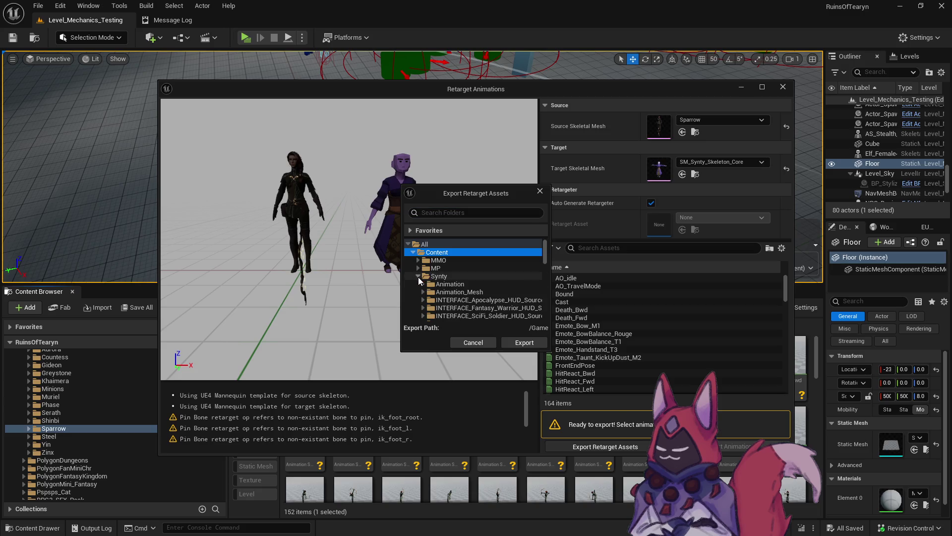
scroll(447, 283, "down", 5)
scroll(447, 283, "down", 4)
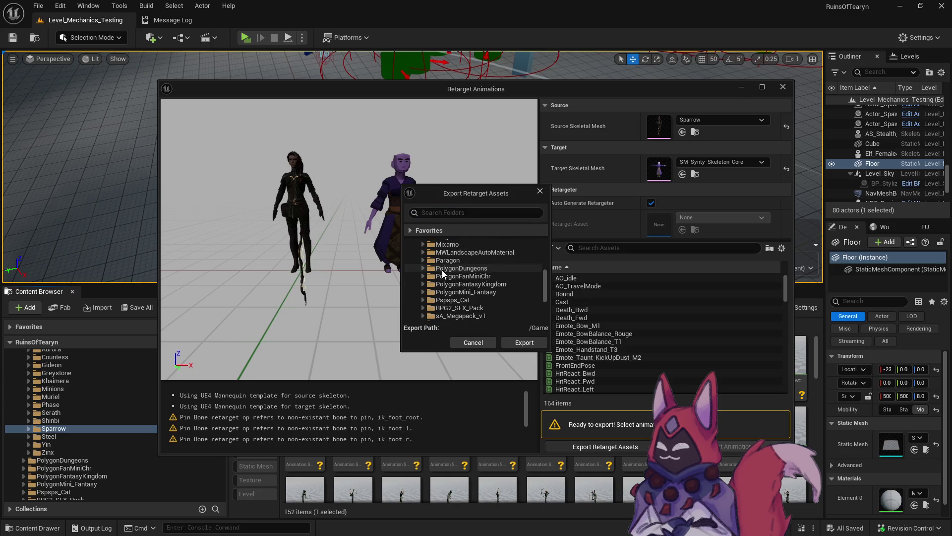
left_click(524, 342)
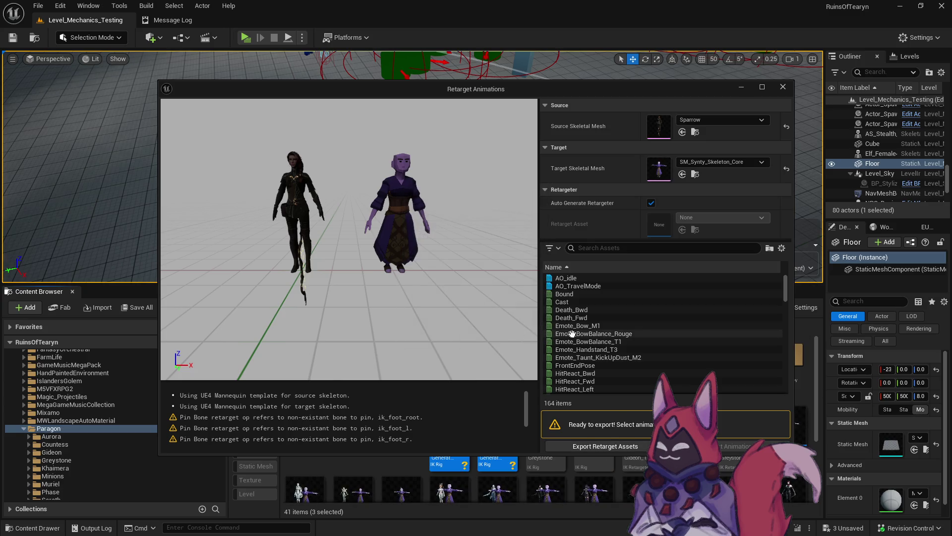
left_click(788, 88)
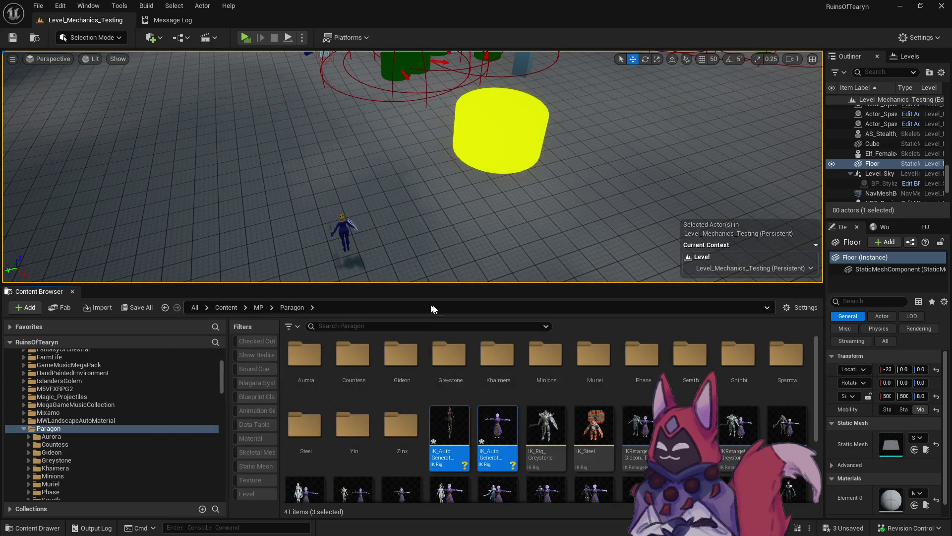
Step: Force-delete the duplicate auto-generated IK rig
left_click(497, 438)
key("Delete")
left_click(457, 434)
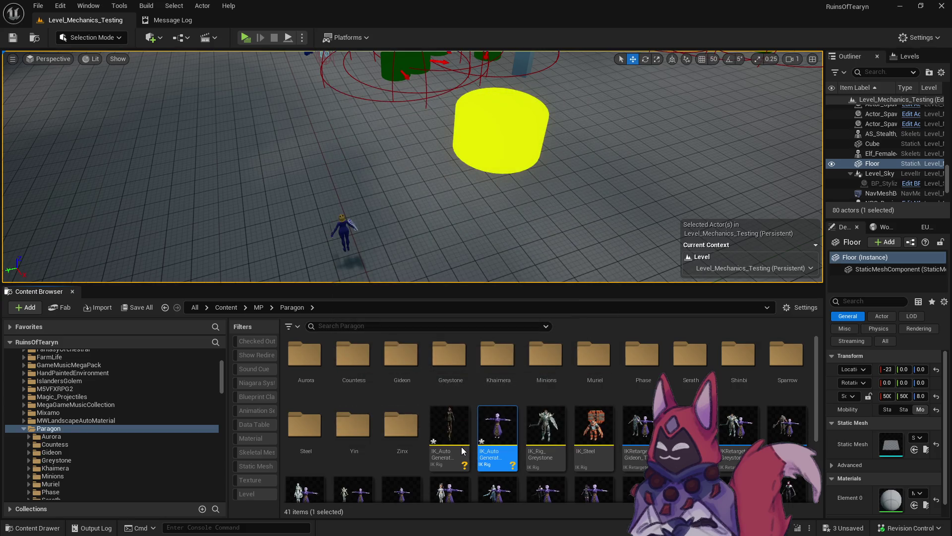
Step: Rename the remaining auto-generated IK rig to IKRIG_Sparrow_New
left_click(464, 450)
key("F2")
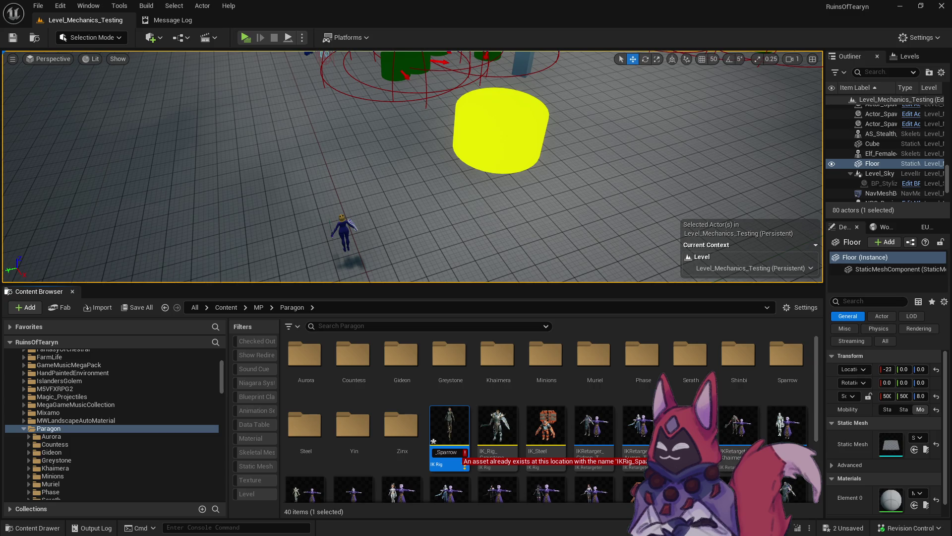
key("Escape")
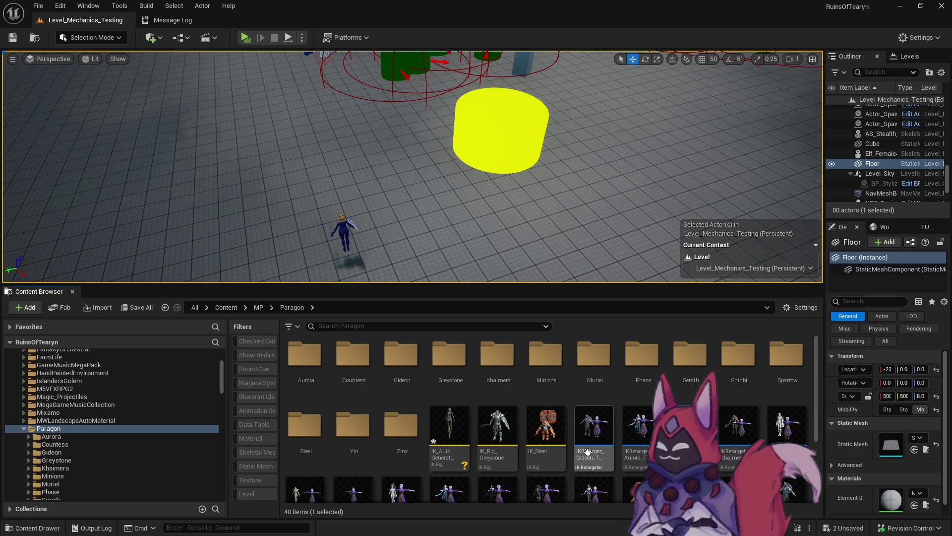
scroll(463, 382, "down", 2)
key("F2")
scroll(619, 405, "up", 2)
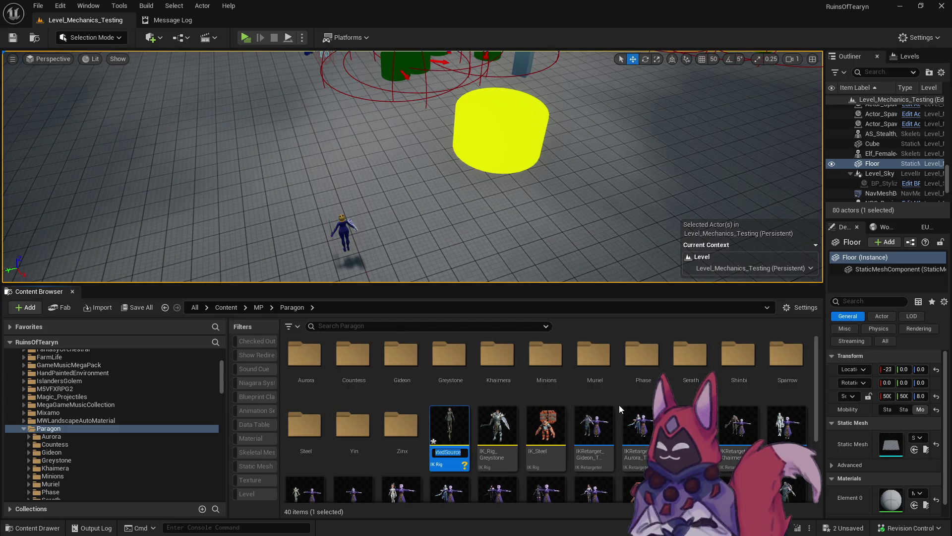
type("IKRIG_Sp")
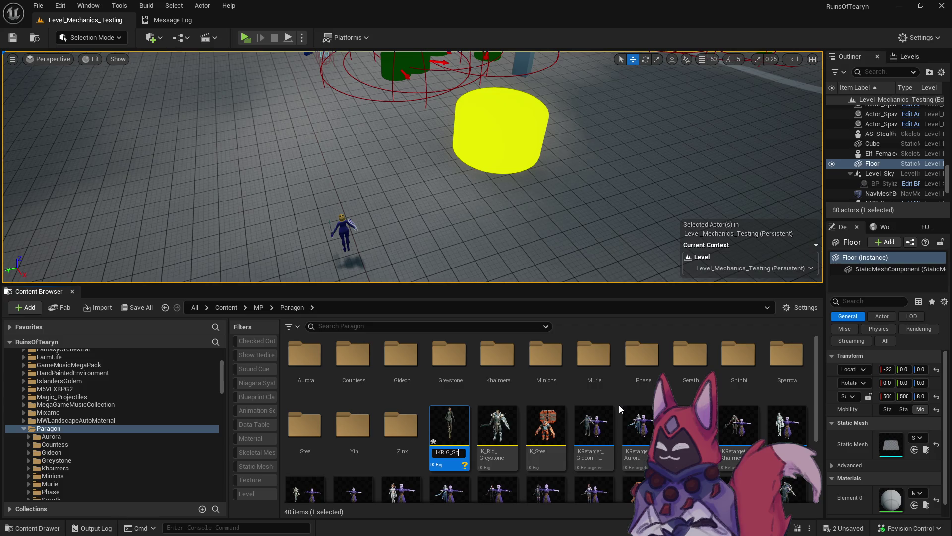
type("row_New")
key("Return")
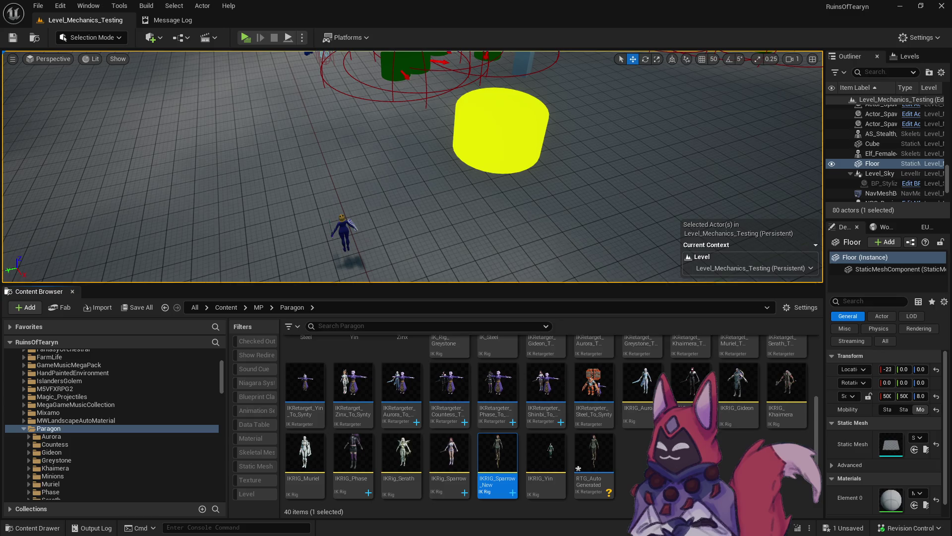
Step: Rename the auto-generated retargeter to IKRetargeter_Sparrow_New and open it
left_click(593, 451)
key("F2")
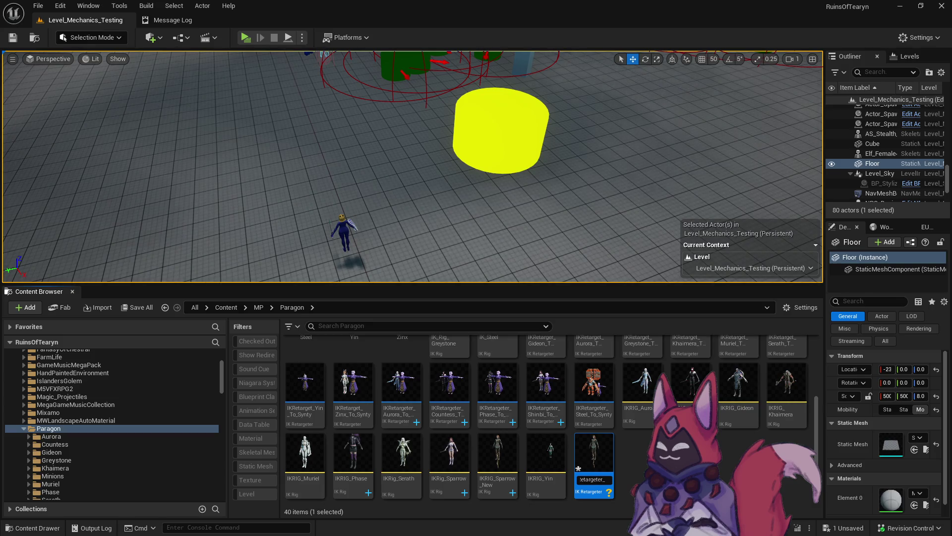
type("ew")
key("Return")
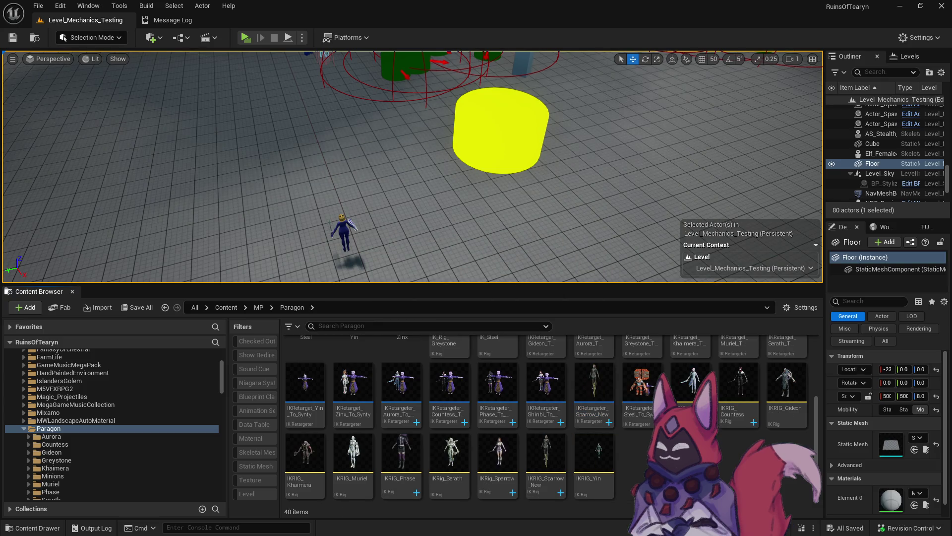
key("Return")
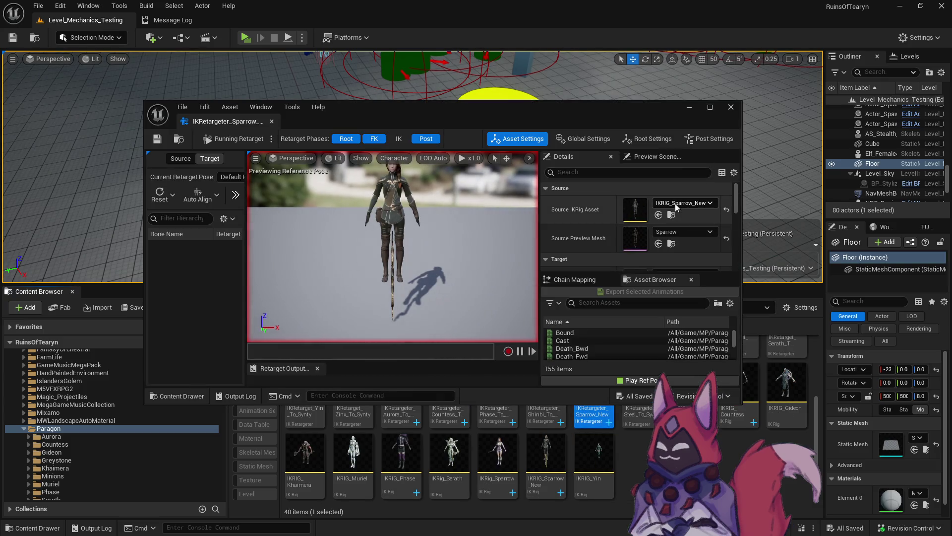
Step: Maximize the retargeter, set the target IK rig to IKRig_Synty_Skeleton_Core, and offset the target character
double_click(448, 129)
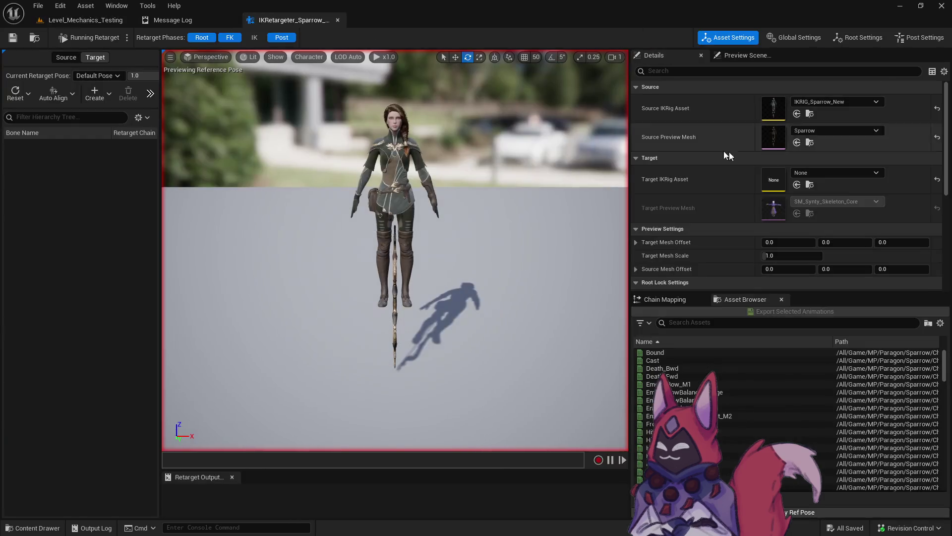
left_click(838, 173)
type("core syn")
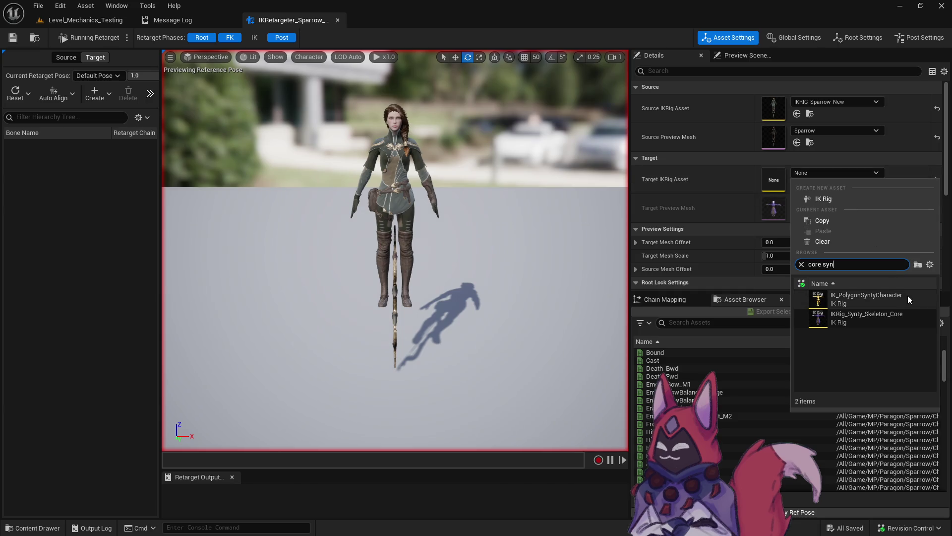
left_click(908, 295)
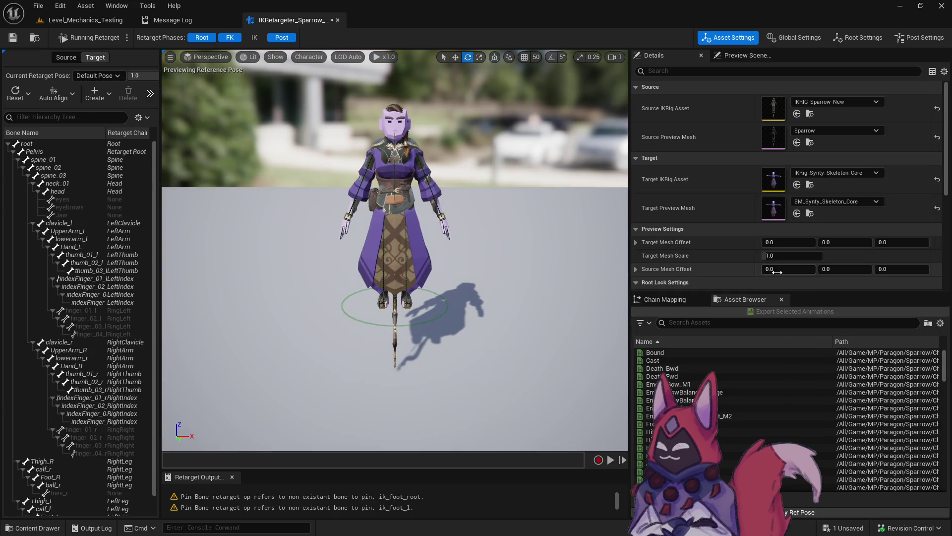
left_click_drag(777, 243, 833, 243)
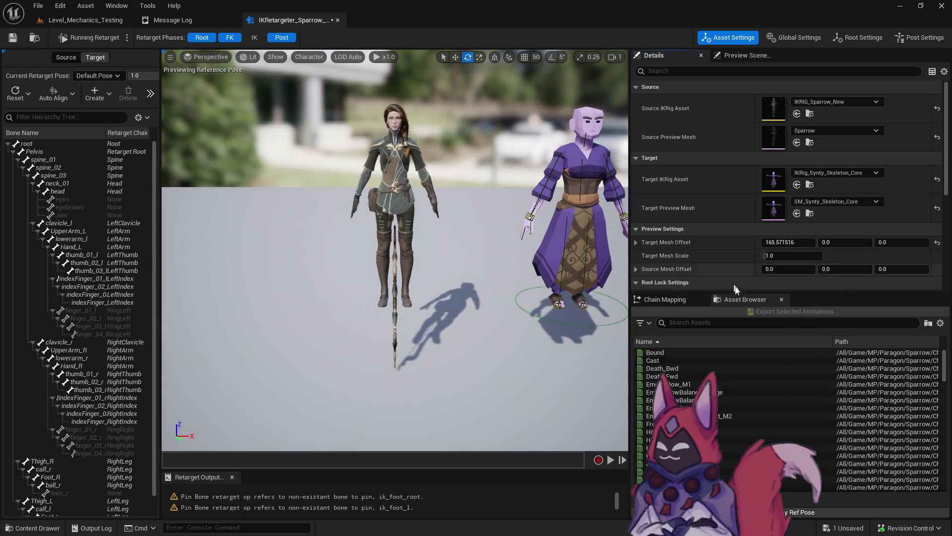
Step: In Chain Mapping, map RingLeft to LeftRing and RingRight to RightRing, then save
left_click(664, 299)
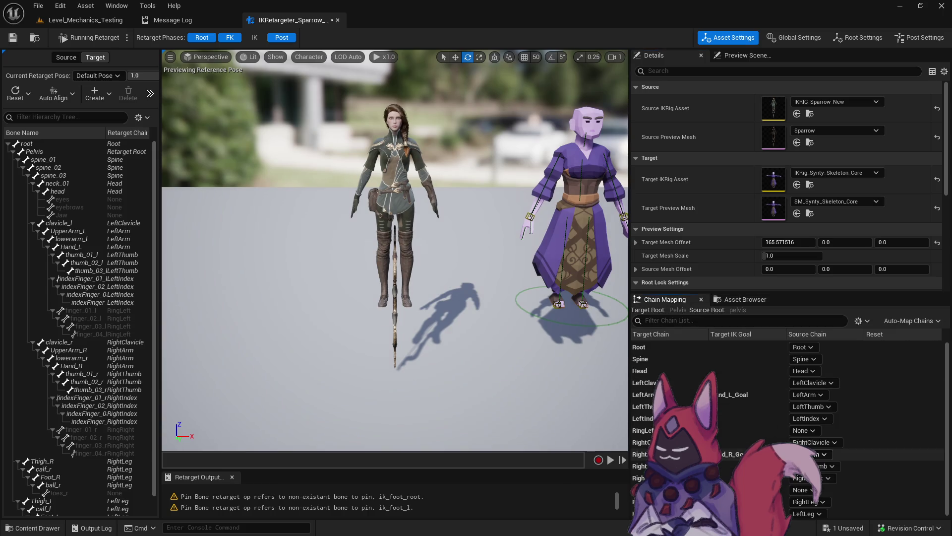
left_click(803, 430)
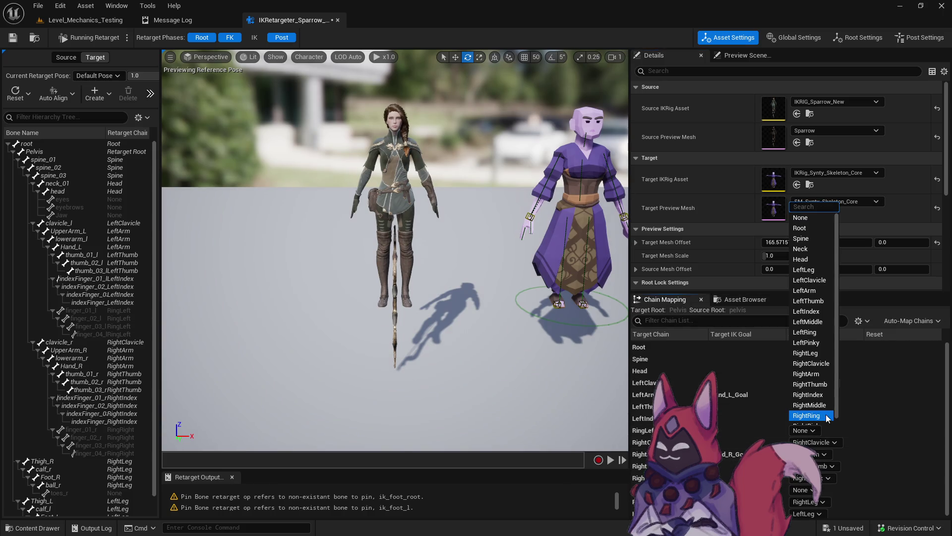
left_click(815, 333)
left_click(800, 490)
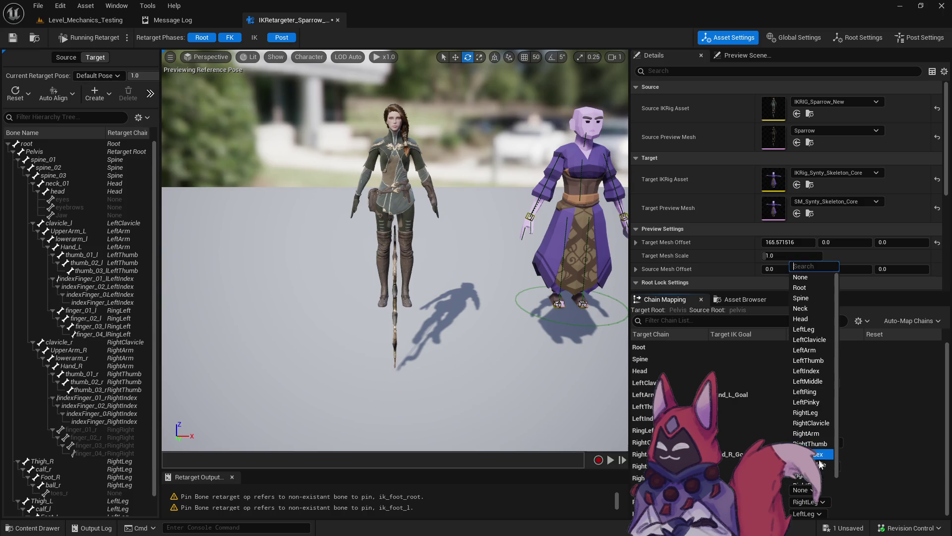
scroll(820, 466, "down", 1)
left_click(820, 468)
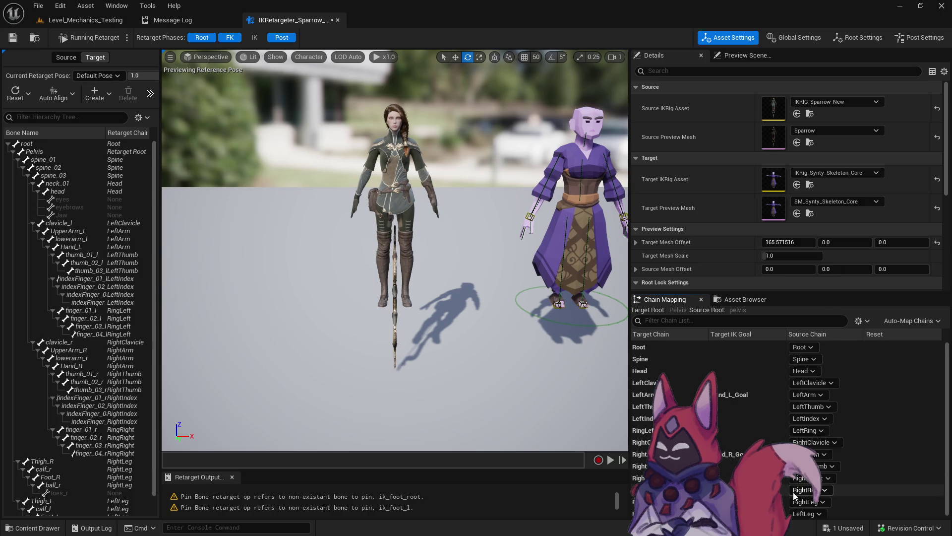
left_click(15, 40)
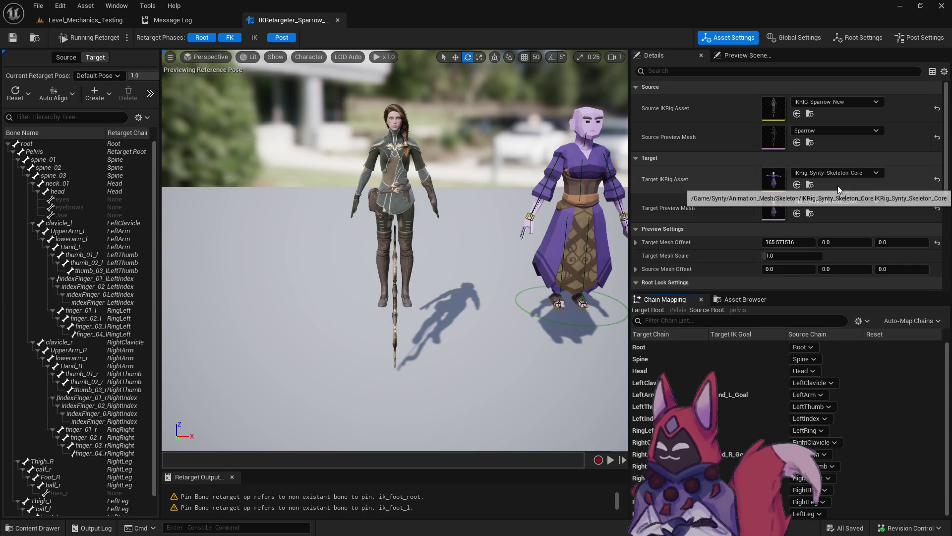
Step: Preview the Bound animation on both source and target characters
scroll(760, 261, "down", 1)
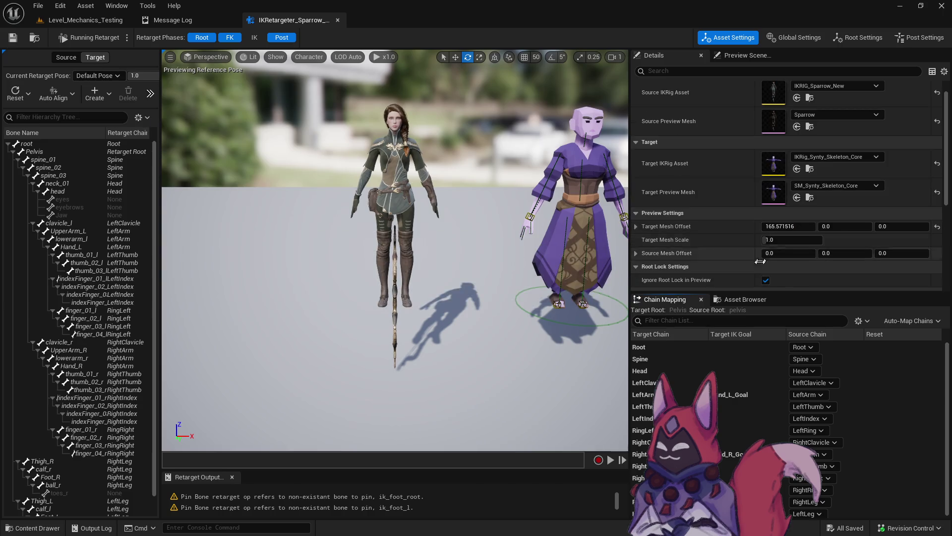
left_click(744, 299)
left_click(654, 352)
Step: Preview idle, jog, Q_Ability, Recall, R_Ability_Slow_Fire and Sprint_Fwd animations on both characters
scroll(678, 381, "down", 5)
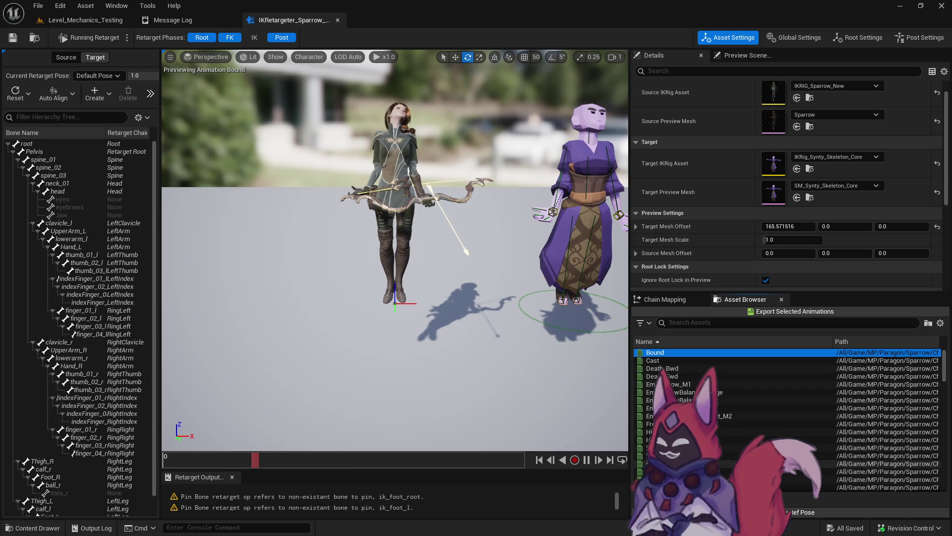
left_click(678, 392)
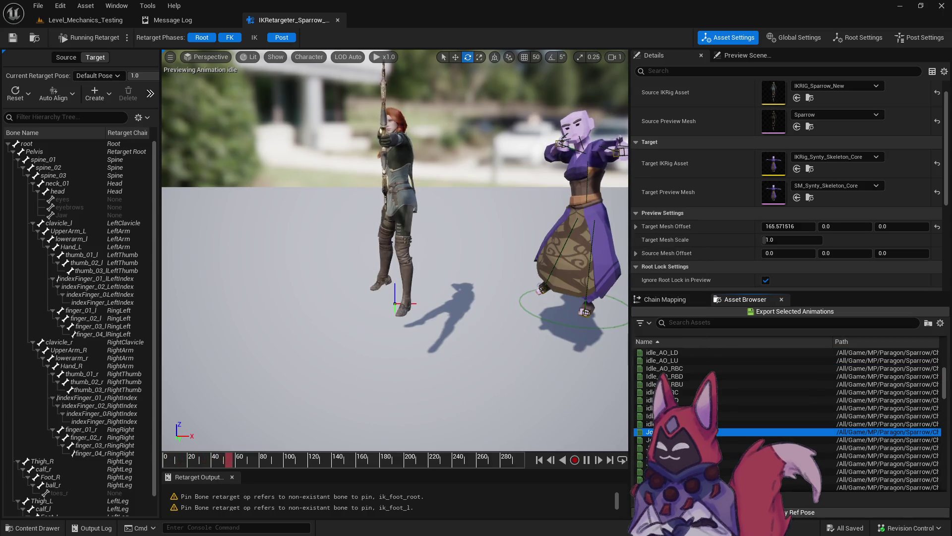
scroll(733, 421, "down", 5)
left_click(733, 423)
scroll(733, 416, "down", 5)
scroll(734, 414, "down", 2)
left_click(734, 423)
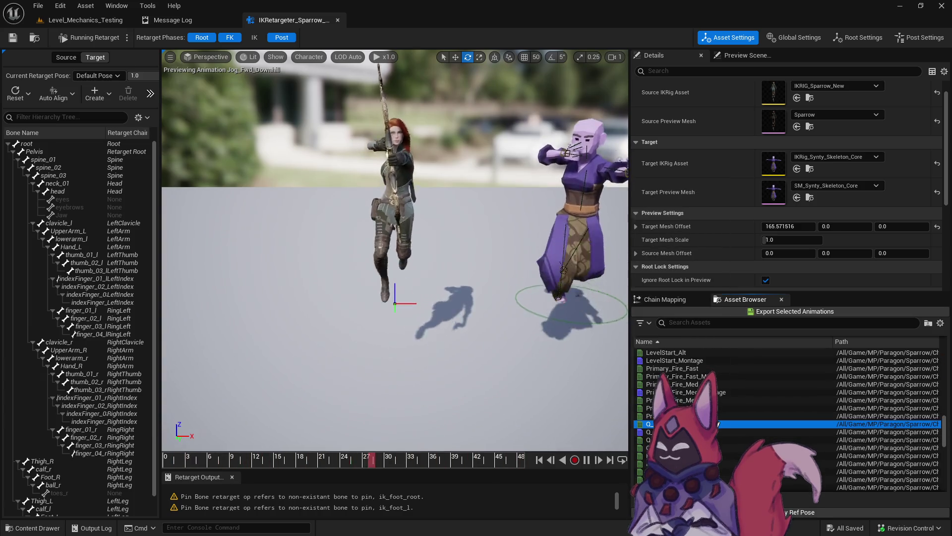
scroll(757, 428, "down", 3)
scroll(758, 428, "down", 2)
left_click(761, 425)
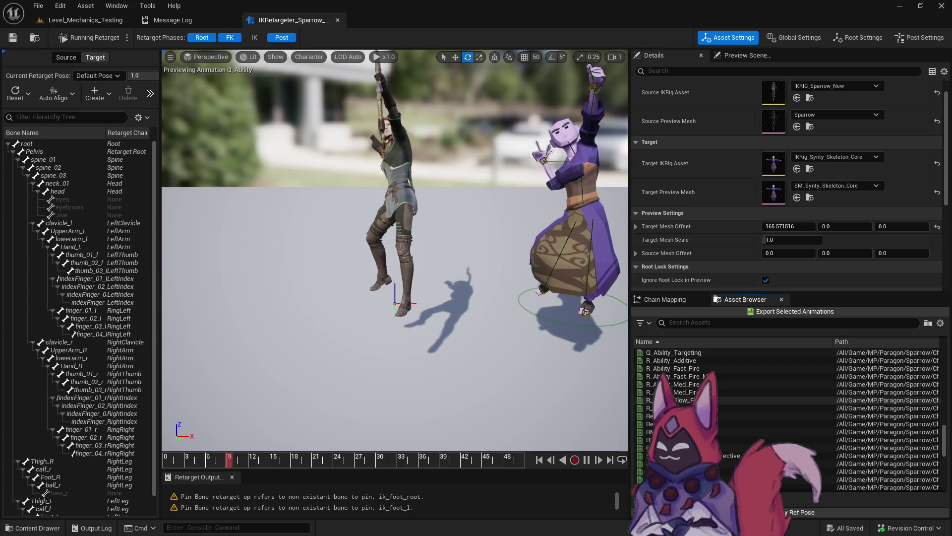
scroll(764, 427, "down", 1)
scroll(770, 429, "down", 2)
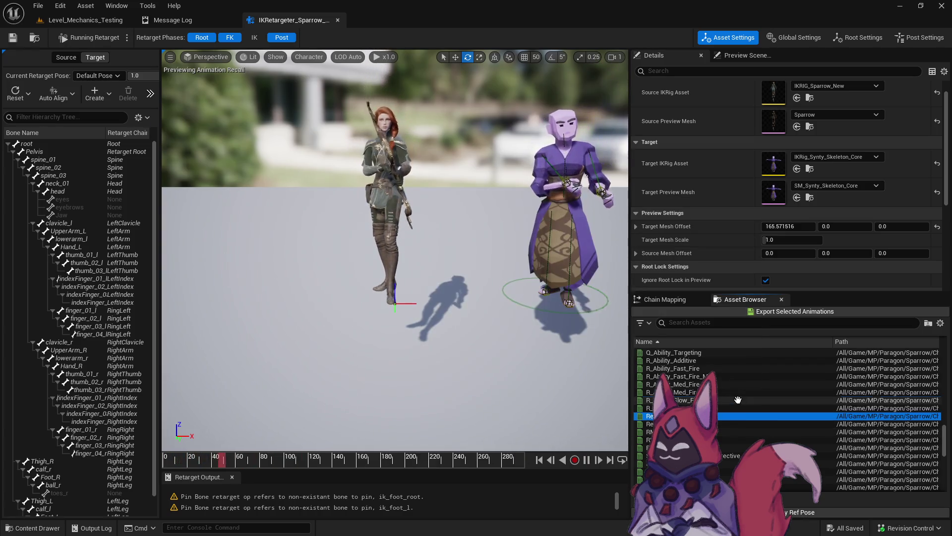
left_click(763, 419)
scroll(759, 416, "down", 3)
scroll(759, 415, "down", 2)
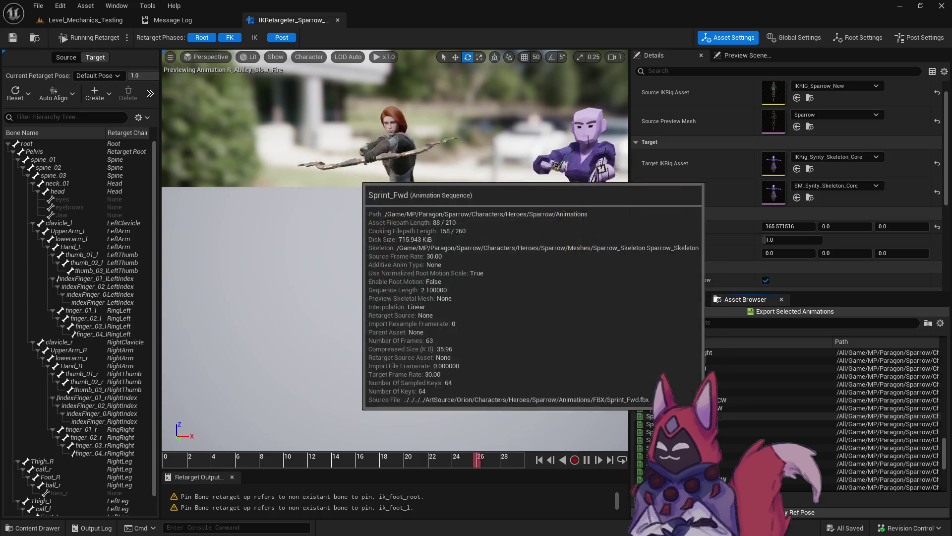
left_click(756, 417)
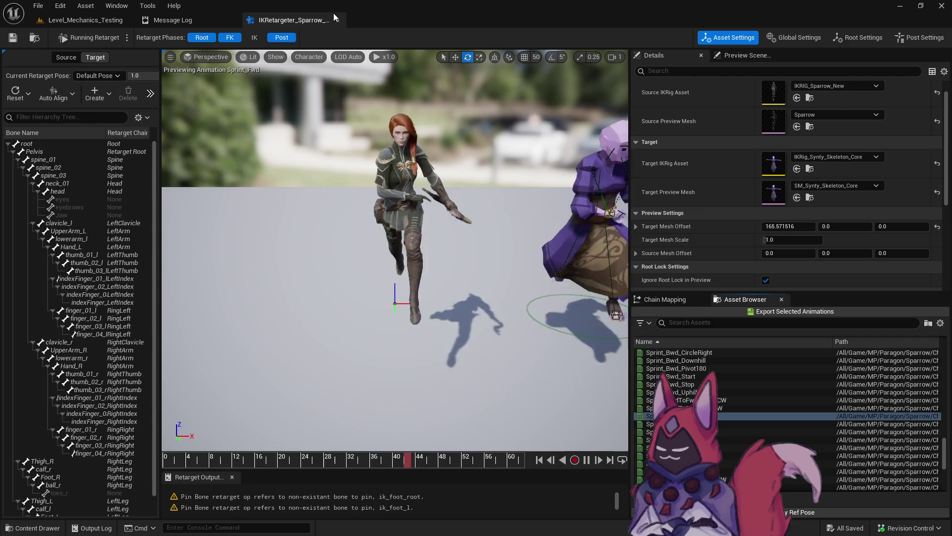
Step: Close the retargeter editor and return to the Level_Mechanics_Testing level editor
left_click(86, 20)
left_click(333, 21)
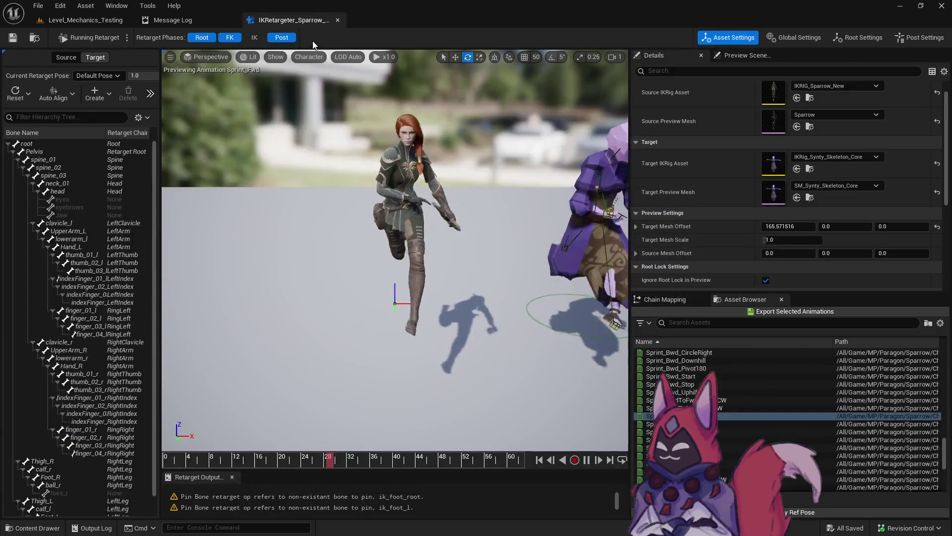
left_click(338, 20)
left_click(101, 21)
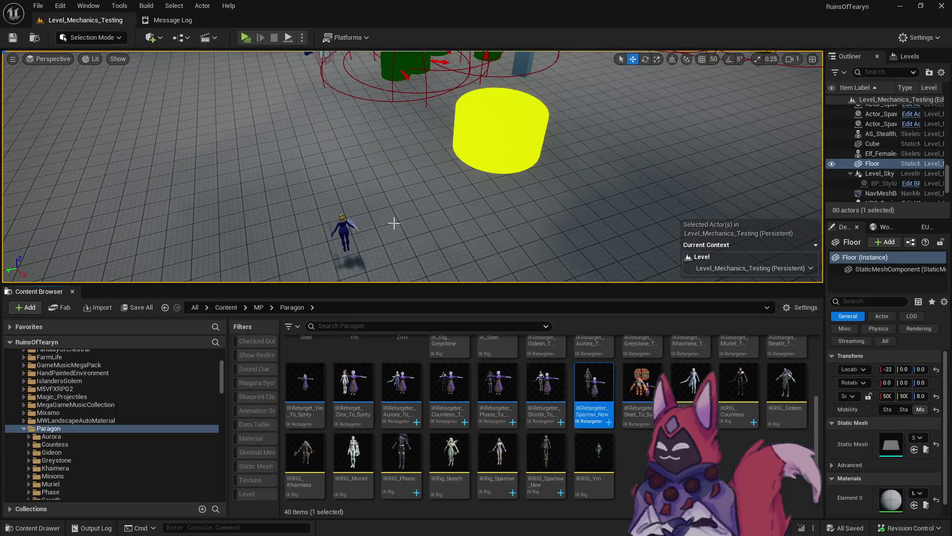
Step: Select all animation sequences in the Paragon Sparrow folder and choose Retarget Animations
left_click(136, 425)
scroll(135, 424, "down", 2)
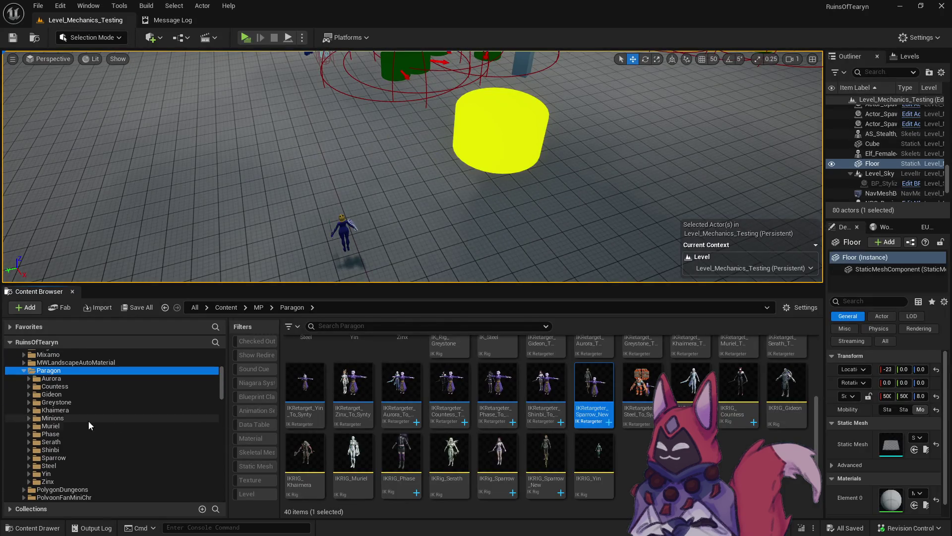
left_click(54, 457)
left_click(257, 410)
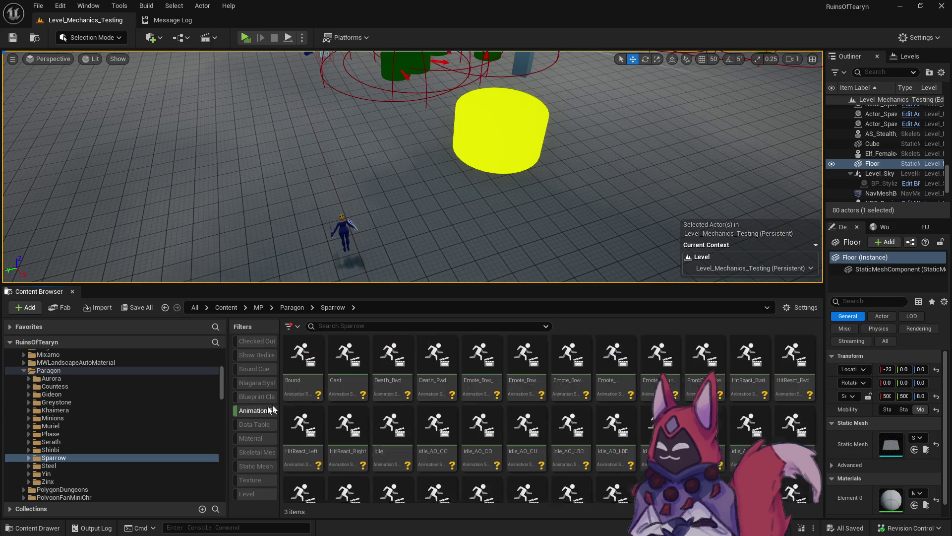
left_click(417, 359)
key("ctrl+a")
right_click(416, 359)
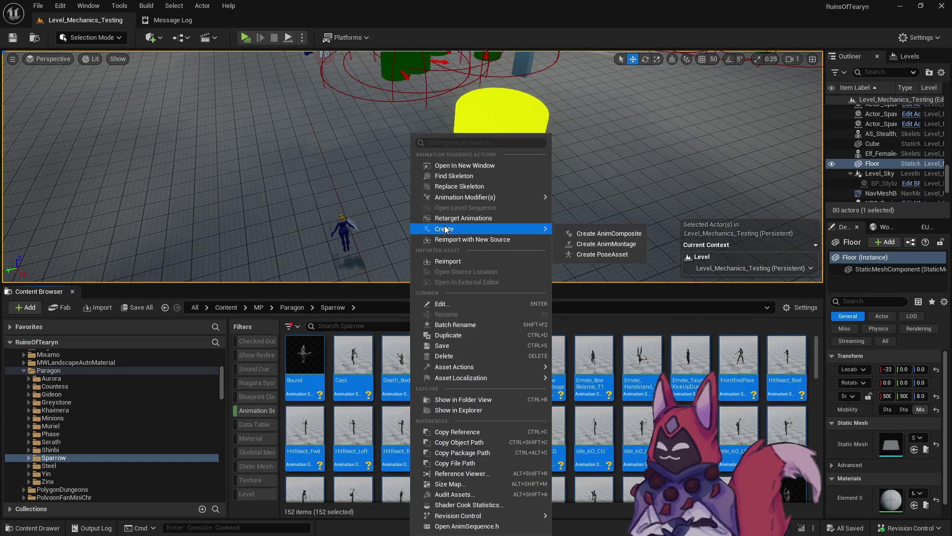
left_click(471, 283)
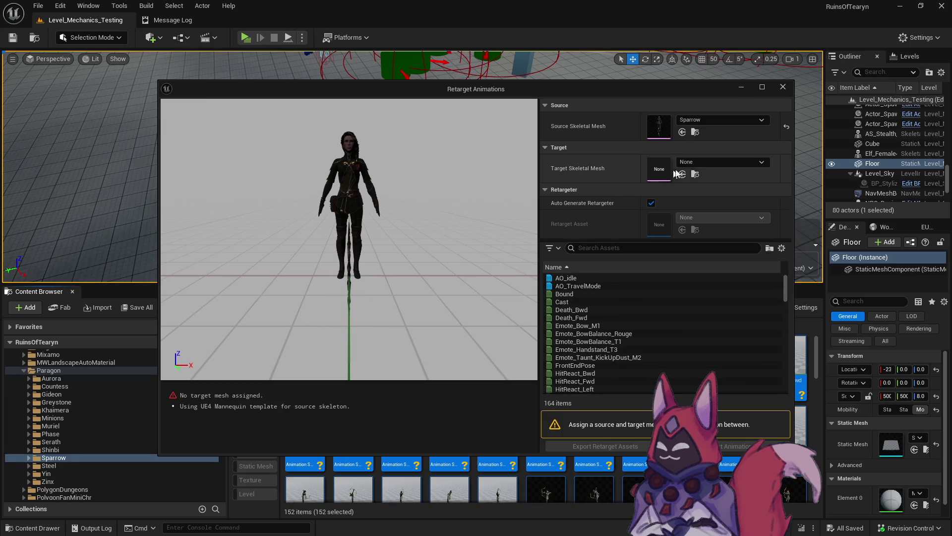
Step: Set target mesh SM_Synty_Skeleton_Core and retargeter IKRetargeter_Sparrow_New, with auto-generation off
left_click(701, 161)
type("c")
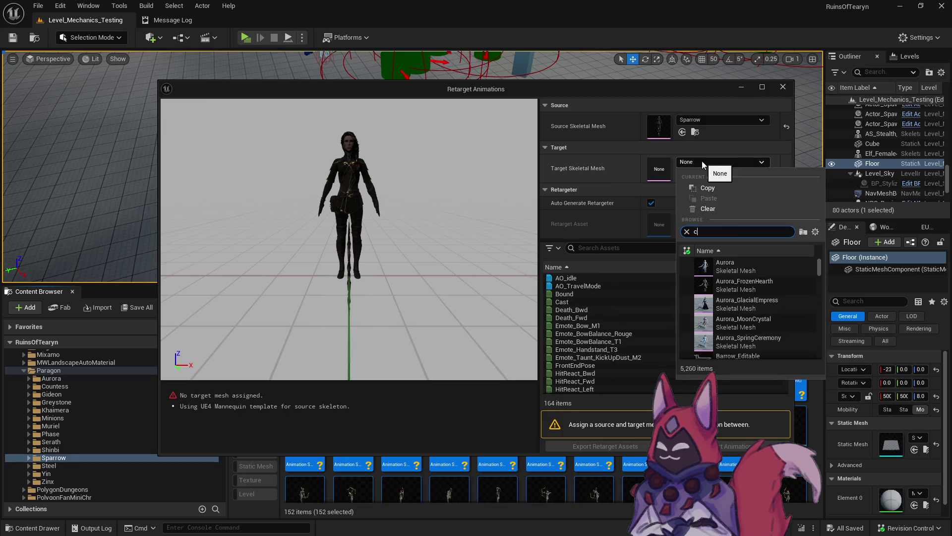
type("ore sy")
left_click(748, 265)
left_click(651, 203)
left_click(701, 217)
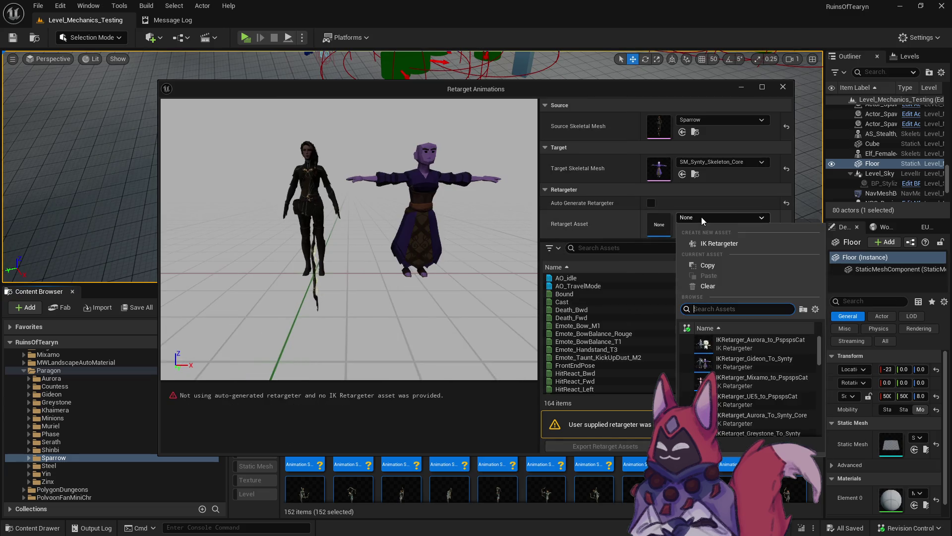
type("new")
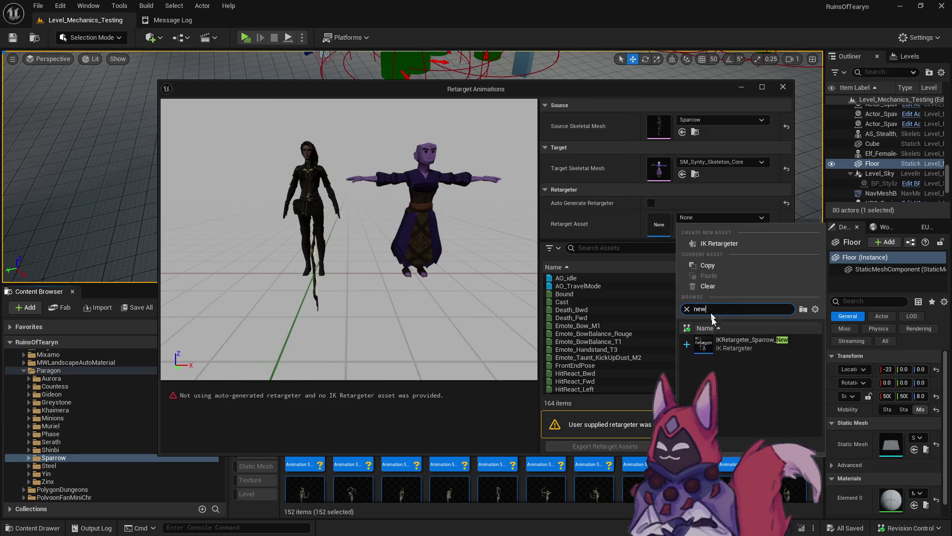
left_click(744, 342)
Step: Select the animation list and deselect the idle_AO aim-offset poses
left_click(629, 294)
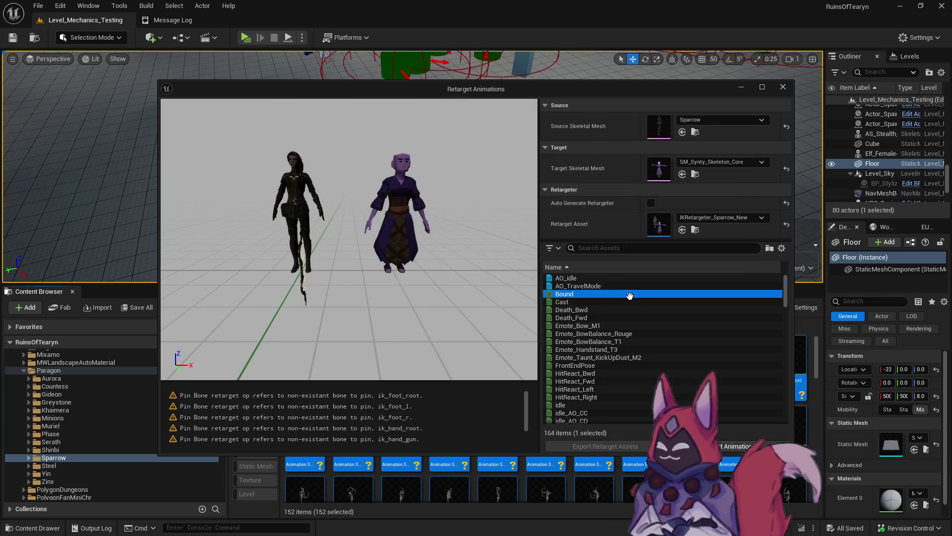
key("ctrl+a")
left_click(560, 277, "ctrl")
left_click(561, 286, "ctrl")
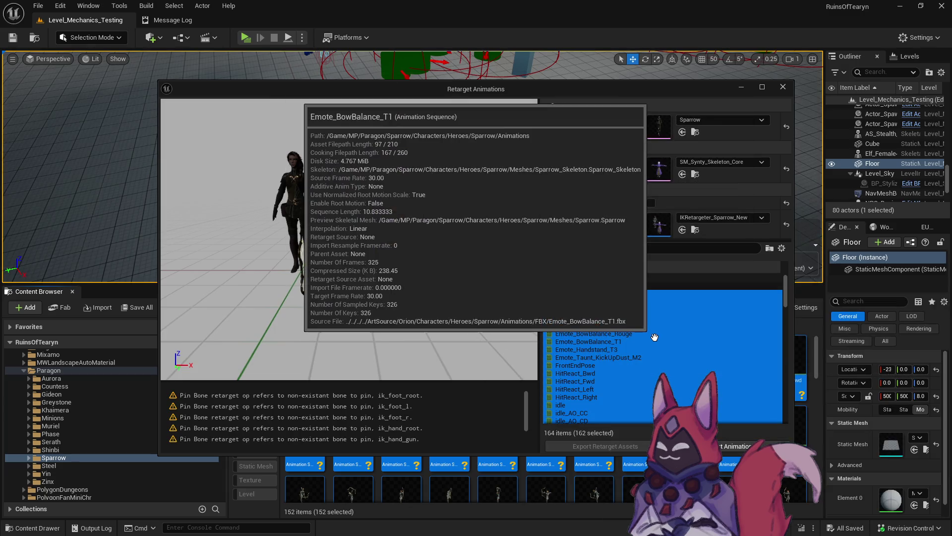
scroll(645, 332, "down", 5)
left_click(571, 286, "ctrl")
left_click(573, 293, "ctrl")
left_click(576, 302, "ctrl")
left_click(577, 309, "ctrl")
left_click(579, 317, "ctrl")
left_click(582, 326, "ctrl")
left_click(585, 331, "ctrl")
left_click(585, 341, "ctrl")
left_click(585, 349, "ctrl")
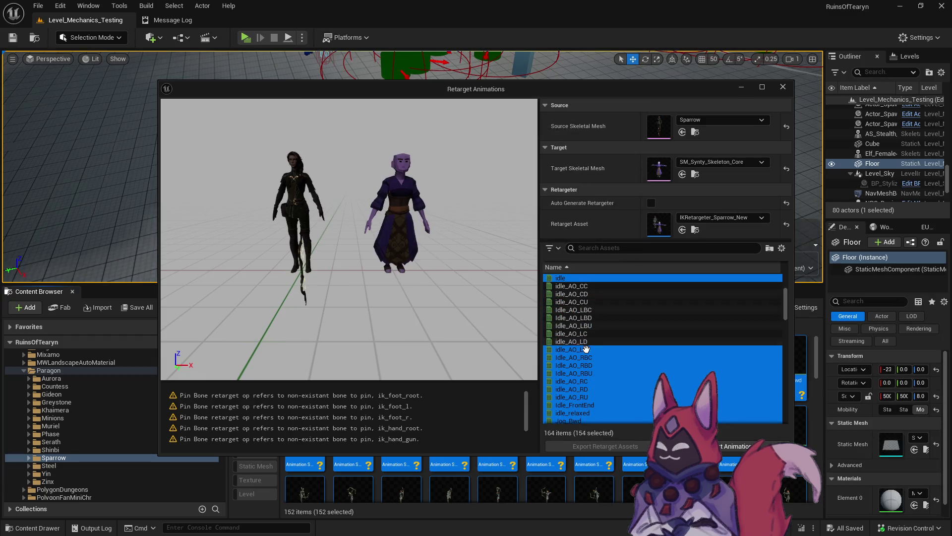
left_click(586, 357, "ctrl")
left_click(585, 365, "ctrl")
left_click(585, 373, "ctrl")
left_click(585, 381, "ctrl")
left_click(586, 389, "ctrl")
left_click(586, 397, "ctrl")
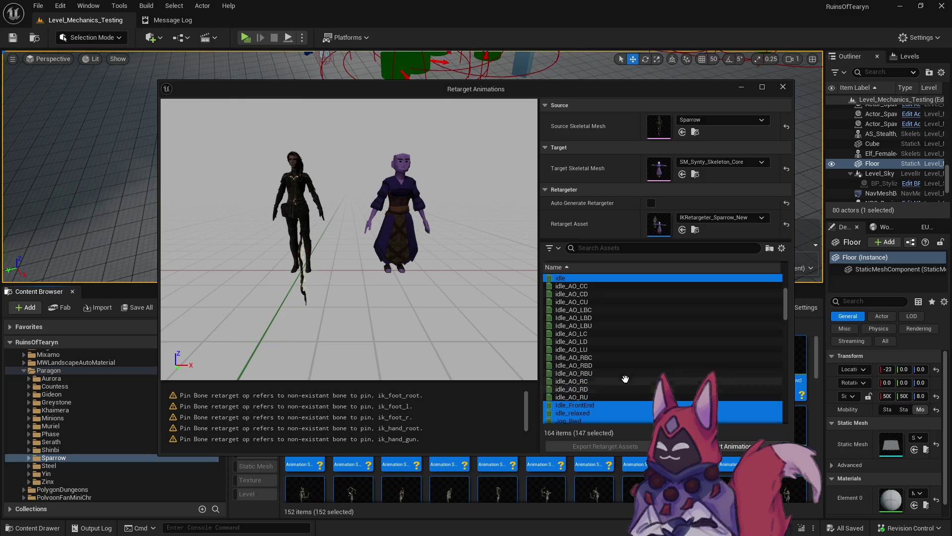
Step: Deselect the jog slope leans, Sparrow_AnimBlueprint, SprintBwdSlopeLean and SprintFwdSlopeLean
scroll(630, 355, "down", 10)
scroll(631, 351, "down", 5)
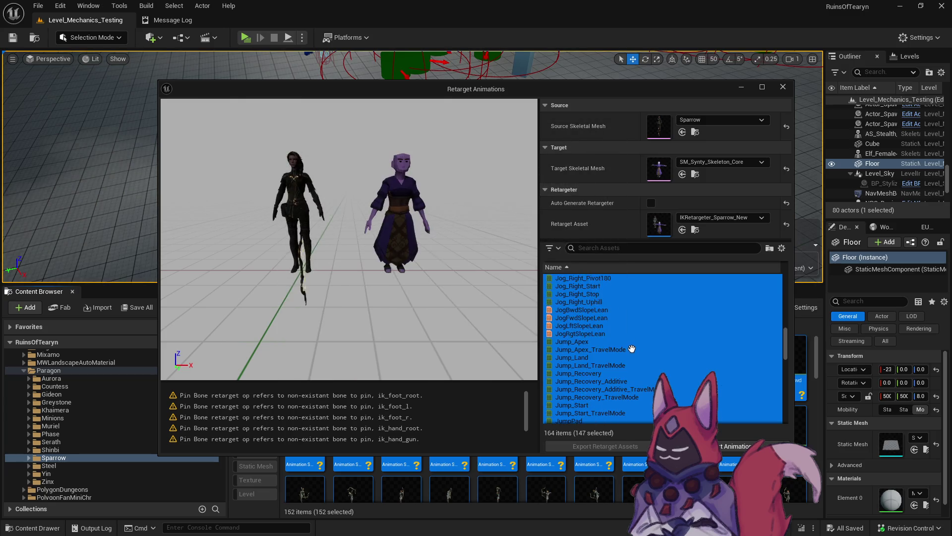
left_click(610, 318, "ctrl")
left_click(610, 325, "ctrl")
left_click(610, 333, "ctrl")
left_click(610, 309, "ctrl")
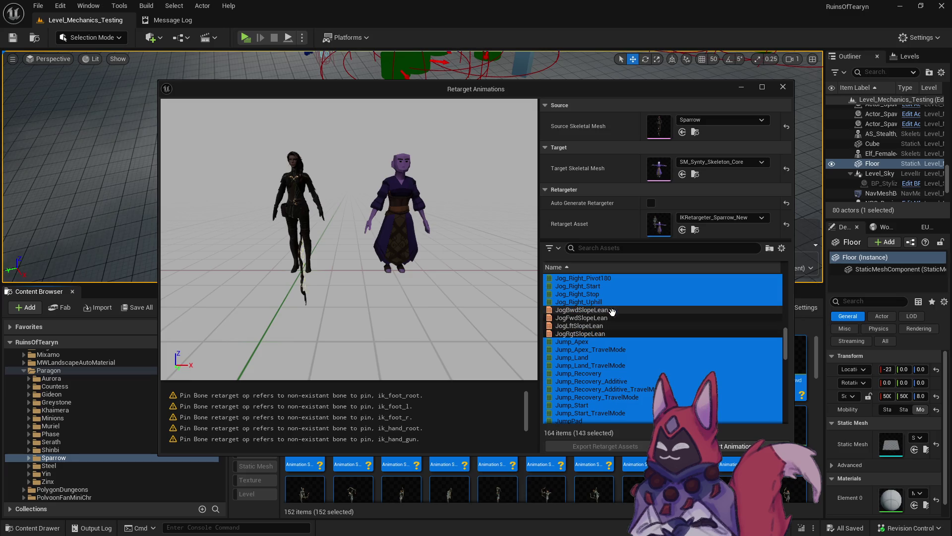
scroll(638, 353, "down", 4)
scroll(613, 338, "down", 6)
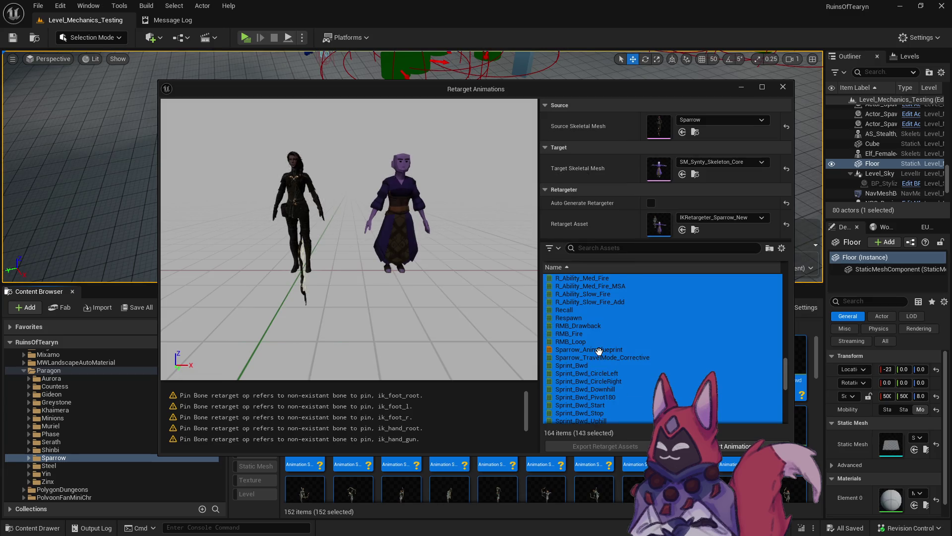
left_click(599, 350, "ctrl")
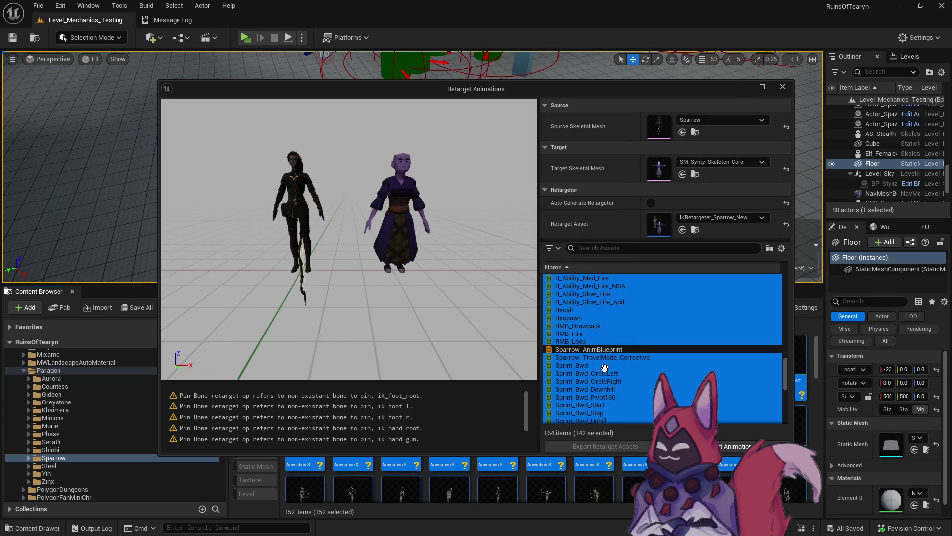
scroll(603, 357, "down", 7)
left_click(599, 349, "ctrl")
left_click(601, 357, "ctrl")
Step: Deselect all Travel_AO poses, leaving 125 animations, and choose Export Retarget Assets
scroll(608, 353, "down", 4)
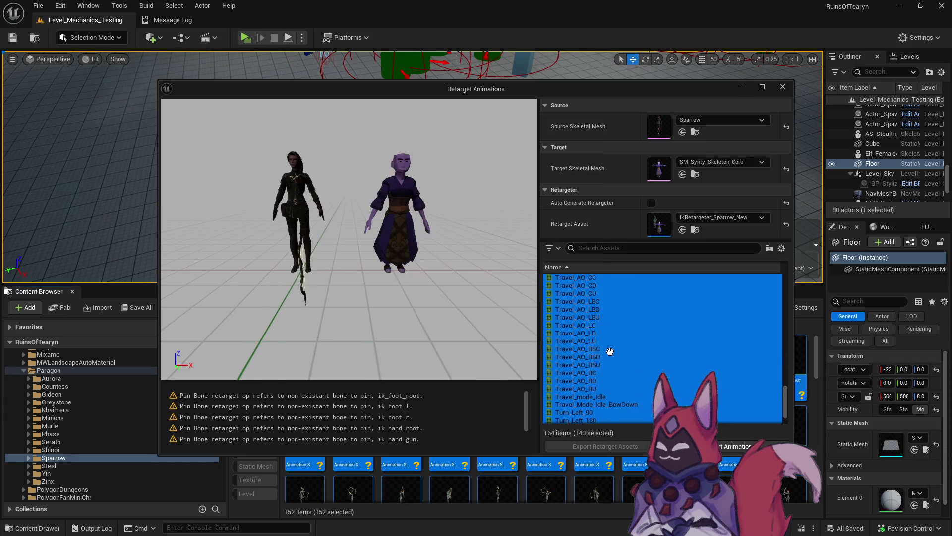
scroll(610, 351, "up", 2)
left_click(599, 325, "ctrl")
left_click(599, 333, "ctrl")
left_click(599, 340, "ctrl")
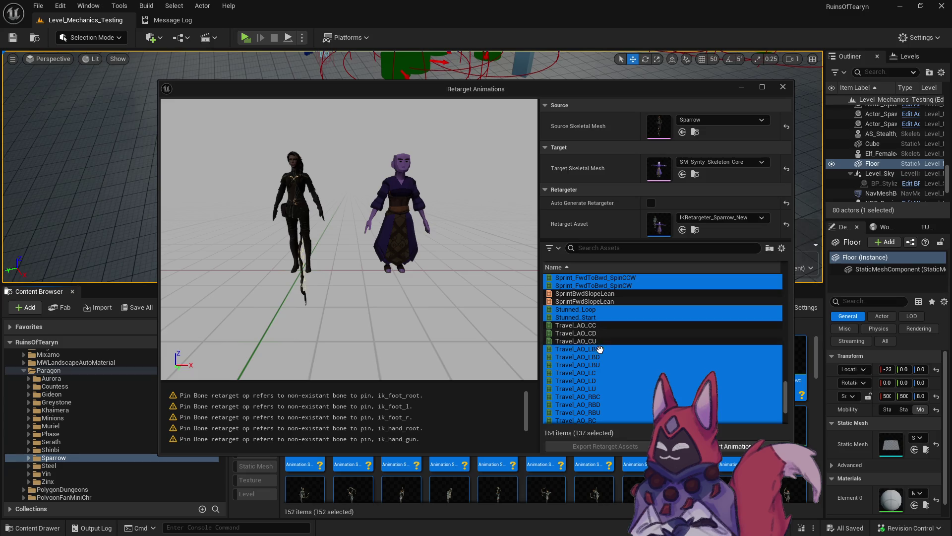
left_click(600, 349, "ctrl")
left_click(600, 357, "ctrl")
left_click(601, 365, "ctrl")
left_click(602, 373, "ctrl")
left_click(602, 381, "ctrl")
left_click(602, 388, "ctrl")
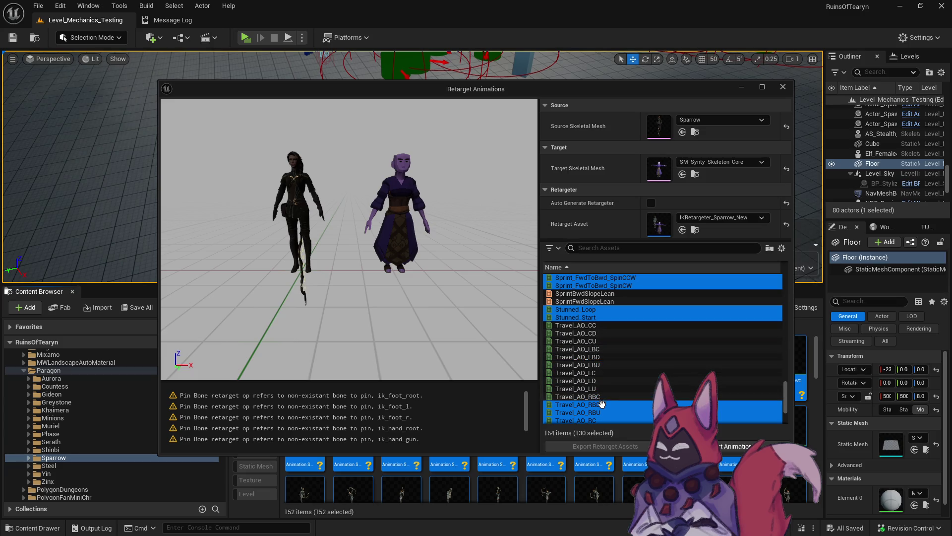
scroll(605, 403, "down", 1)
left_click(600, 388, "ctrl")
left_click(601, 396, "ctrl")
left_click(602, 404, "ctrl")
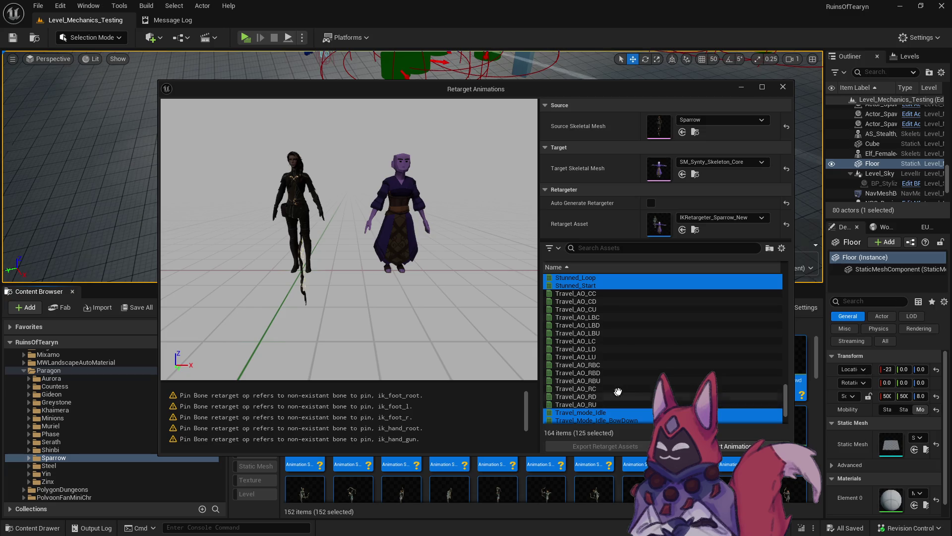
scroll(615, 391, "down", 3)
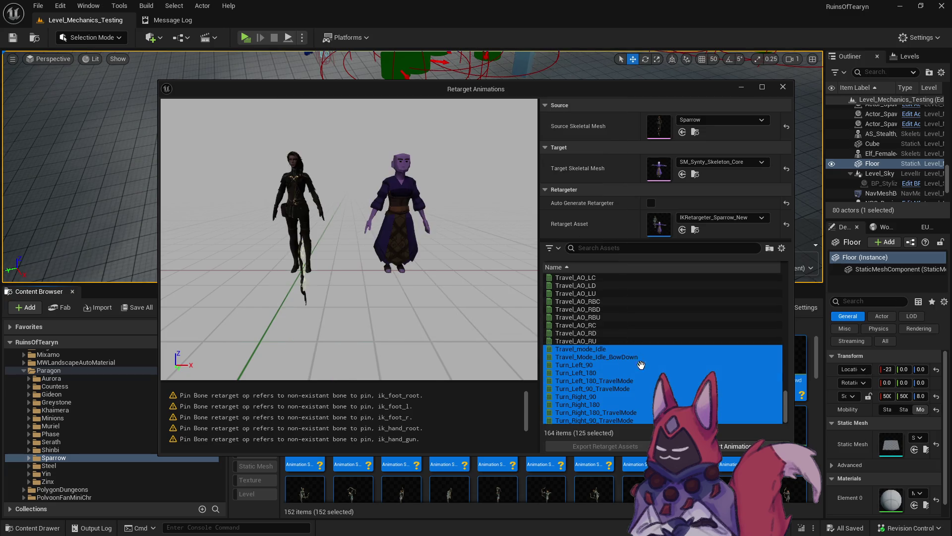
left_click(720, 448)
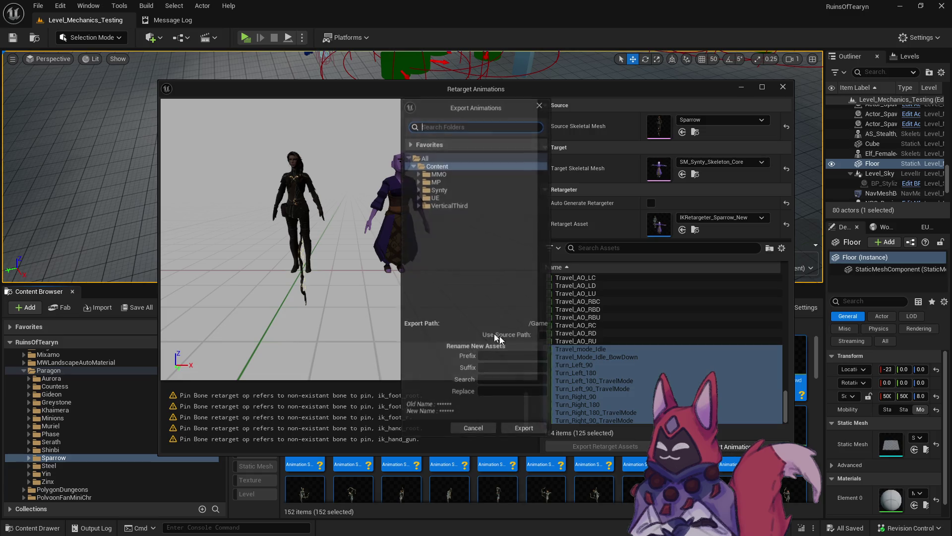
Step: Create a new folder named Sparrow under Synty/Animation_Mesh/Skeleton/Paragon
left_click(418, 189)
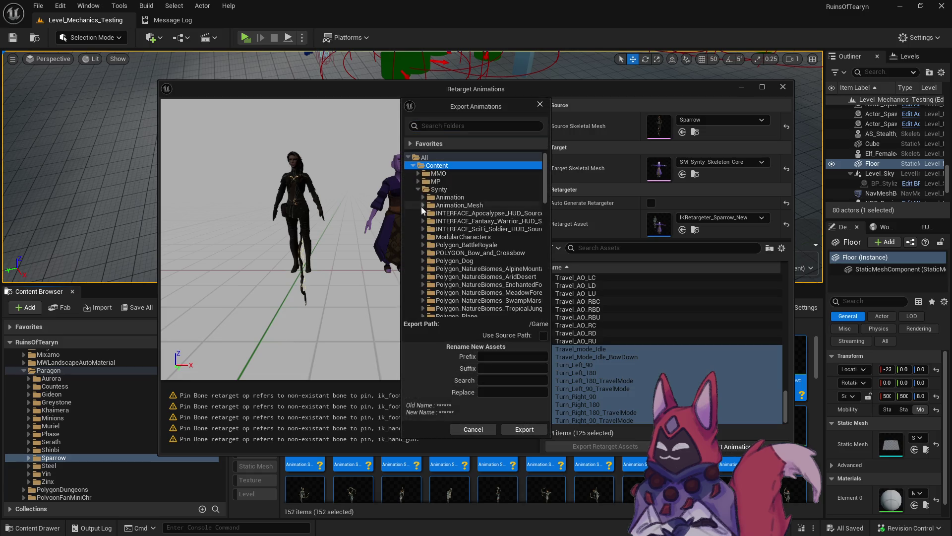
left_click(422, 206)
left_click(428, 245)
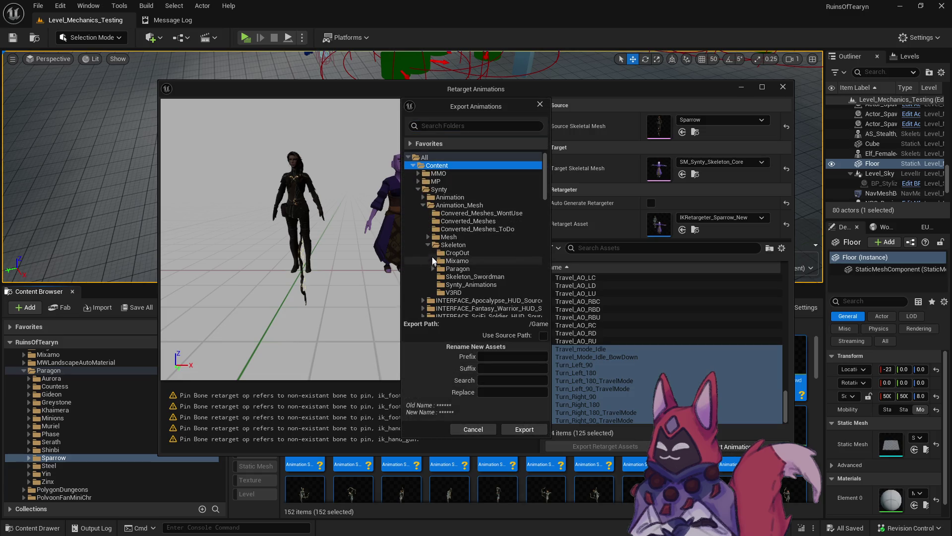
left_click(433, 269)
right_click(460, 268)
left_click(482, 278)
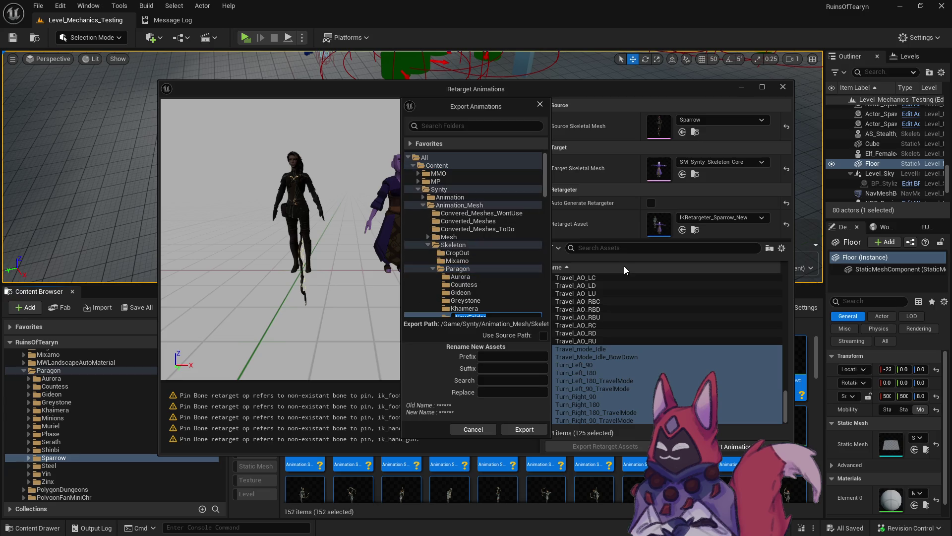
type("Sparrow")
key("Return")
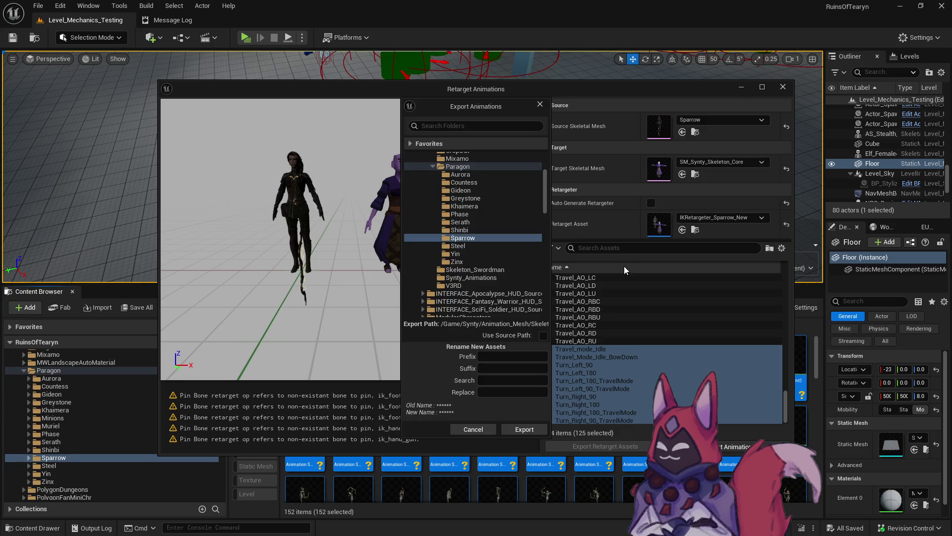
Step: Export the retargeted animations into the new Sparrow folder
left_click(492, 239)
left_click(524, 425)
left_click(566, 318)
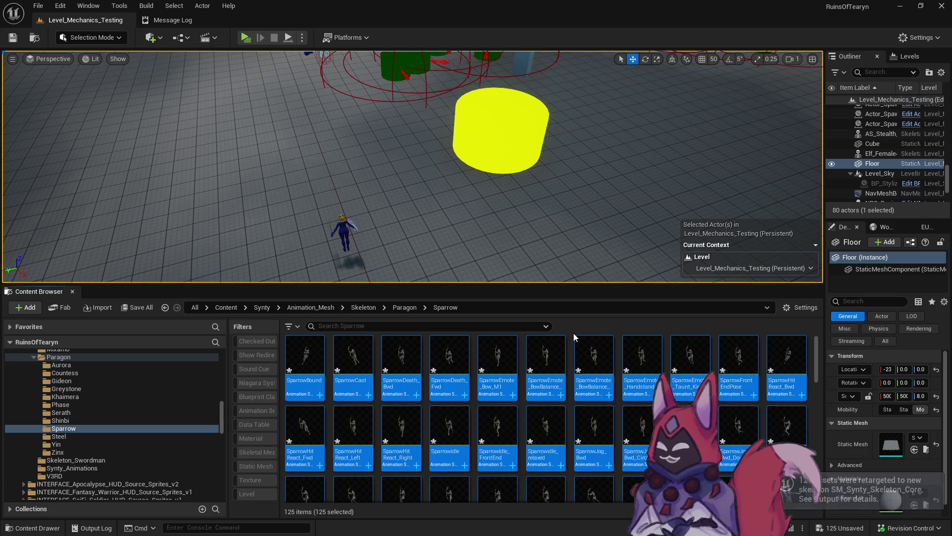
Step: Select SparrowHitReact_Bwd, the other broken HitReact clips and both SparrowJump_Recovery clips
left_click(787, 359)
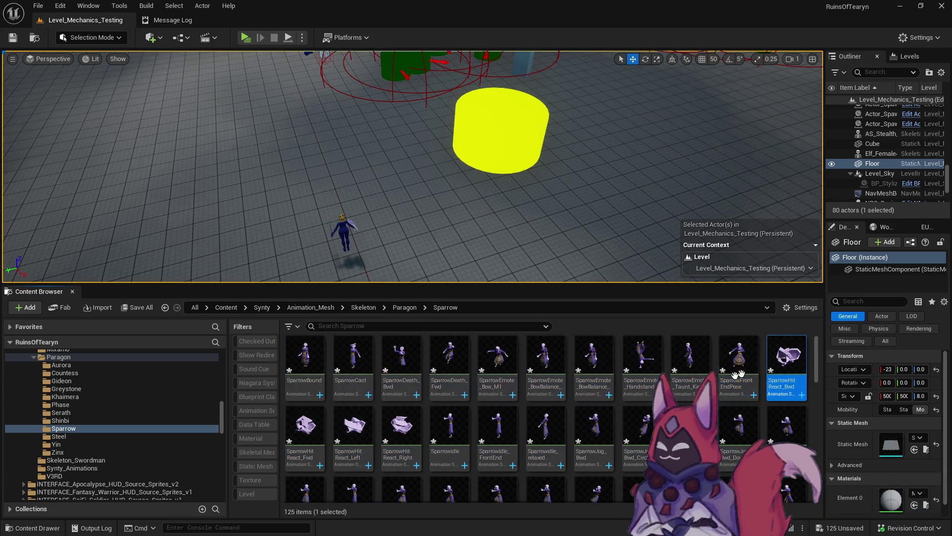
left_click(399, 425, "ctrl")
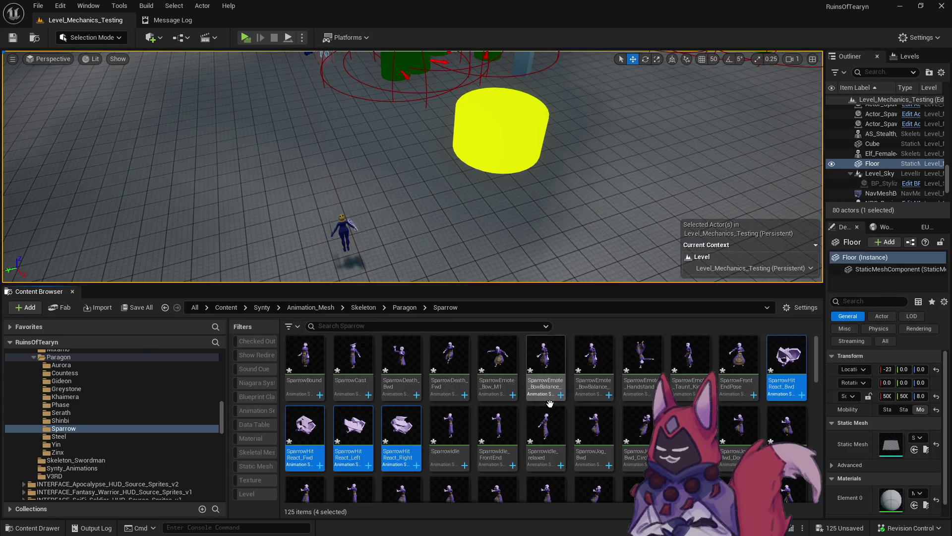
scroll(546, 392, "down", 5)
scroll(552, 393, "down", 2)
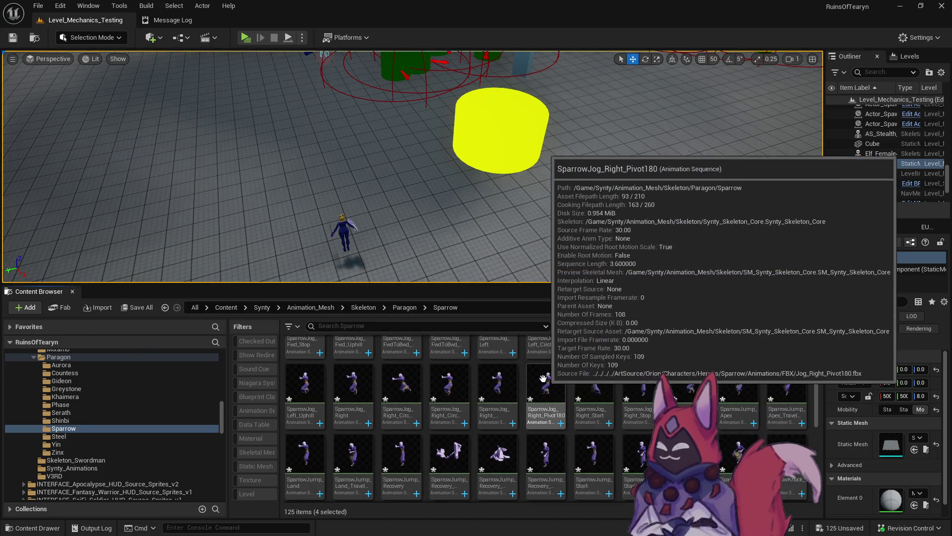
left_click(460, 451, "ctrl")
left_click(498, 452, "ctrl")
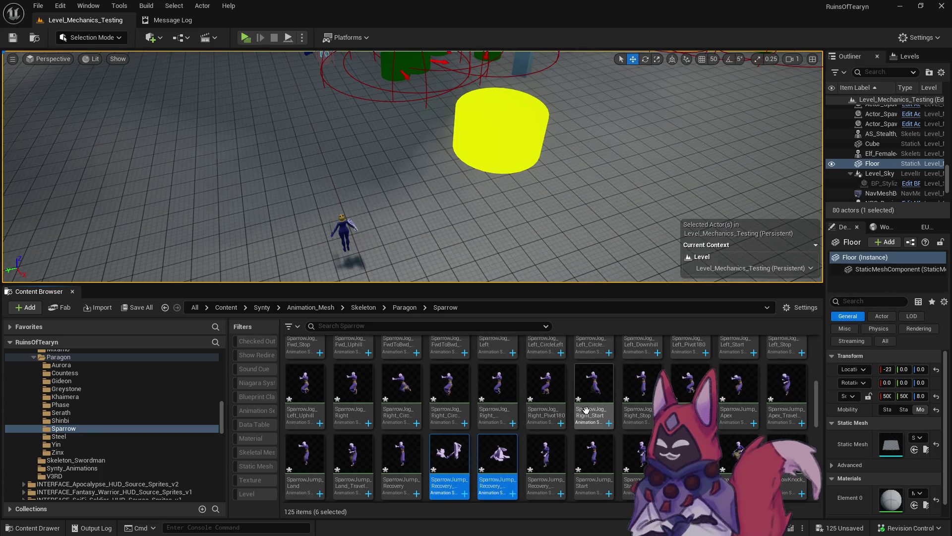
Step: Add the Primary Fire clips and the SparrowQ_Ability and SparrowR_Ability clips to the selection
scroll(582, 392, "down", 2)
left_click(497, 397, "ctrl")
left_click(642, 397, "ctrl")
left_click(640, 468, "ctrl")
left_click(359, 451, "ctrl")
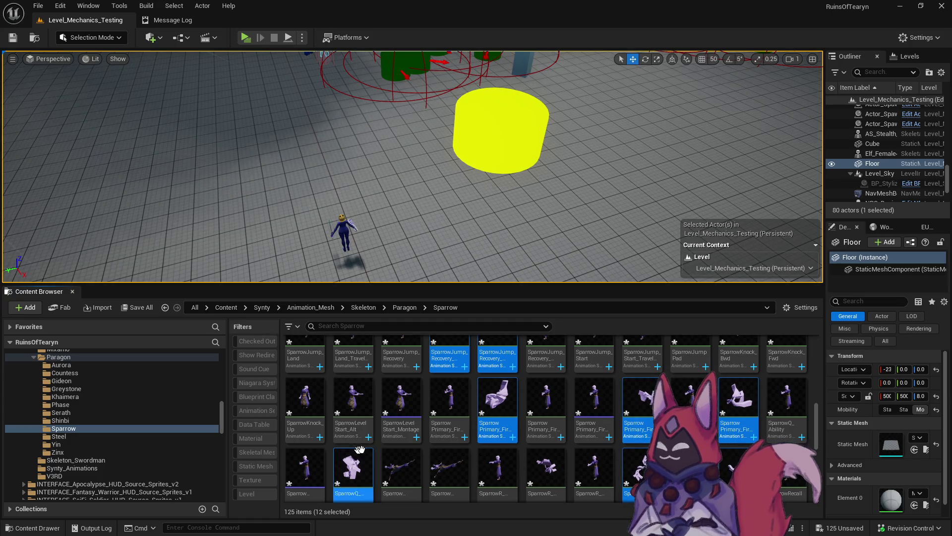
left_click(401, 466, "ctrl")
left_click(450, 466, "ctrl")
Step: Add the travel-mode correction clip and delete the 15 selected Sparrow animations
scroll(735, 437, "down", 2)
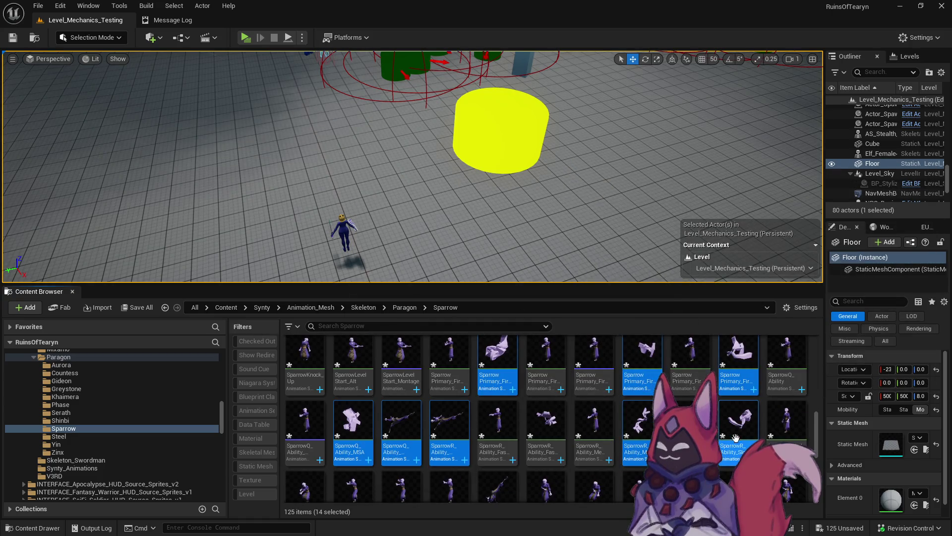
scroll(689, 402, "down", 1)
left_click(498, 446, "ctrl")
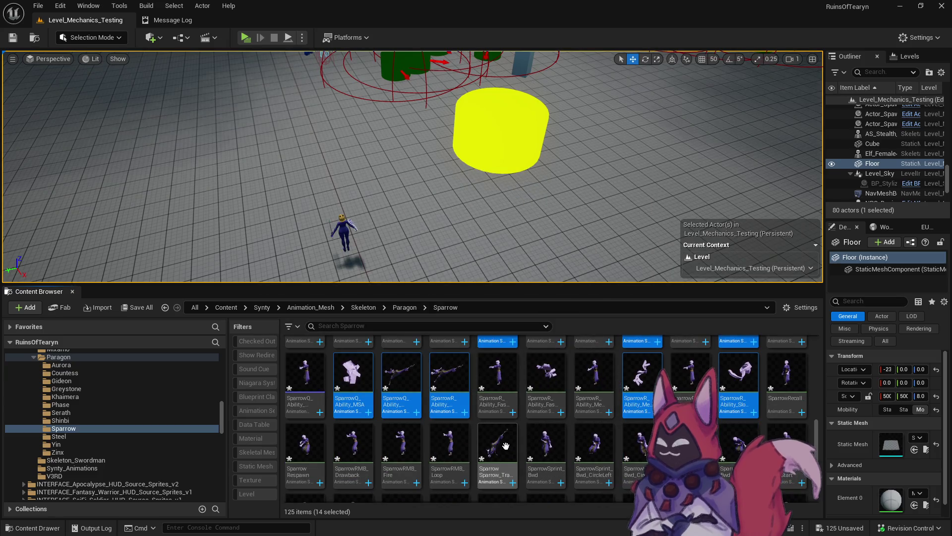
scroll(546, 362, "down", 2)
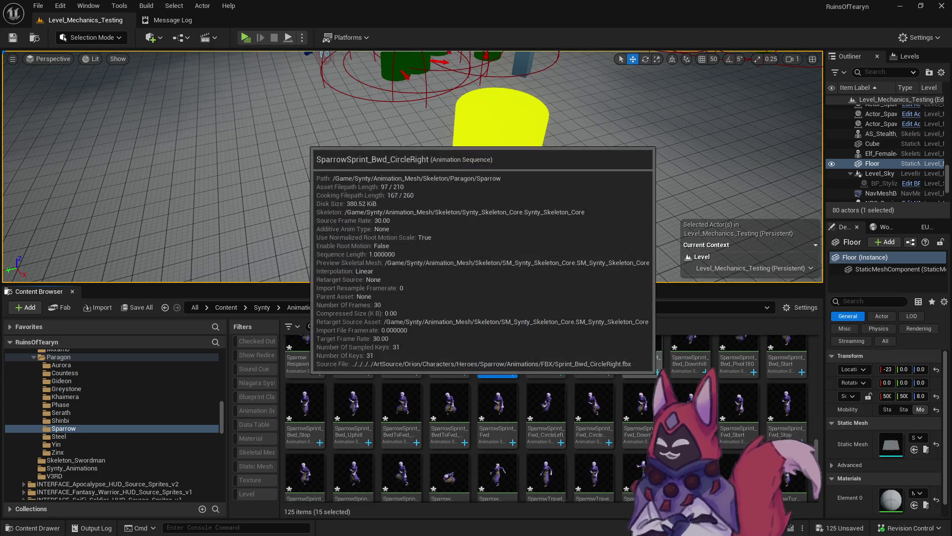
scroll(523, 389, "down", 1)
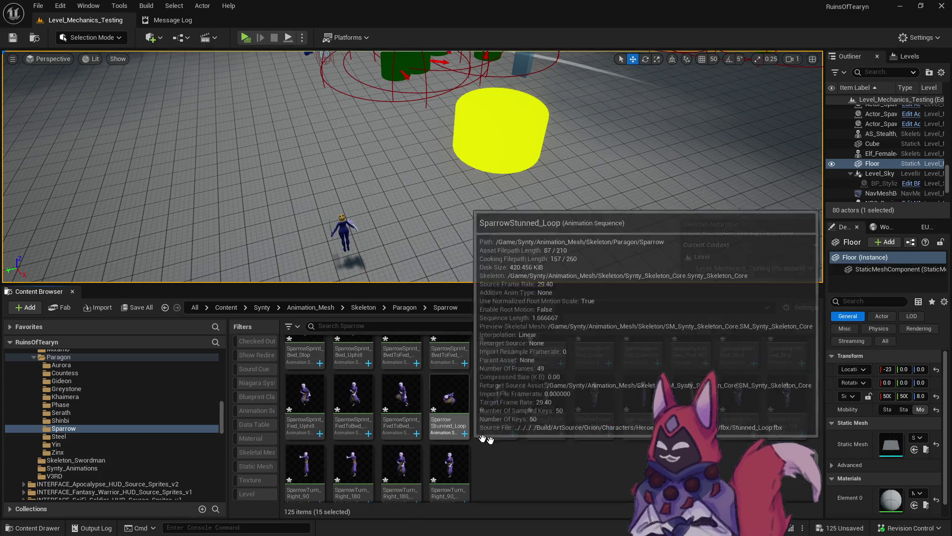
scroll(575, 422, "up", 3)
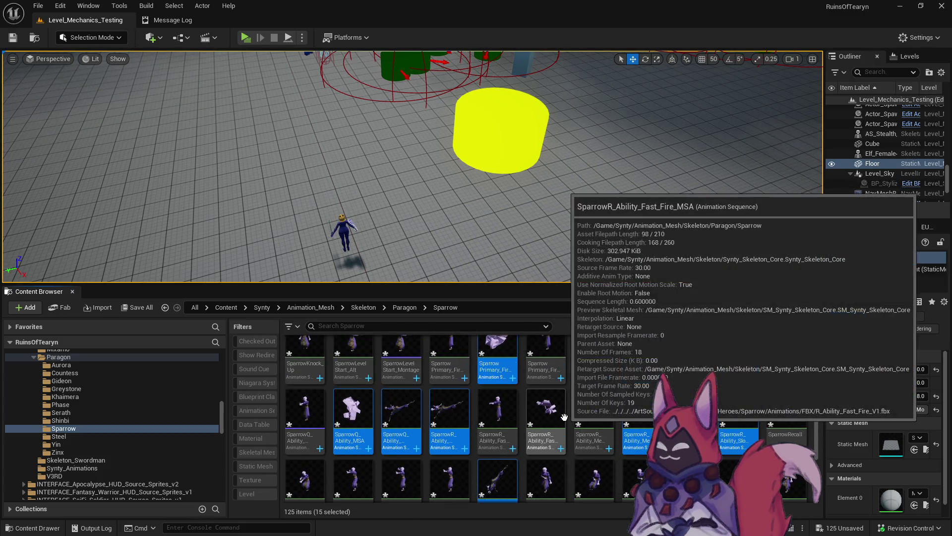
scroll(557, 413, "up", 5)
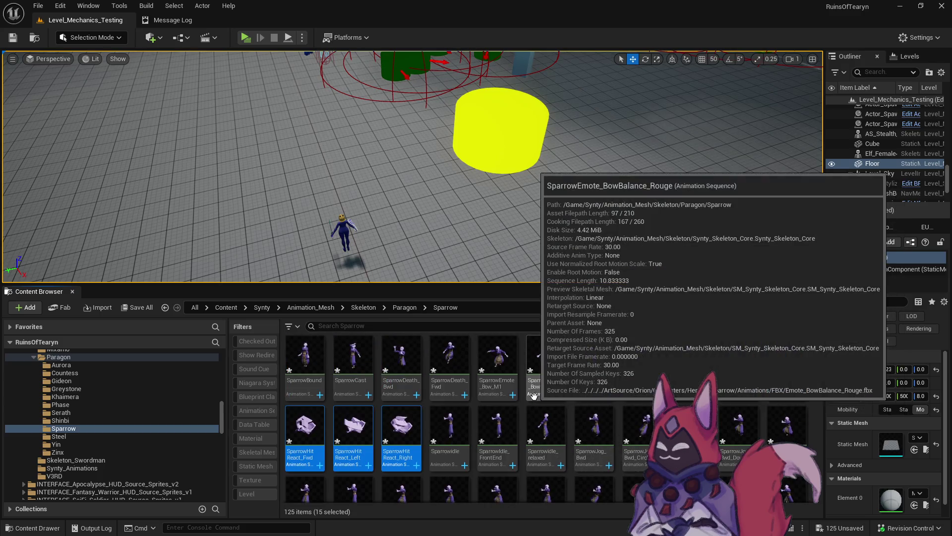
key("Delete")
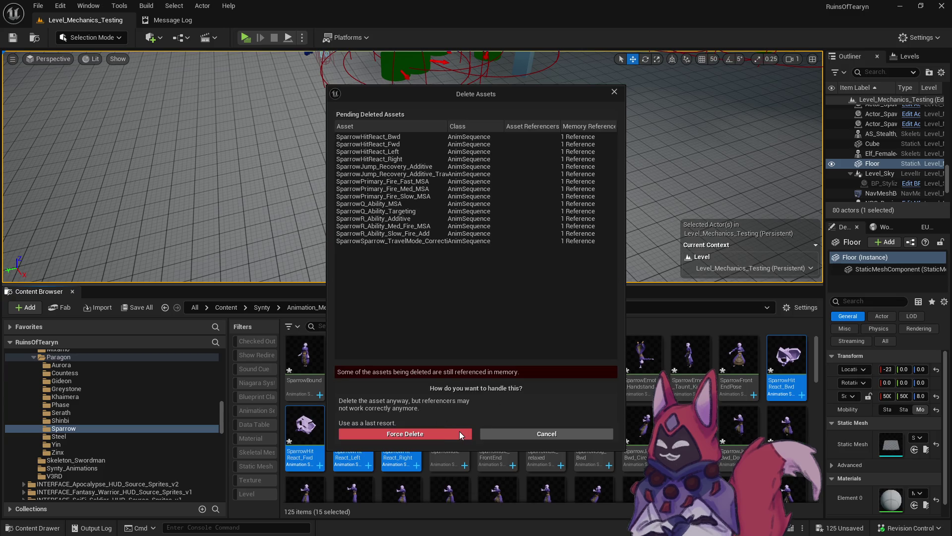
Step: Force-delete the 15 Sparrow animations despite their remaining memory references
left_click(459, 431)
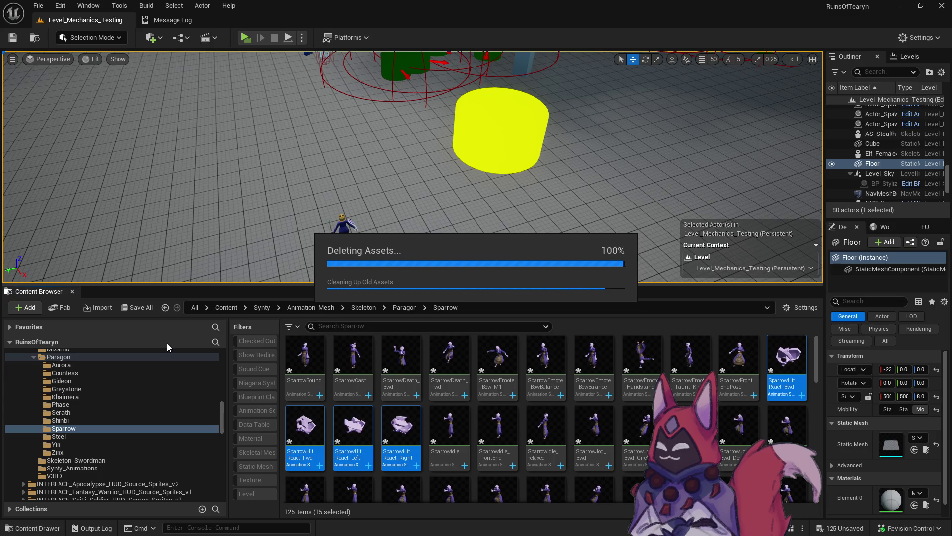
scroll(415, 398, "down", 3)
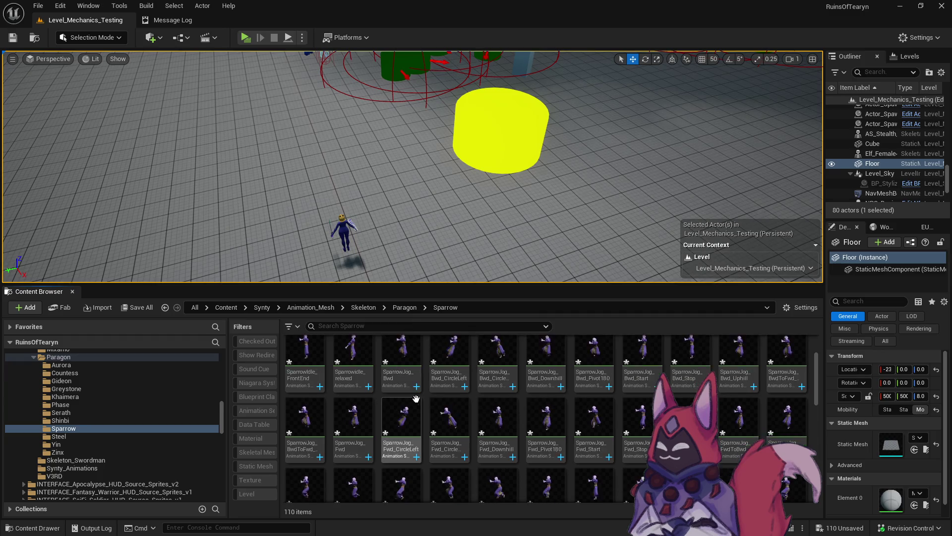
scroll(416, 398, "down", 5)
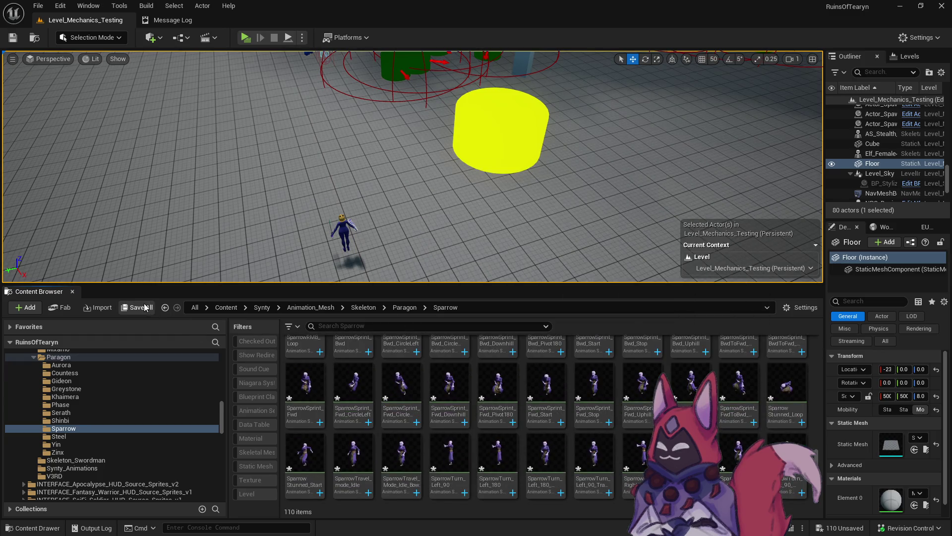
Step: Save all the unsaved retargeted Sparrow assets and give the asset browser more room
left_click(145, 307)
left_click(555, 384)
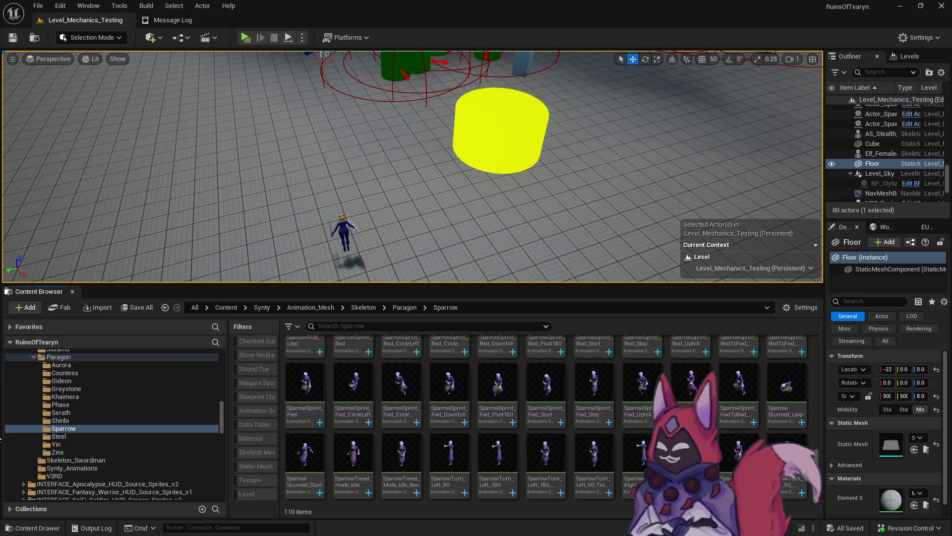
left_click_drag(193, 287, 216, 75)
scroll(210, 219, "up", 10)
scroll(210, 219, "down", 5)
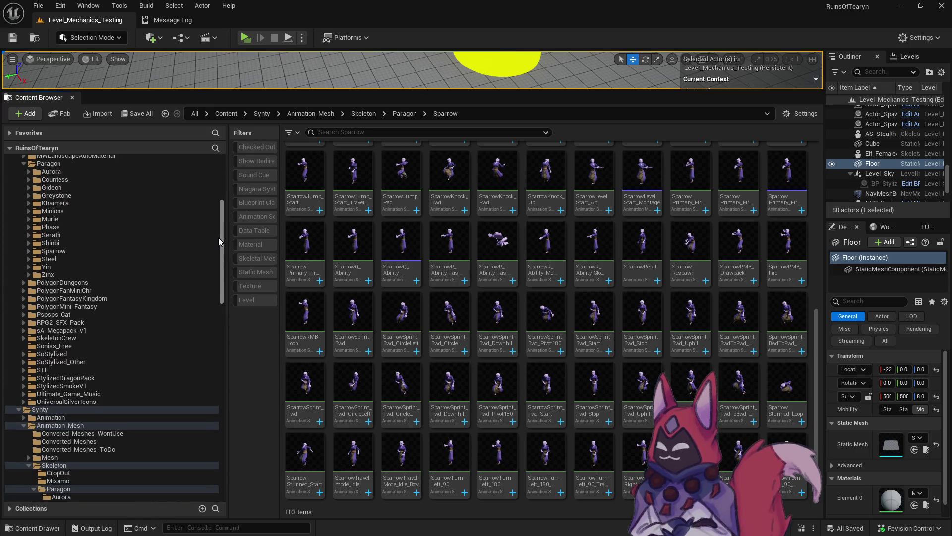
Step: Enlarge the level viewport above a shorter Content Browser, then toggle the browser with Ctrl+Space
mouse_move(219, 237)
left_mouse_down()
mouse_move(216, 264)
mouse_move(219, 247)
left_mouse_up()
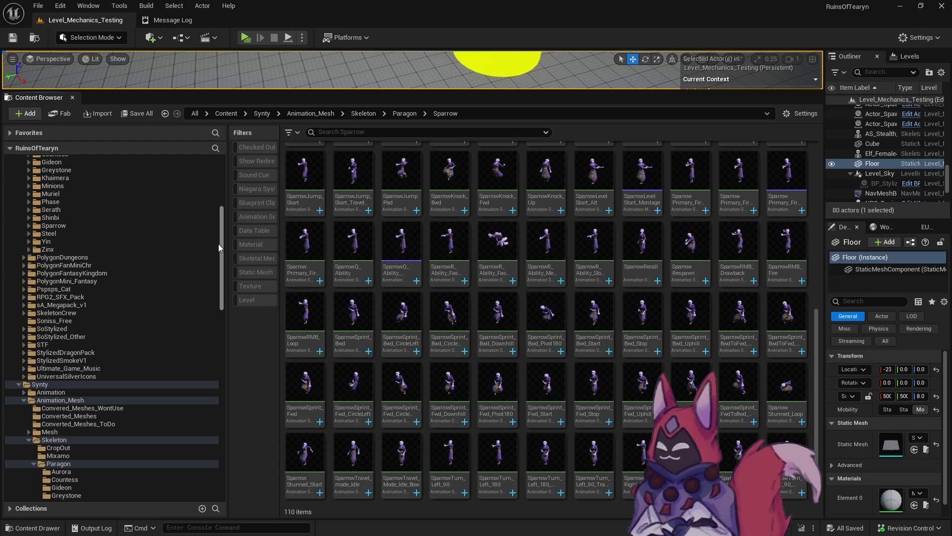
left_click_drag(219, 246, 223, 288)
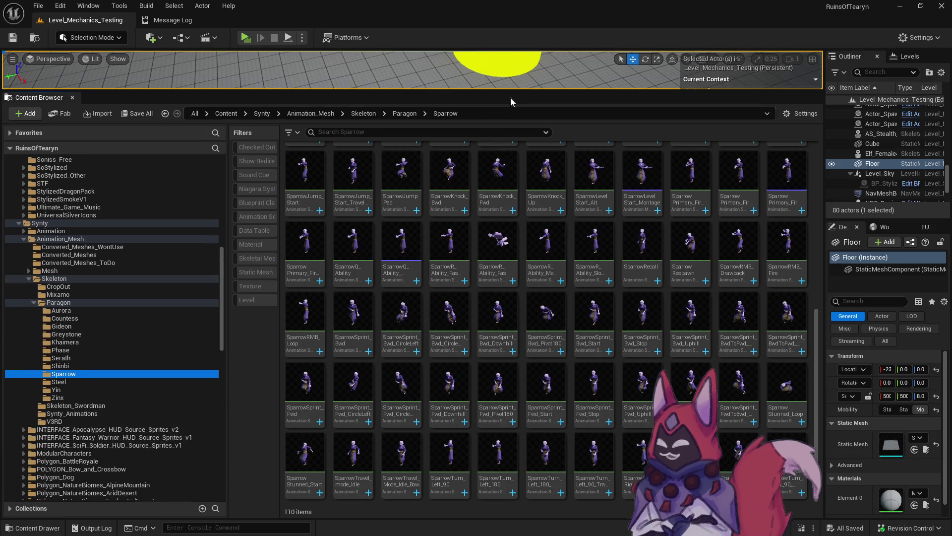
mouse_move(525, 91)
left_mouse_down()
mouse_move(542, 241)
mouse_move(531, 385)
left_mouse_up()
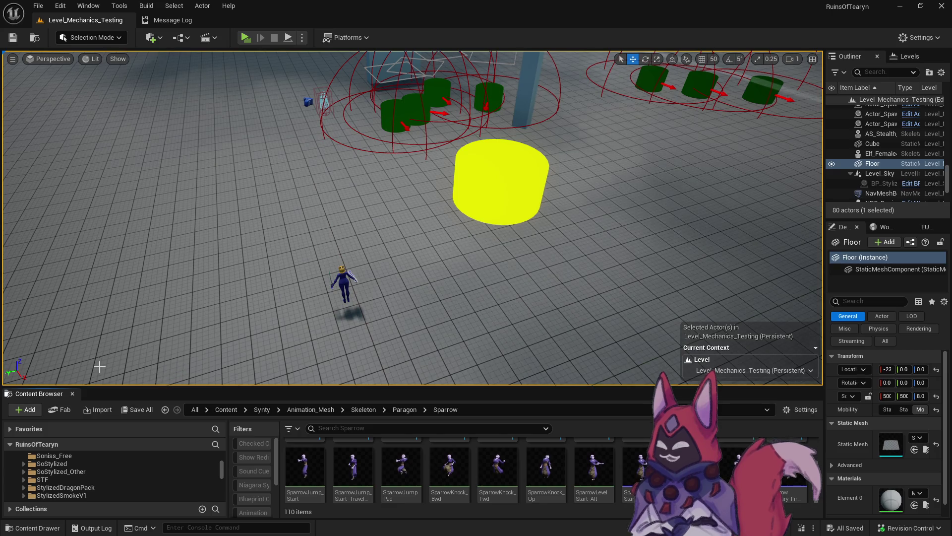
left_click_drag(299, 388, 305, 340)
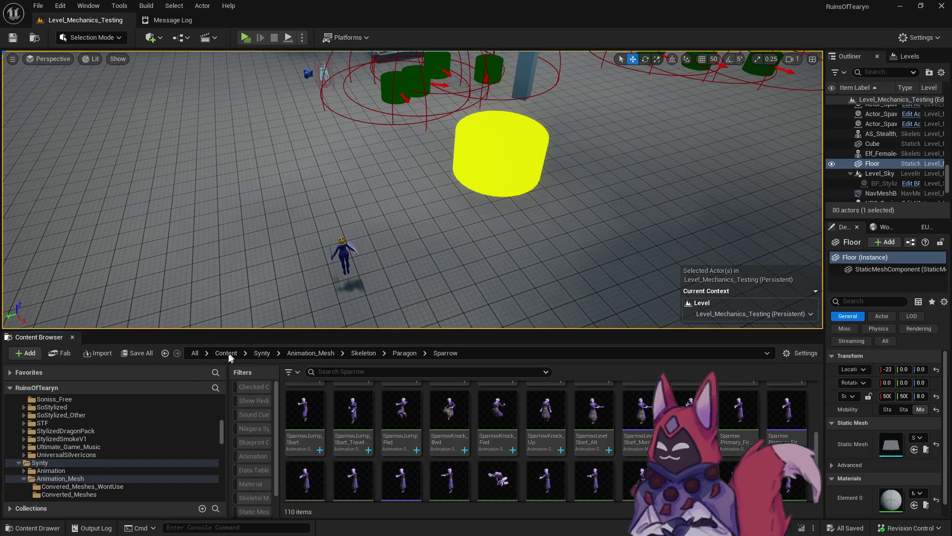
scroll(103, 436, "down", 5)
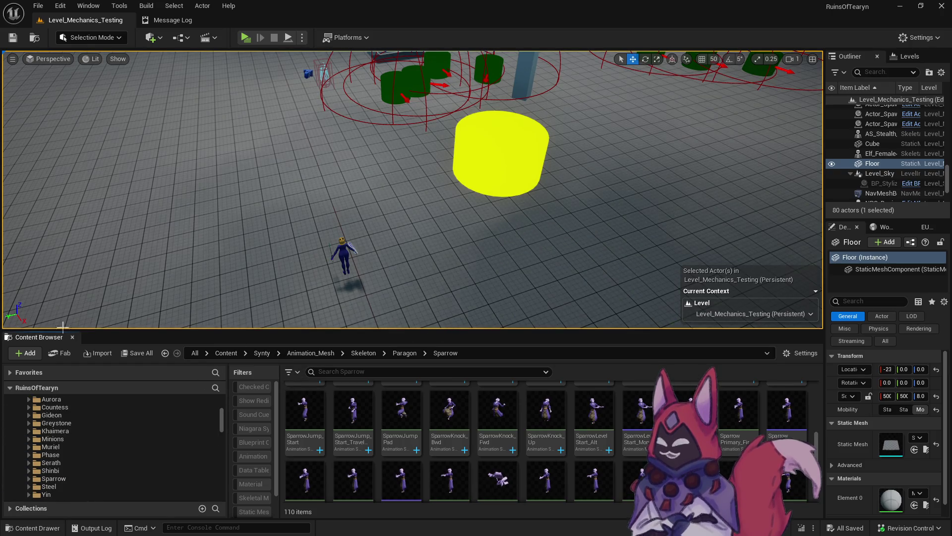
key("ctrl+space")
left_click(32, 528)
scroll(169, 407, "up", 5)
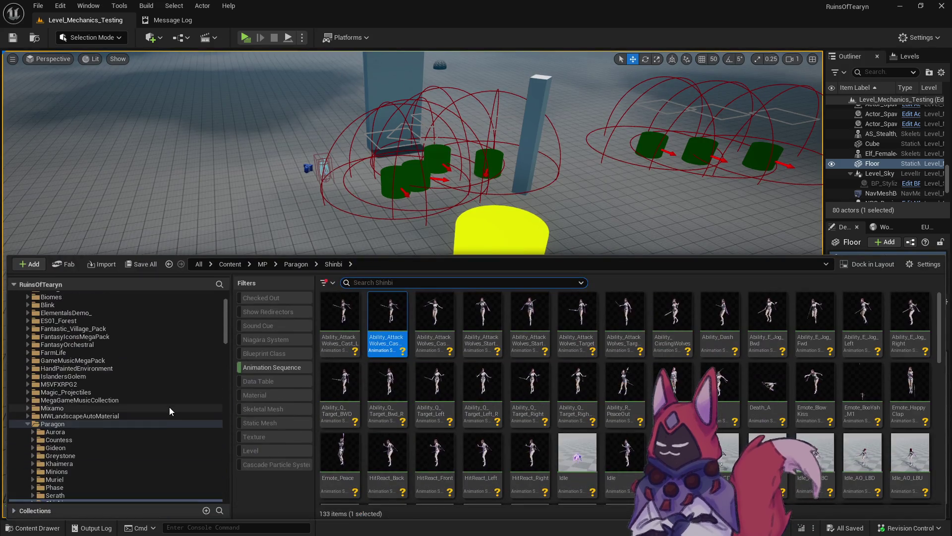
Step: Collapse the Paragon and MP folders and expand MMO in the folder tree
left_click(25, 472)
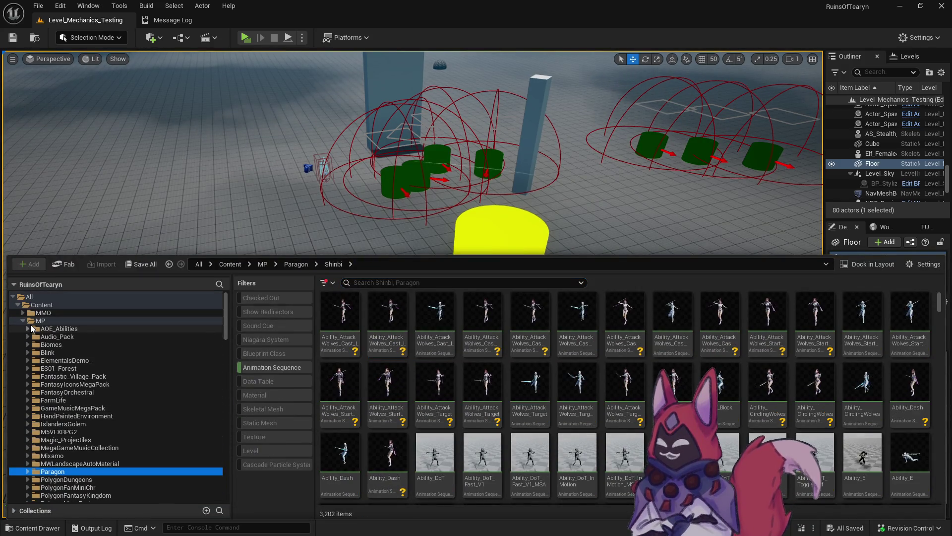
left_click(21, 322)
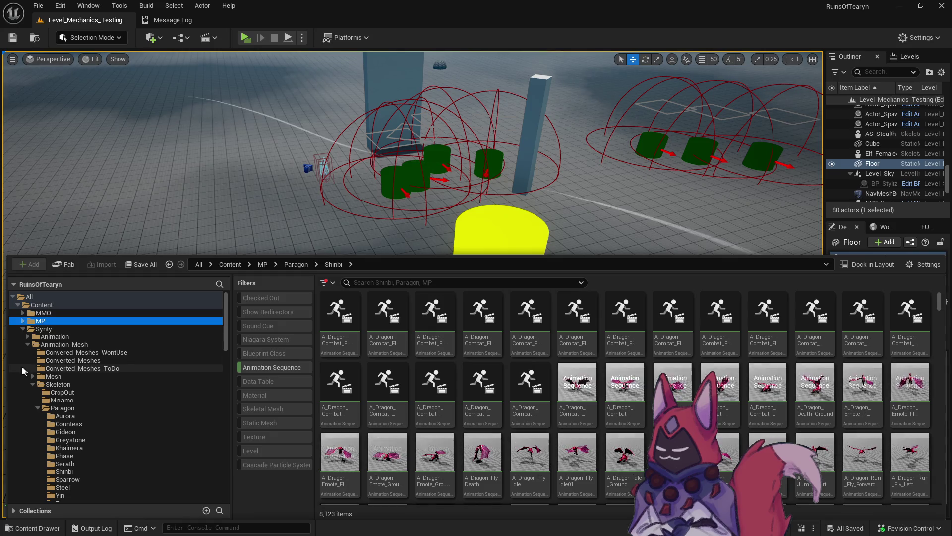
left_click(23, 321)
left_click(23, 313)
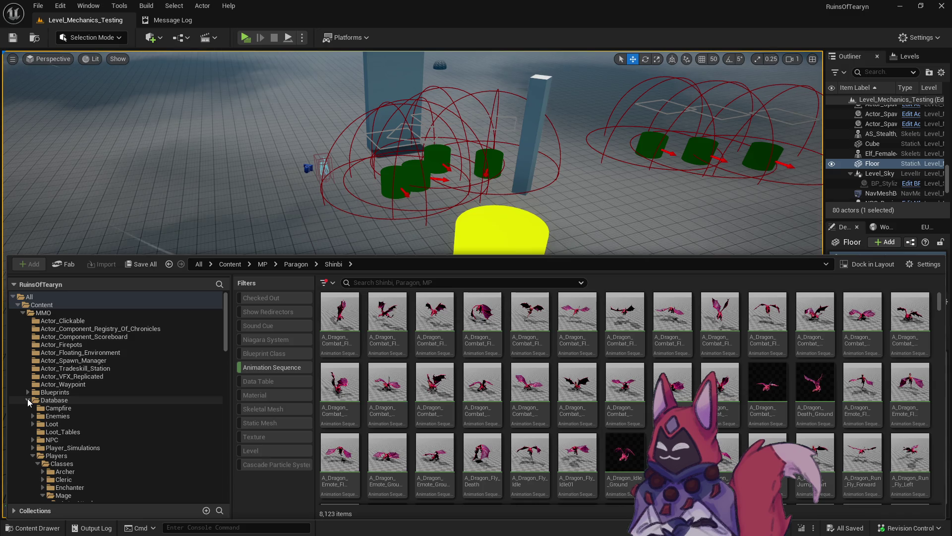
scroll(86, 468, "down", 5)
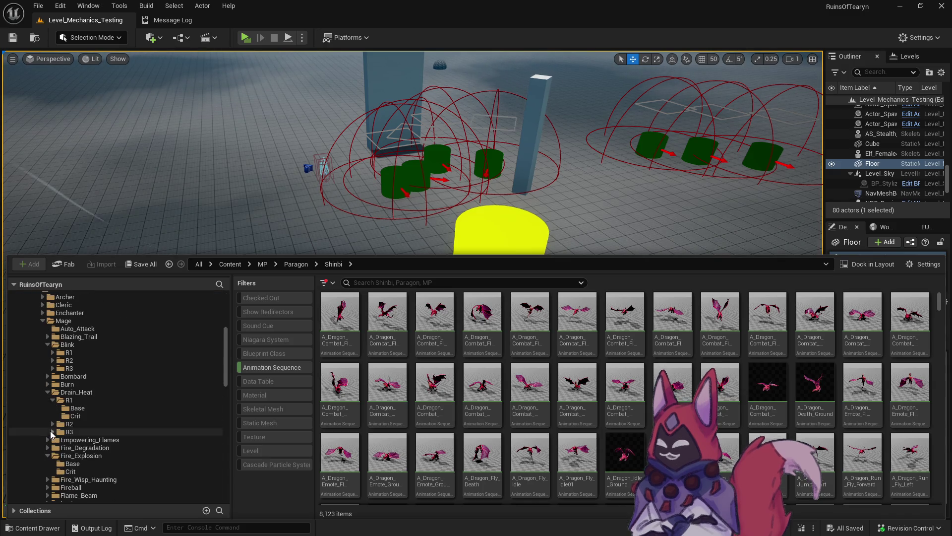
Step: Browse to Mage Blink > R1 > Base, clear the animation filter and select Teleport_R1
left_click(79, 337)
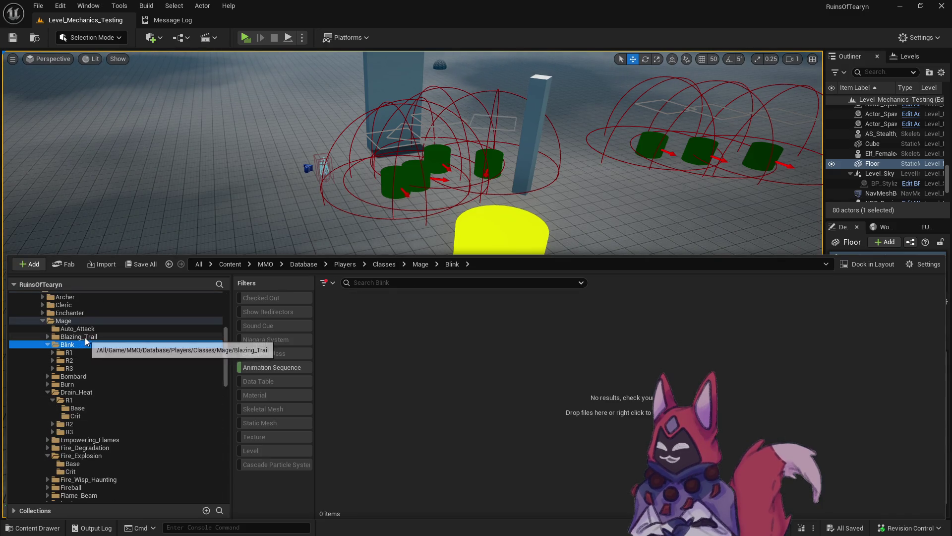
left_click(47, 337)
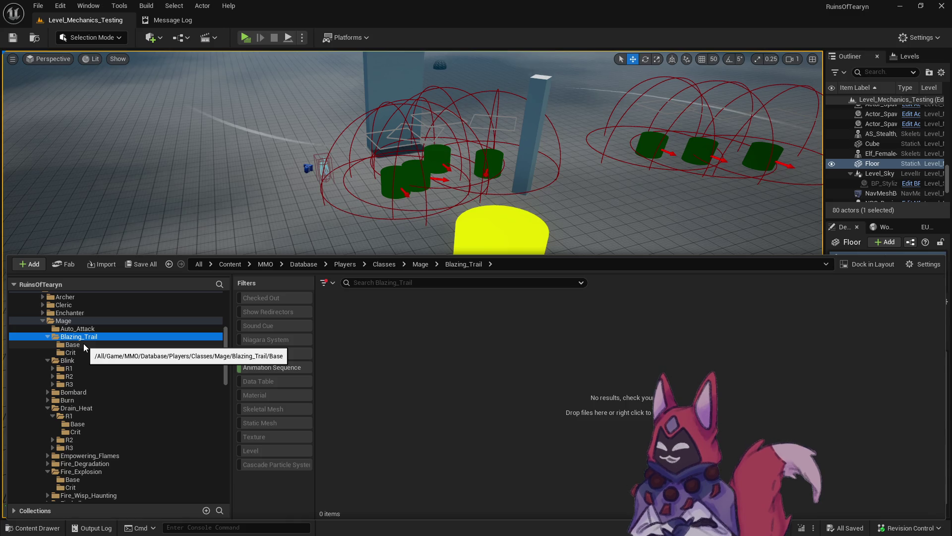
left_click(83, 344)
left_click(69, 368)
left_click(255, 367)
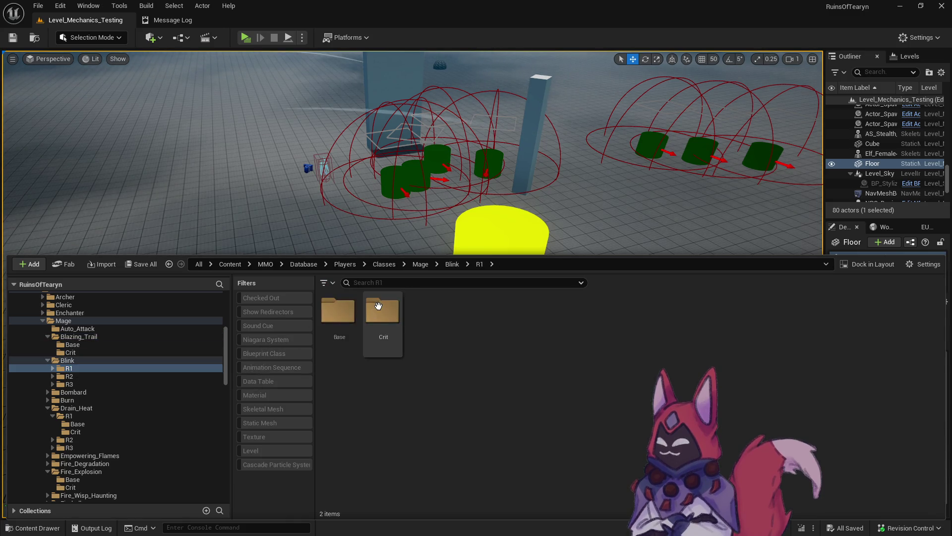
double_click(339, 317)
left_click(343, 326)
Step: Open the Teleport_R1 data table and its Gideon_Torn_Space_Montage end animation
double_click(343, 327)
scroll(347, 403, "down", 15)
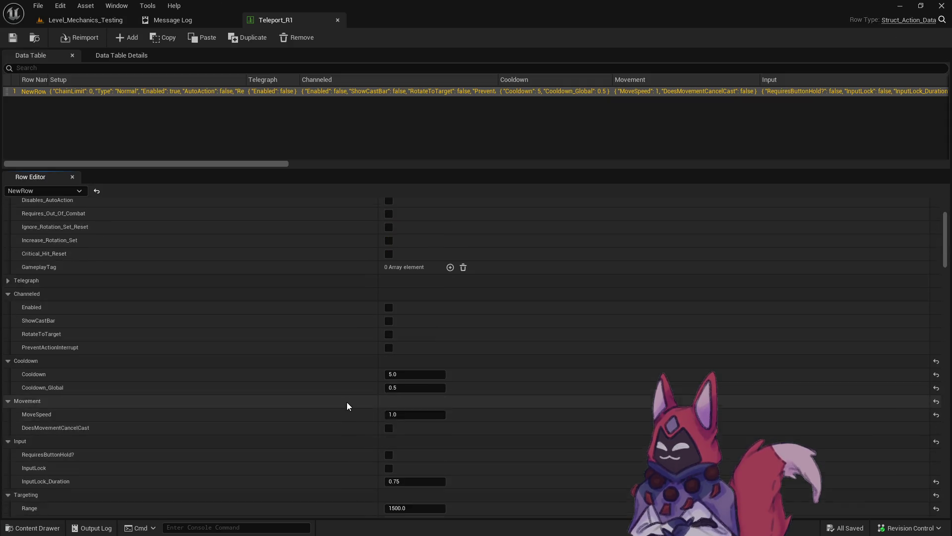
scroll(344, 385, "down", 5)
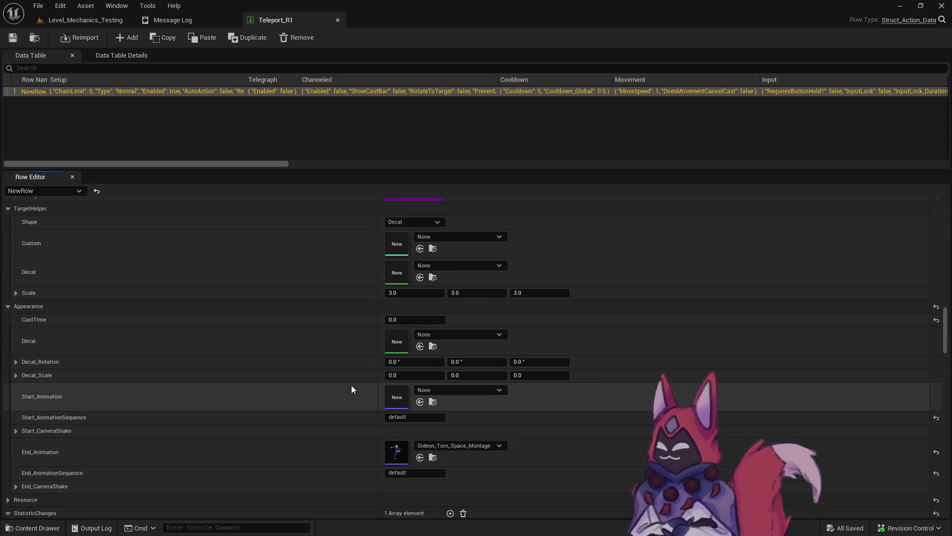
left_click(432, 455)
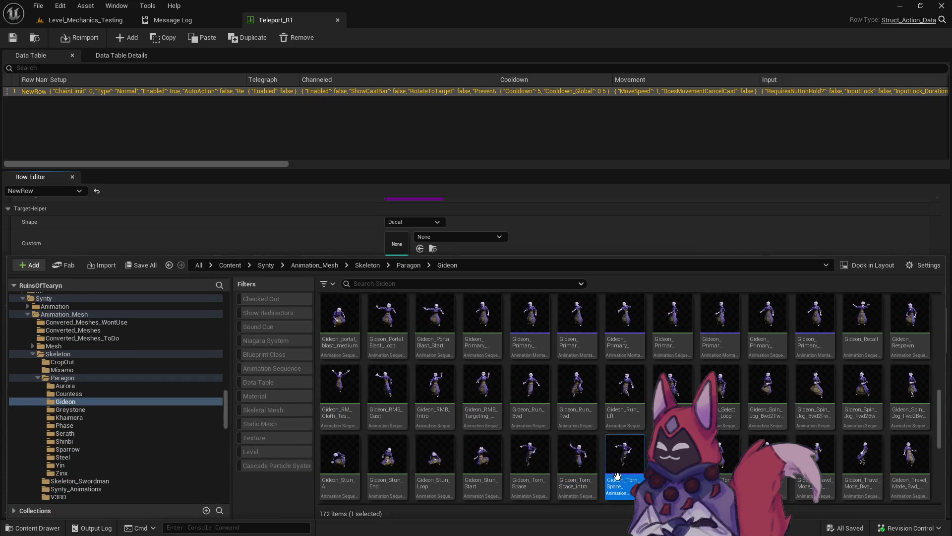
double_click(619, 461)
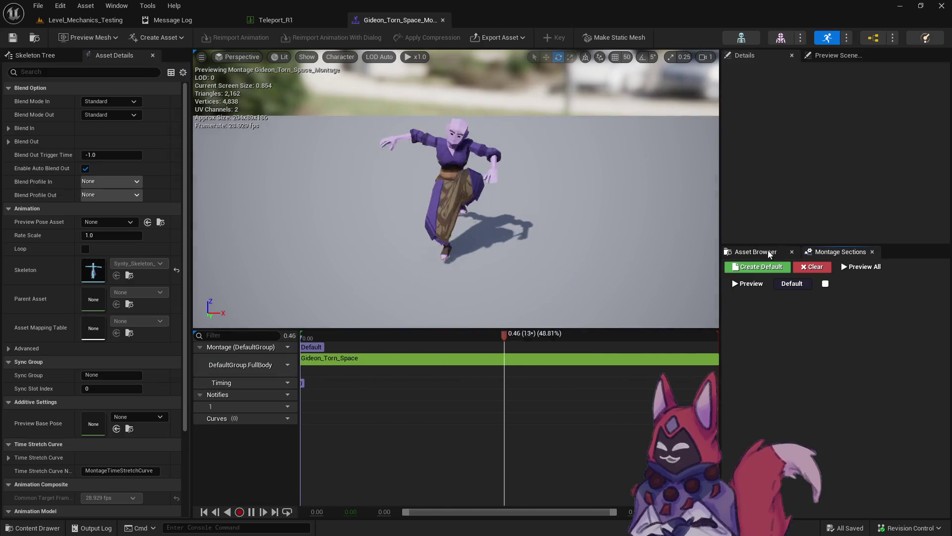
Step: Filter the montage editor's Asset Browser list to 'phase' animations
left_click(756, 252)
left_click(803, 281)
type("phase")
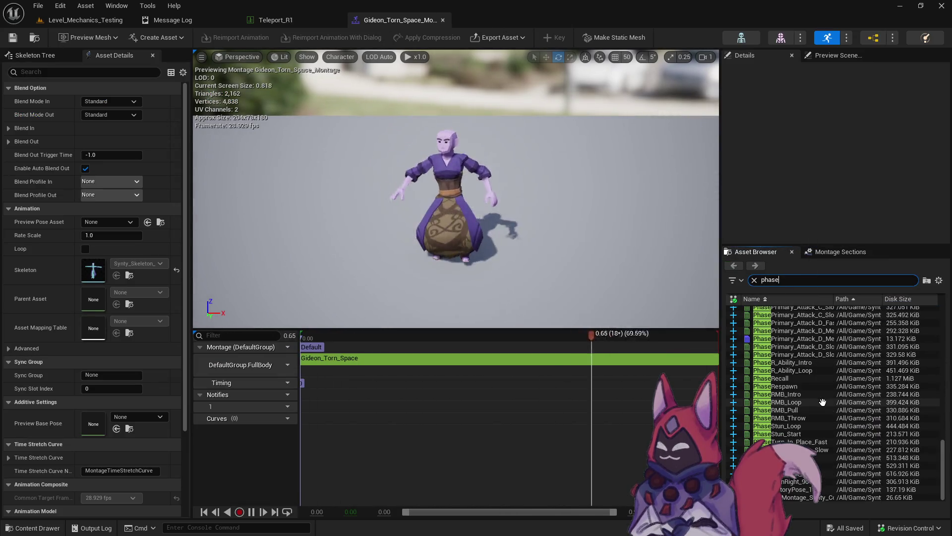
scroll(822, 402, "down", 5)
scroll(843, 396, "up", 10)
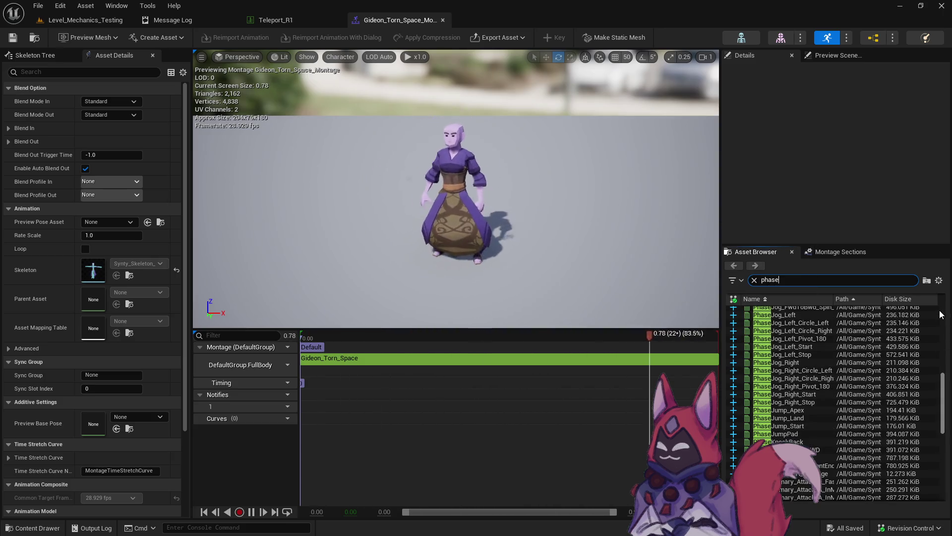
Step: Preview PhaseAbility_E, PhaseAbility_E_Land, PhaseAbility_R_Alt_Loop and PhaseCast
scroll(843, 347, "up", 10)
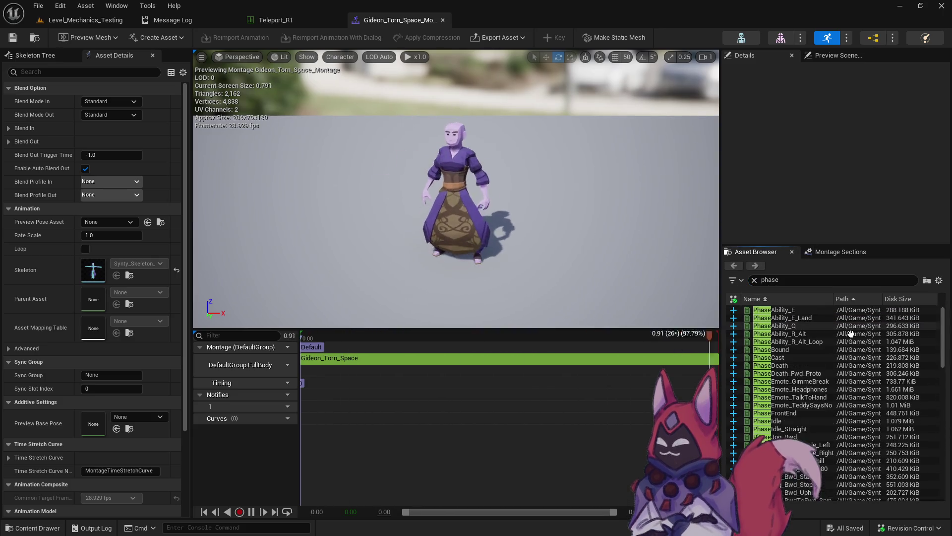
left_click(815, 311)
double_click(815, 311)
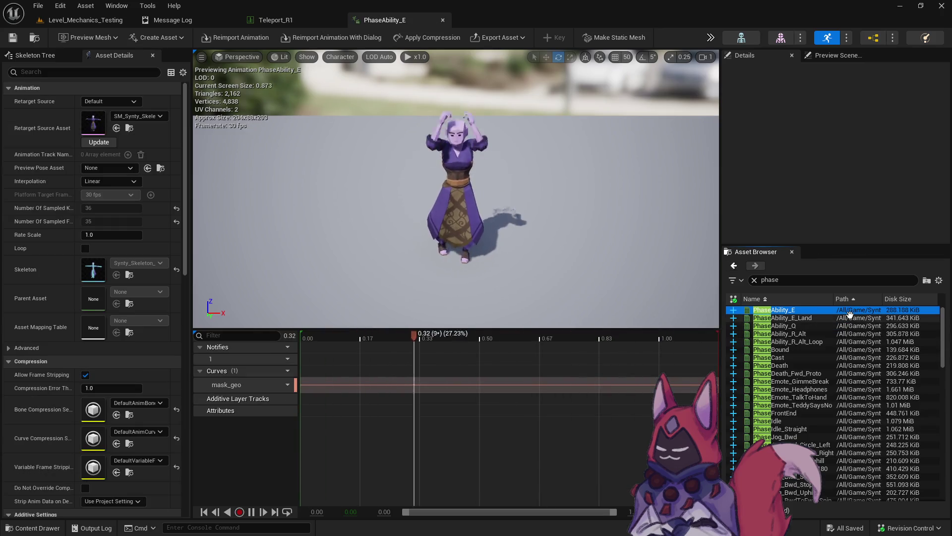
left_click(810, 318)
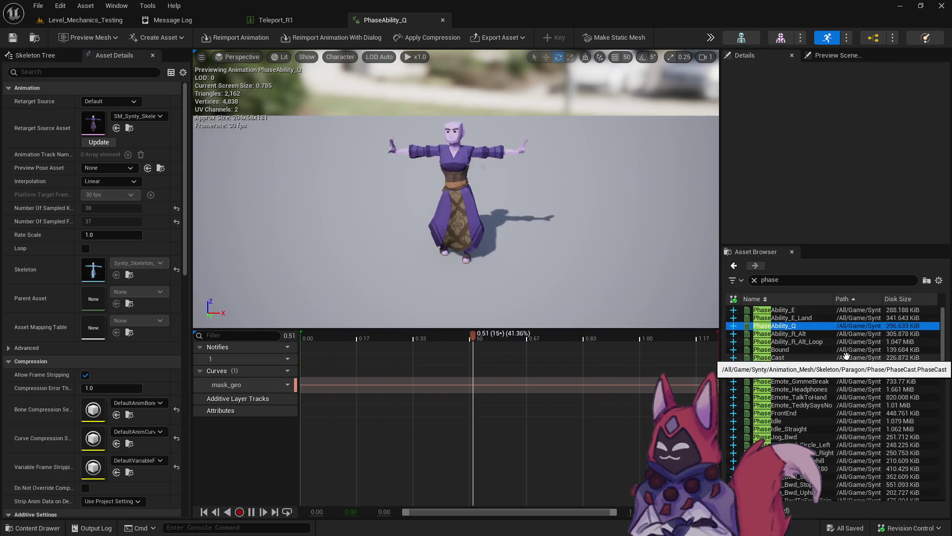
left_click(798, 341)
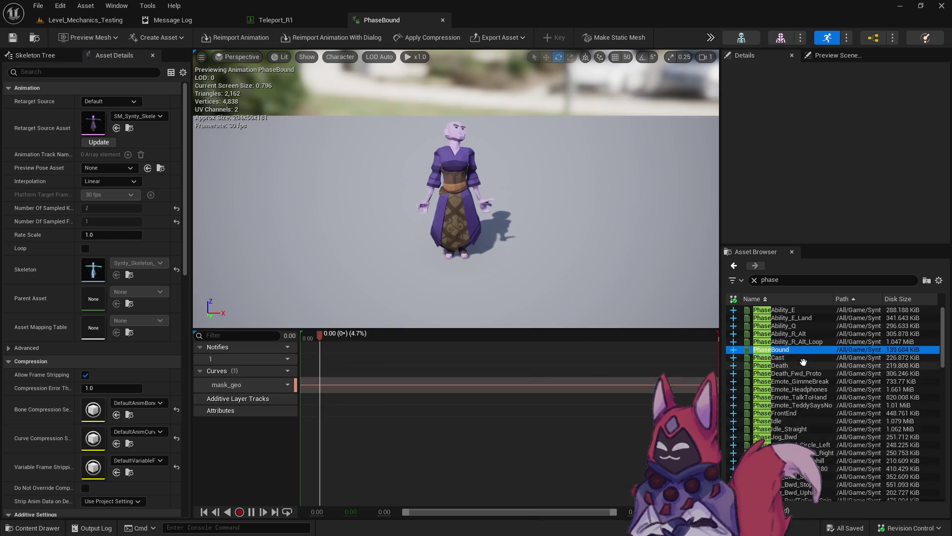
left_click(785, 356)
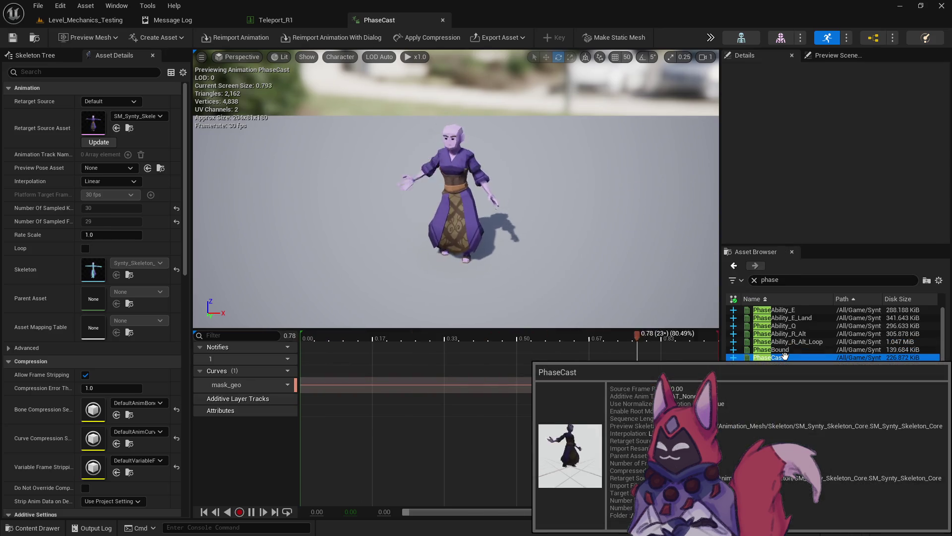
Step: Preview PhasePrimary_Attack_A_Fast and other Phase primary attack animations
scroll(804, 392, "down", 5)
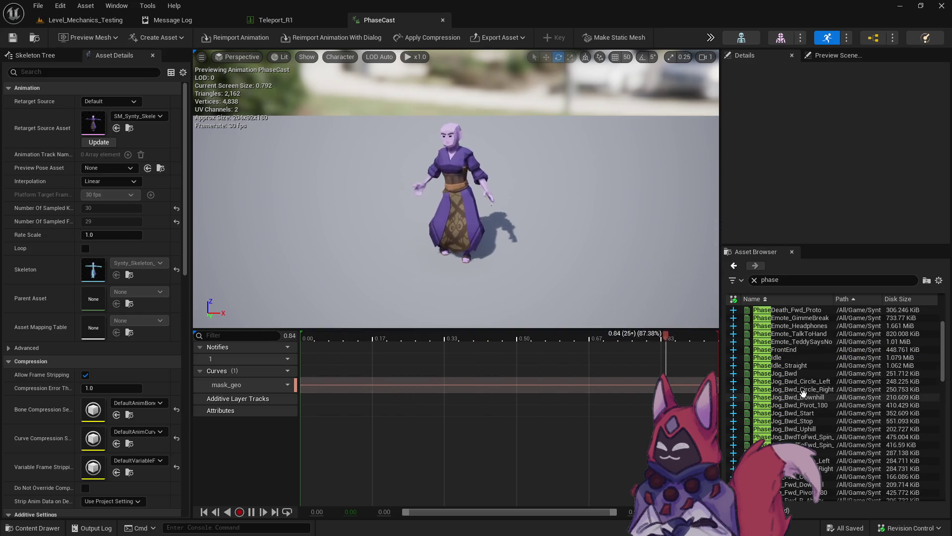
scroll(794, 367, "down", 10)
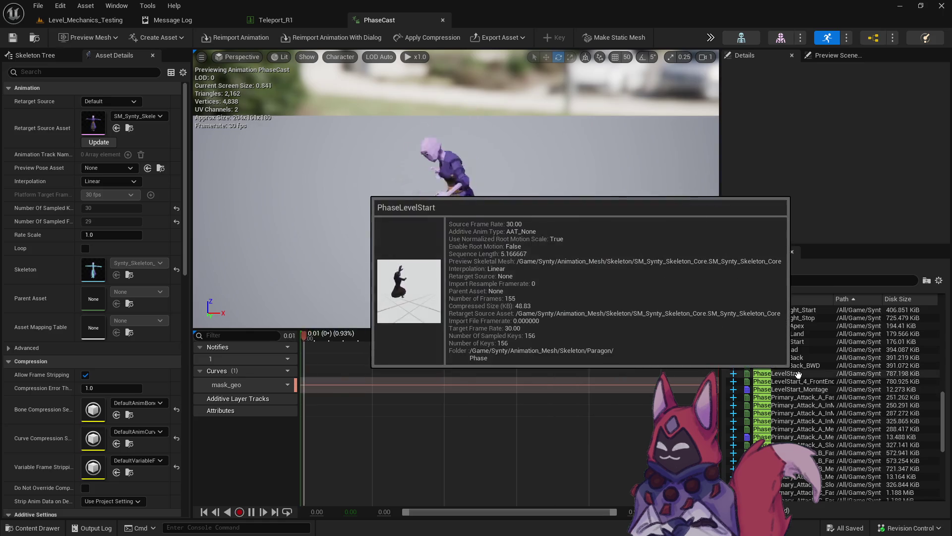
left_click(800, 398)
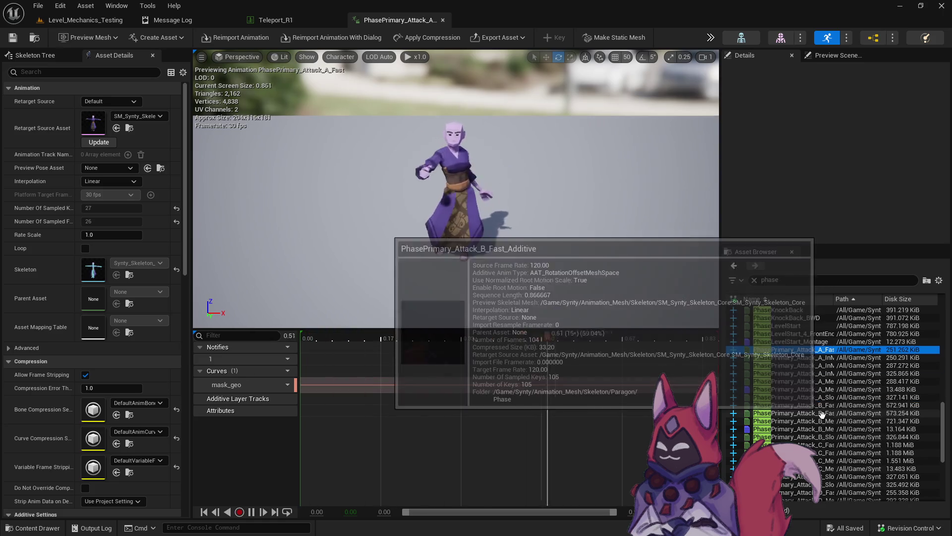
left_click(829, 413)
scroll(809, 361, "down", 2)
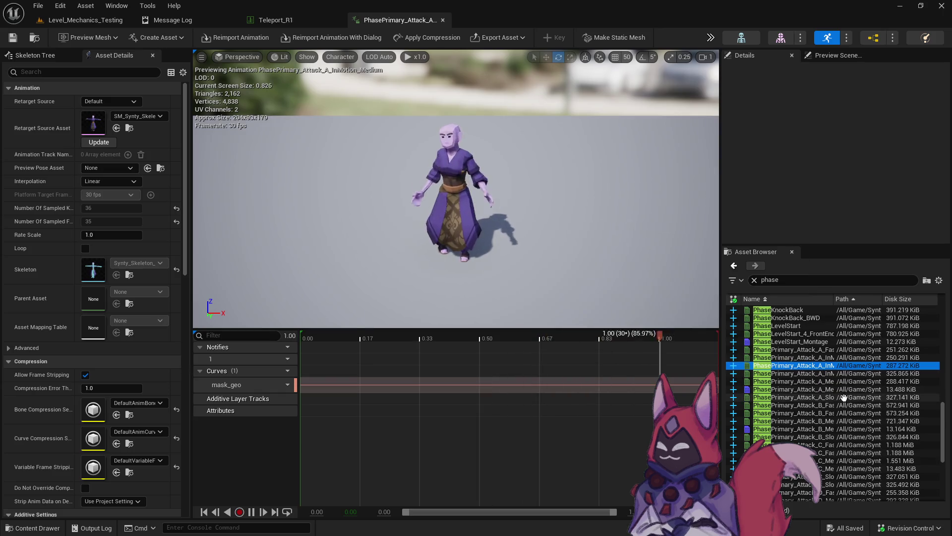
left_click(810, 357)
scroll(806, 367, "down", 7)
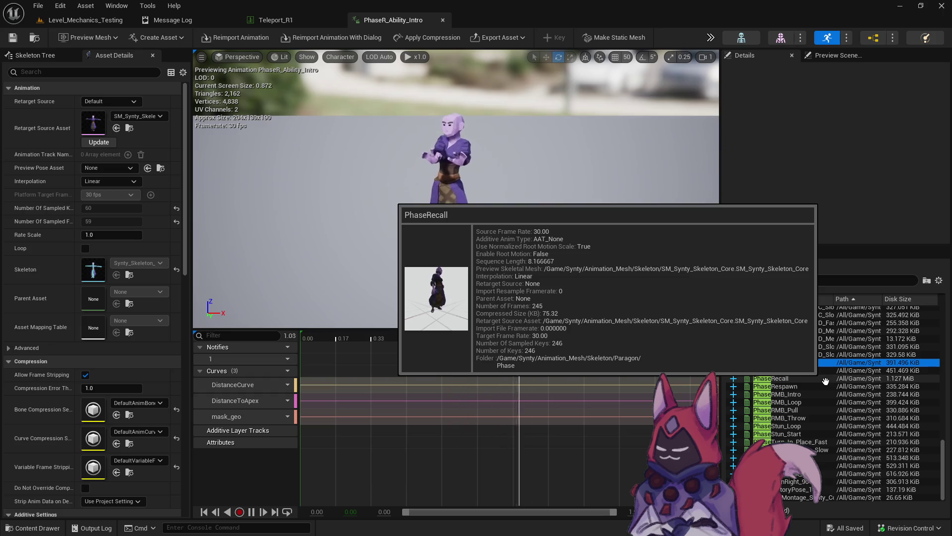
Step: Check the test level, then return to the PhaseR_Ability_Intro animation's actions
left_click(86, 20)
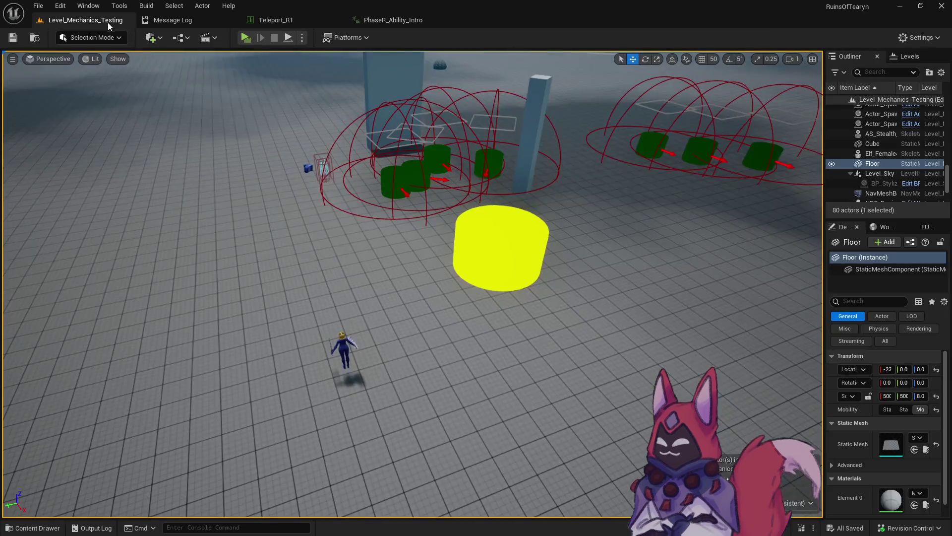
left_click(393, 20)
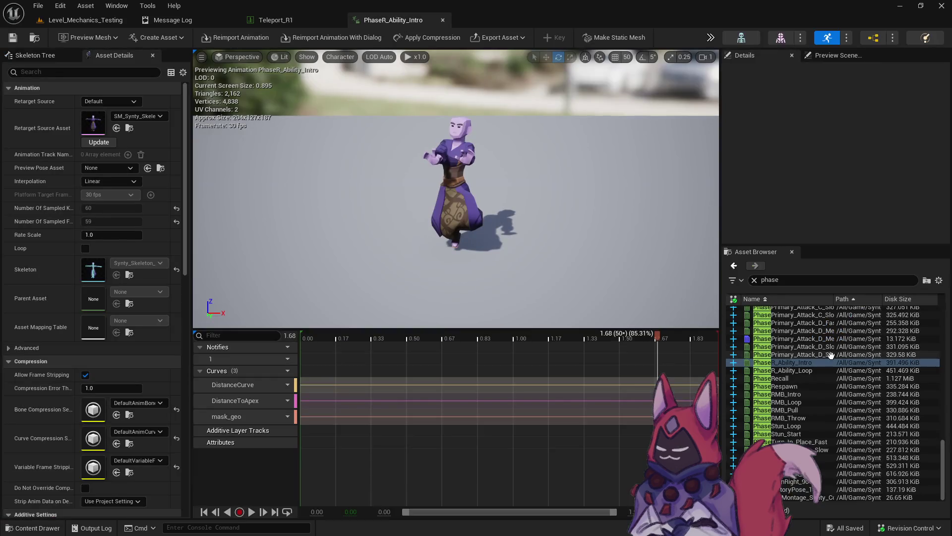
right_click(806, 363)
Step: Create an animation montage from PhaseR_Ability_Intro named PhaseR_Ability_Intro_Montage_Fire_Beam
left_click(851, 467)
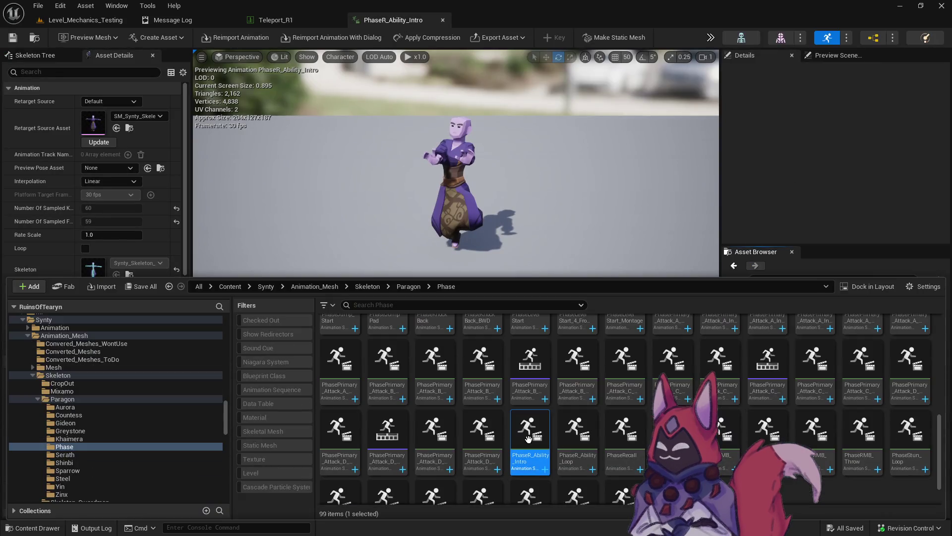
right_click(532, 441)
mouse_move(656, 132)
left_click(714, 146)
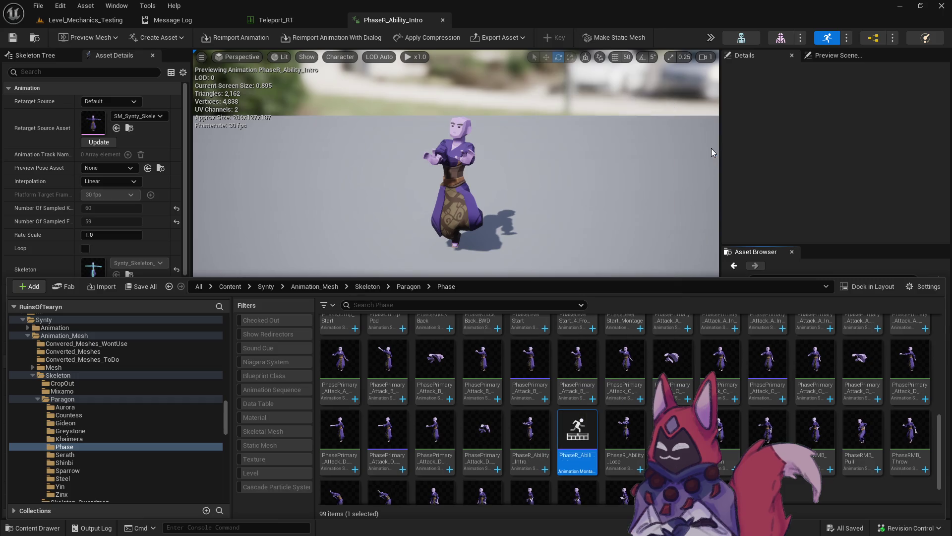
type("_F")
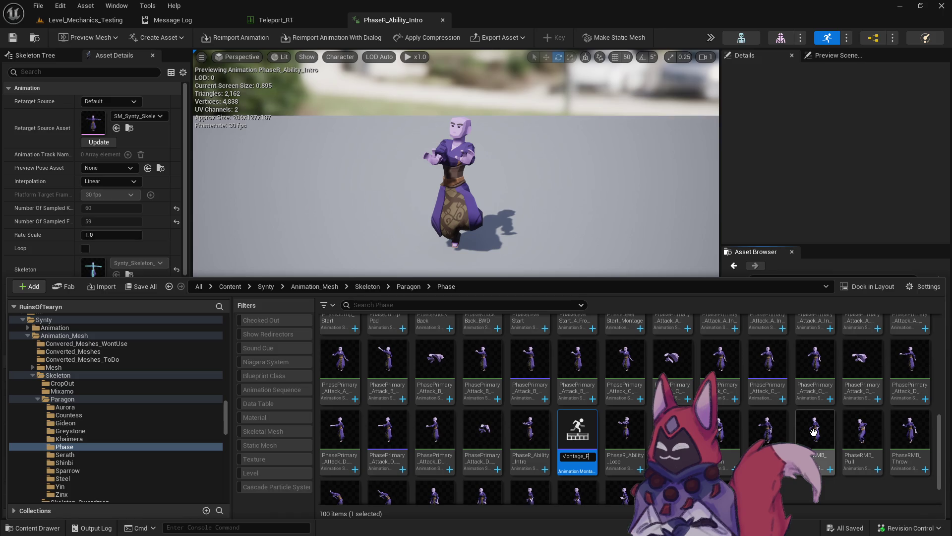
type("Beam")
Step: Open the new Fire_Beam montage in its editor and play its preview
double_click(561, 460)
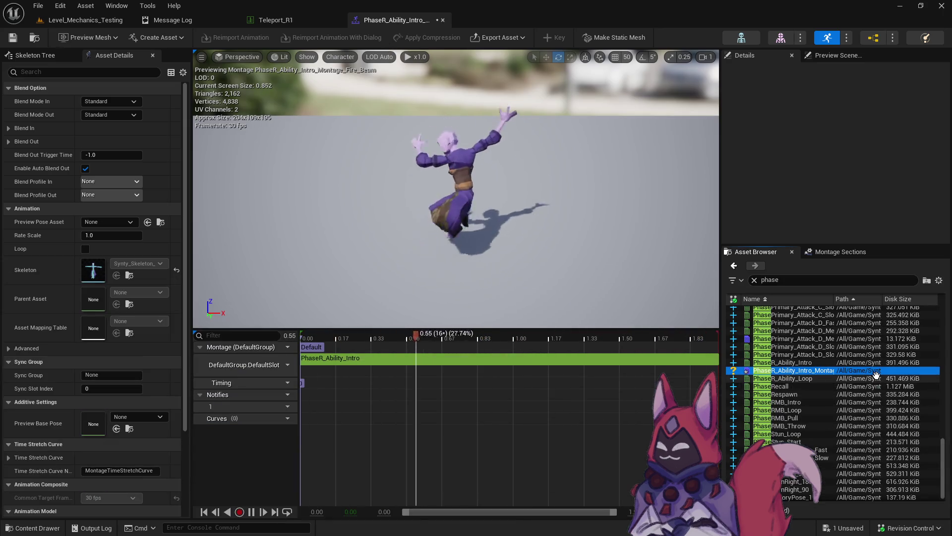
mouse_move(821, 360)
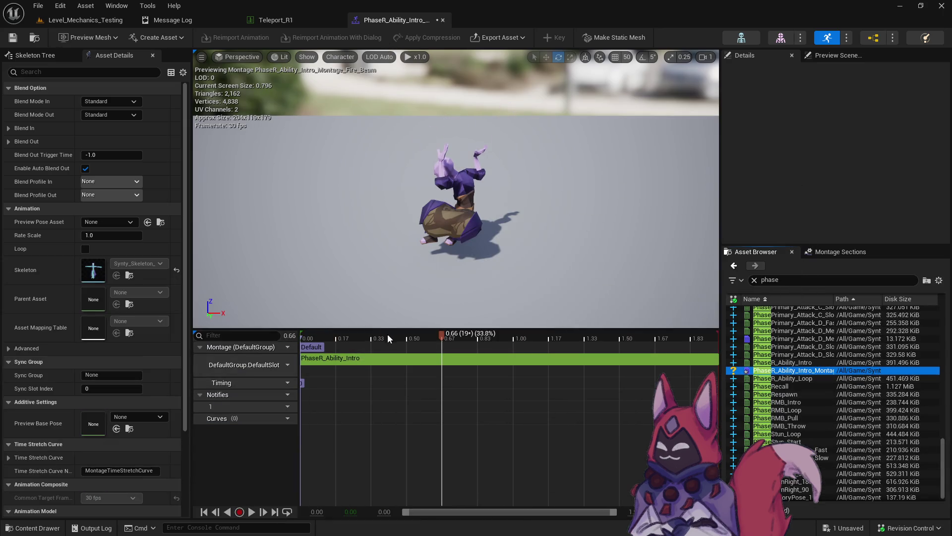
left_click(305, 350)
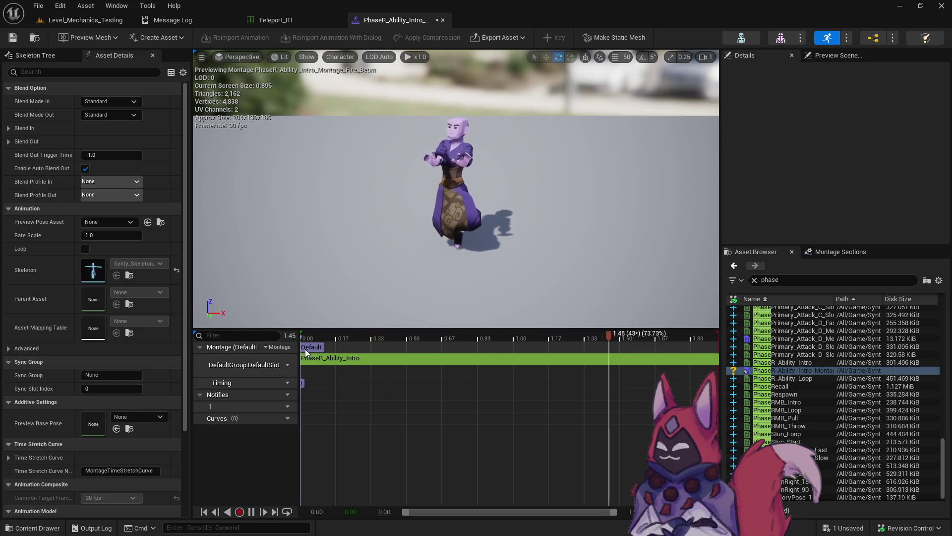
Step: Append PhaseR_Ability_Loop after the intro in the Fire_Beam montage, preview it, and locate its Phase folder
double_click(814, 377)
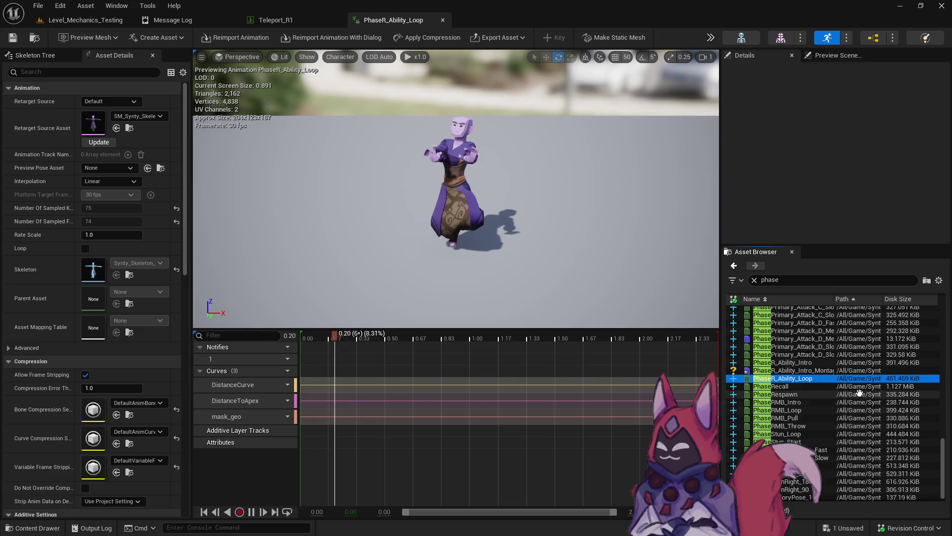
double_click(821, 363)
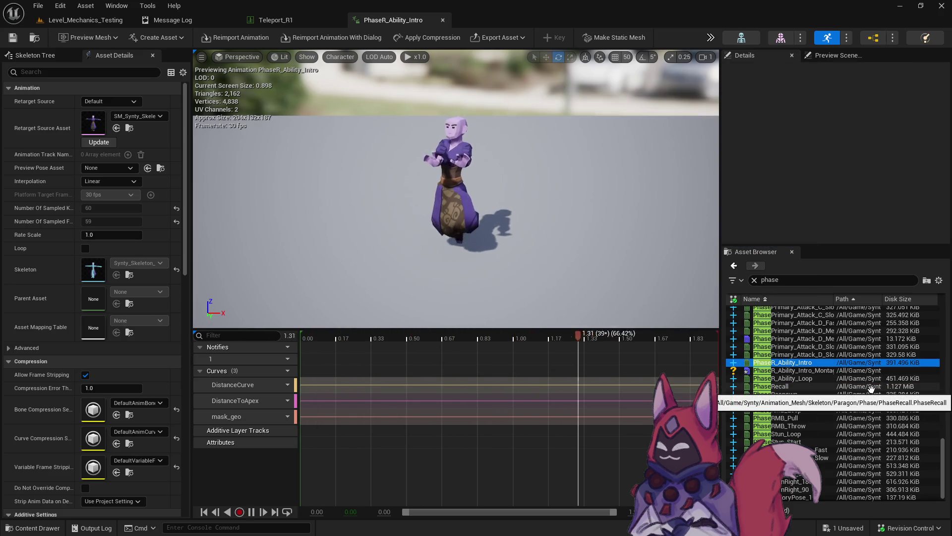
double_click(813, 371)
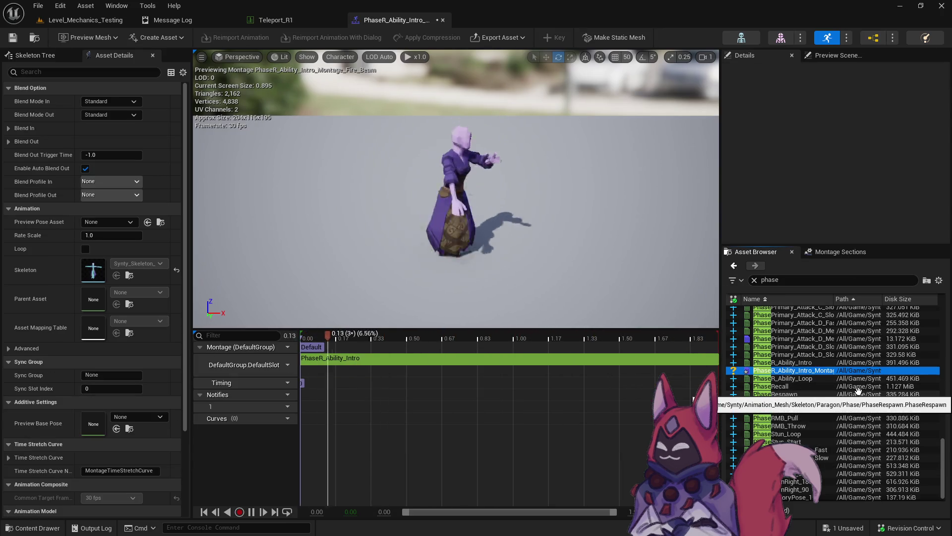
mouse_move(789, 378)
left_mouse_down()
mouse_move(711, 359)
mouse_move(784, 347)
mouse_move(688, 358)
left_mouse_up()
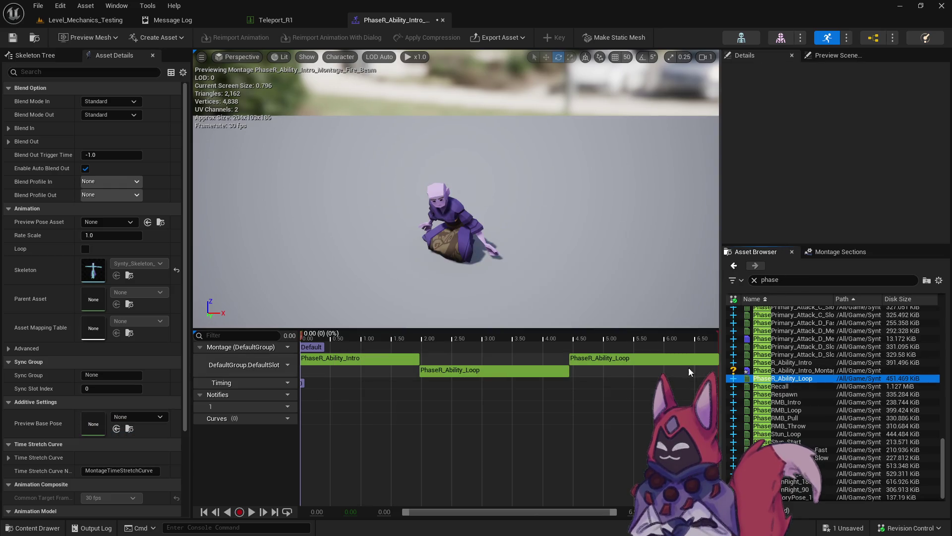
key("space")
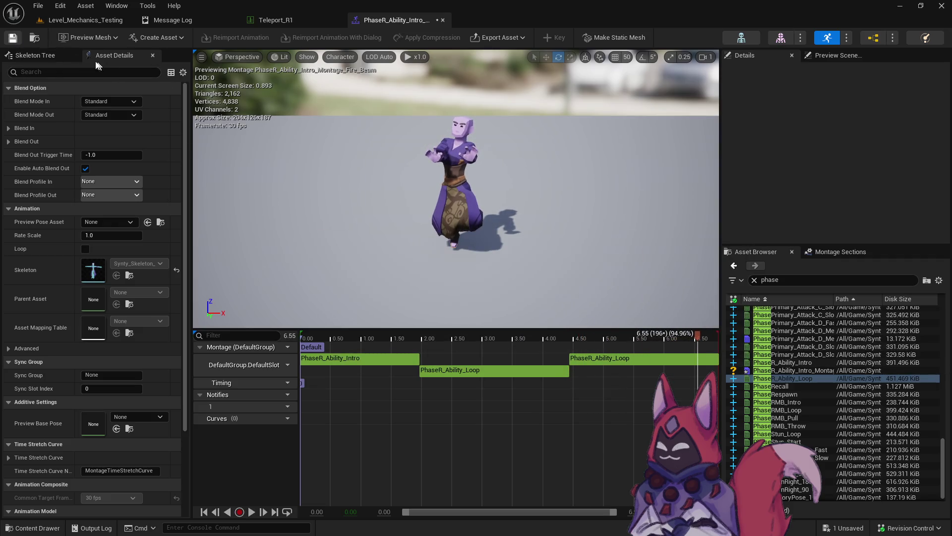
left_click(34, 38)
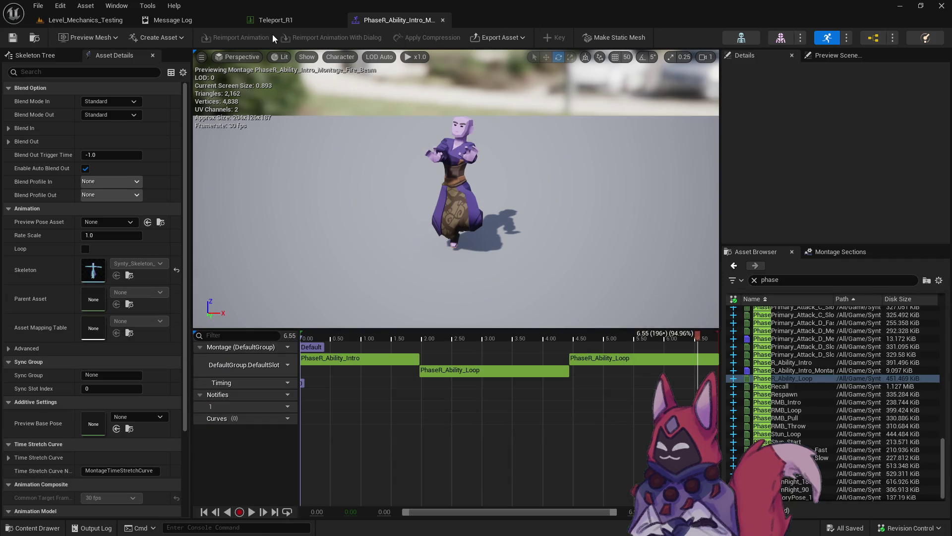
left_click(111, 20)
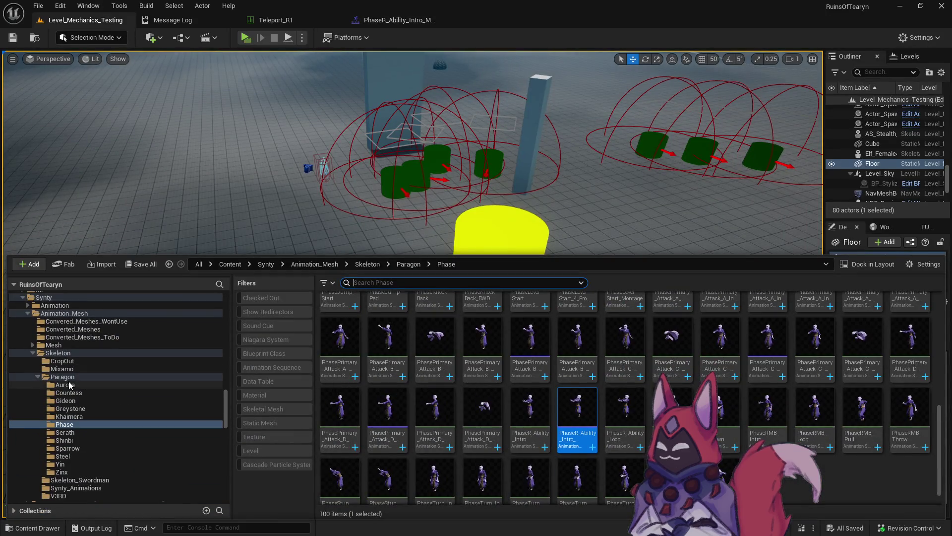
Step: From Teleport_R1's folder, browse to Mage > Flame_Beam > Base and open the Flame_Beam data table
scroll(70, 385, "up", 10)
left_click(275, 20)
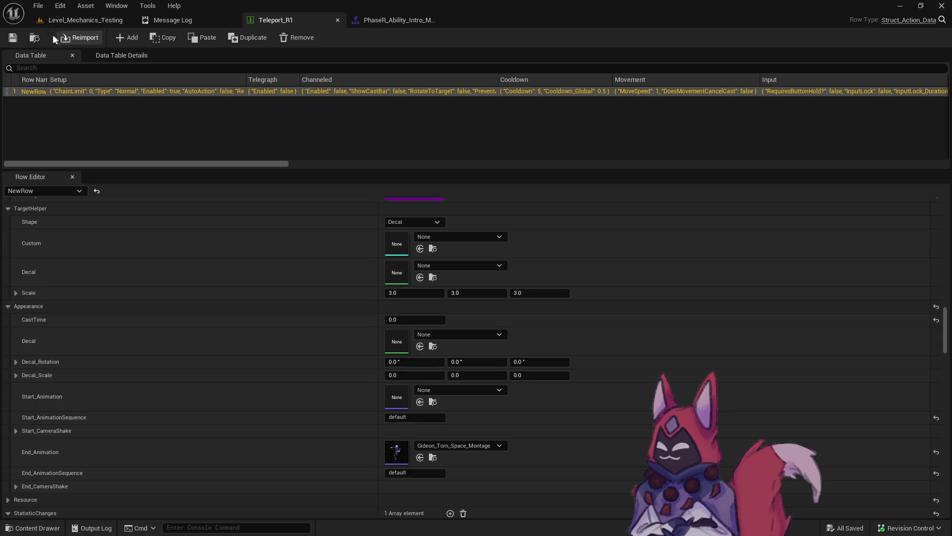
left_click(34, 38)
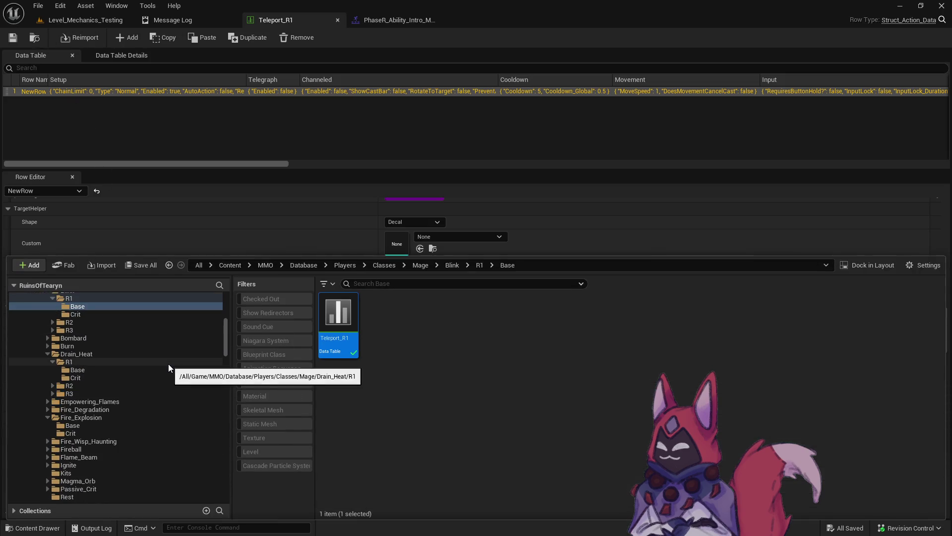
scroll(168, 364, "down", 2)
scroll(166, 411, "up", 6)
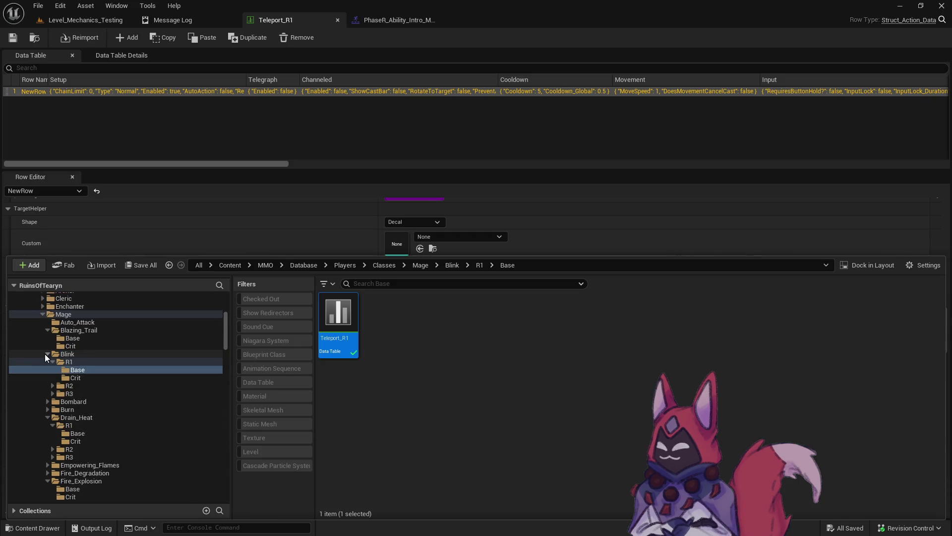
double_click(49, 353)
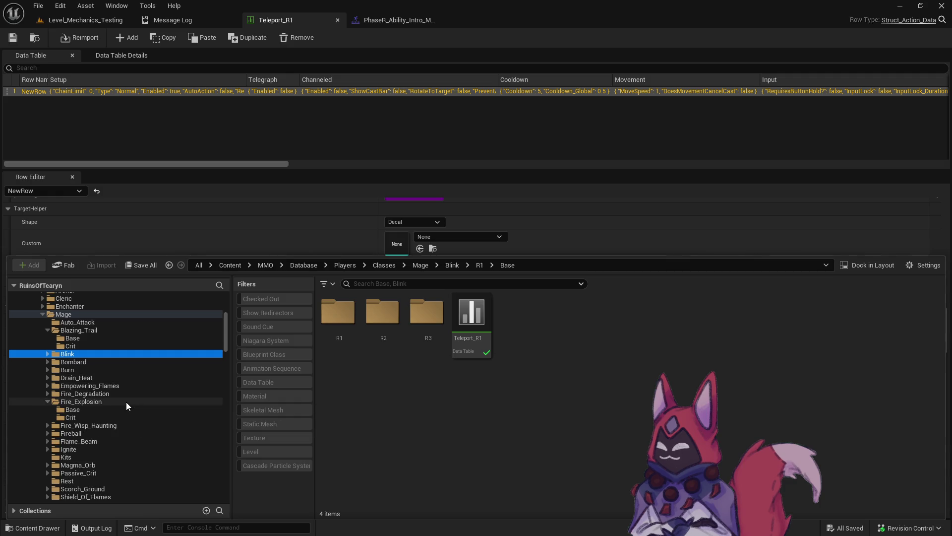
scroll(126, 402, "down", 2)
left_click(114, 408)
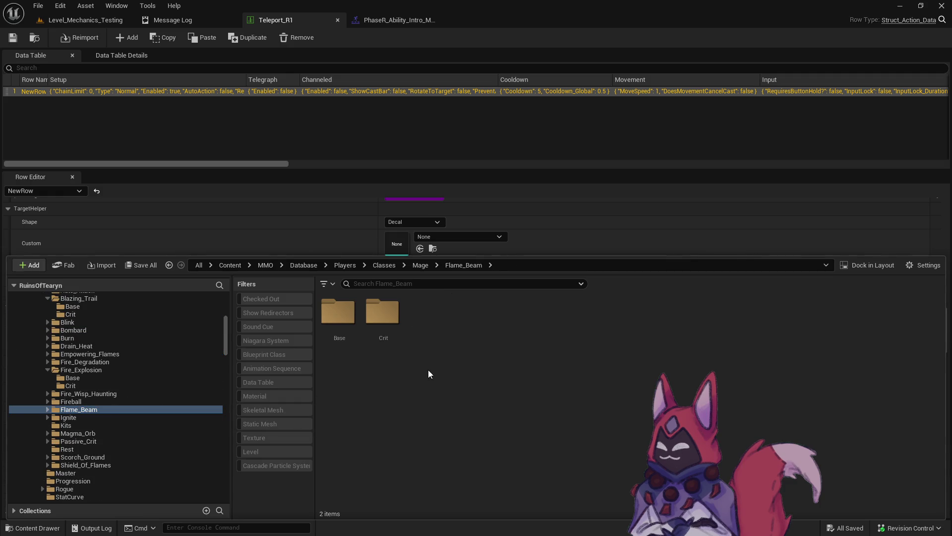
double_click(342, 330)
double_click(339, 317)
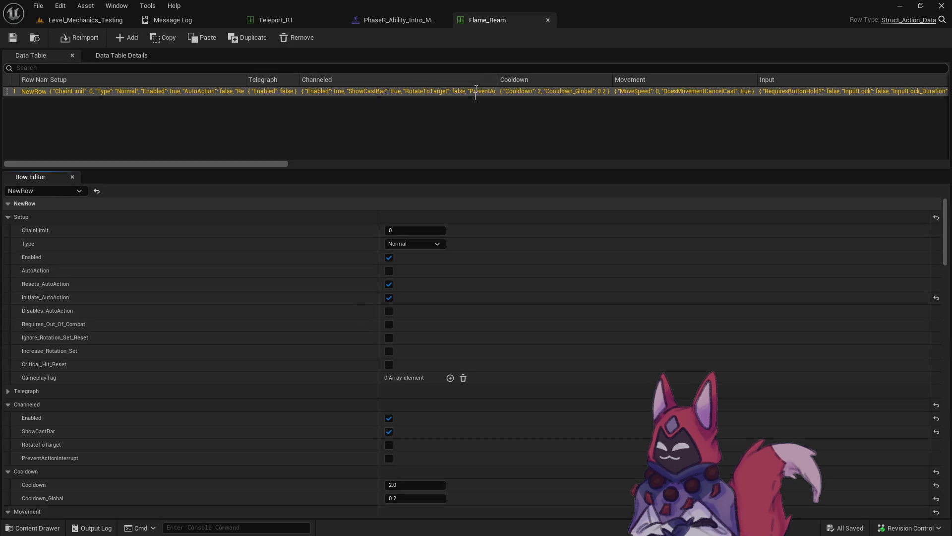
Step: Assign PhaseR_Ability_Intro_Montage_Fire_Beam as Flame_Beam's Start_Animation and save the checked-out data table
scroll(442, 322, "down", 8)
scroll(436, 320, "down", 15)
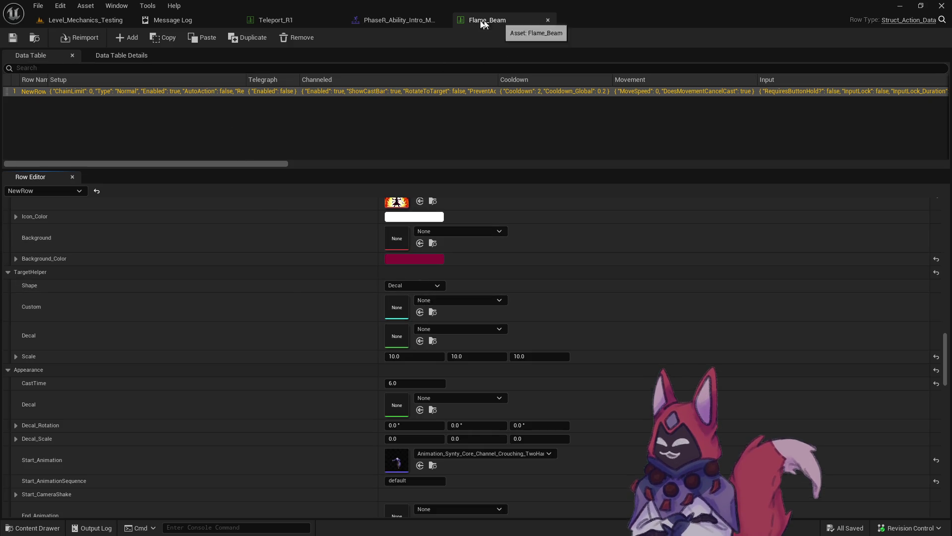
left_click(371, 19)
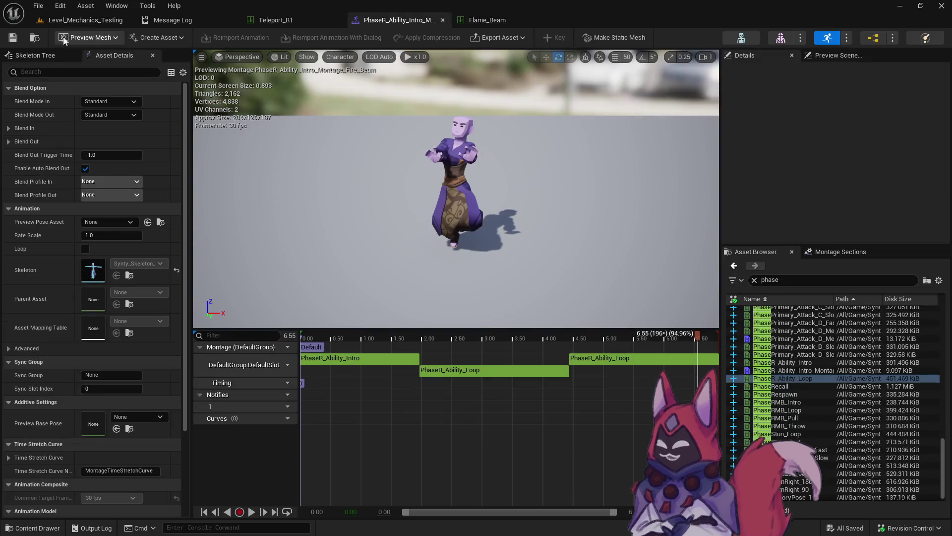
left_click(493, 19)
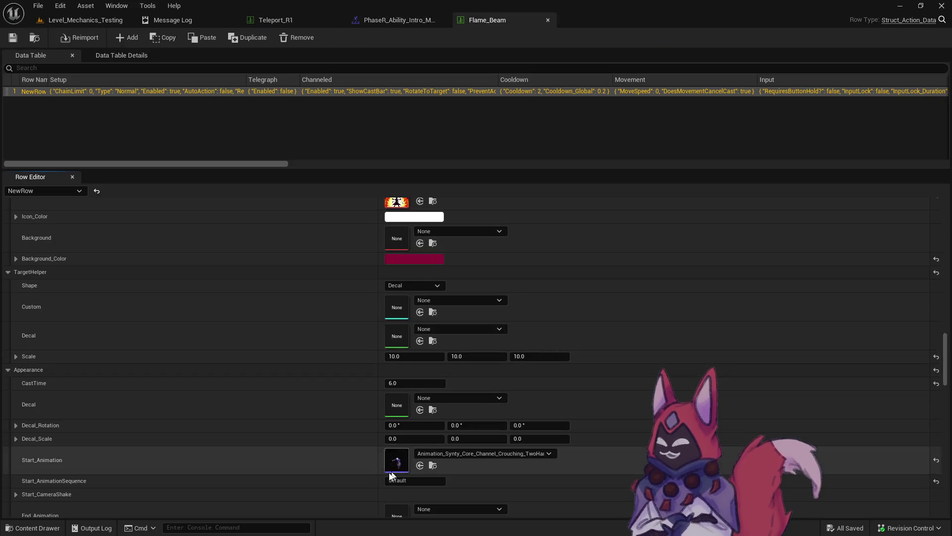
scroll(376, 433, "down", 5)
left_click(420, 386)
left_click(13, 37)
left_click(491, 385)
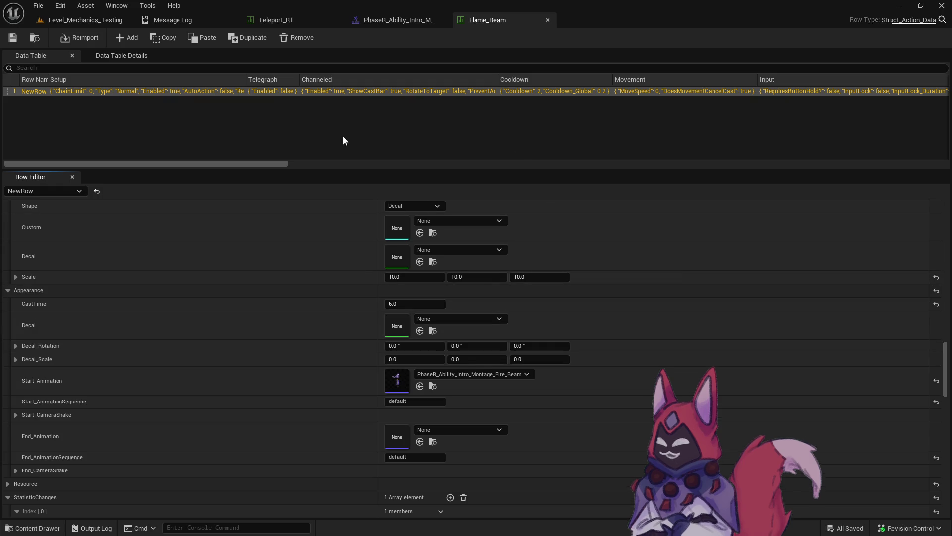
scroll(358, 332, "down", 5)
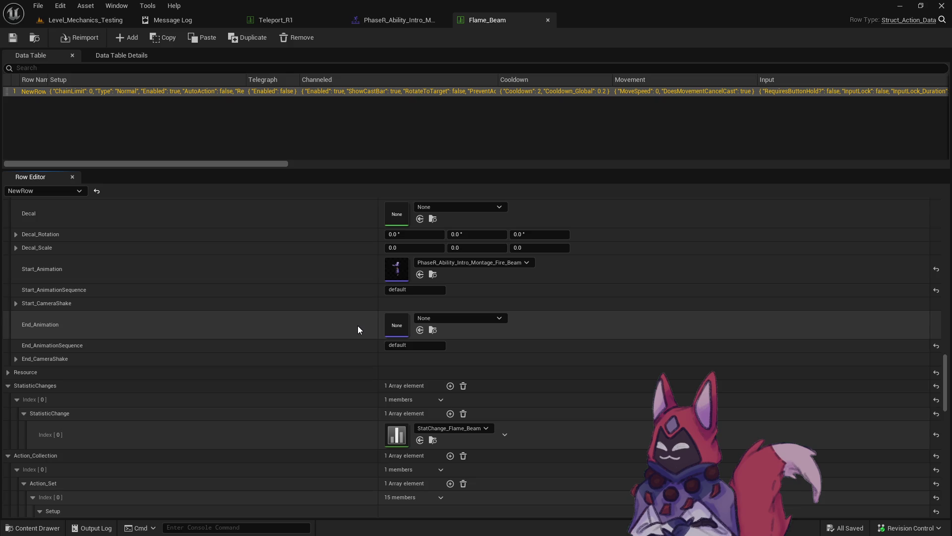
Step: Scrub the intro montage preview to about 1 second to check its timing
scroll(362, 327, "down", 5)
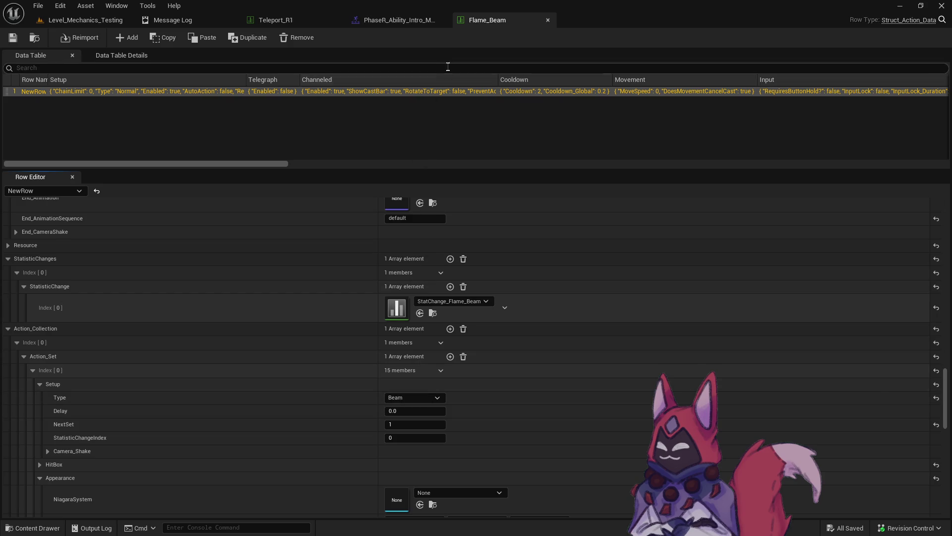
left_click(397, 20)
left_click_drag(331, 341, 361, 341)
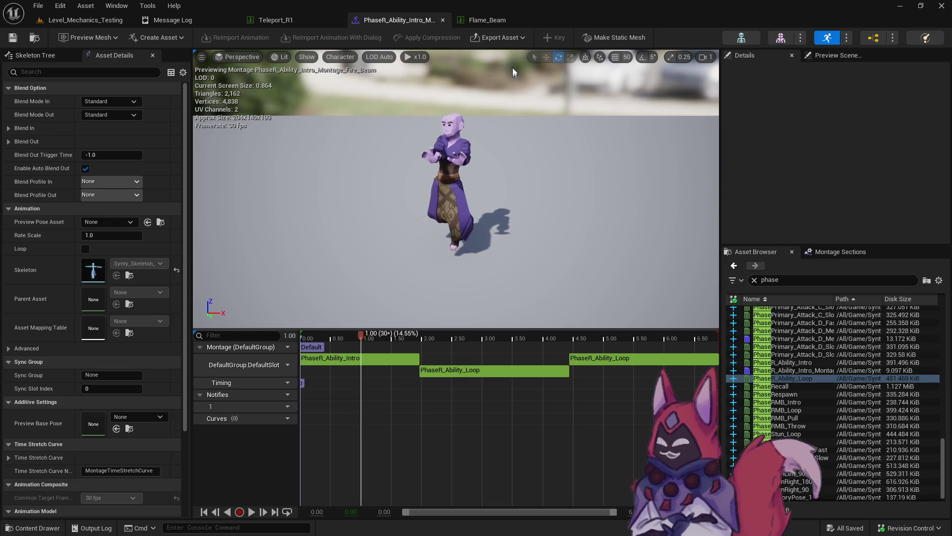
Step: Set the Flame_Beam beam action's Delay to 1.0, then play-test Level_Mechanics_Testing in the editor
left_click(491, 20)
type("1")
key("Return")
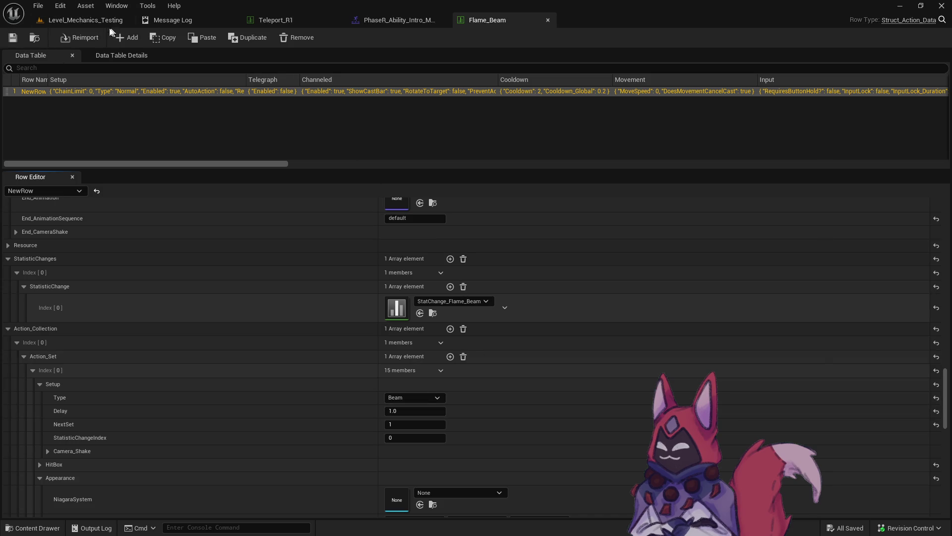
left_click(99, 20)
left_click(246, 38)
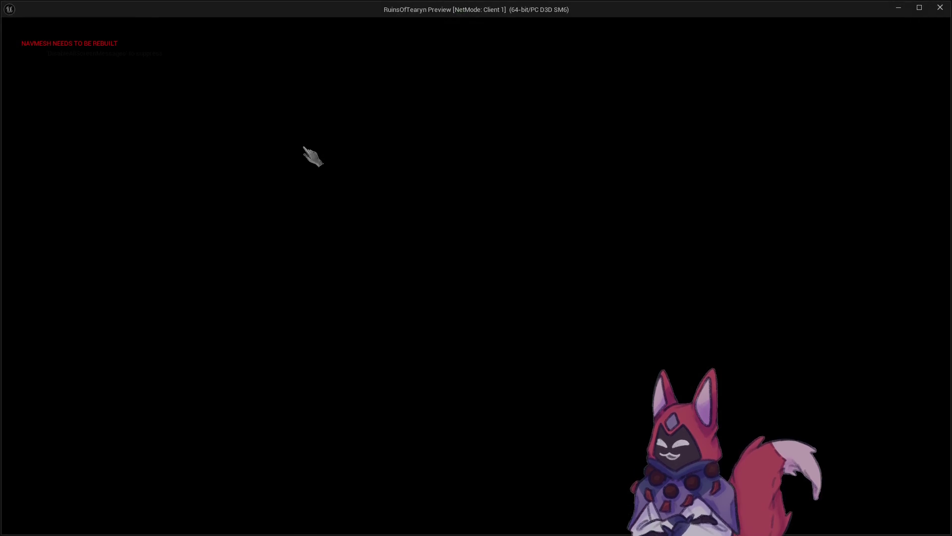
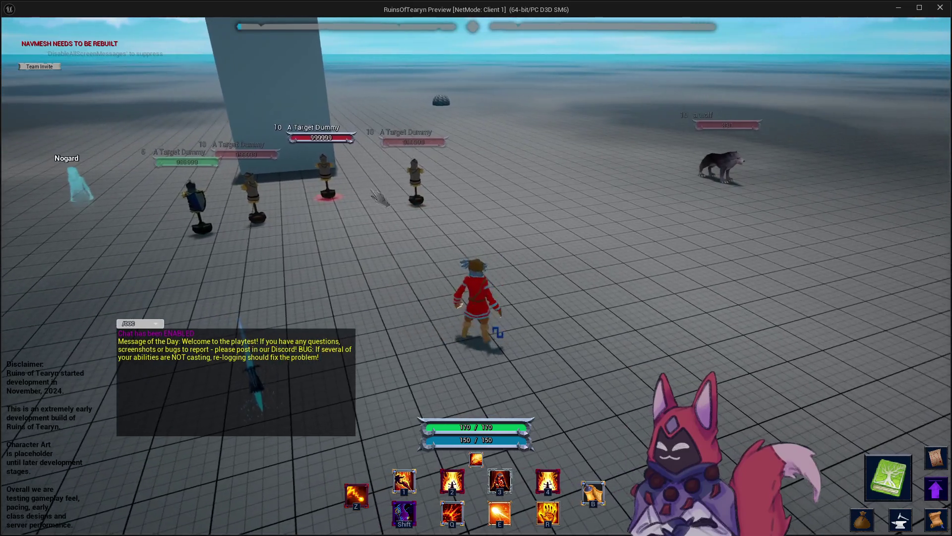
Step: Fire Flame Beam at the rightmost target dummy, then stop the play session
left_click(518, 209)
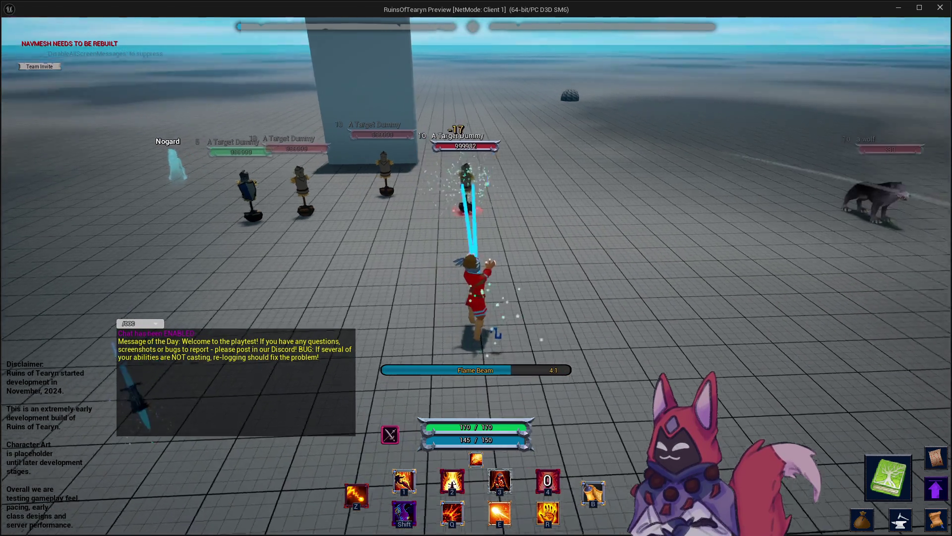
left_click_drag(320, 191, 311, 190)
key("Escape")
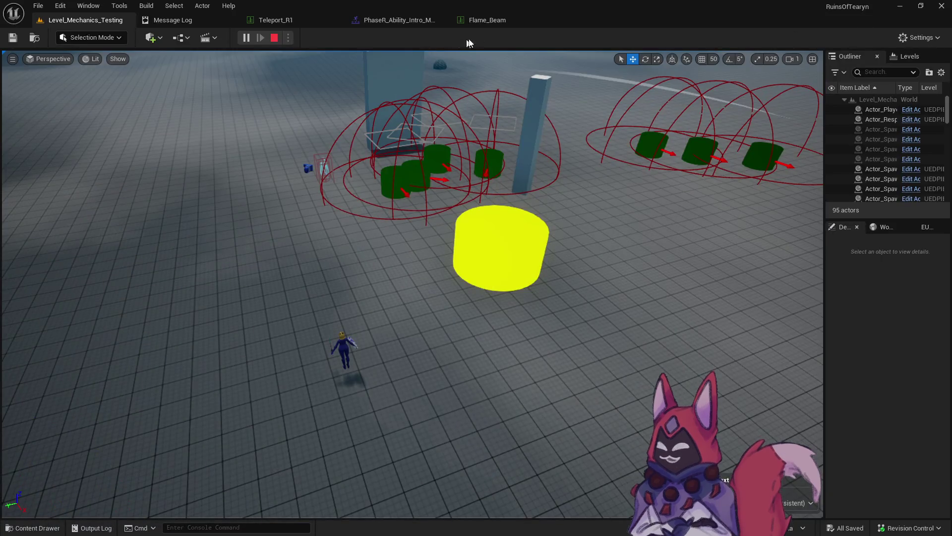
Step: Review the Flame_Beam data table's beam setup and Delay, then return to the running game
left_click(409, 21)
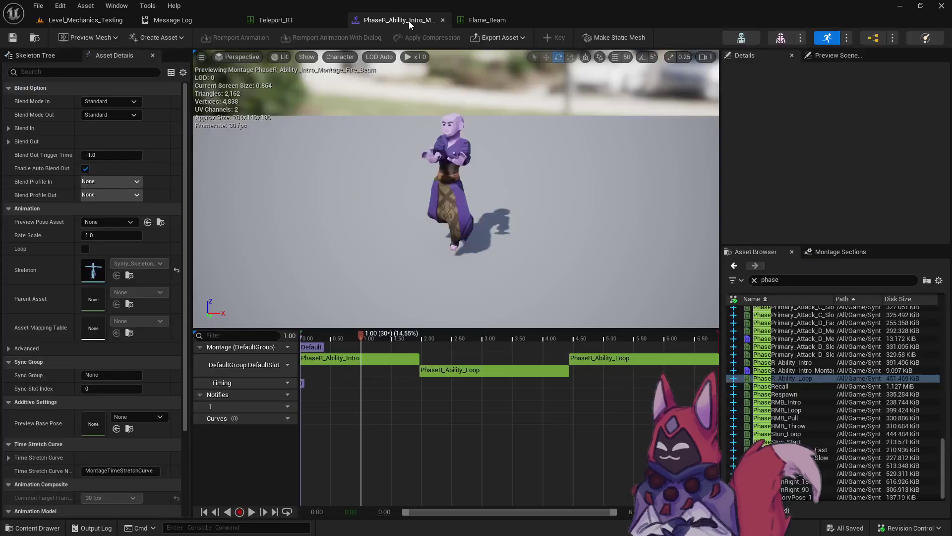
left_click(502, 24)
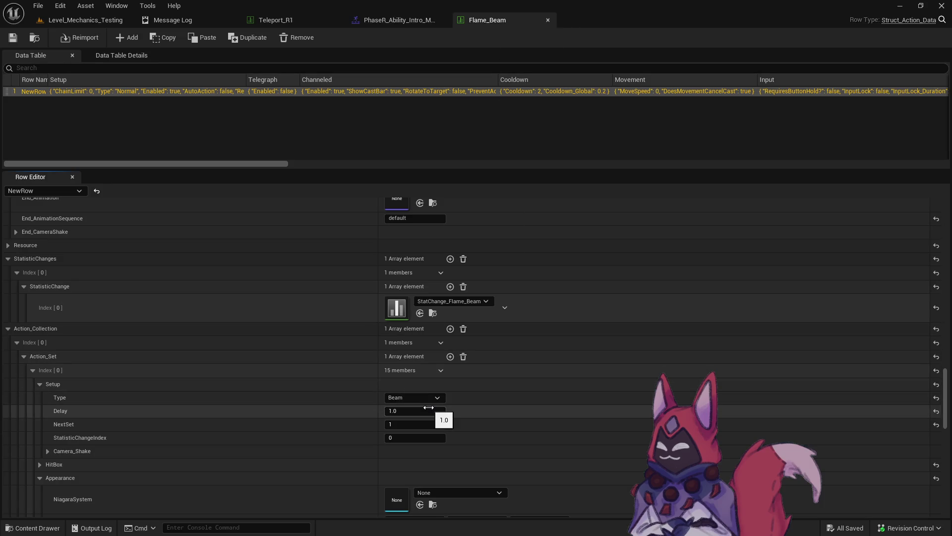
key("alt+Tab")
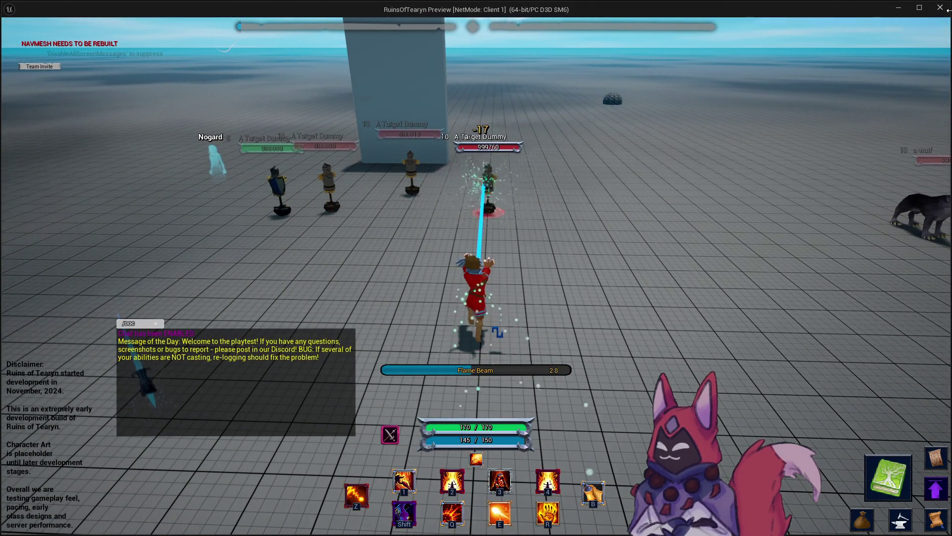
left_click(898, 8)
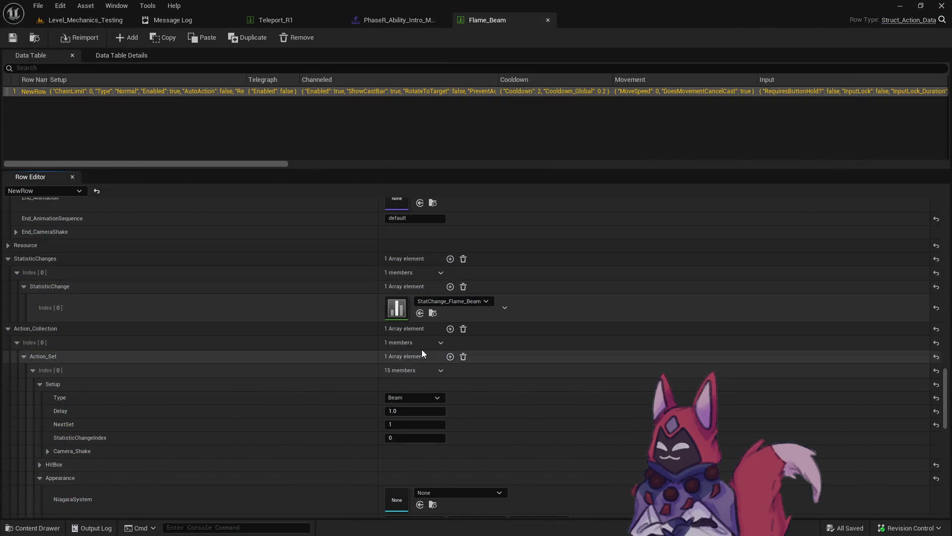
scroll(422, 351, "up", 3)
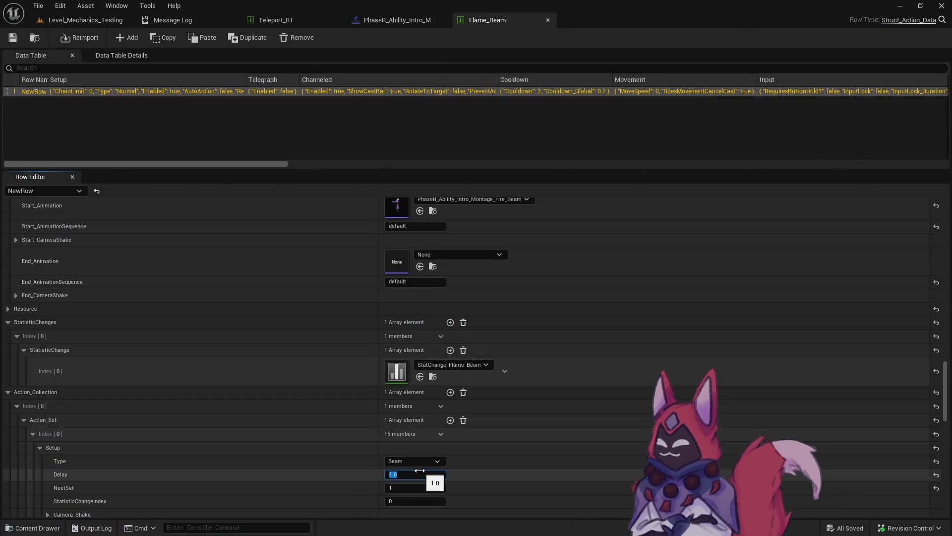
key("alt+Tab")
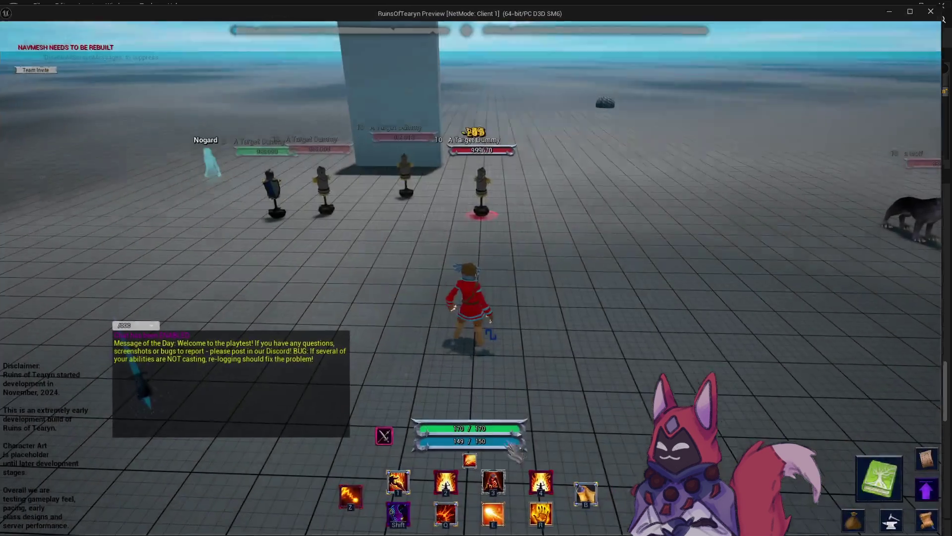
Step: Cast Flame Beam twice at the targeted dummy while turning the camera with A/D, then close the preview
key("4")
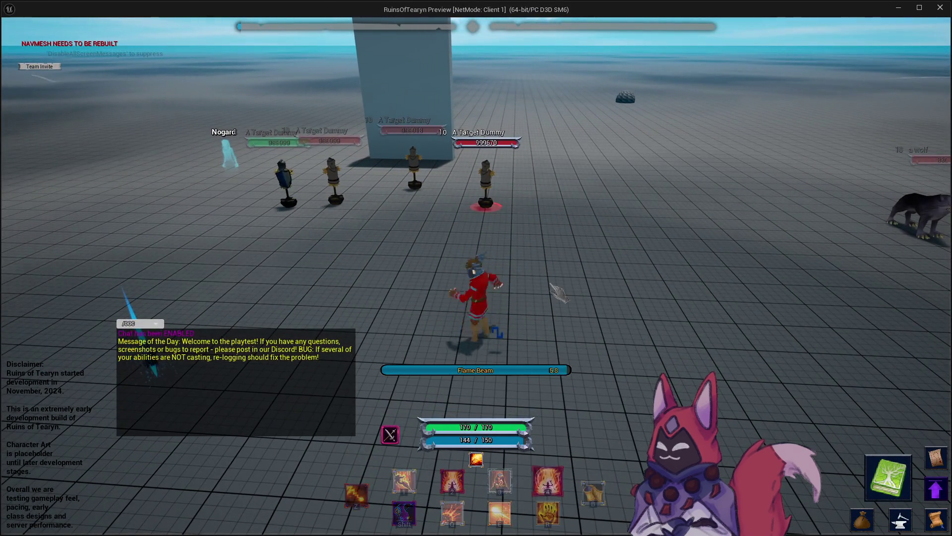
key("a")
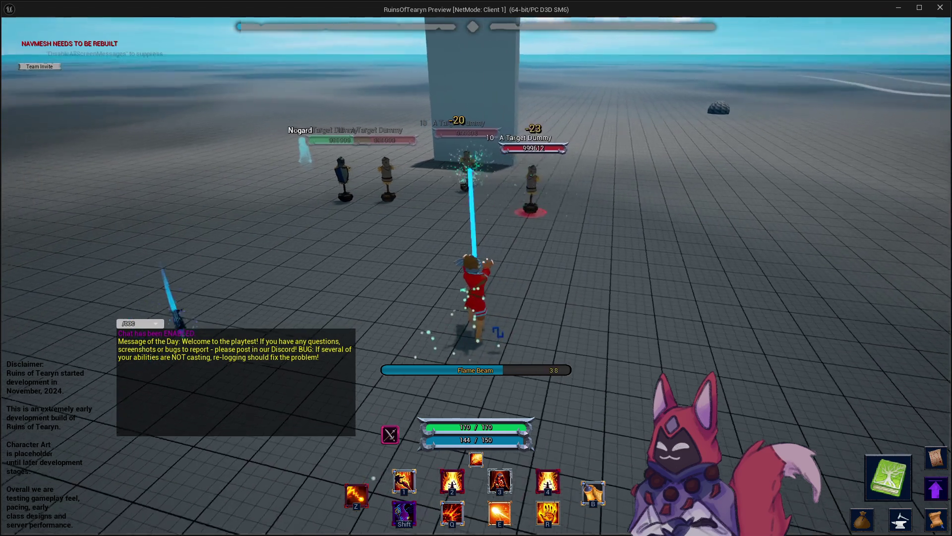
key("a")
key("d")
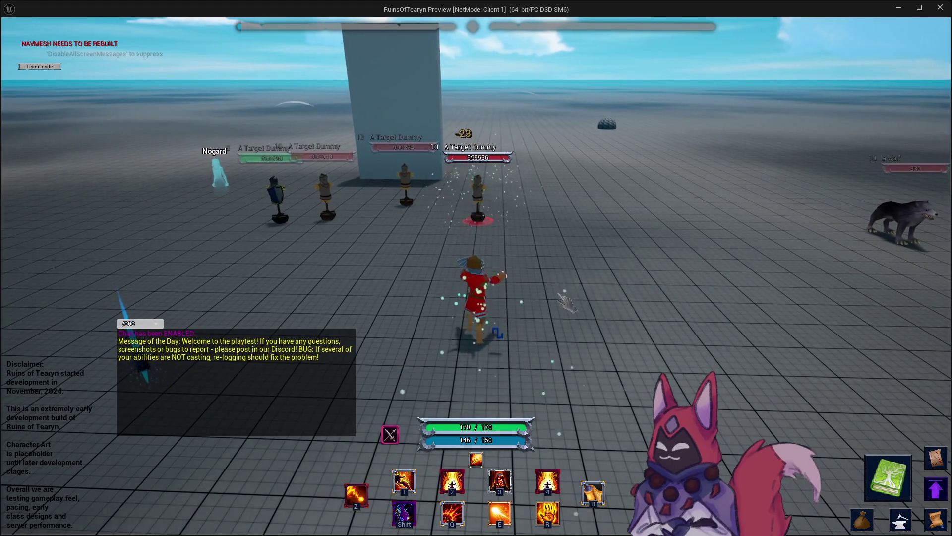
key("a")
key("d")
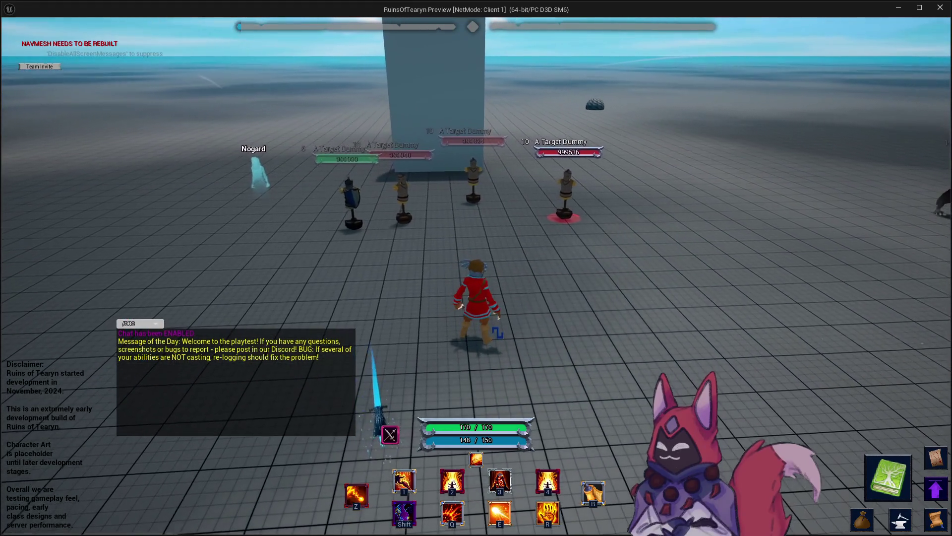
key("4")
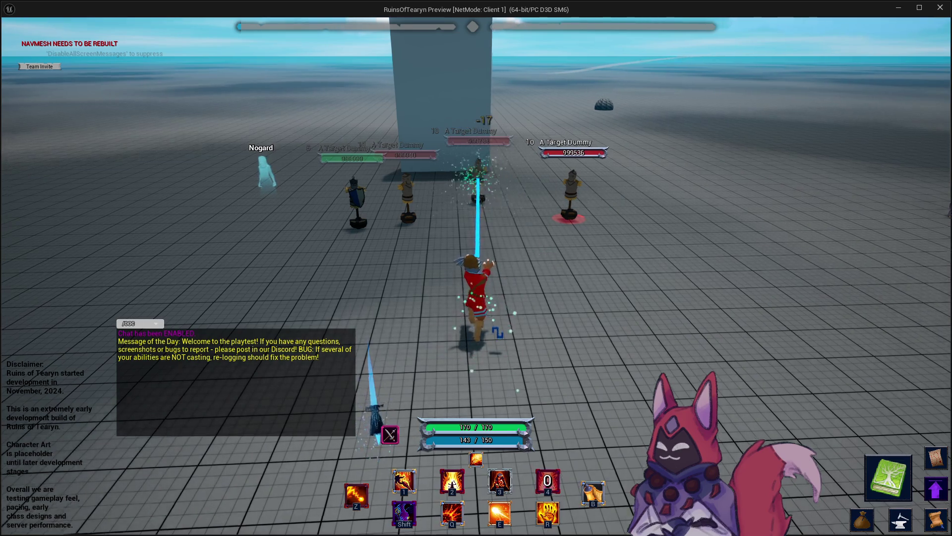
key("a")
key("d")
key("d")
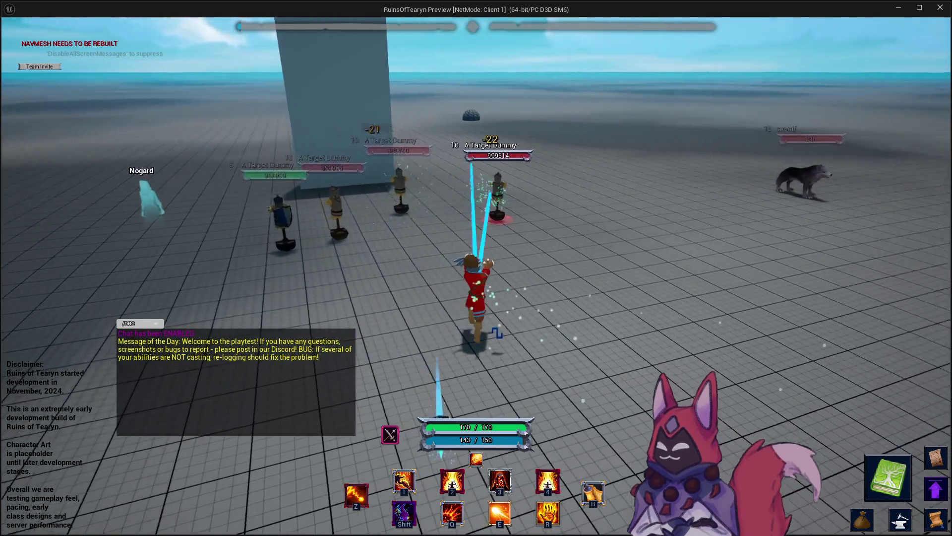
key("a")
key("a")
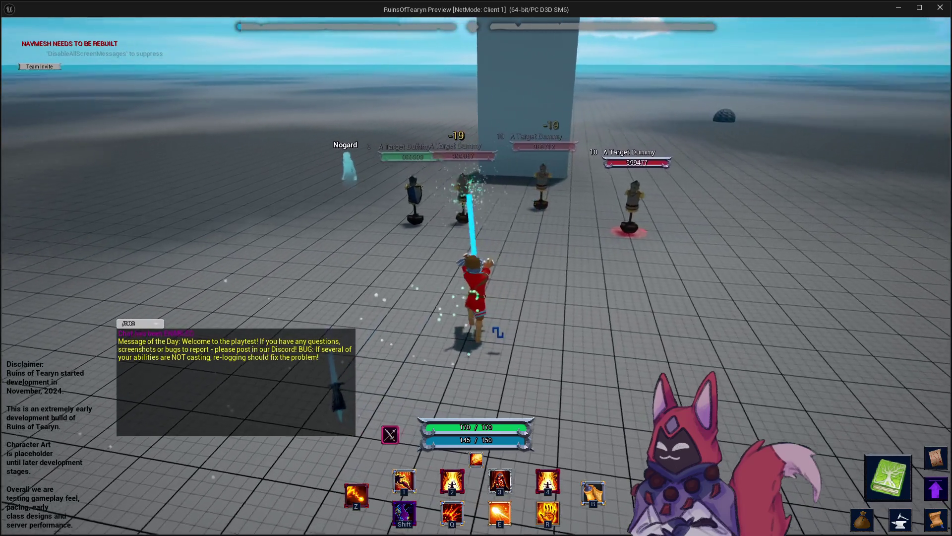
left_click(937, 13)
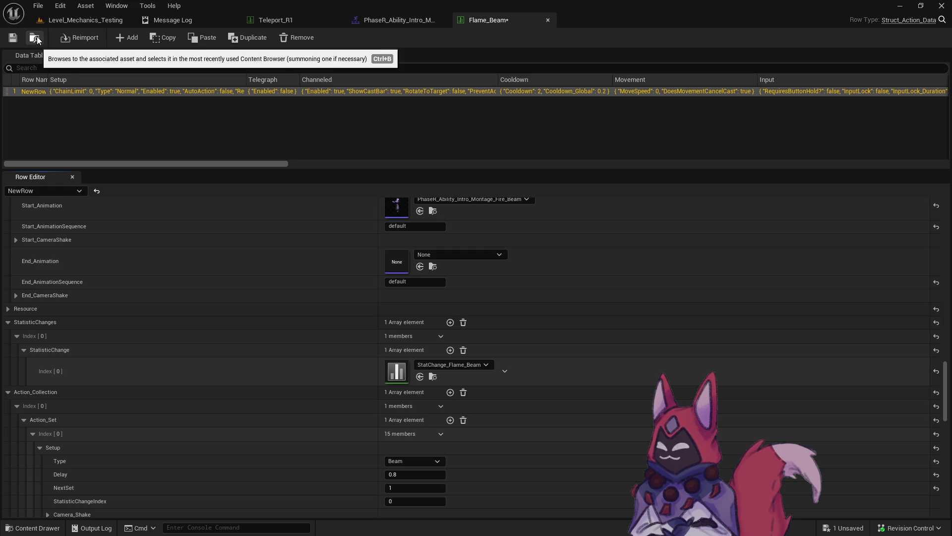
Step: Check the Flame_Beam beam's Camera_Shake settings
scroll(394, 397, "down", 5)
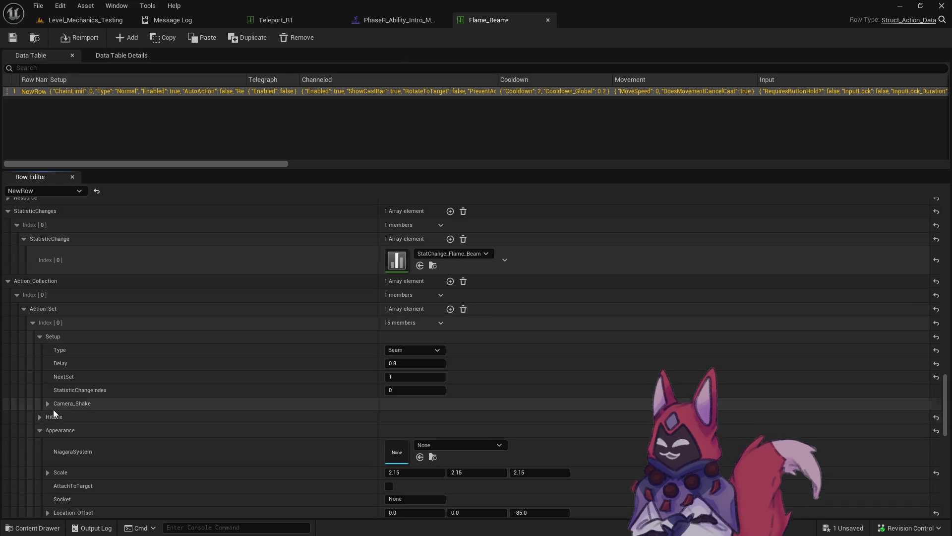
left_click(48, 404)
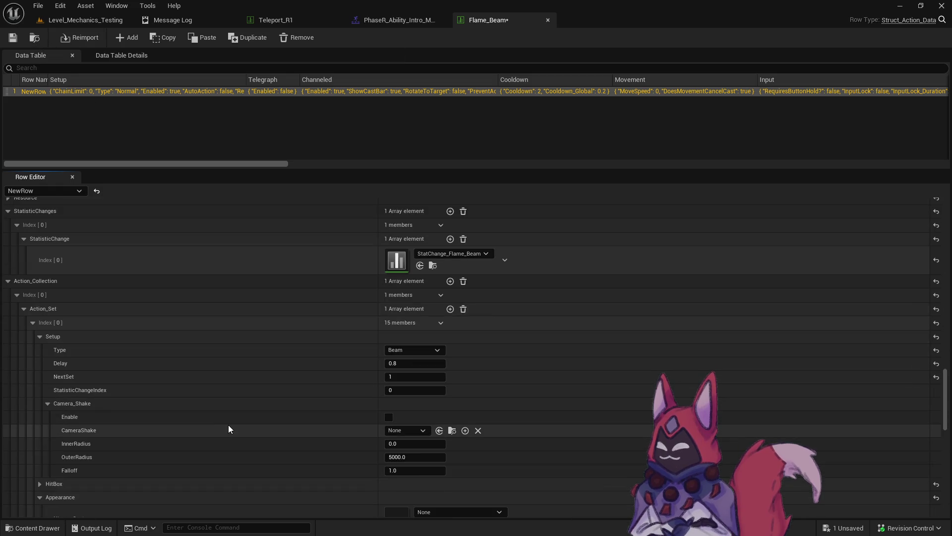
left_click(49, 403)
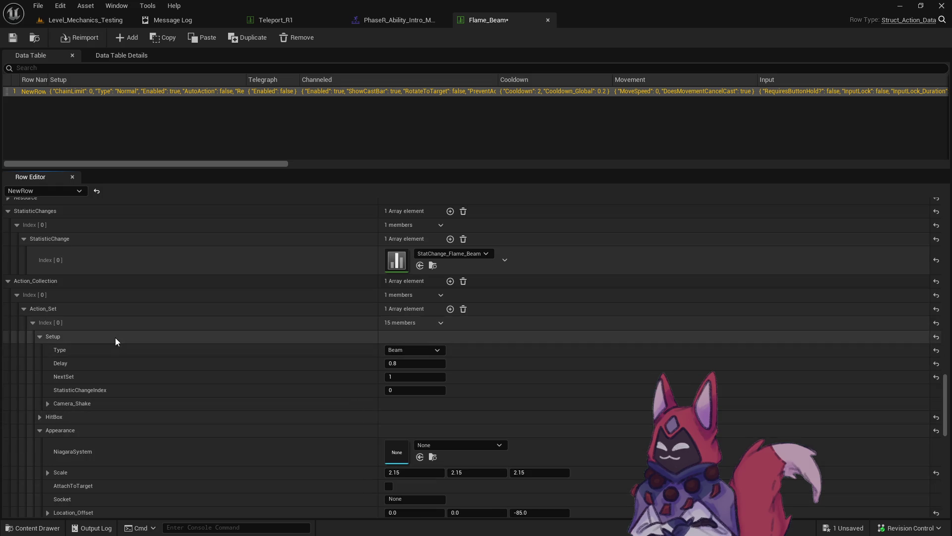
scroll(115, 337, "up", 1)
Step: Open the StatChange_Flame_Beam data table from the Content Browser and browse its row settings
left_click(431, 300)
double_click(388, 332)
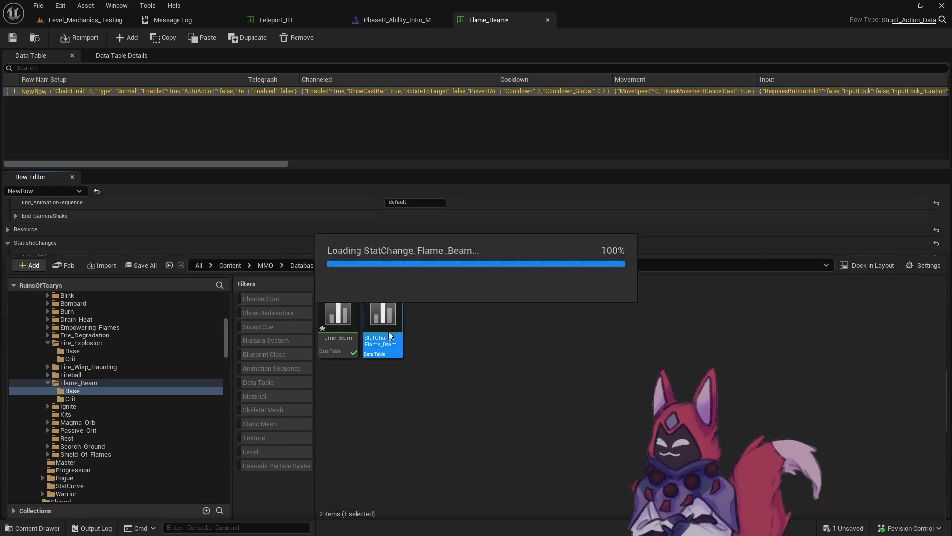
scroll(439, 321, "down", 4)
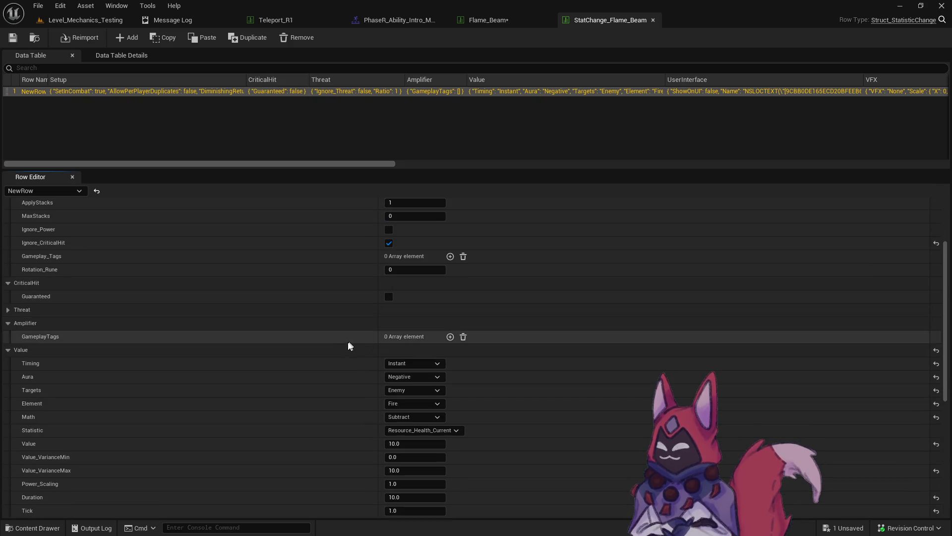
scroll(342, 346, "down", 3)
scroll(327, 344, "up", 5)
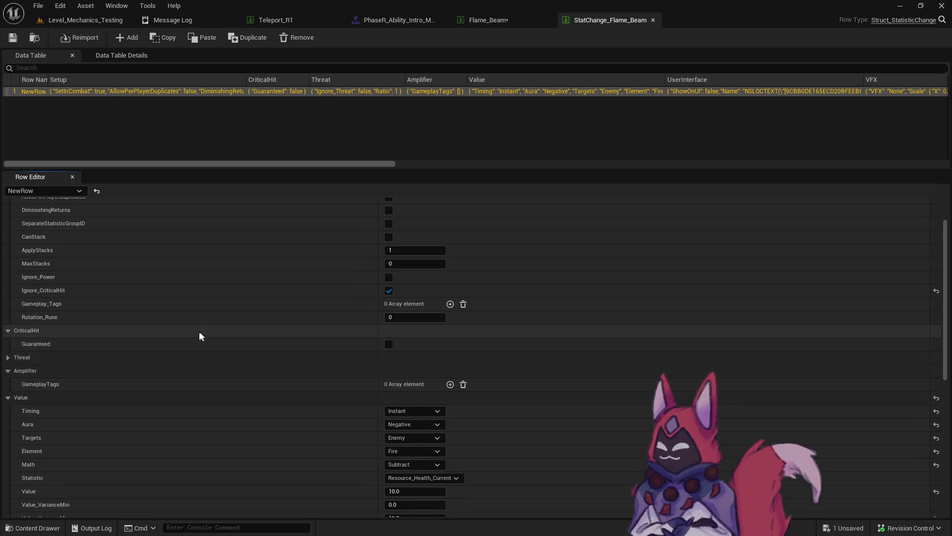
scroll(91, 355, "up", 2)
scroll(91, 351, "down", 6)
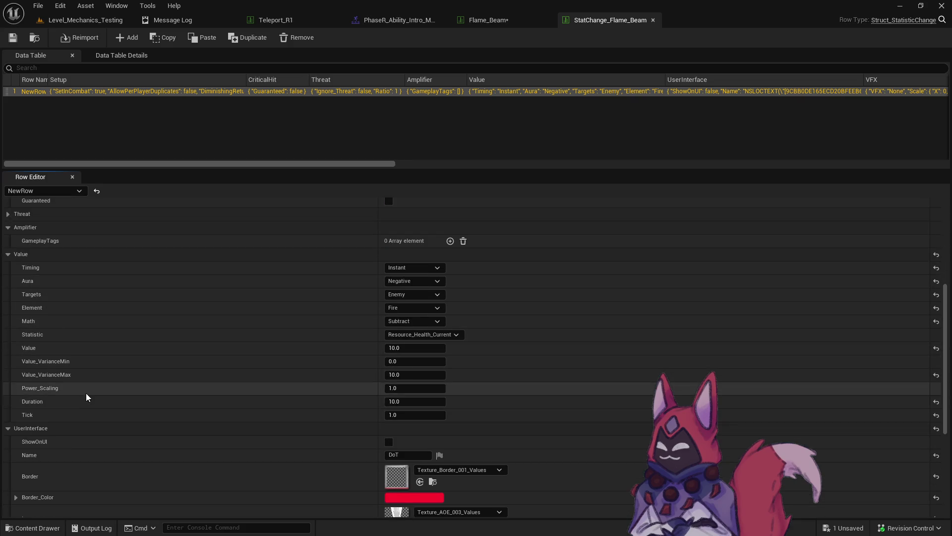
scroll(88, 397, "down", 5)
scroll(85, 388, "down", 1)
Step: Enable CameraShake with CameraShake_Low_0_50s, then start a new Level_Mechanics_Testing play session
left_click(7, 421)
scroll(321, 388, "down", 2)
left_click(389, 363)
left_click(406, 375)
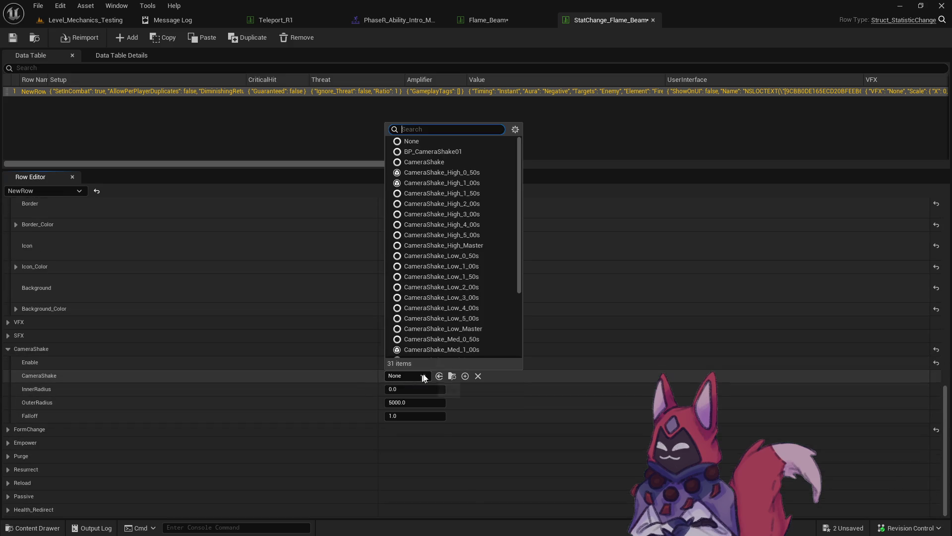
left_click(491, 255)
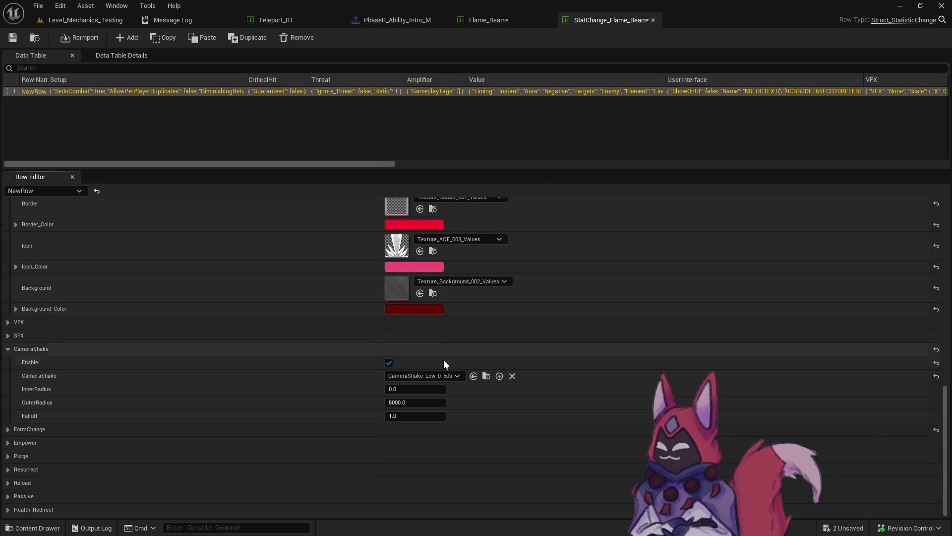
left_click(79, 20)
left_click(250, 39)
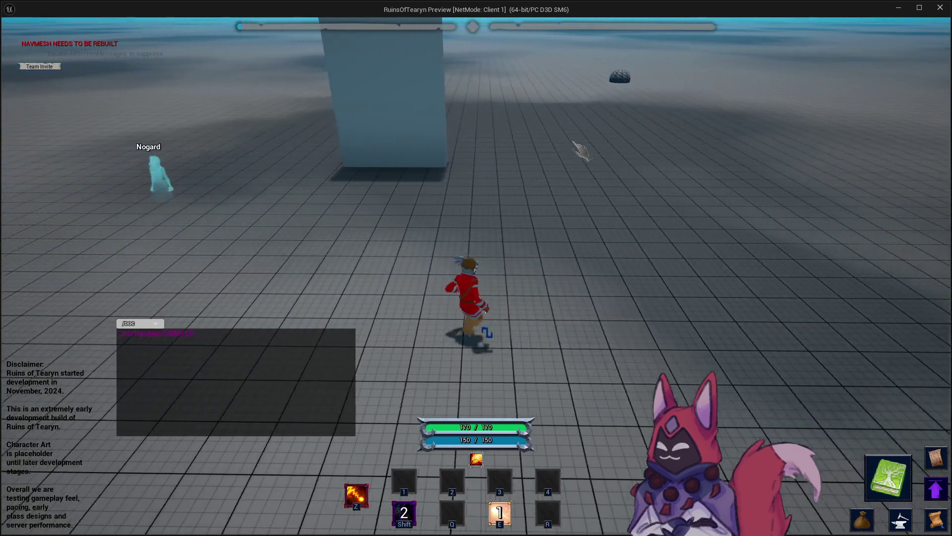
Step: Run to the target dummies, cast Flame Beam at them, then close the preview
key("w")
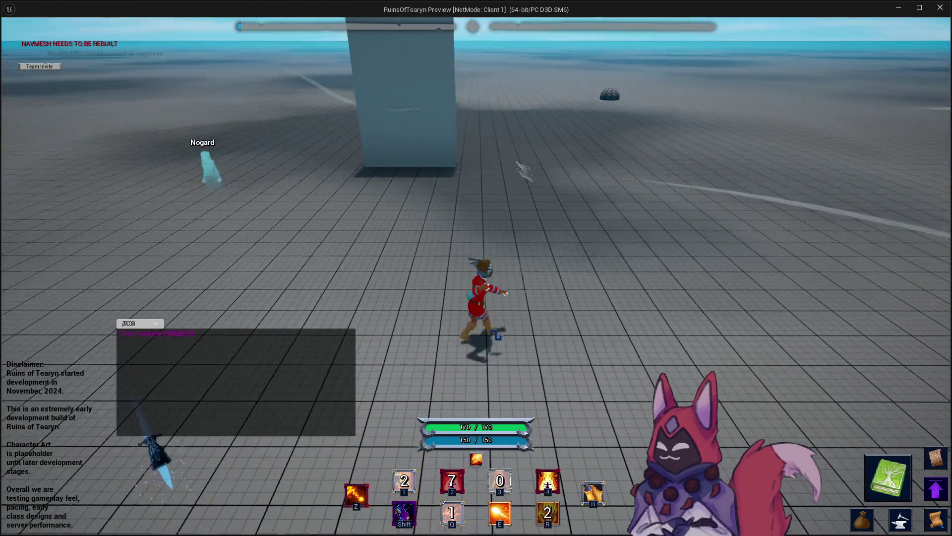
left_click_drag(567, 151, 518, 185)
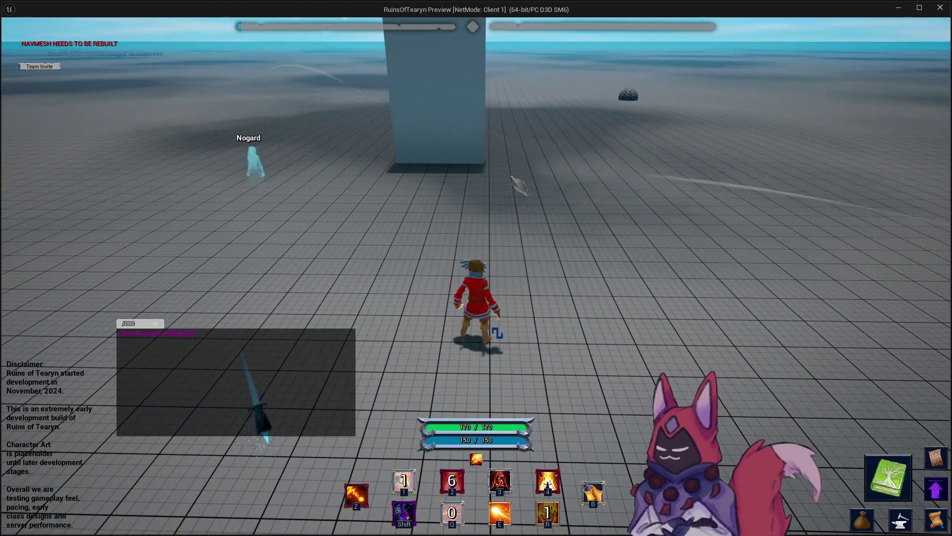
left_click_drag(401, 201, 556, 196)
key("4")
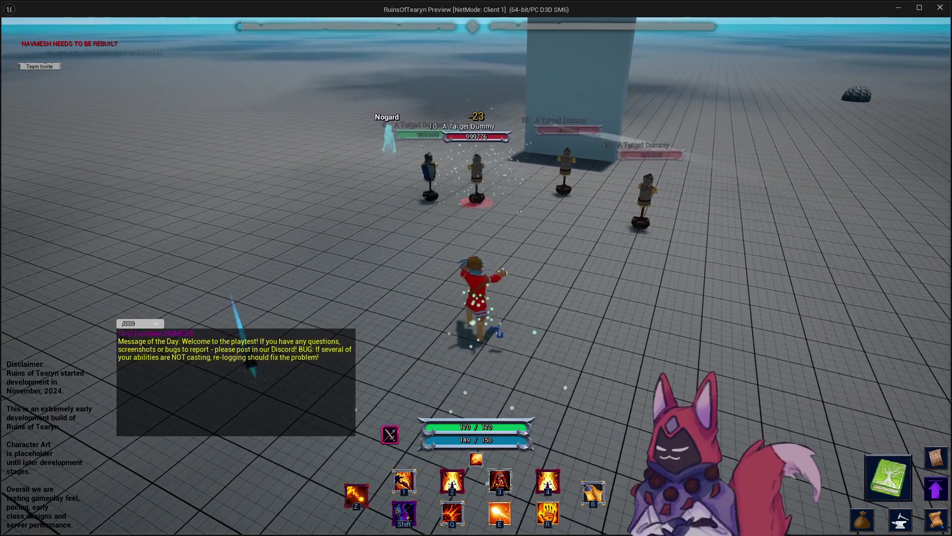
left_click_drag(476, 198, 347, 198)
key("w")
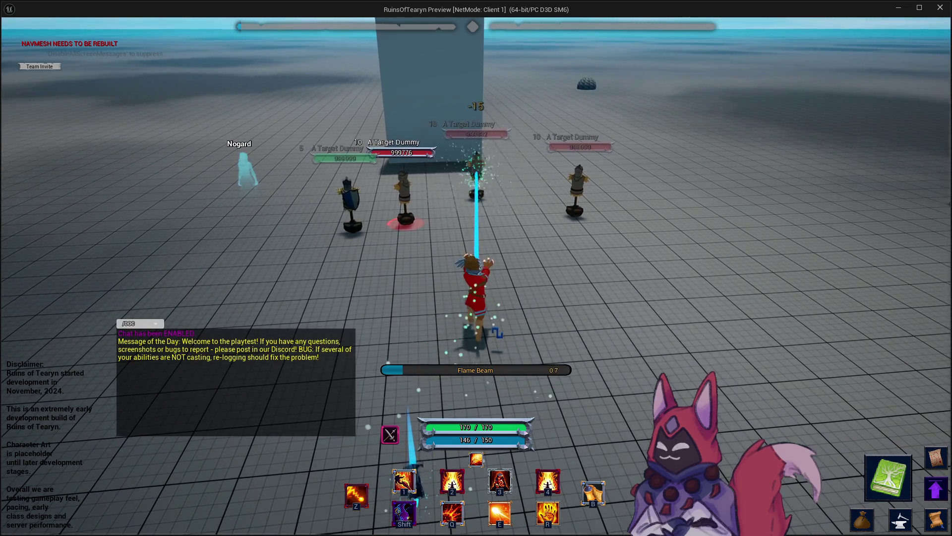
left_click(940, 7)
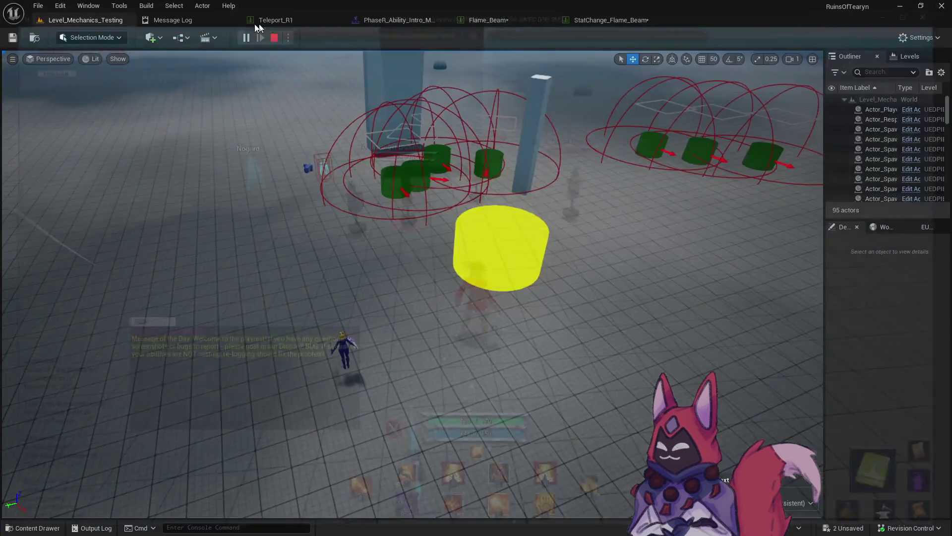
Step: Expand the Flame_Beam row's Beam > Appearance settings and locate the Beam_VFX asset
left_click(645, 18)
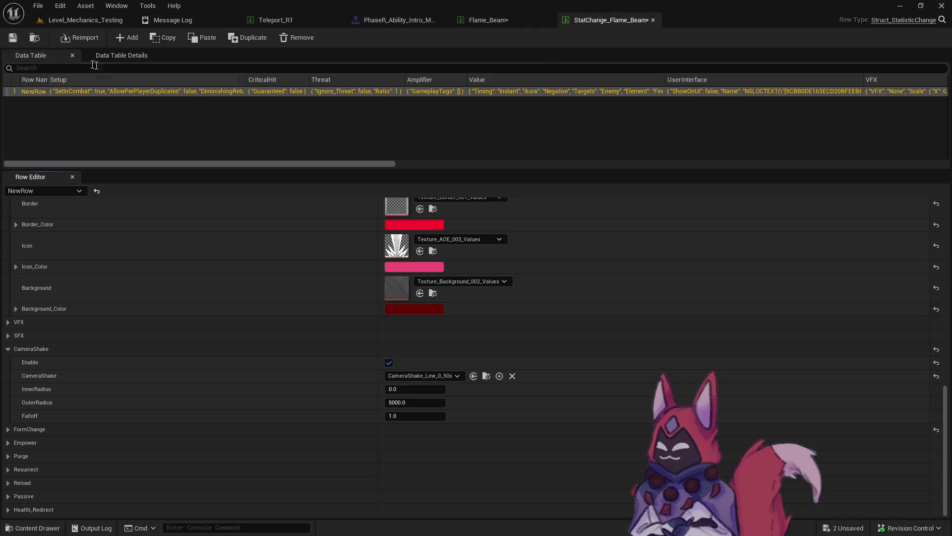
left_click(492, 24)
scroll(519, 347, "down", 10)
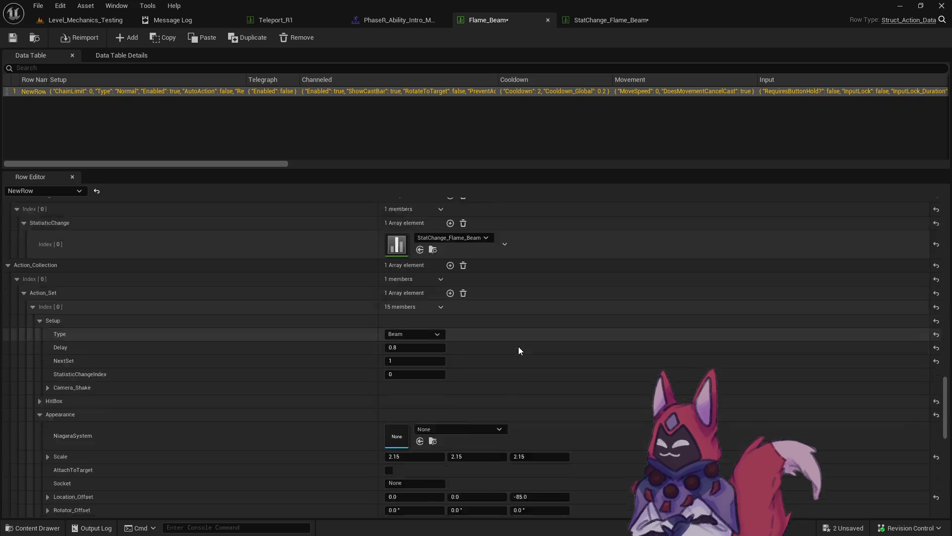
scroll(515, 343, "down", 3)
scroll(510, 340, "up", 3)
scroll(680, 287, "down", 10)
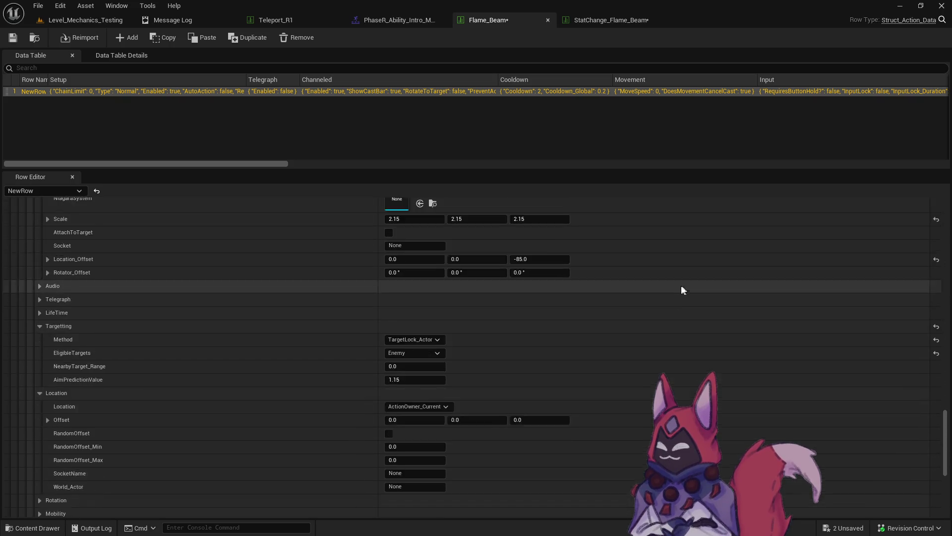
left_click(41, 496)
scroll(59, 486, "down", 5)
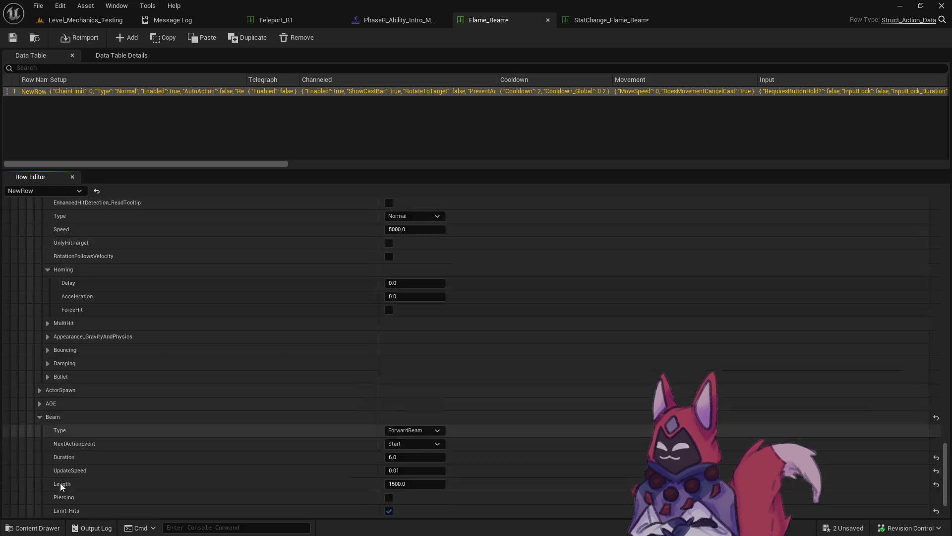
left_click(48, 469)
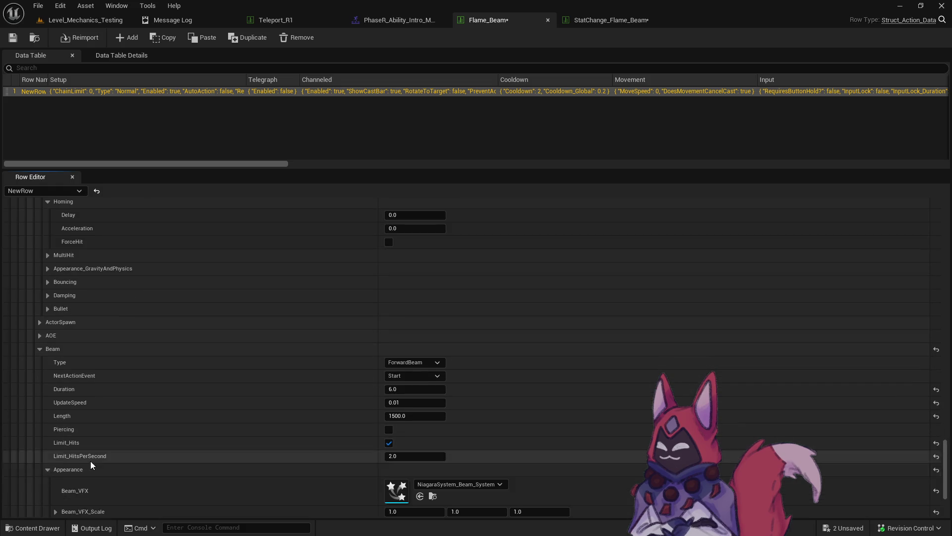
scroll(306, 400, "down", 5)
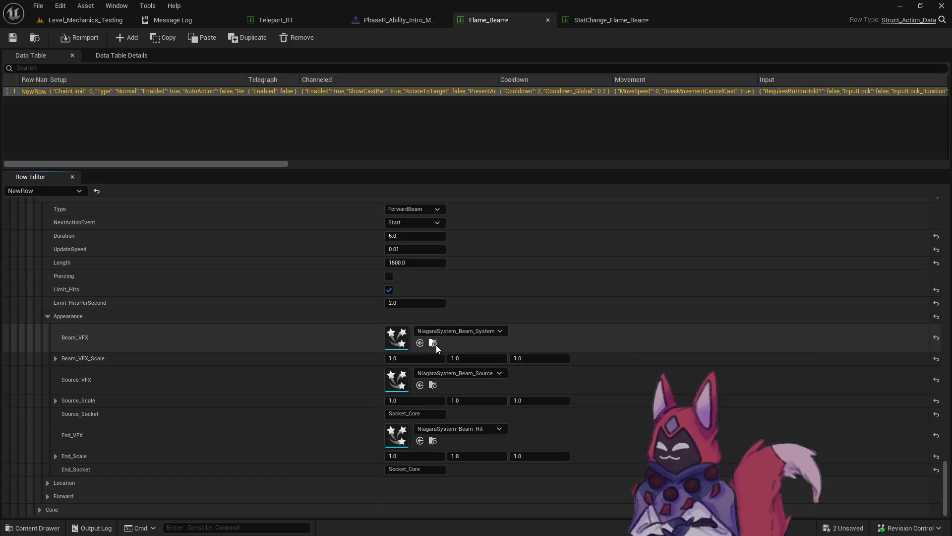
left_click(434, 343)
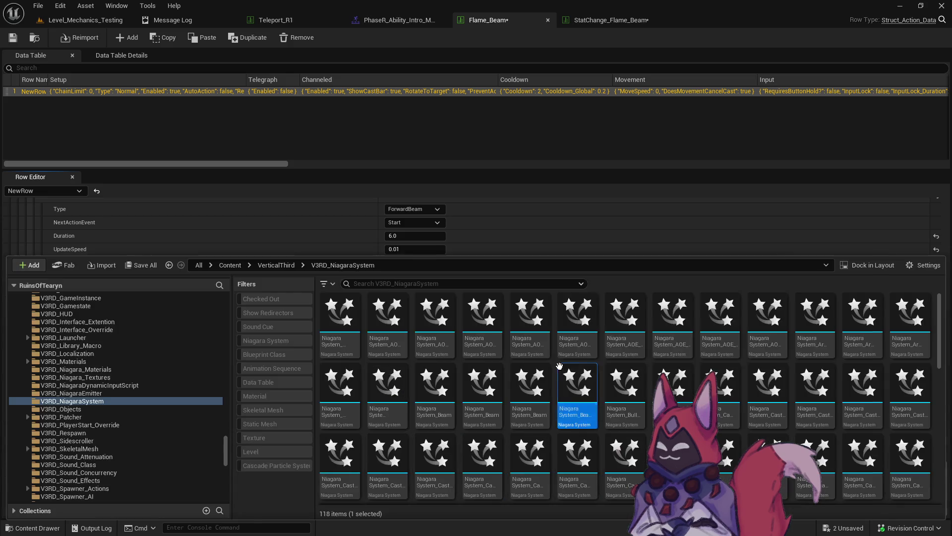
Step: Duplicate NiagaraSystem_Beam_System as NiagaraSystem_Beam_System_Fire
right_click(578, 413)
left_click(652, 221)
key("BackSpace")
type("_Fire")
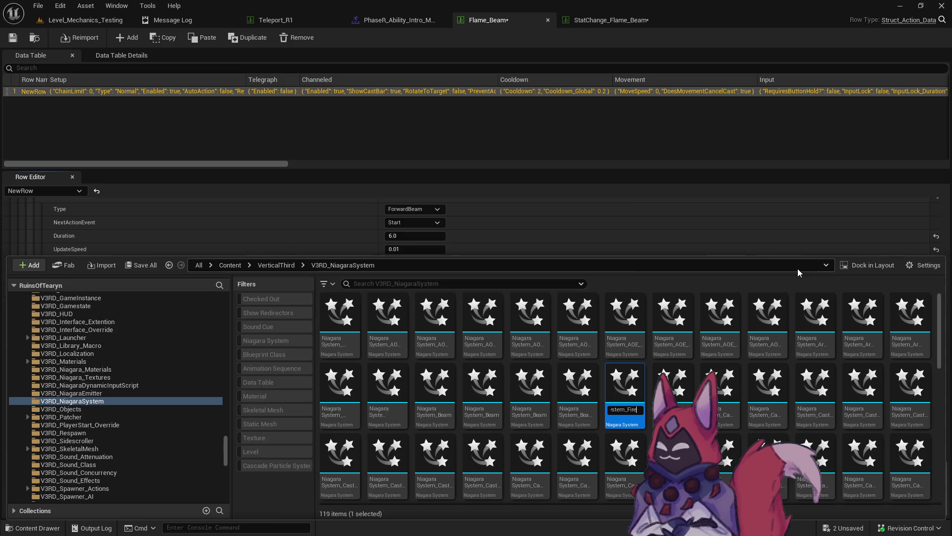
key("Return")
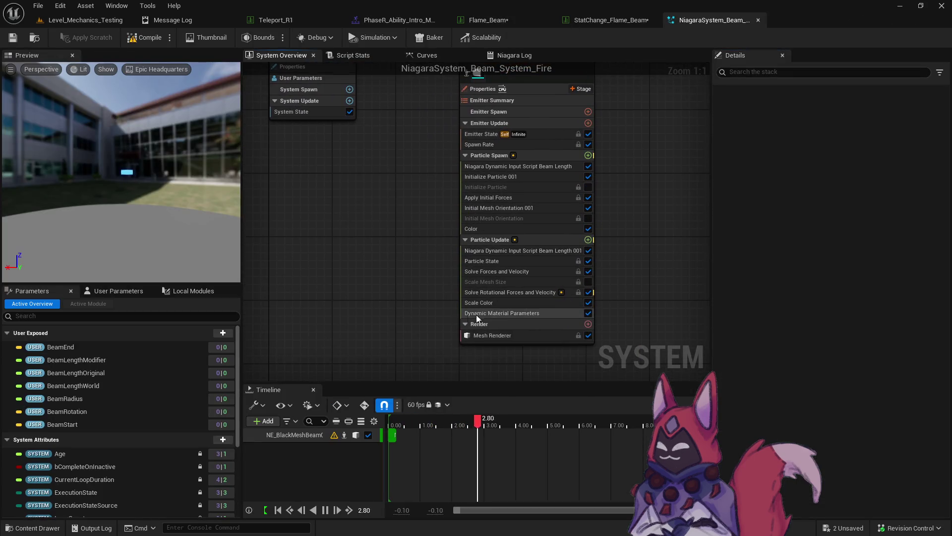
Step: Select the particle Color module and try a pink-red constant colour
left_click(498, 302)
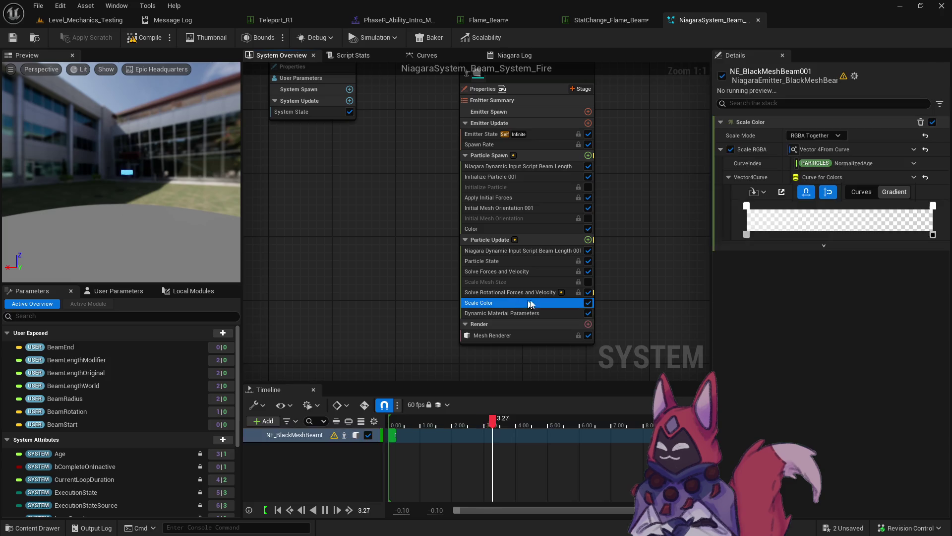
left_click(512, 230)
left_click(813, 134)
left_click_drag(687, 235, 704, 219)
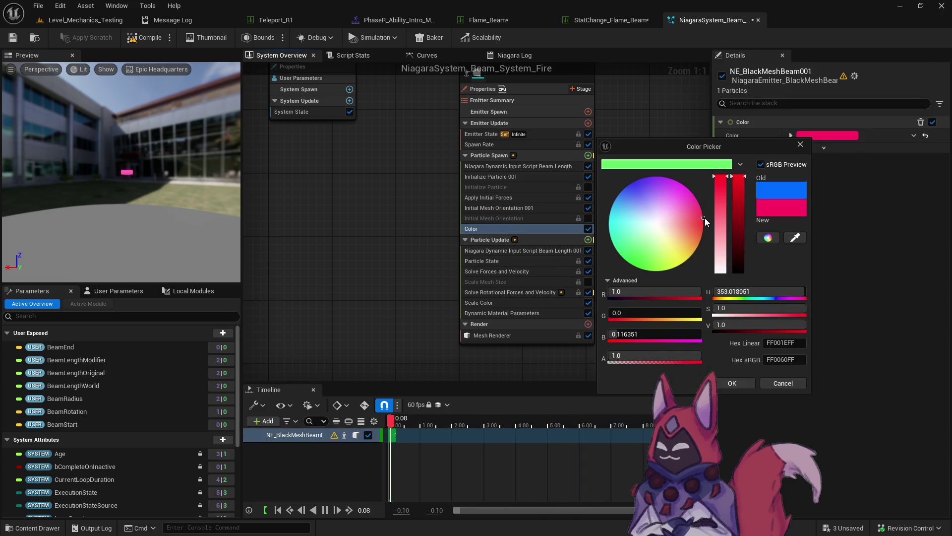
left_click(742, 383)
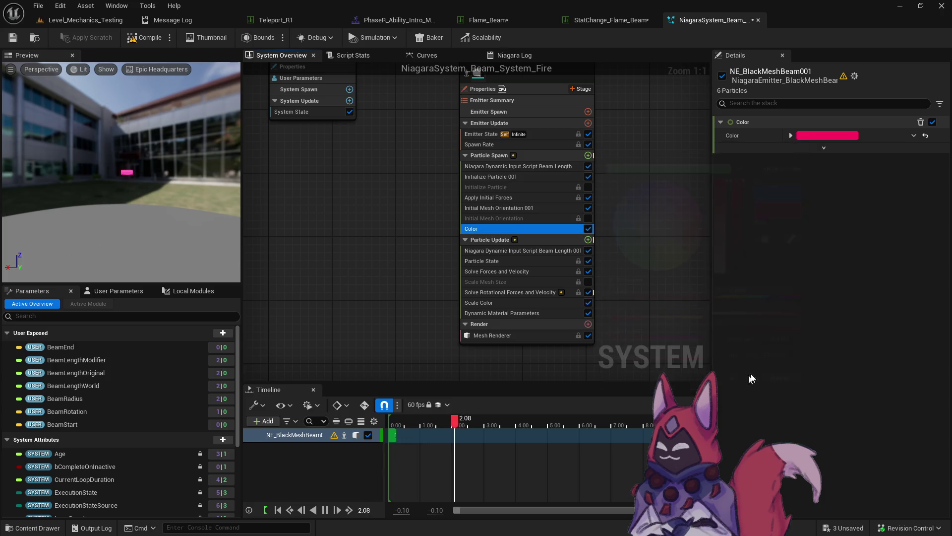
Step: Drive particle Color from a curve and make the first gradient stop orange
left_click(926, 136)
left_click(914, 135)
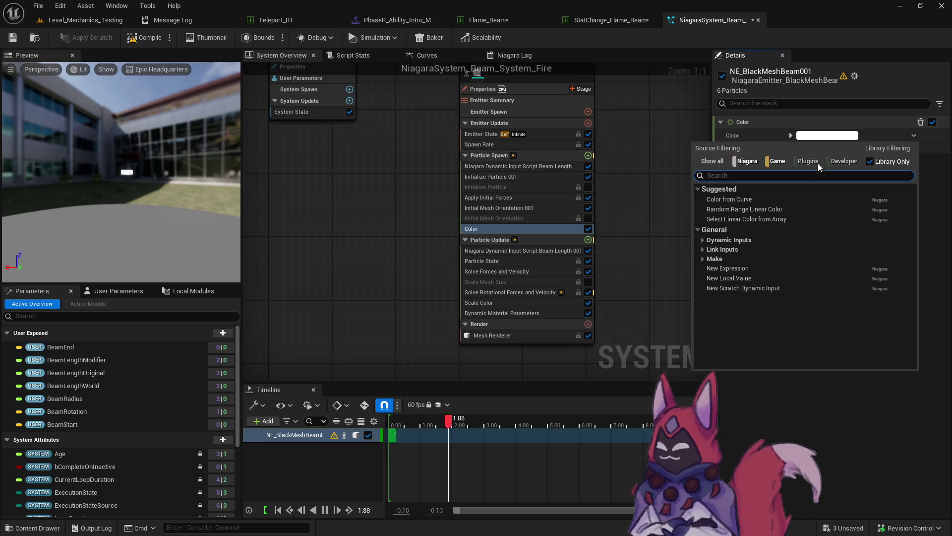
left_click(773, 199)
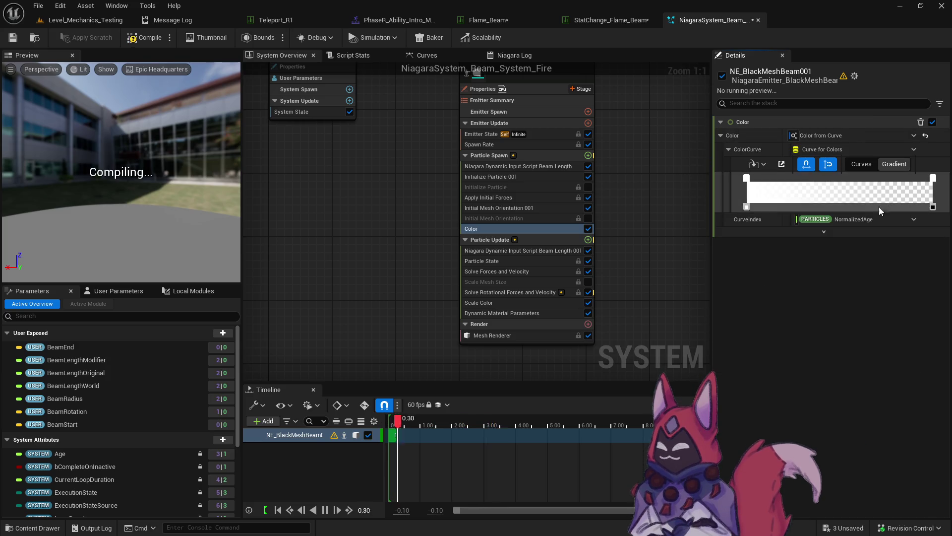
double_click(746, 177)
left_click_drag(659, 233, 656, 218)
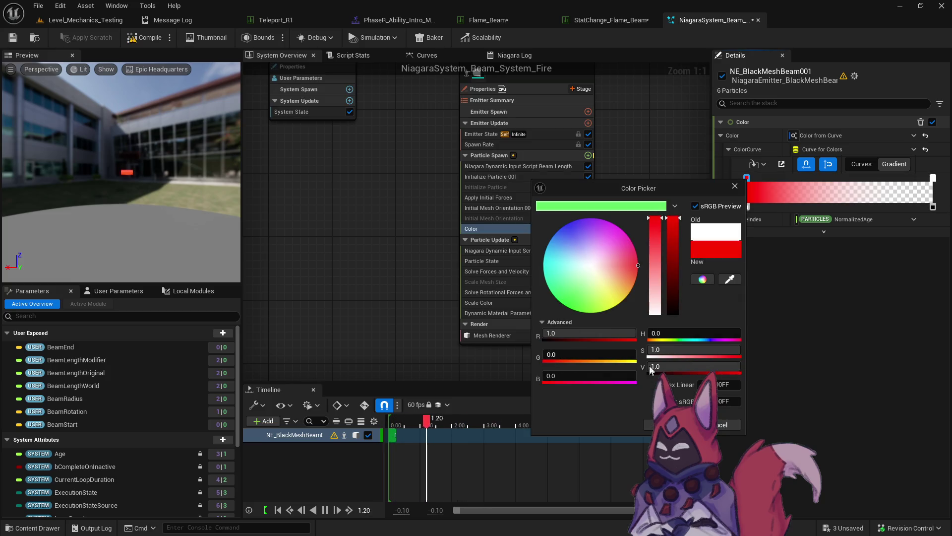
left_click(638, 274)
left_click(660, 425)
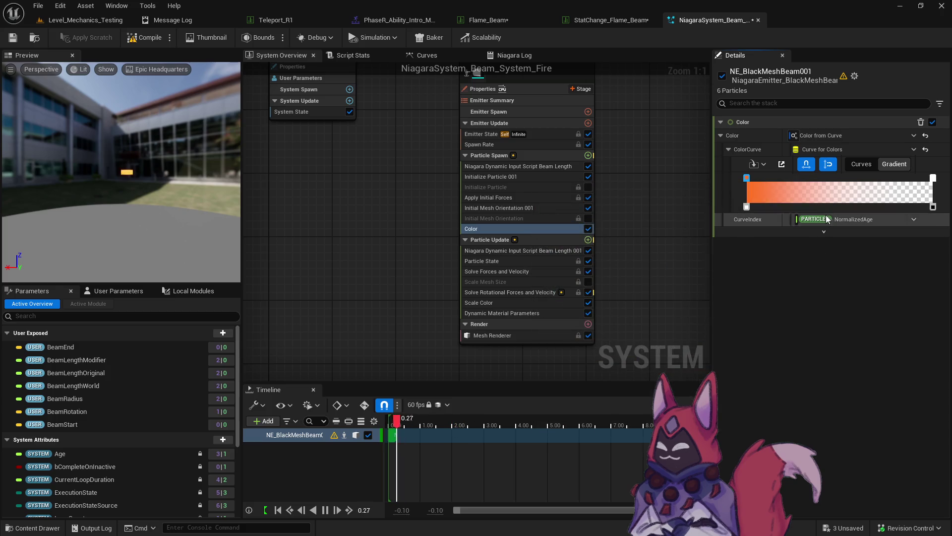
Step: Remove an extra gradient stop and colour the middle stop pink-red
right_click(836, 179)
left_click(868, 241)
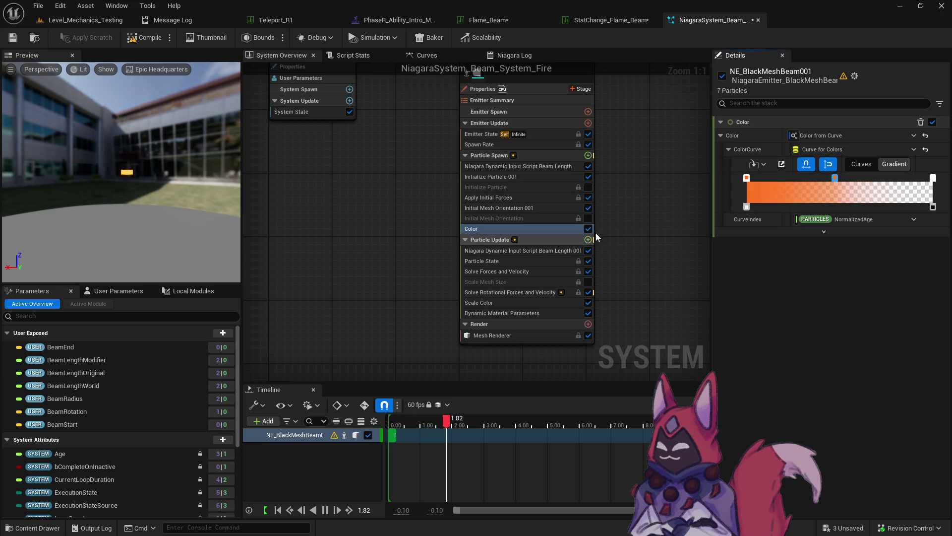
double_click(836, 178)
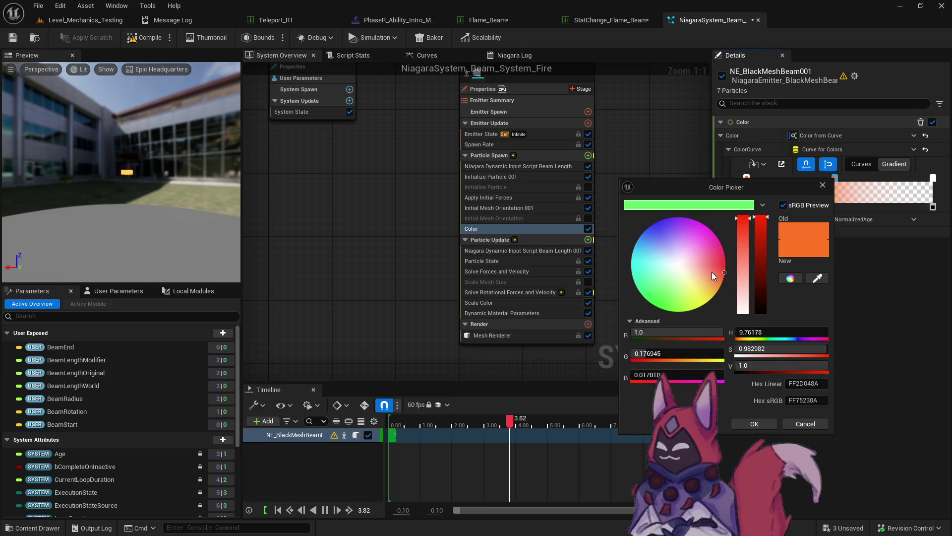
left_click_drag(712, 272, 734, 262)
left_click(754, 423)
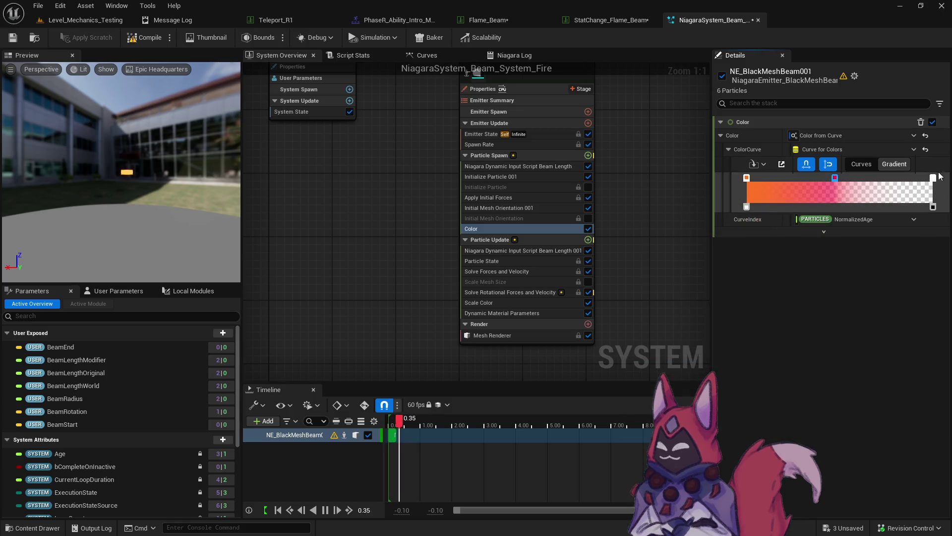
Step: Make the end gradient stop yellow, nudge the pink-red stop, and save the system
double_click(934, 177)
left_click(804, 283)
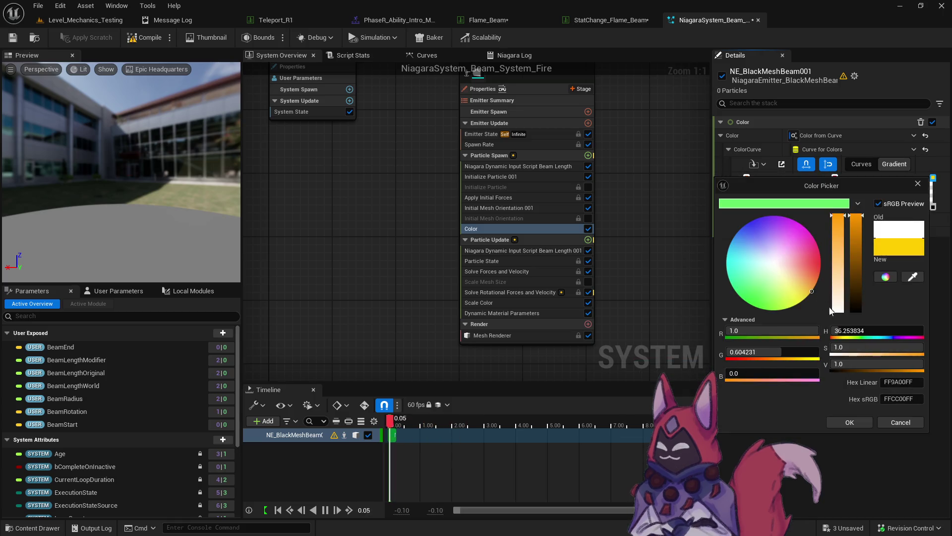
left_click(849, 422)
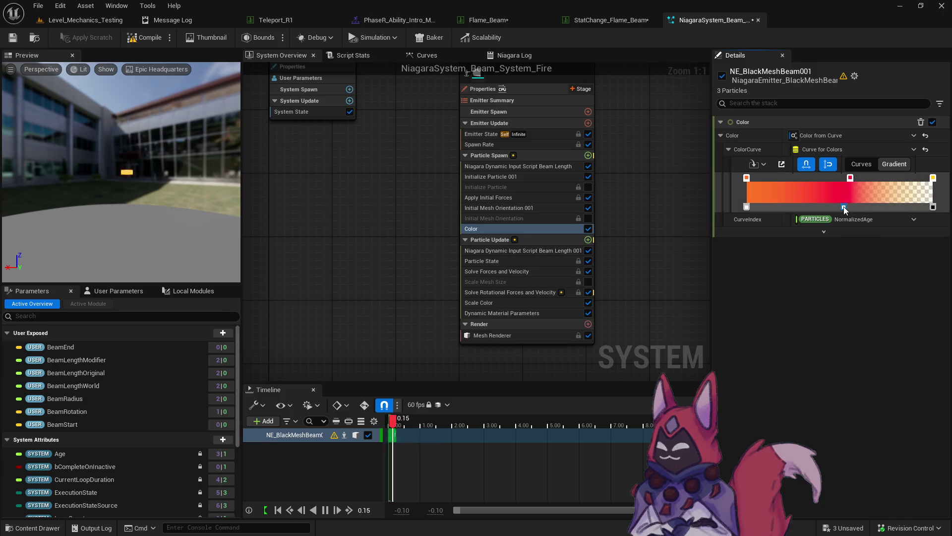
left_click_drag(850, 178, 857, 177)
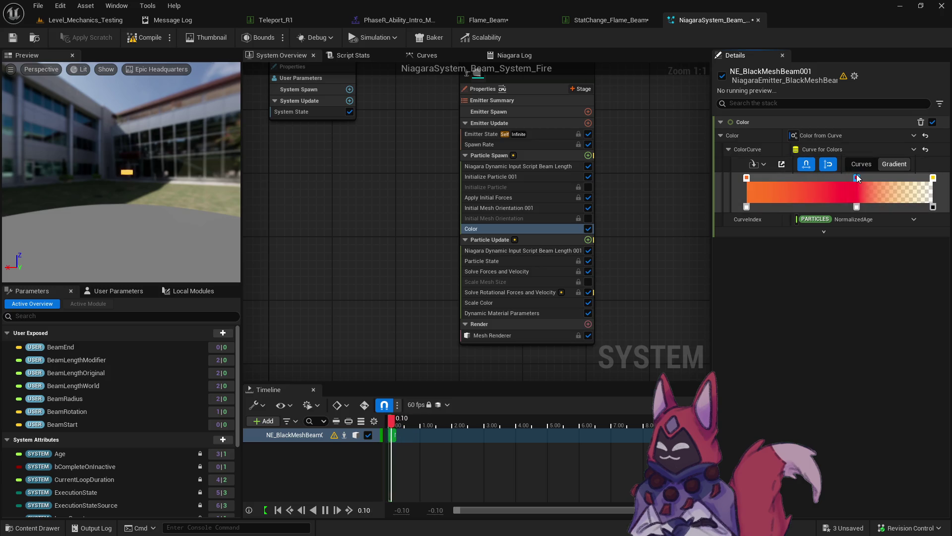
left_click(14, 40)
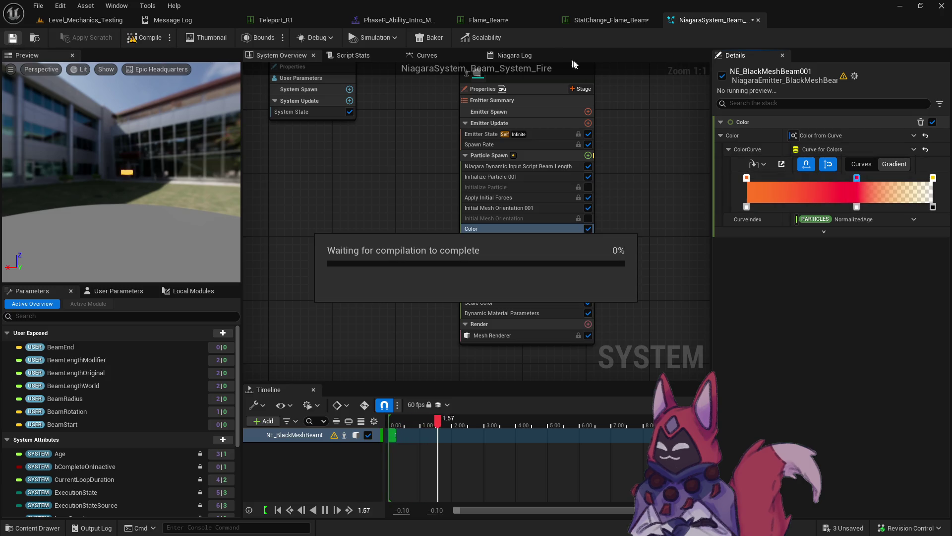
left_click(535, 303)
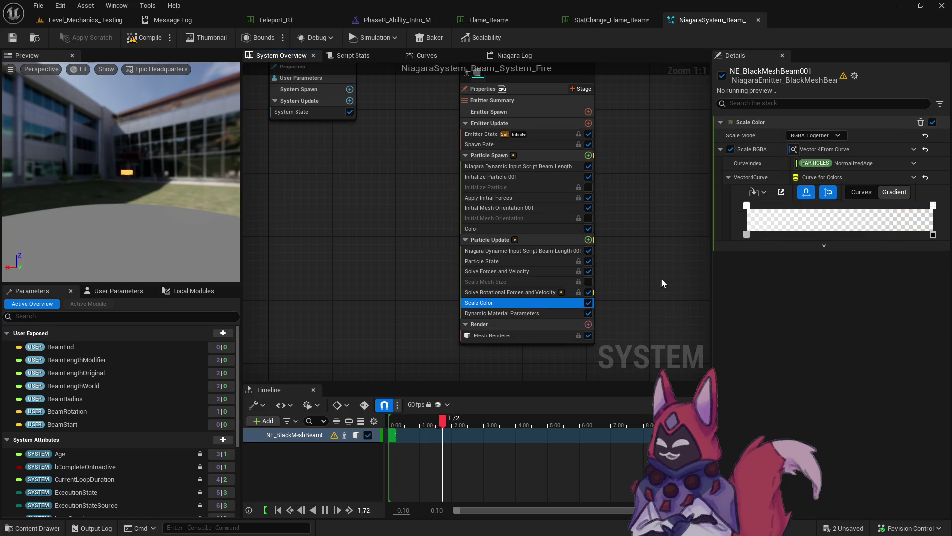
Step: Inspect the mesh renderer, override materials and emitter settings, then view the User Parameters values
left_click(511, 336)
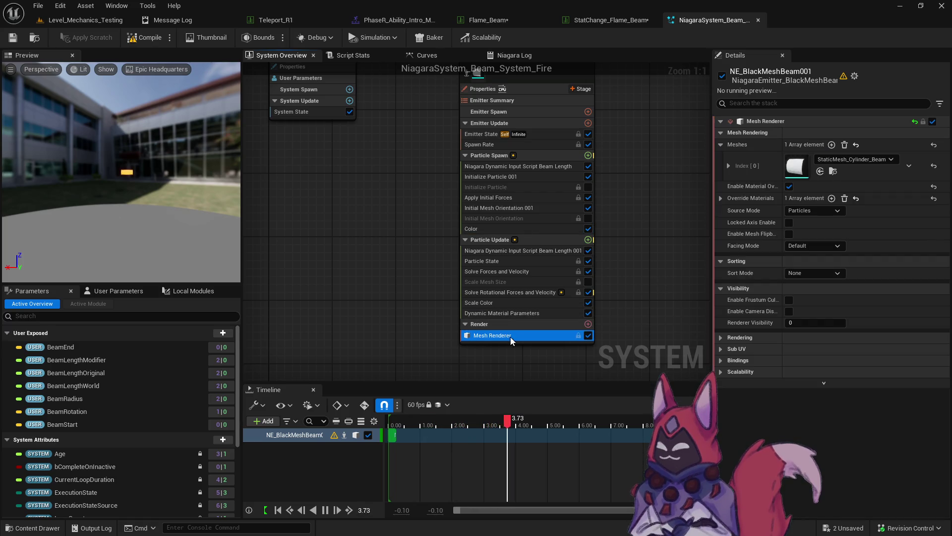
left_click(720, 198)
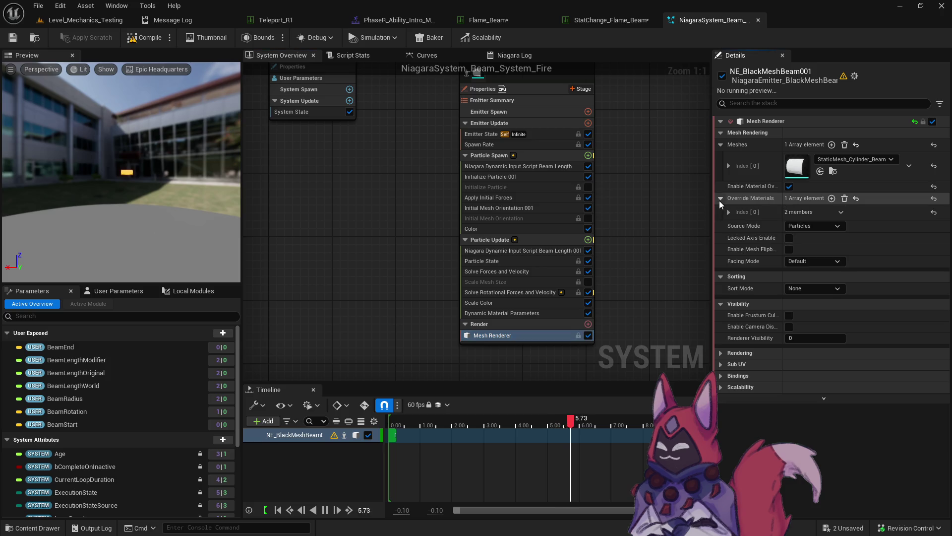
left_click(588, 94)
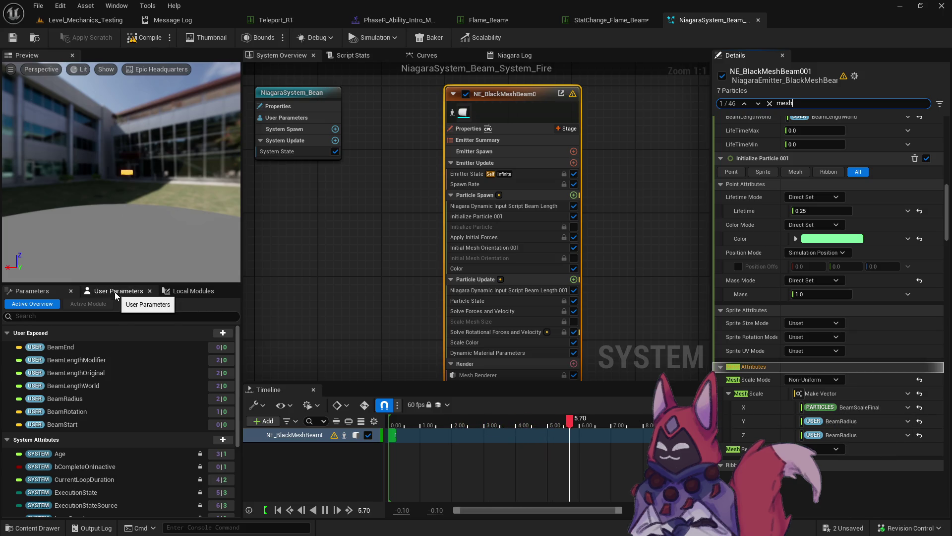
left_click(115, 293)
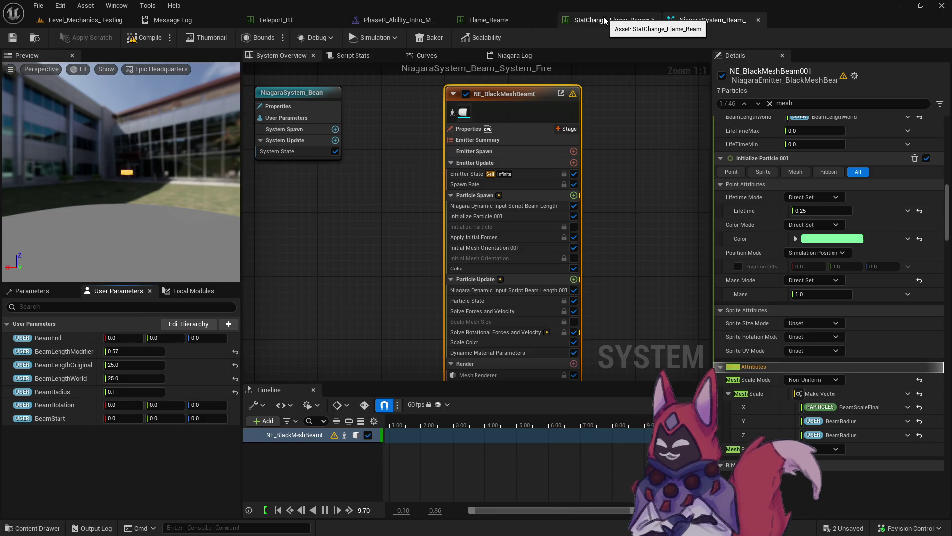
left_click(491, 24)
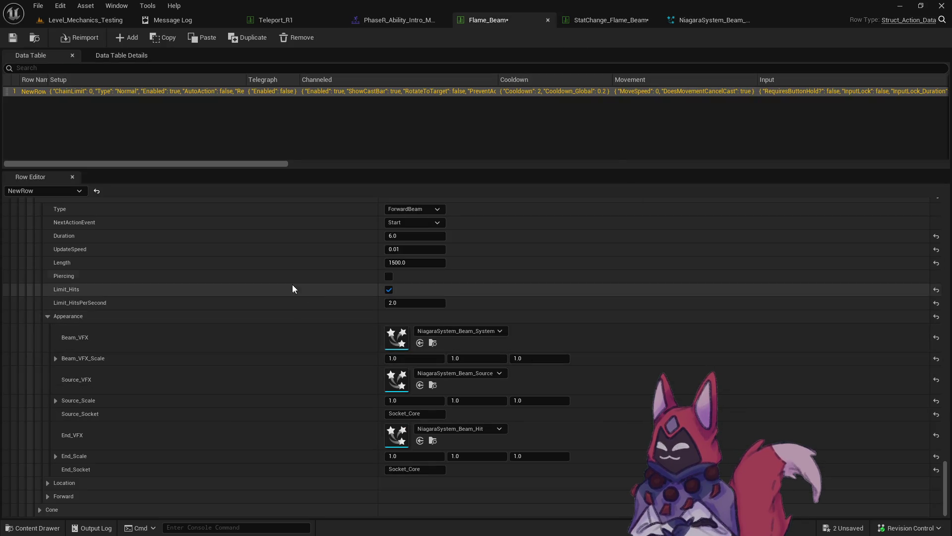
scroll(269, 276, "up", 2)
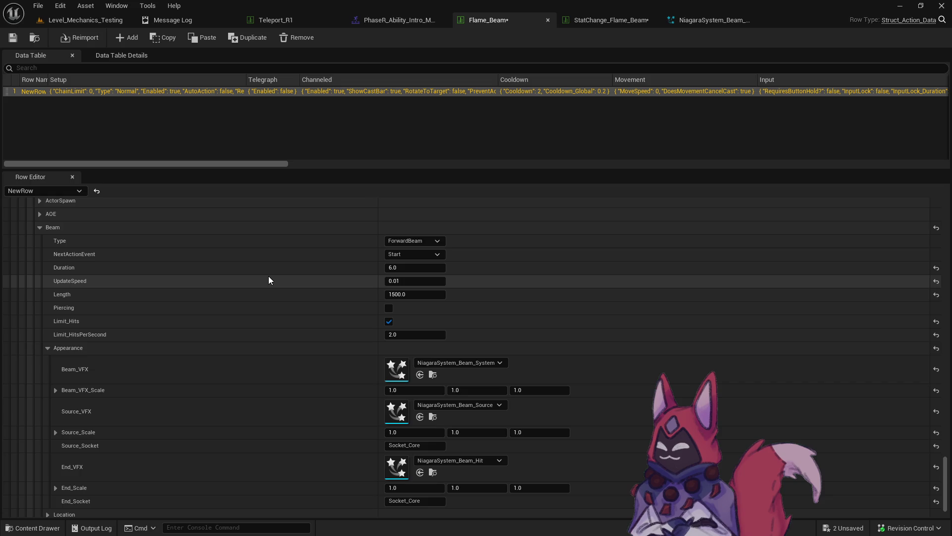
scroll(248, 299, "down", 2)
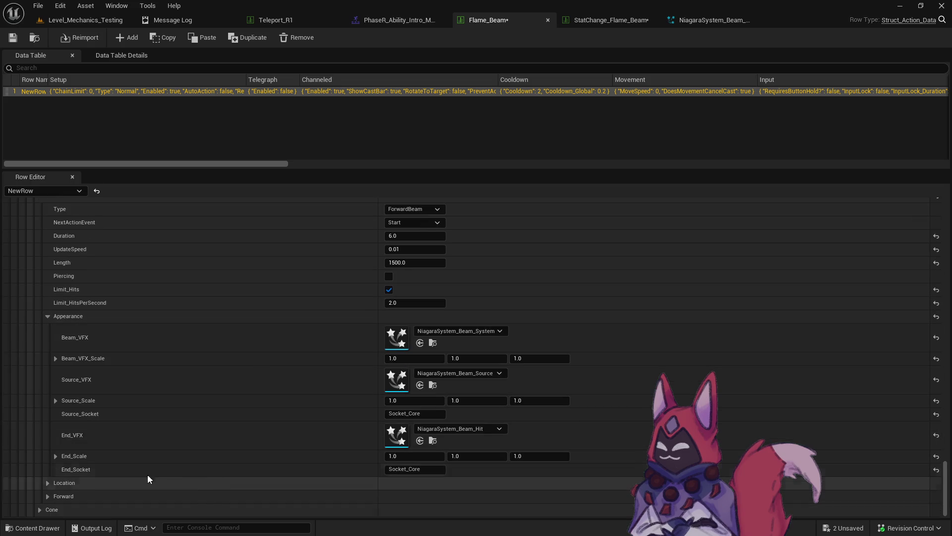
scroll(50, 482, "down", 1)
scroll(52, 477, "up", 1)
scroll(113, 382, "up", 2)
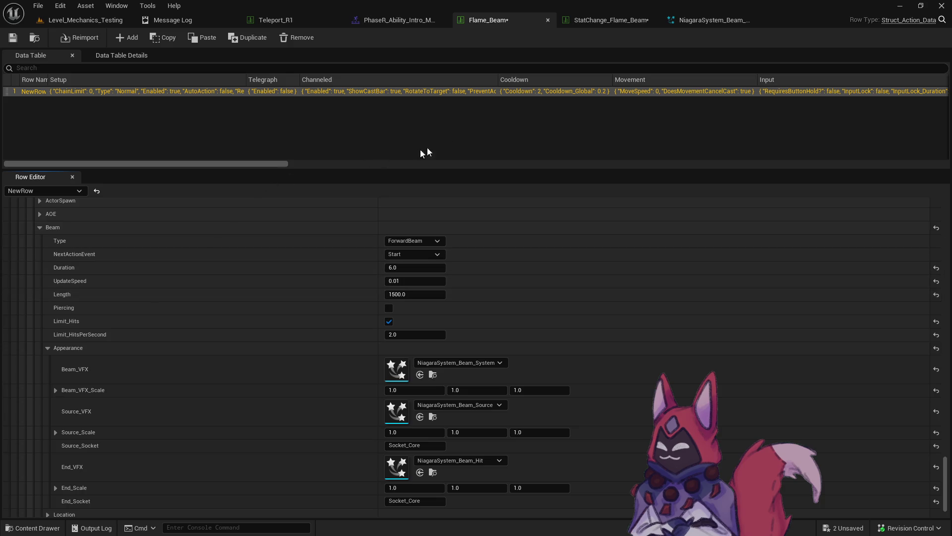
left_click(714, 20)
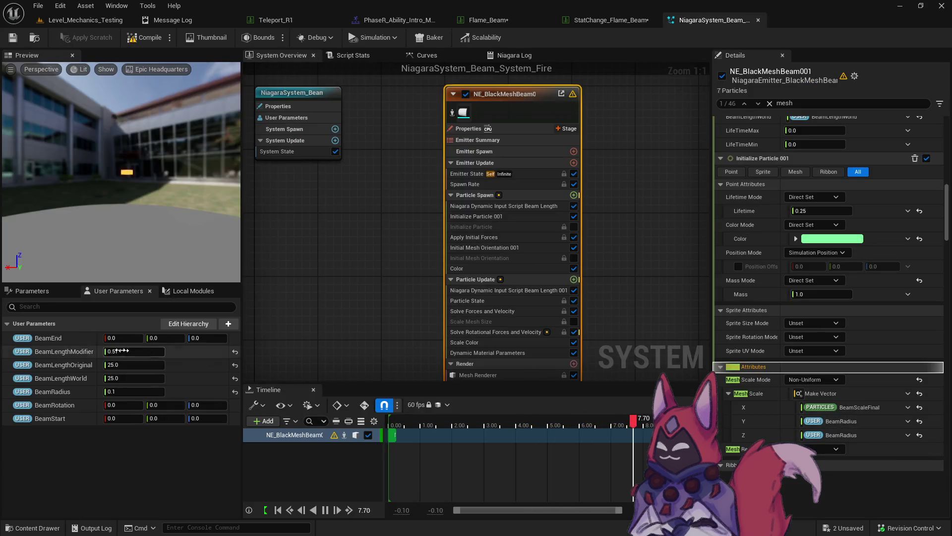
Step: Set BeamRadius to 0.5, then 1.0, and start a Level_Mechanics_Testing game preview
left_click(30, 290)
left_click(99, 291)
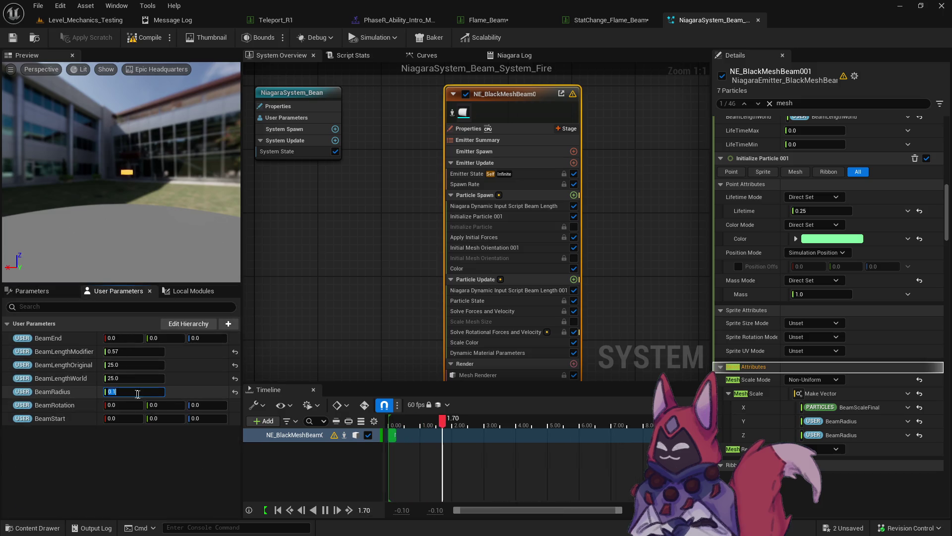
type("0.5")
key("Return")
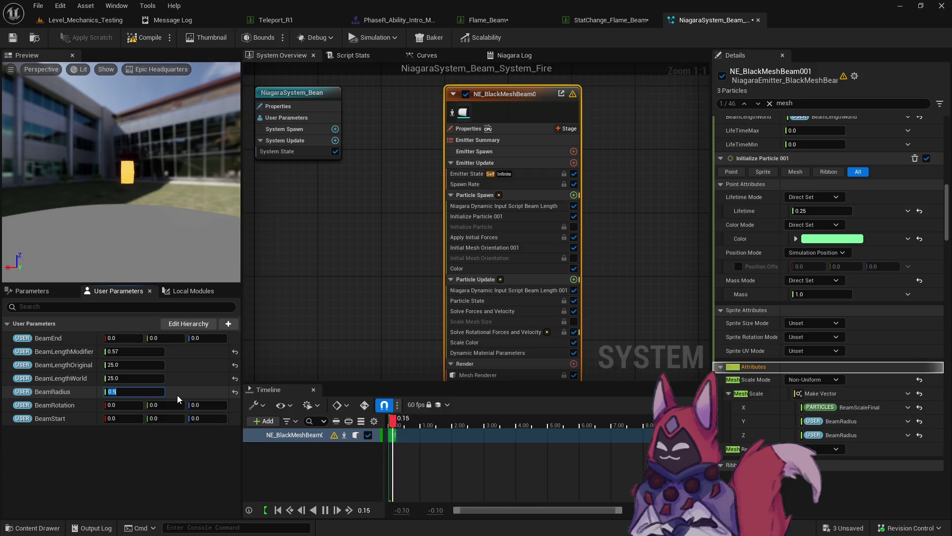
type("1")
key("Return")
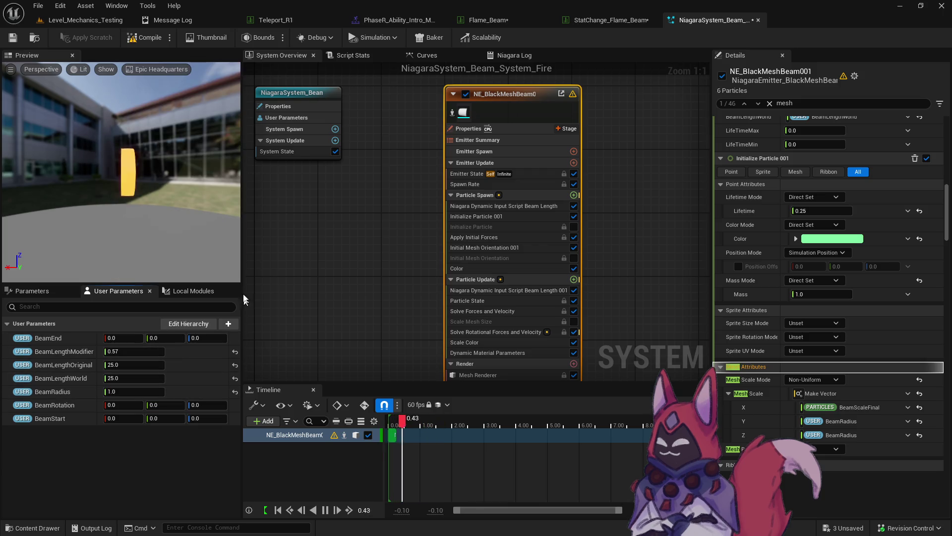
left_click(86, 20)
left_click(245, 39)
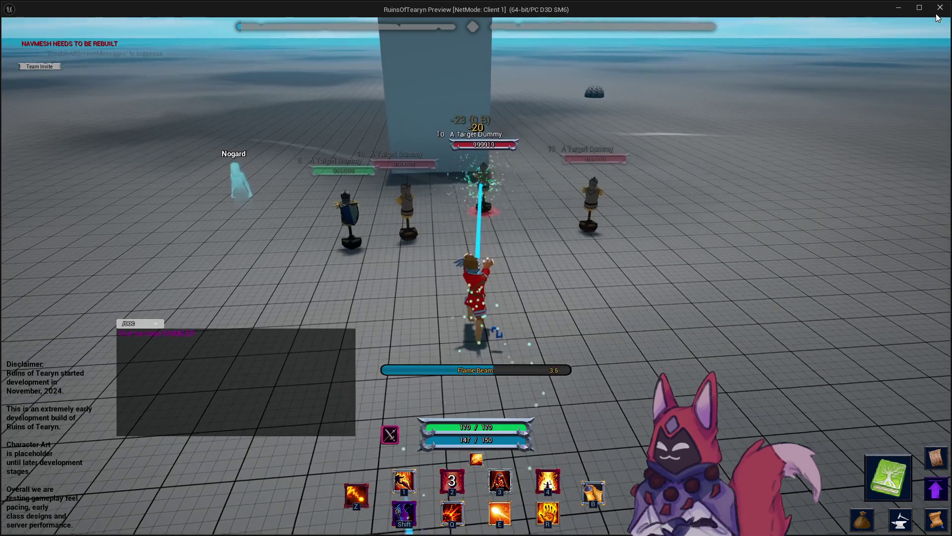
Step: Stop the preview and set the Flame_Beam row's Beam_VFX to NiagaraSystem_Beam_System_Fire
key("Escape")
left_click(716, 20)
key("ctrl+space")
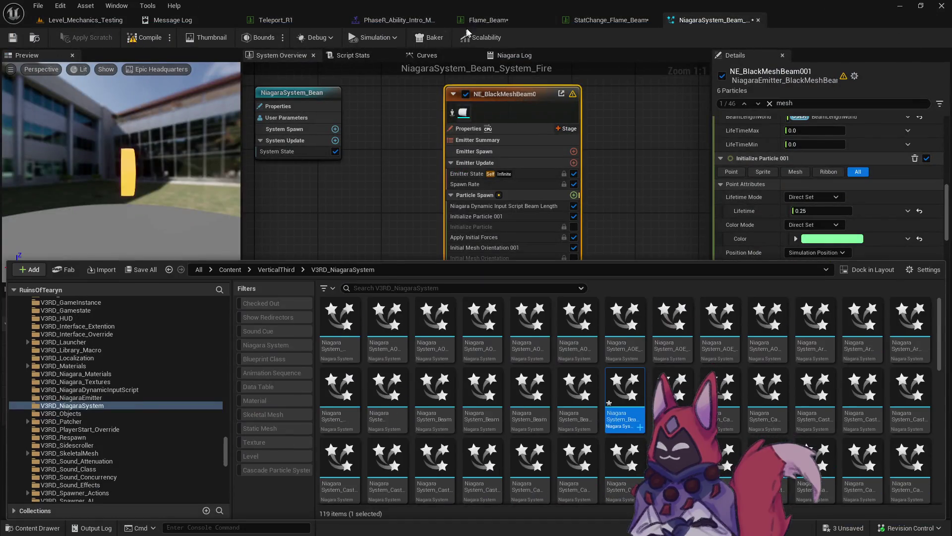
left_click(488, 20)
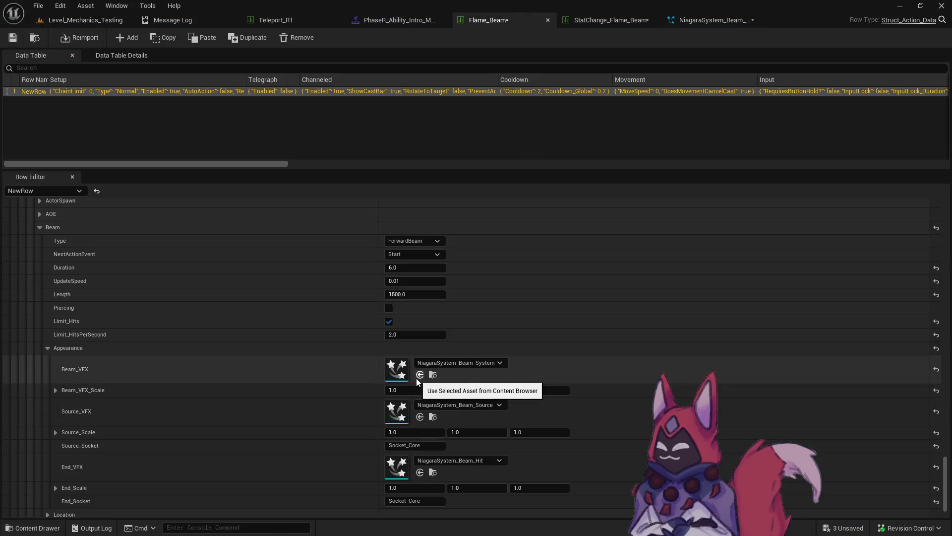
Step: Start a game preview, move toward the target dummies and cast Flame Beam
key("alt+p")
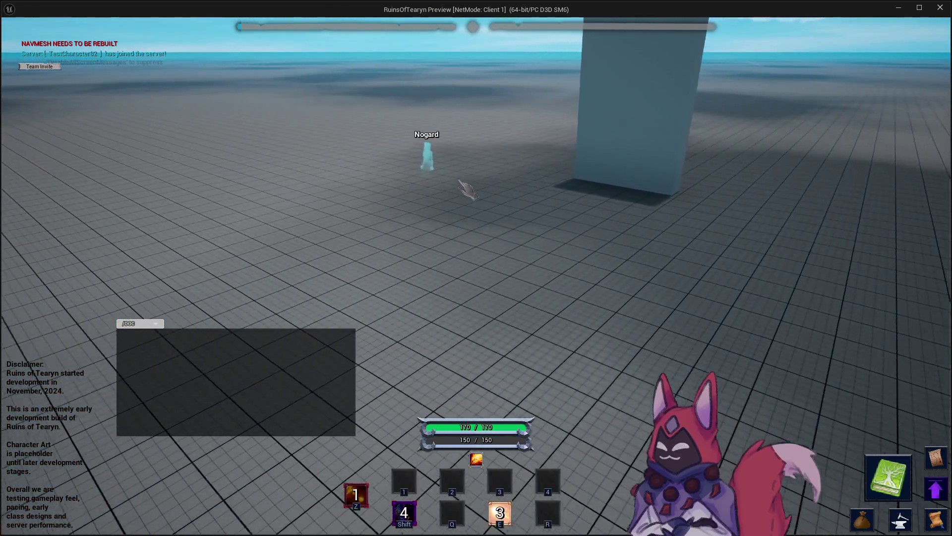
key("shift")
key("e")
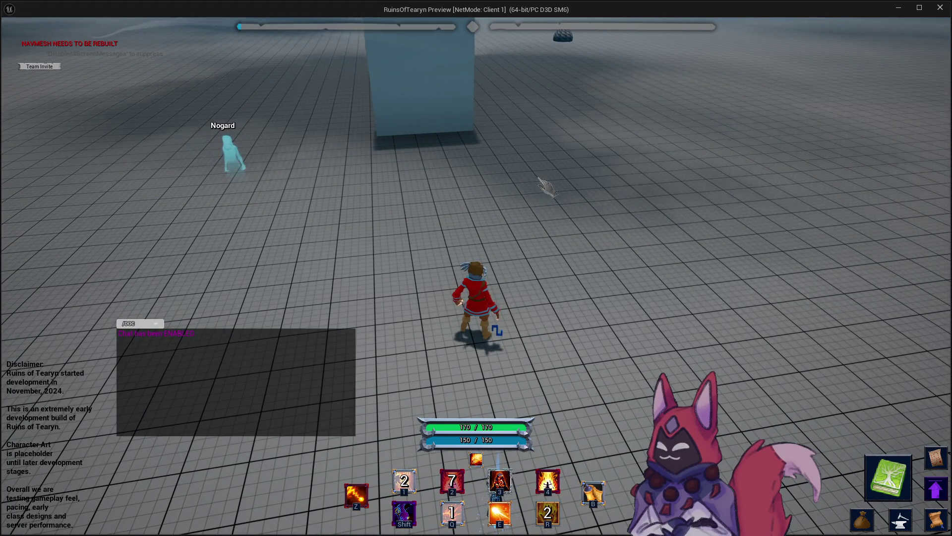
key("4")
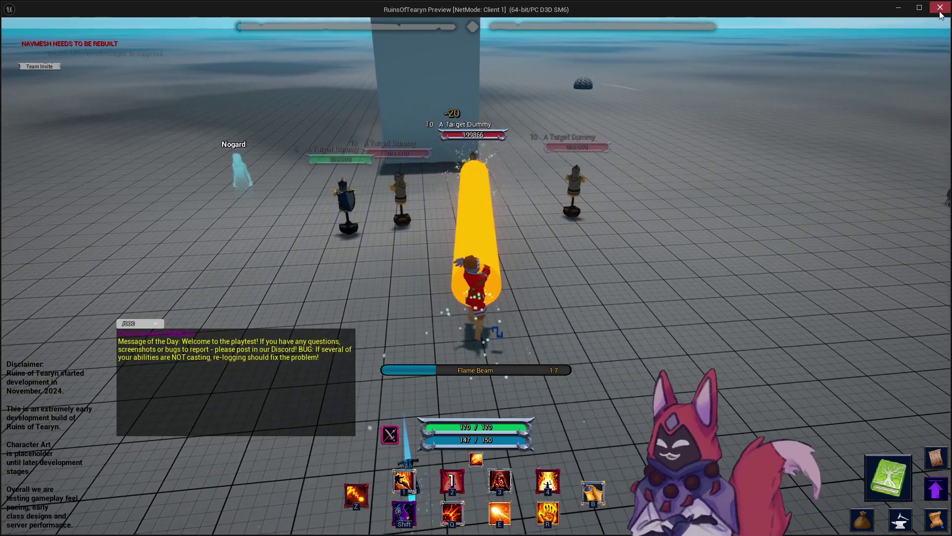
Step: Return BeamRadius to 0.5 in the fire beam system and cast Flame Beam again to compare
left_click(900, 10)
left_click(711, 20)
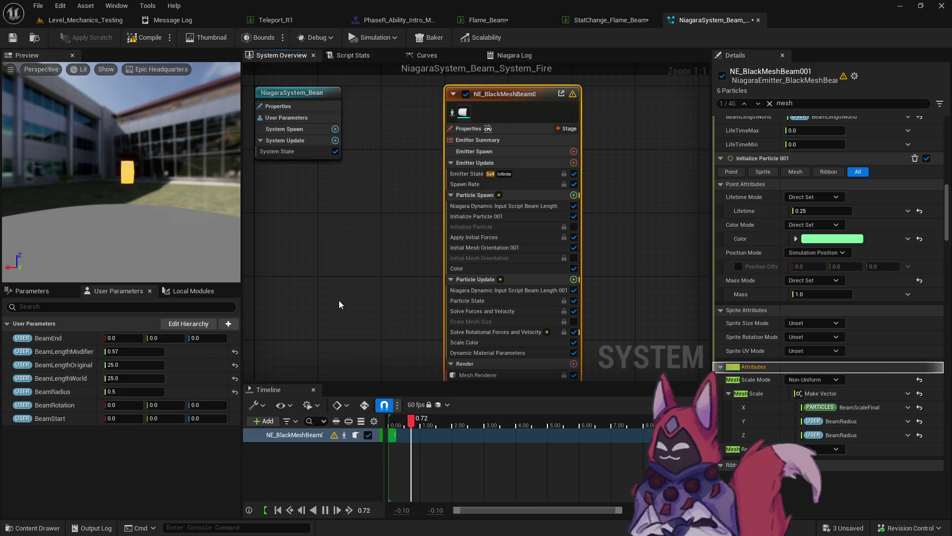
key("alt+Tab")
key("z")
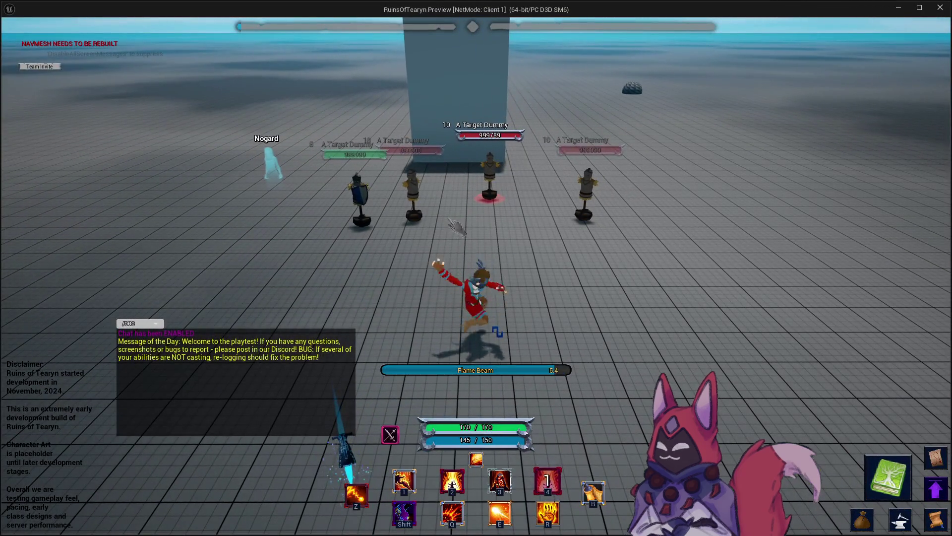
mouse_move(457, 227)
left_mouse_down()
mouse_move(645, 227)
mouse_move(546, 227)
left_mouse_up()
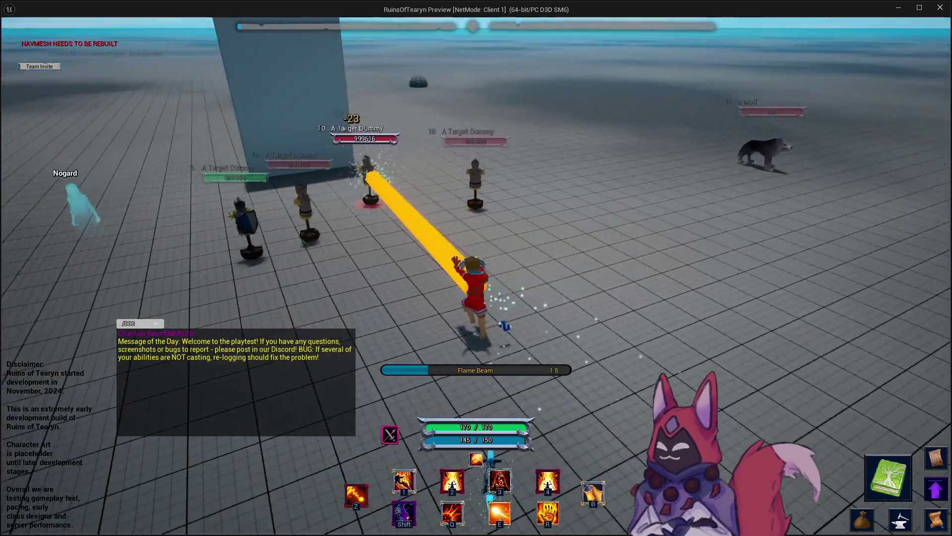
key("alt+Tab")
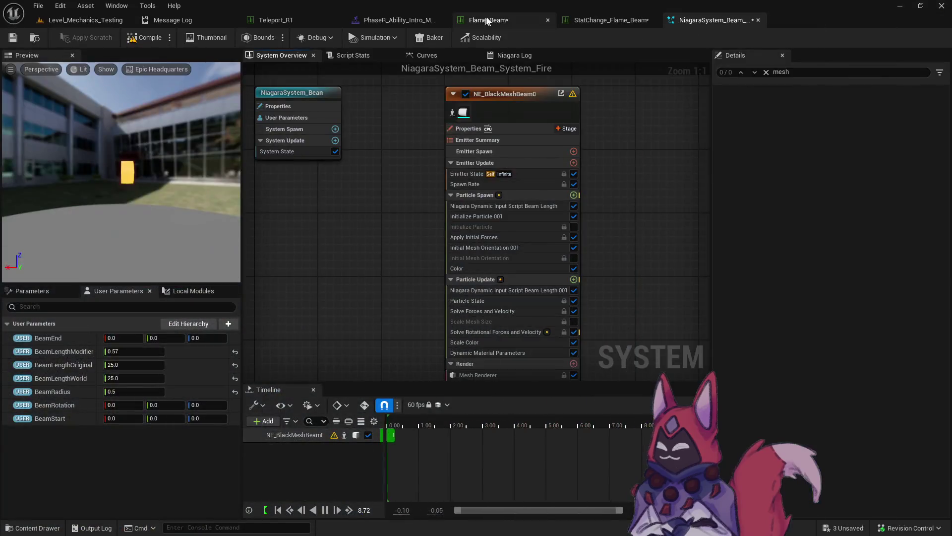
Step: Set the Flame_Beam row's location Offset X to 50, giving an offset of 50, 0, 25
left_click(487, 21)
scroll(437, 298, "down", 2)
scroll(395, 356, "up", 10)
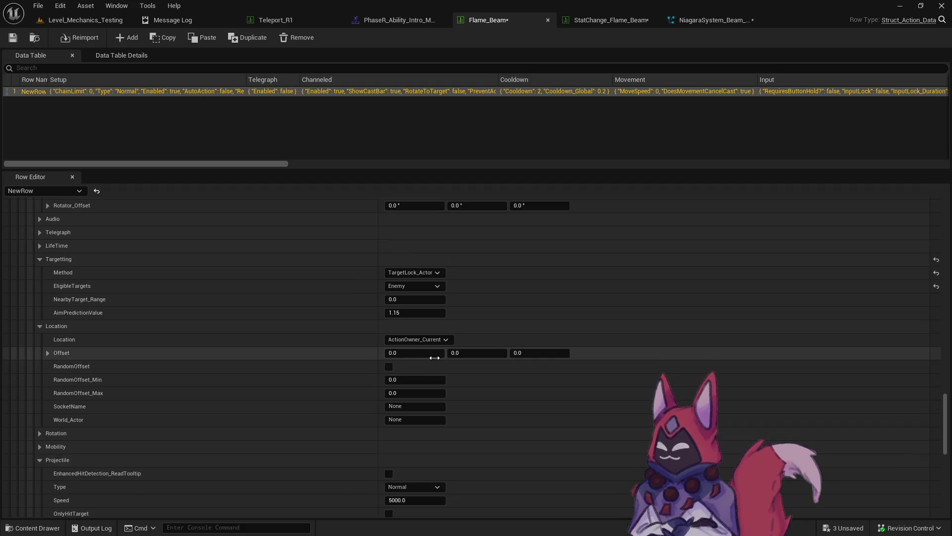
type("50")
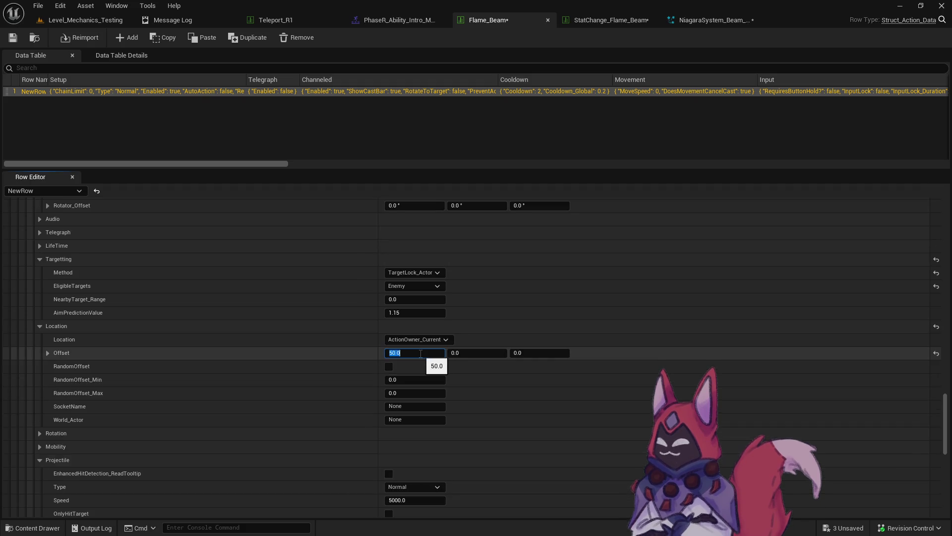
key("Tab")
key("Tab")
Step: Cast Flame Beam at a target dummy in the game preview, then return to the data table
key("alt+Tab")
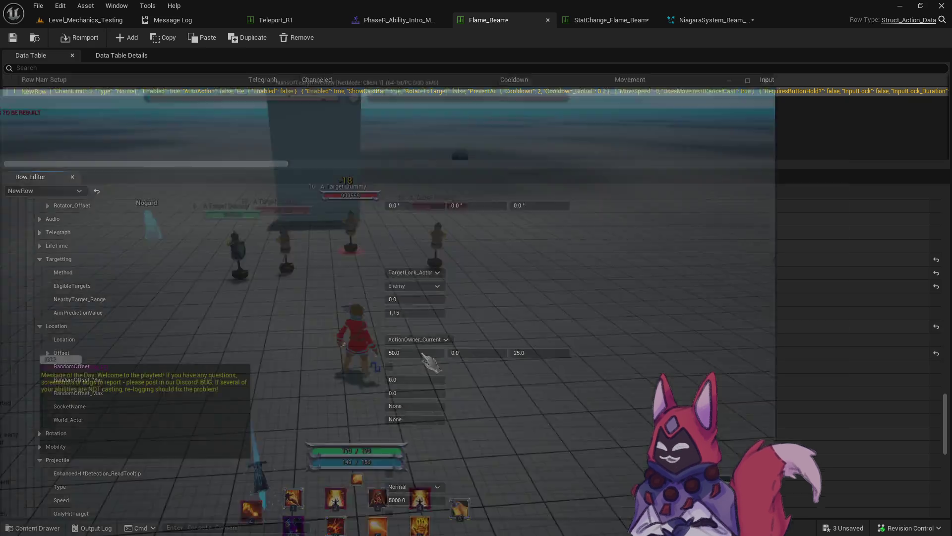
key("4")
mouse_move(445, 238)
left_mouse_down()
mouse_move(546, 238)
mouse_move(445, 239)
left_mouse_up()
mouse_move(525, 237)
left_mouse_down()
mouse_move(625, 237)
mouse_move(526, 237)
left_mouse_up()
key("alt+Tab")
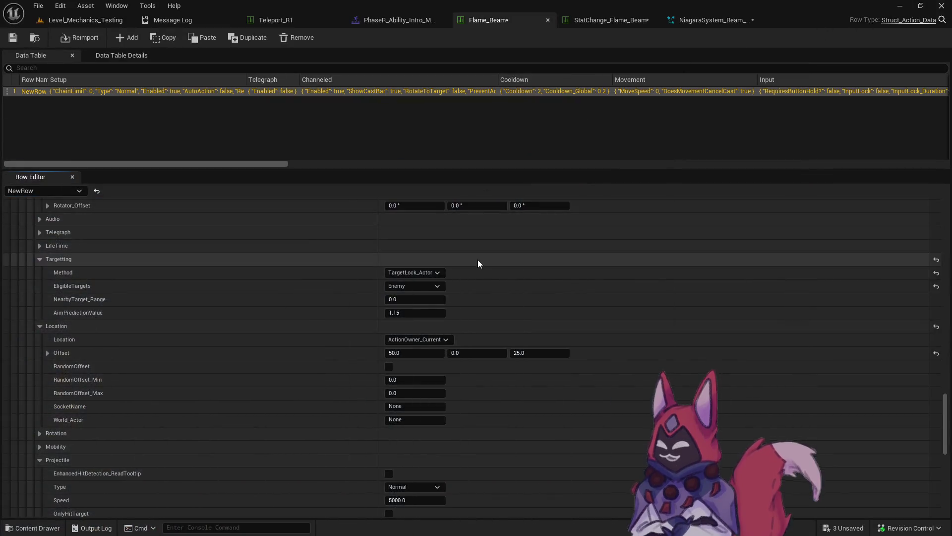
scroll(478, 260, "down", 15)
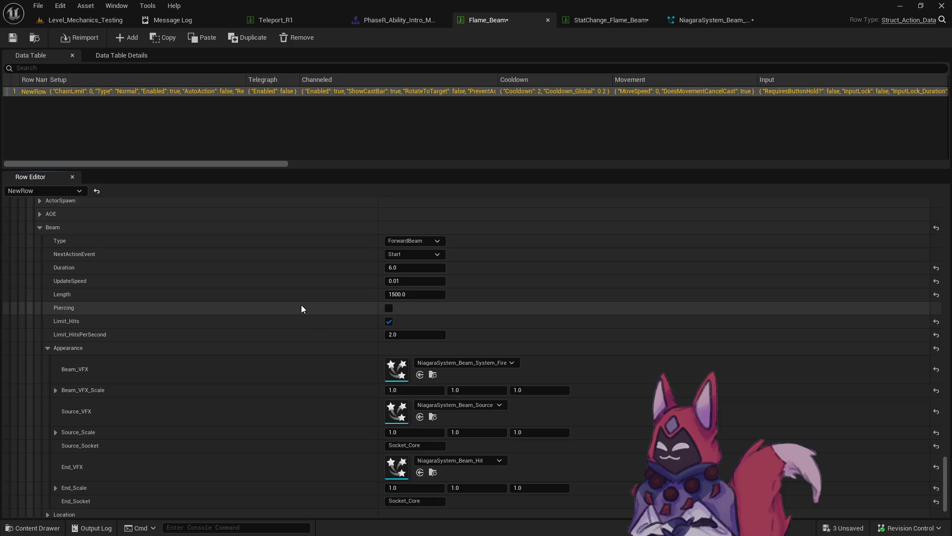
scroll(275, 347, "down", 2)
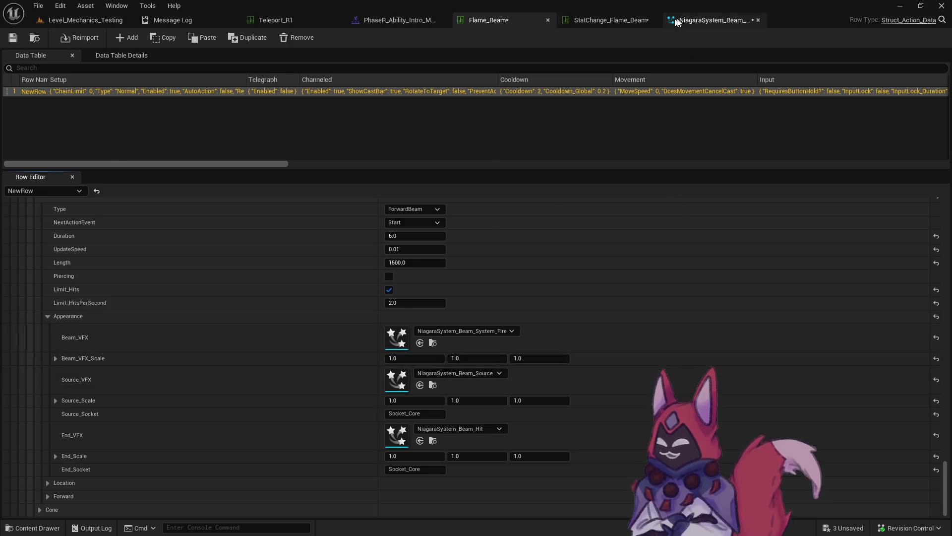
Step: Set the Niagara beam system's BeamRadius user parameter to 0.1
left_click(709, 20)
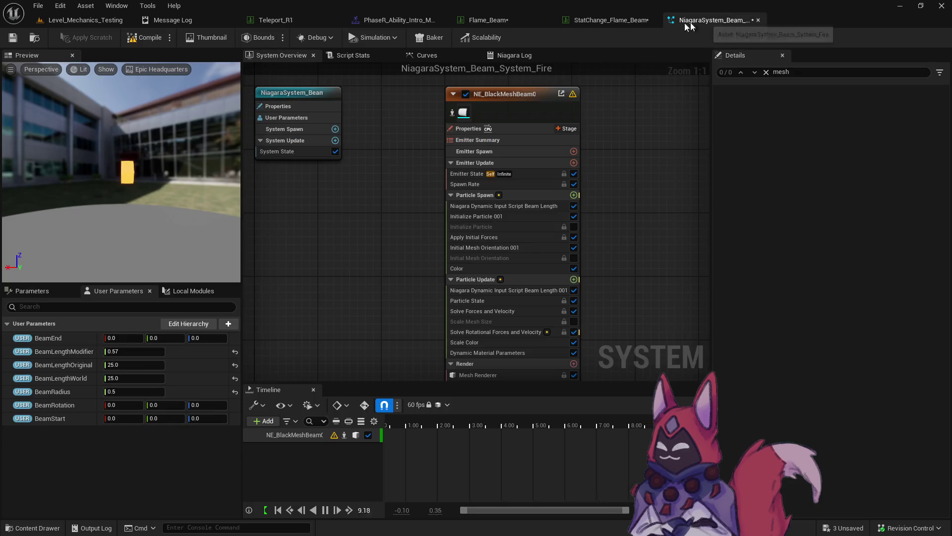
left_click(153, 392)
type("0.1")
key("Return")
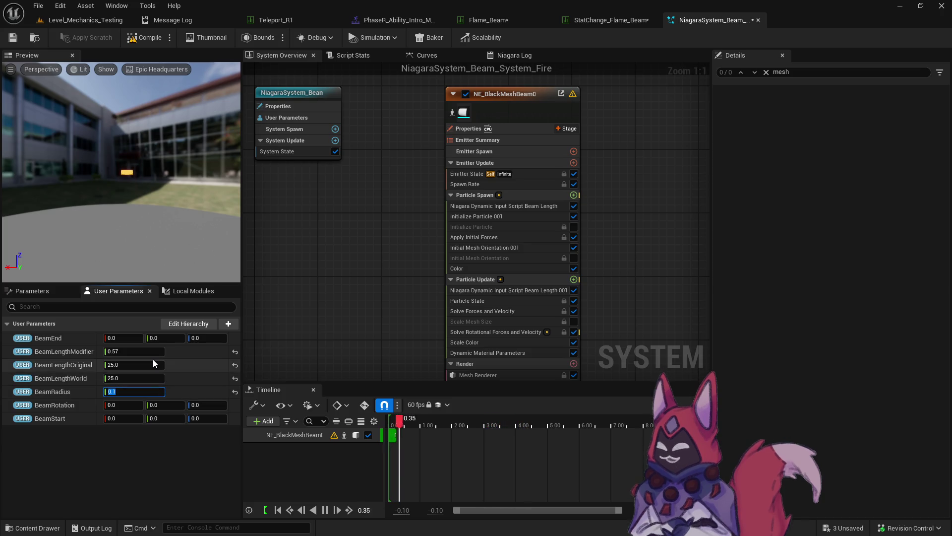
Step: Set Beam_VFX_Scale to 2.0, 2.0, 1.0, test the thin orange beam, then edit Source_Socket
left_click(515, 26)
left_click(427, 359)
type("2")
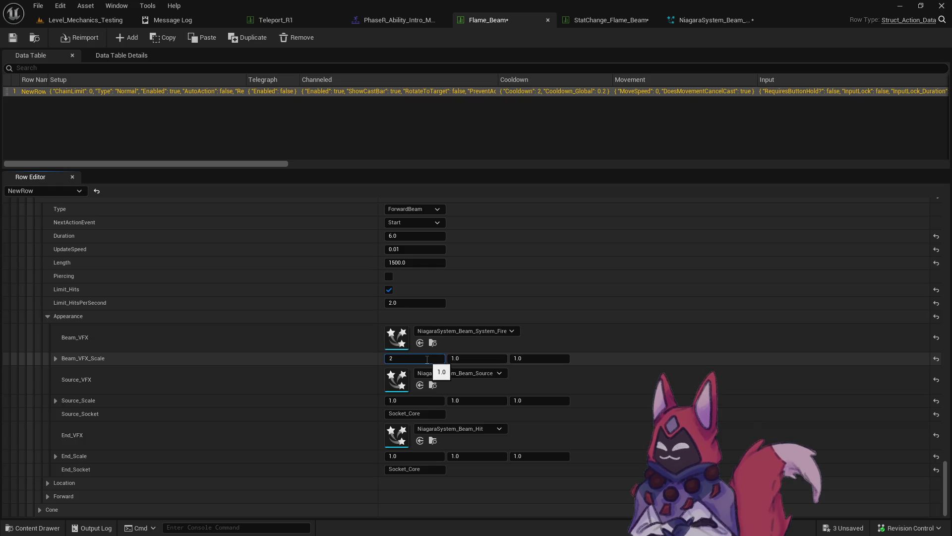
left_click(97, 24)
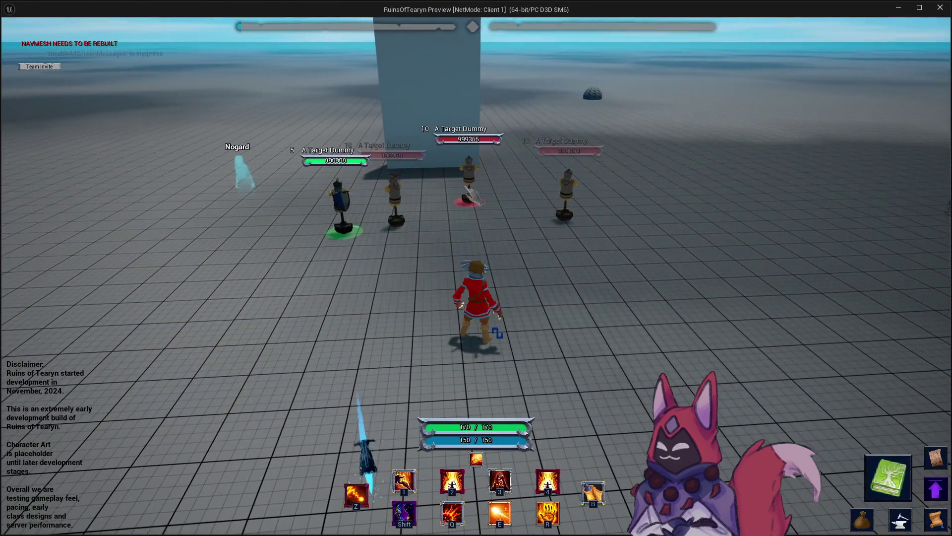
key("4")
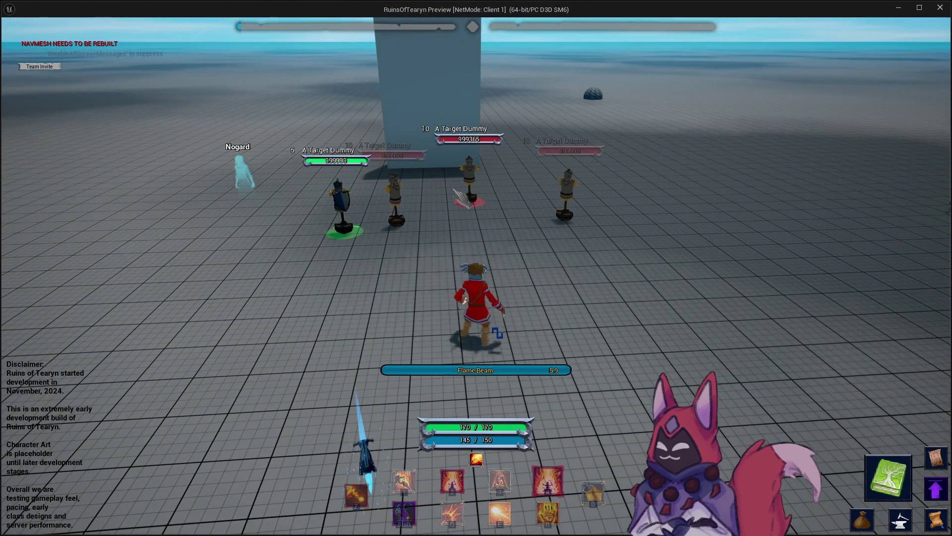
mouse_move(461, 197)
left_mouse_down()
mouse_move(585, 197)
mouse_move(462, 198)
left_mouse_up()
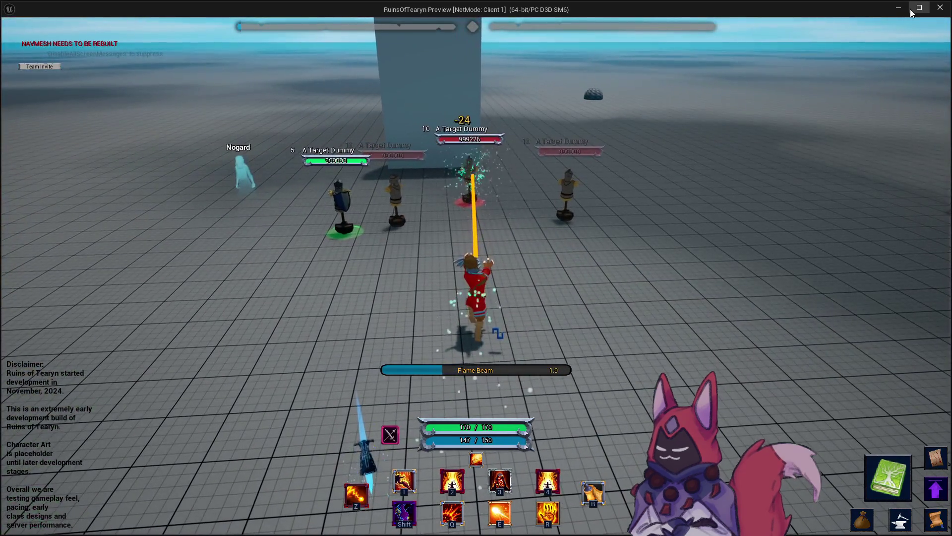
key("Escape")
left_click(491, 20)
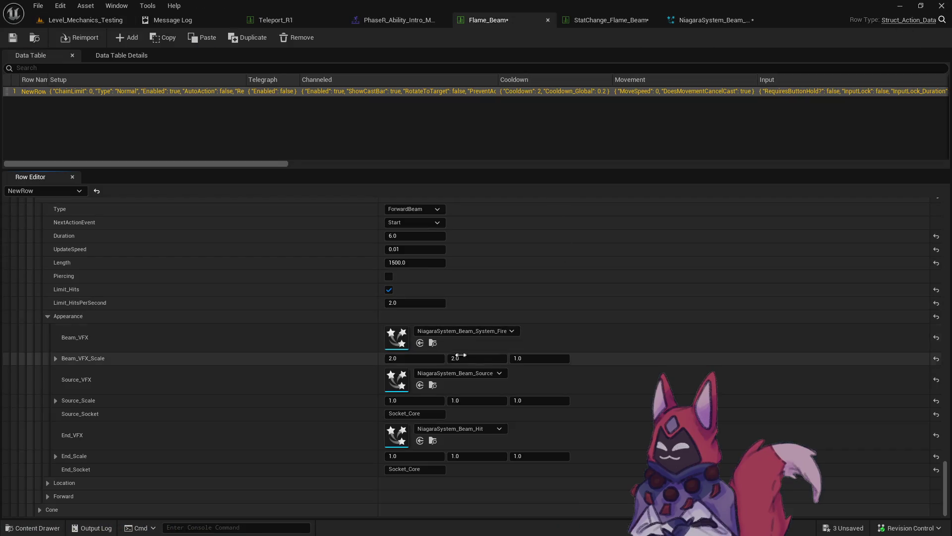
left_click(415, 414)
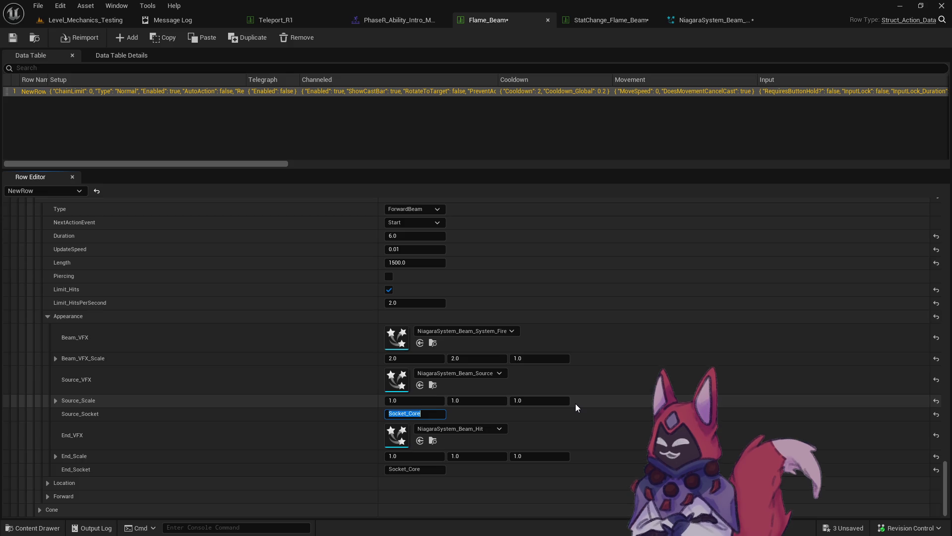
Step: Change the Flame_Beam Source_Socket from Socket_Core to Socket_RightHand
key("End")
key("BackSpace")
key("BackSpace")
key("BackSpace")
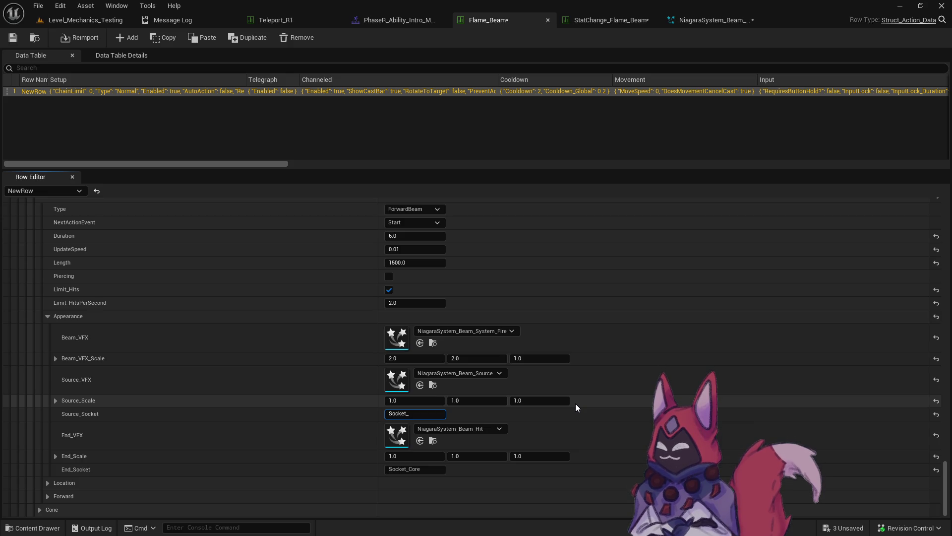
type("ightHand")
key("Return")
Step: Cast Flame Beam at the target dummy in the game preview and return to the editor
key("alt+Tab")
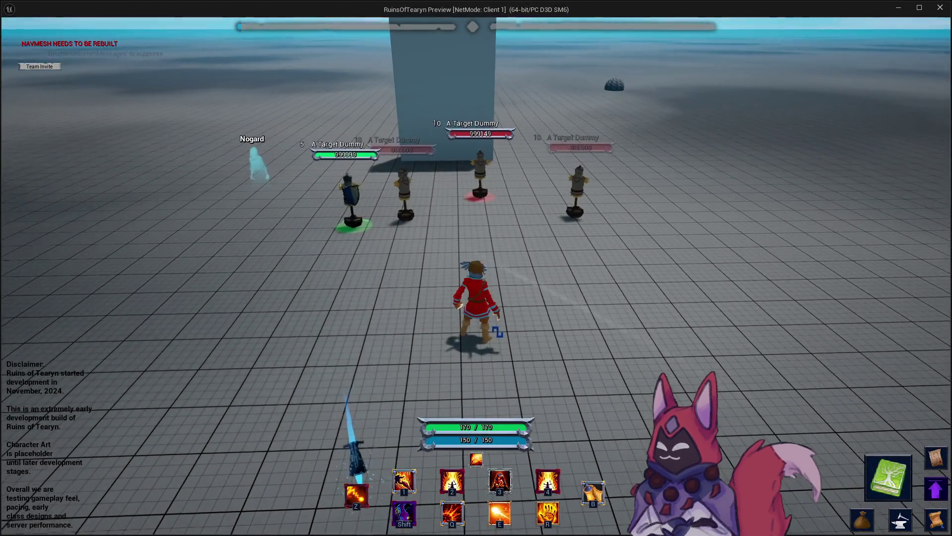
key("4")
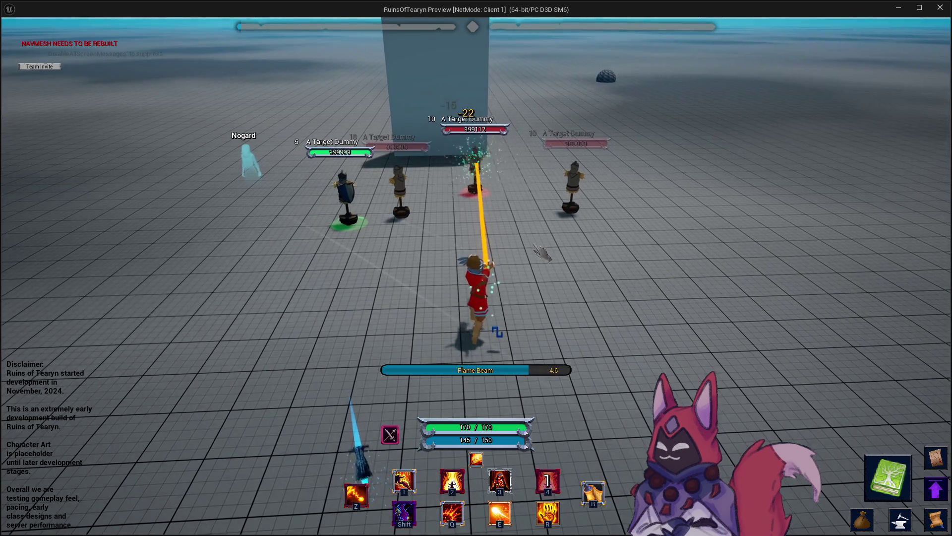
mouse_move(408, 194)
left_mouse_down()
mouse_move(308, 194)
mouse_move(422, 194)
left_mouse_up()
mouse_move(588, 252)
left_mouse_down()
mouse_move(488, 252)
mouse_move(539, 252)
left_mouse_up()
key("alt+Tab")
key("Escape")
key("alt+Tab")
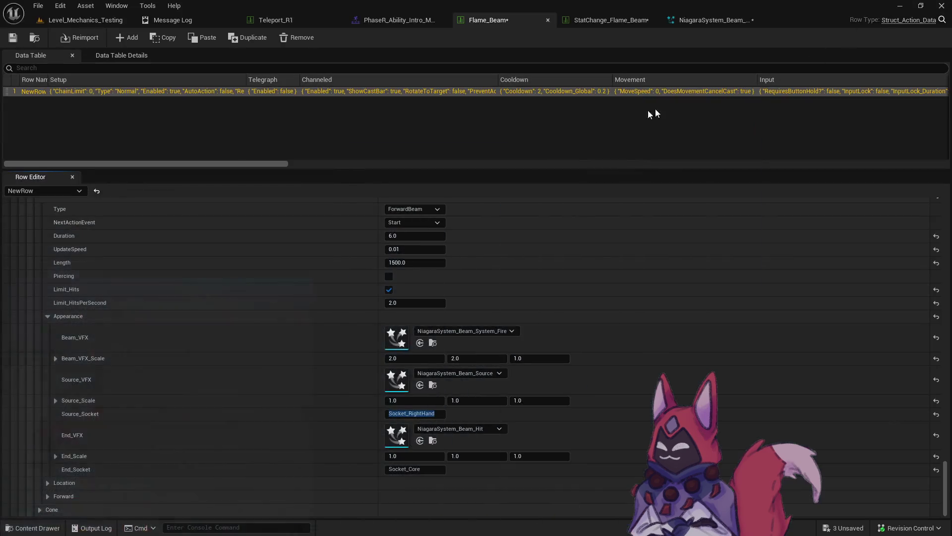
Step: Set the Flame_Beam Beam_VFX_Scale to 15.0, 15.0, 5.0
left_click(414, 358)
type("5")
key("Tab")
type("5")
Step: Cast Flame Beam at the targeted dummy, target a second dummy, and minimize the game
key("alt+Tab")
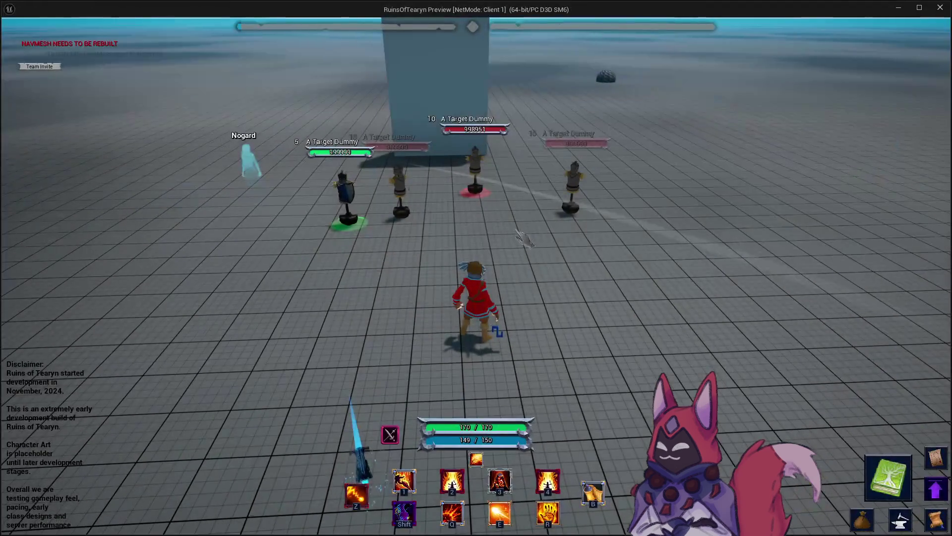
key("4")
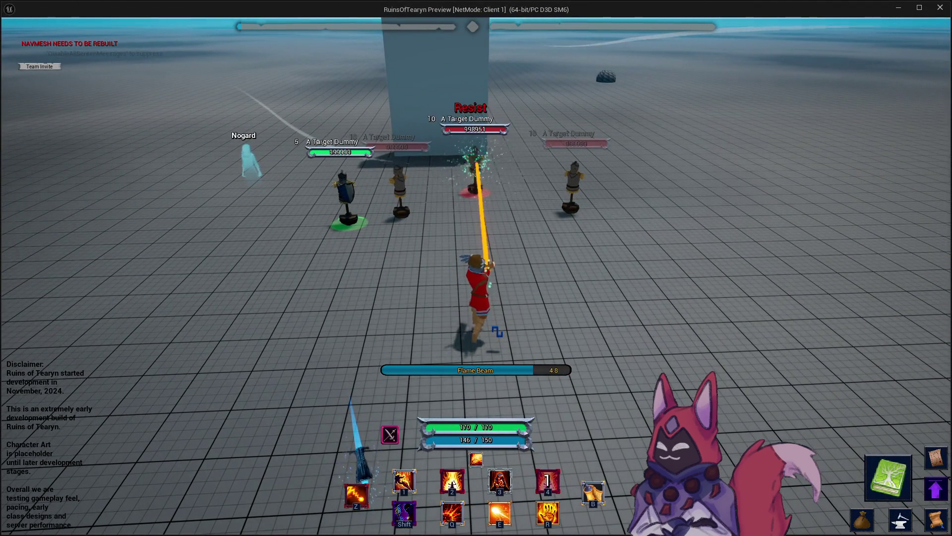
left_click(411, 193)
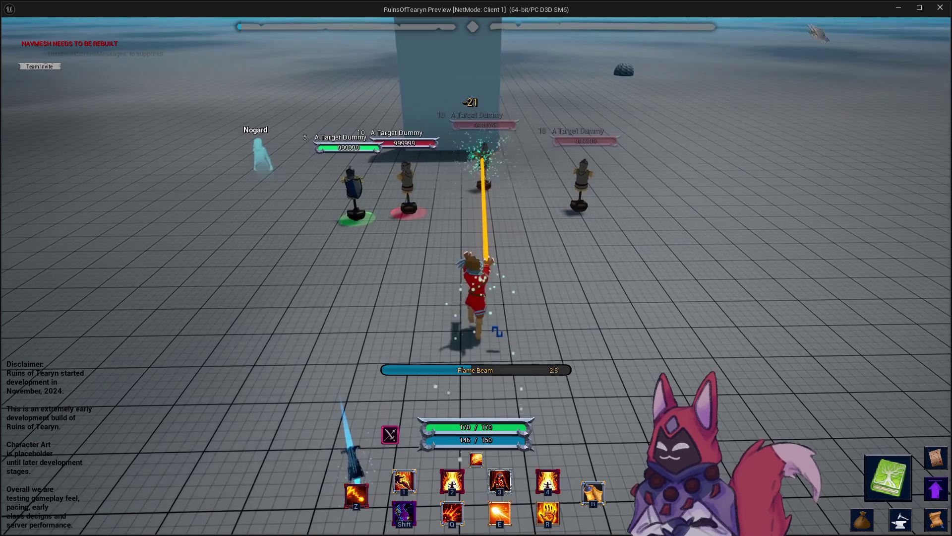
left_click(899, 10)
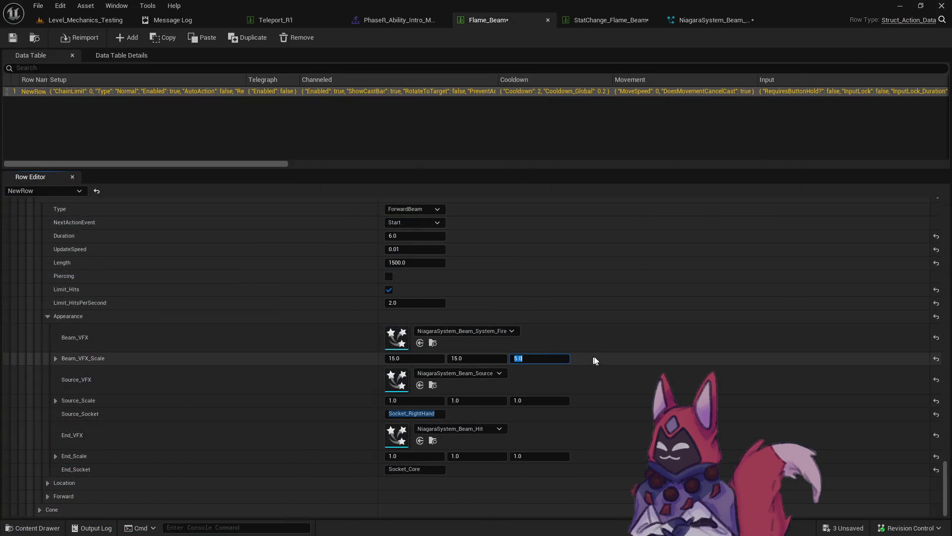
type("15")
Step: Reset the Flame_Beam Beam_VFX_Scale back to 1.0, 1.0, 1.0
key("alt+Tab")
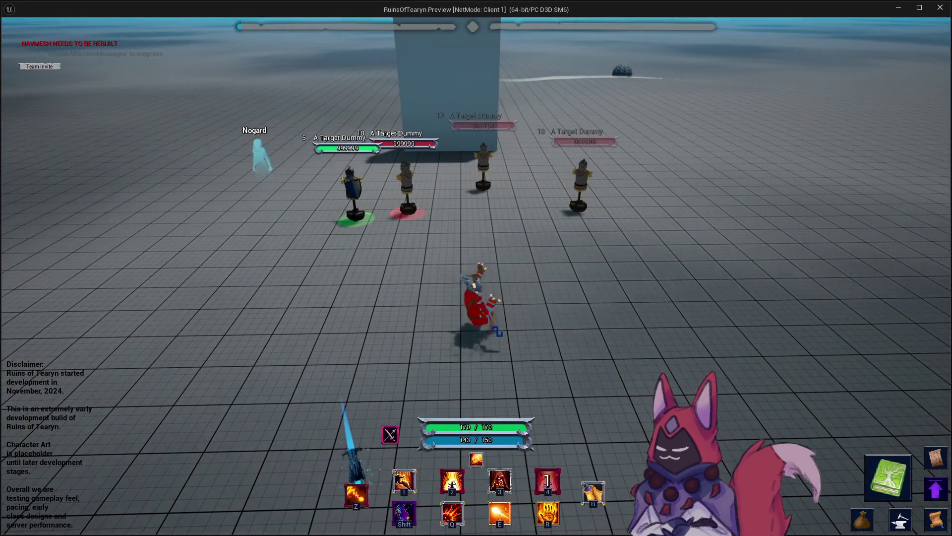
key("alt+Tab")
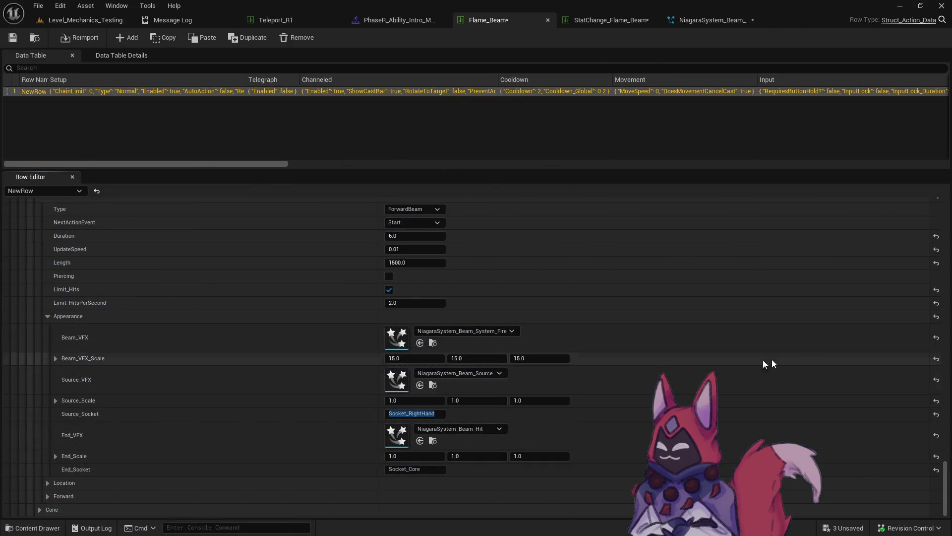
left_click(936, 358)
left_click(429, 358)
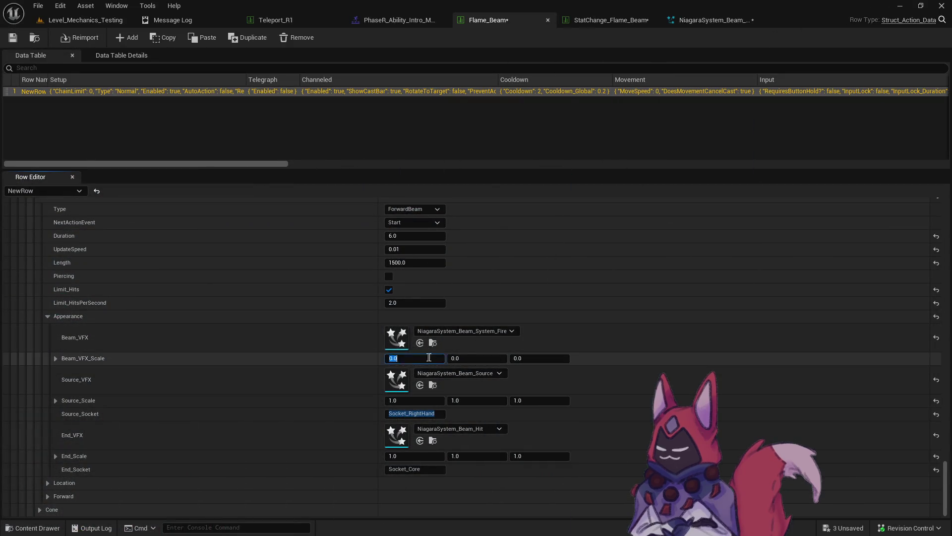
key("Return")
Step: Set the fire beam Niagara system's BeamRadius to 0.3
left_click(615, 23)
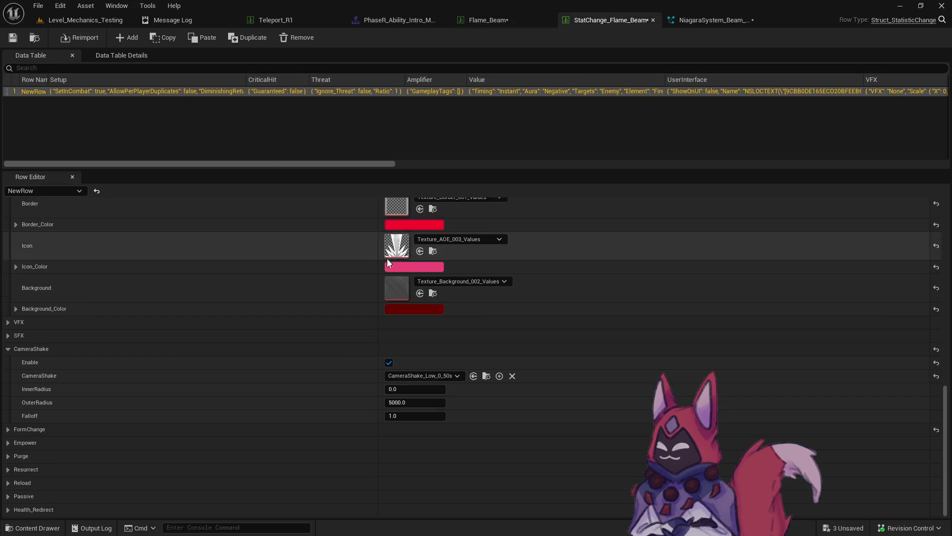
left_click(727, 24)
left_click(149, 392)
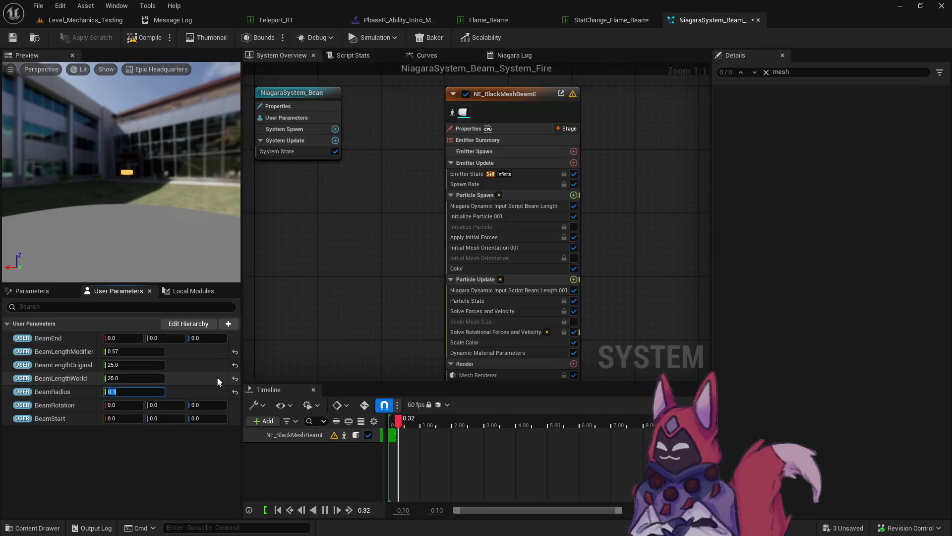
Step: Test the yellow beam on a dummy in the game preview, then reopen the Flame_Beam table
key("alt+Tab")
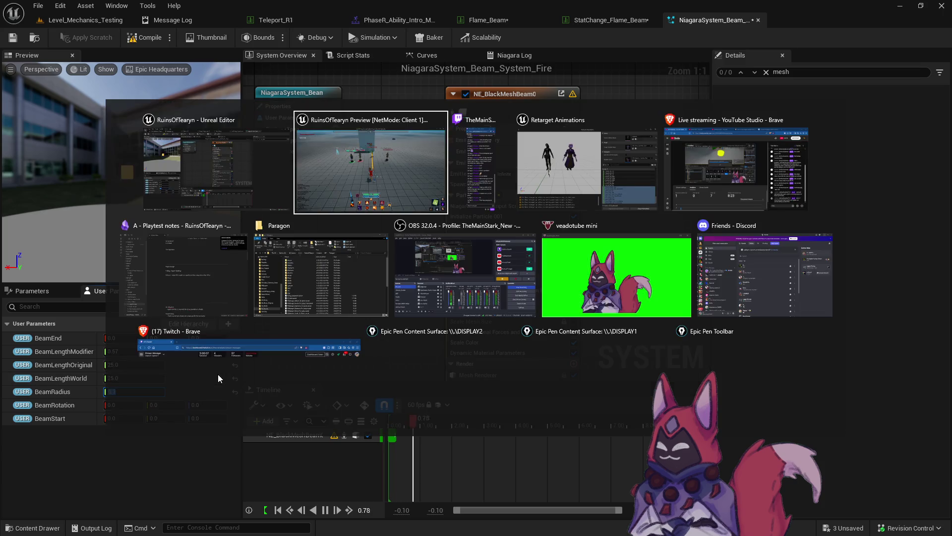
key("4")
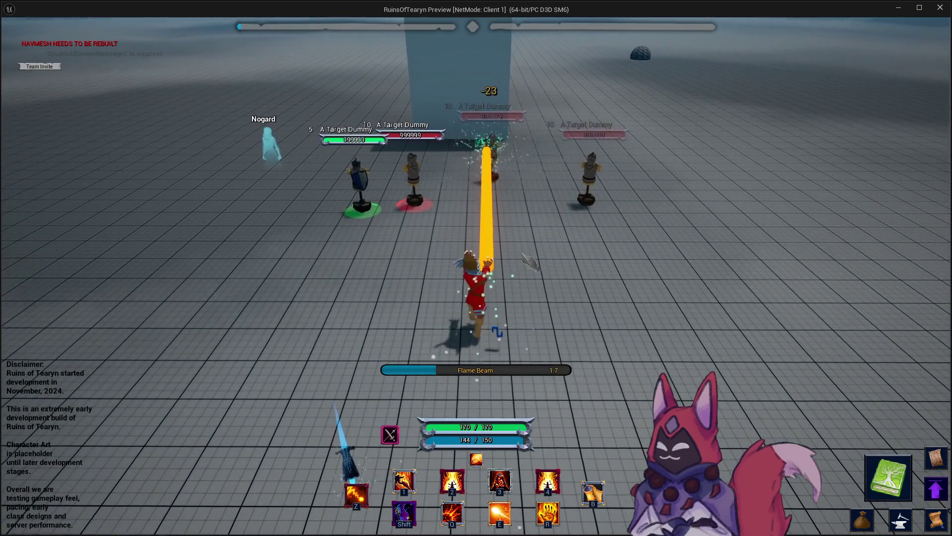
left_click(904, 8)
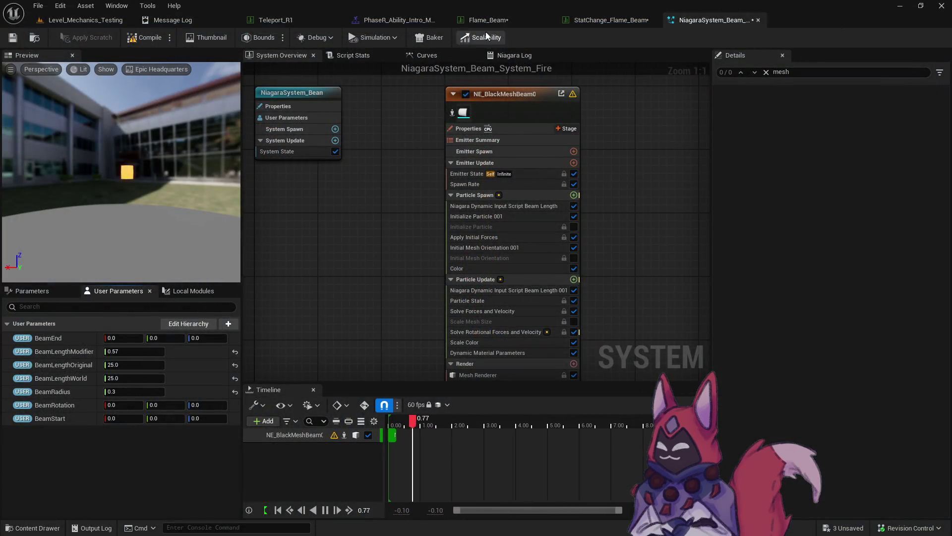
left_click(483, 17)
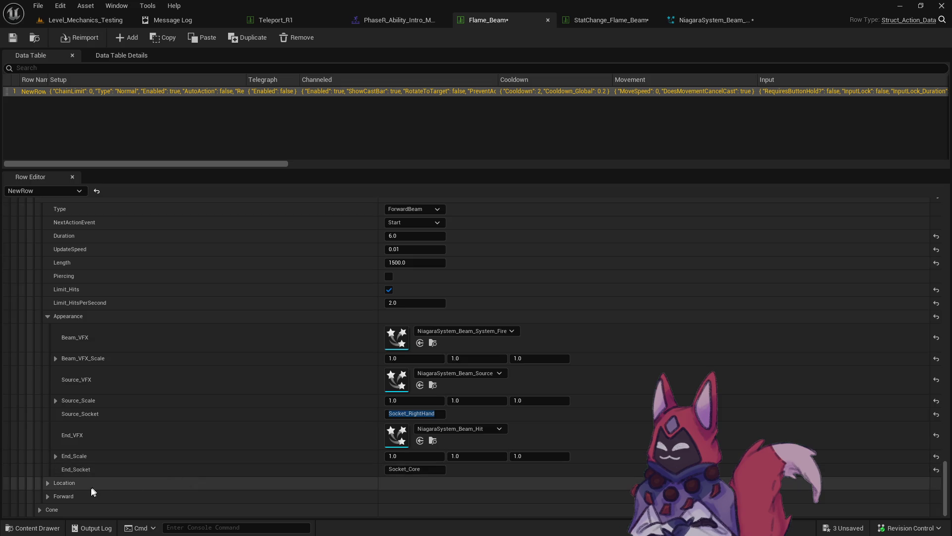
Step: Set the Flame_Beam location Offset X to 5555
scroll(437, 421, "up", 5)
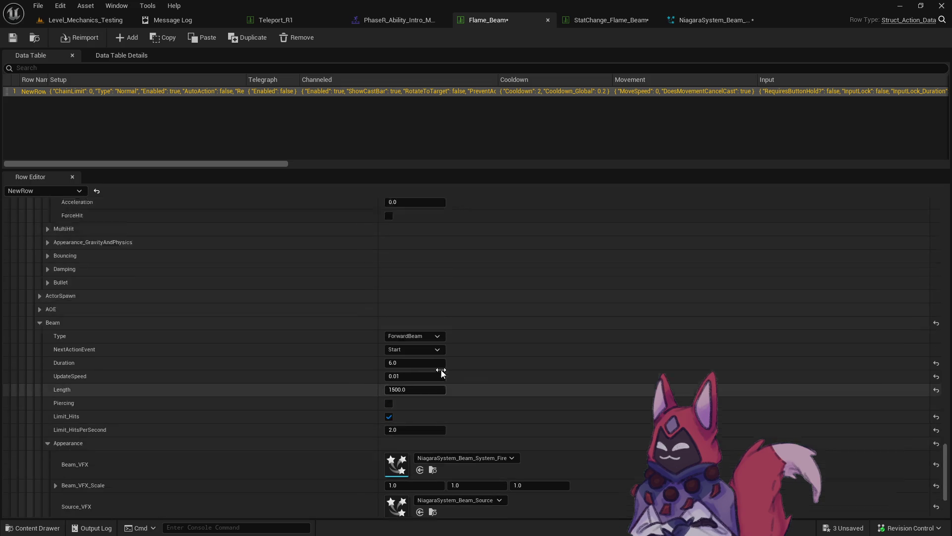
scroll(441, 373, "up", 5)
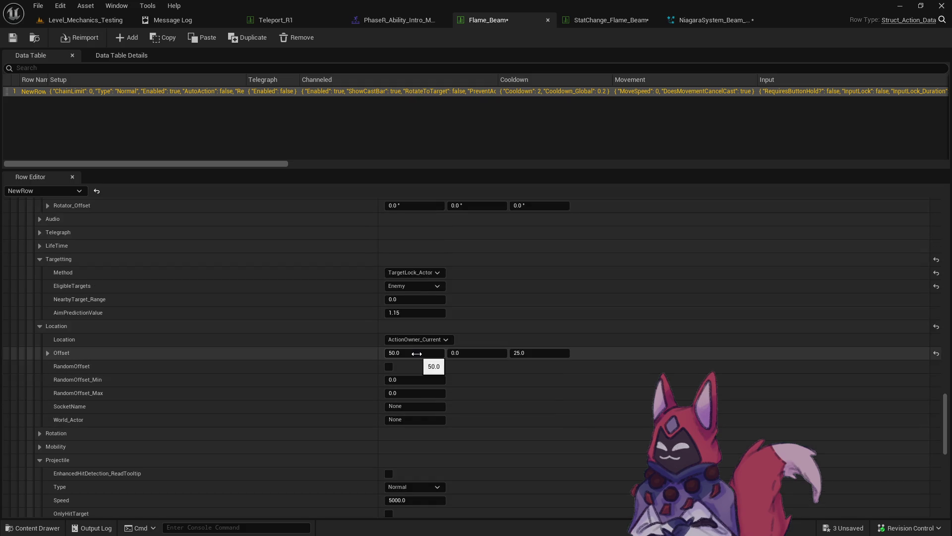
left_click(406, 353)
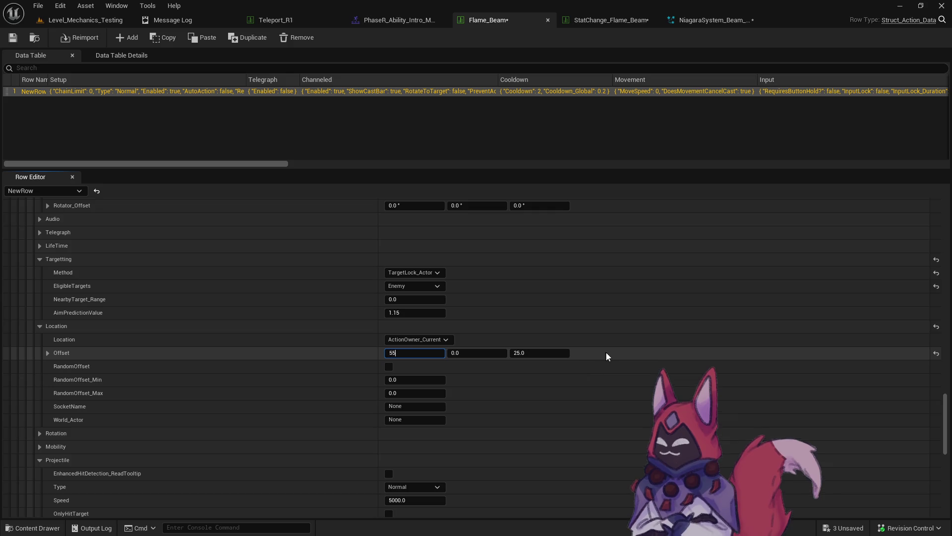
type("5555")
key("Return")
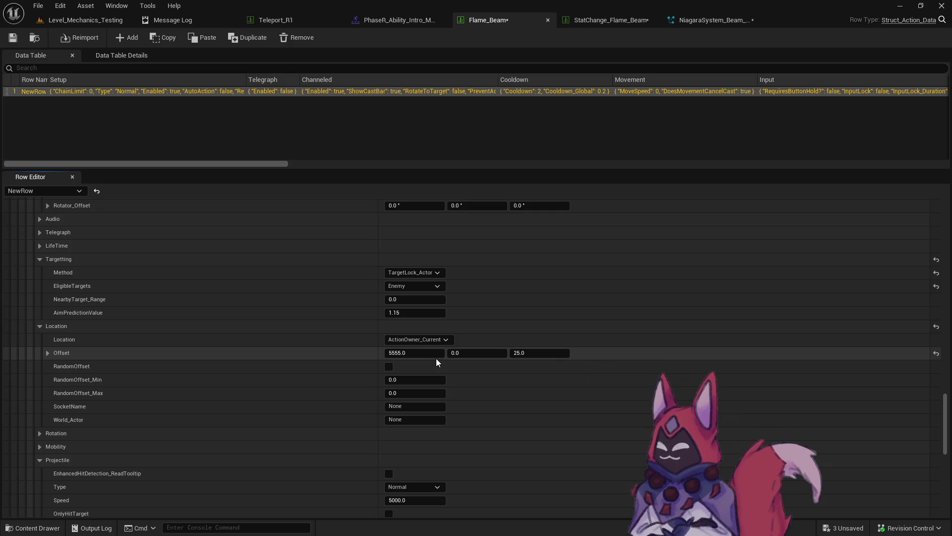
Step: Close the Retarget Animations window and bring up the Level_Mechanics_Testing level viewport
key("alt+Tab")
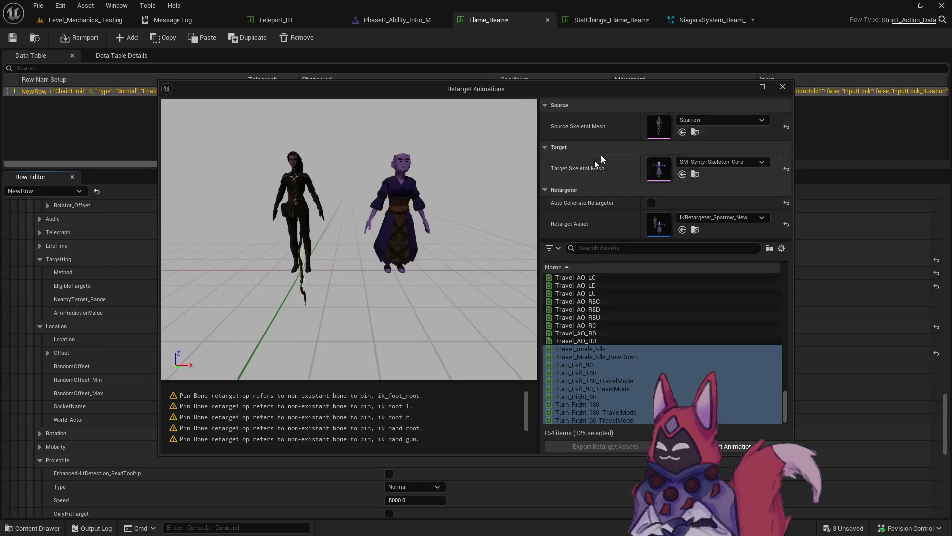
left_click(780, 87)
key("alt+Tab")
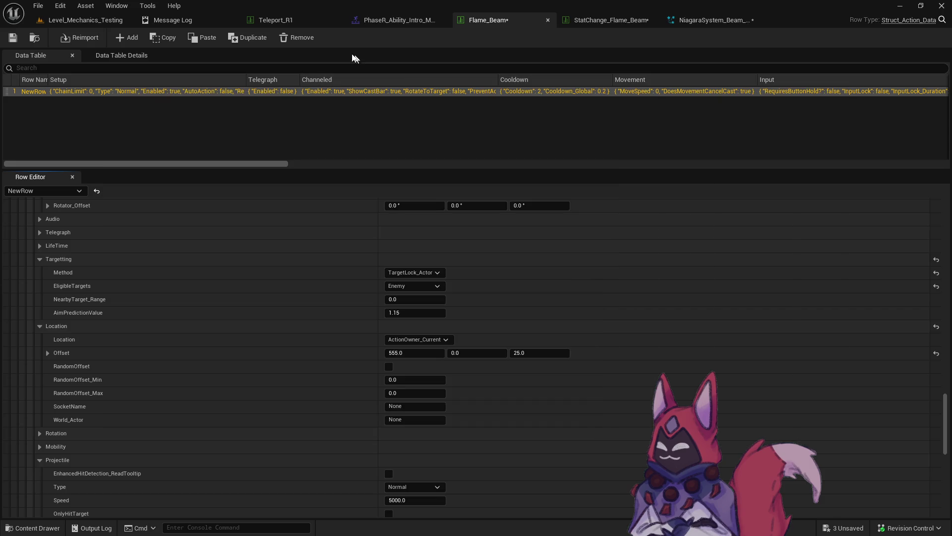
left_click(82, 20)
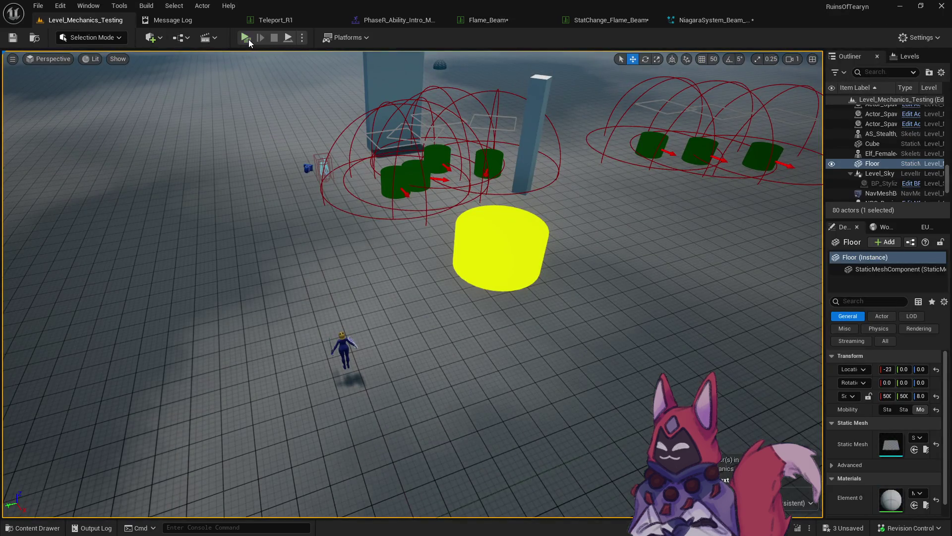
Step: Play the level, walk toward the dummies with W and A, and channel Flame Beam into one
left_click(248, 39)
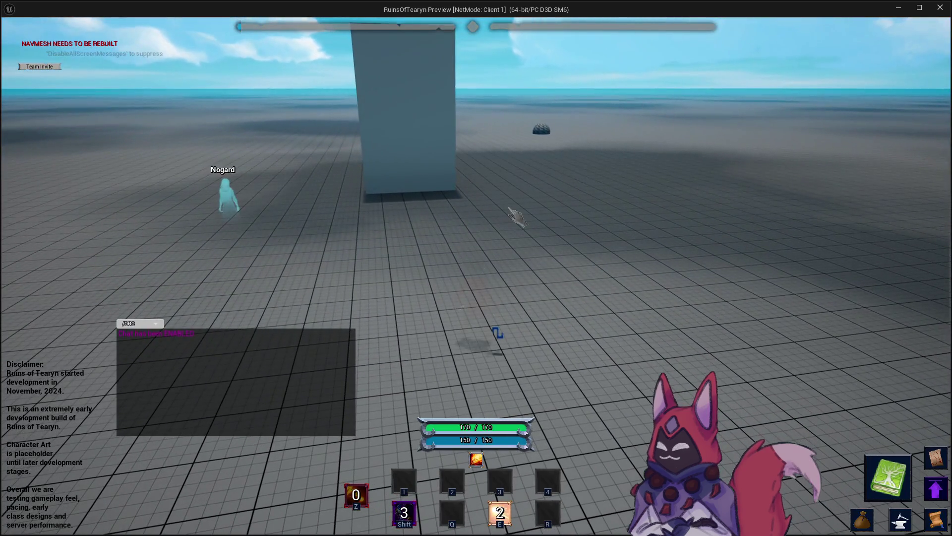
key("w")
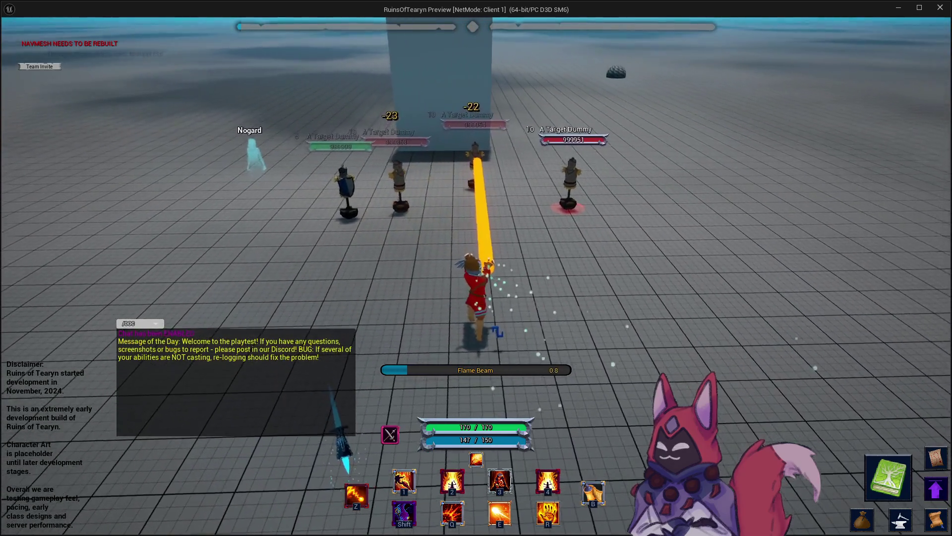
key("4")
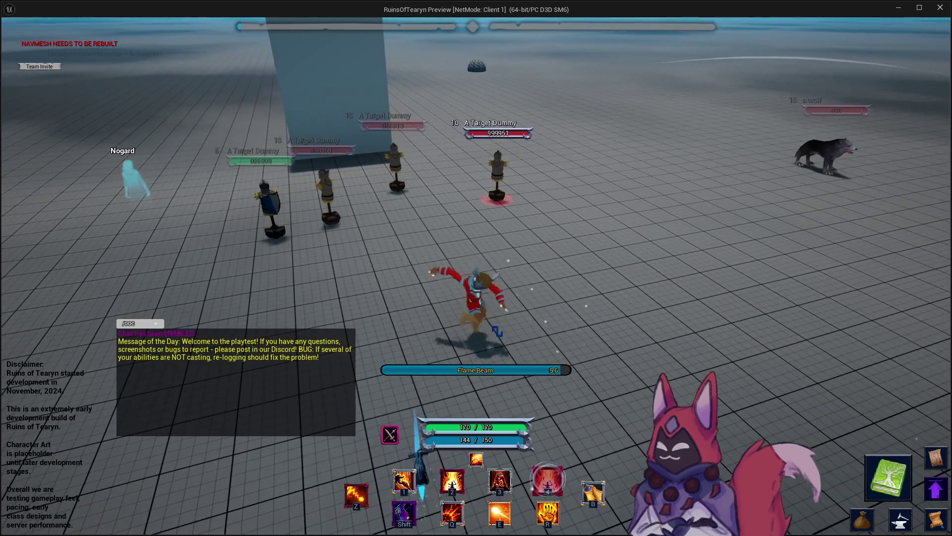
key("w")
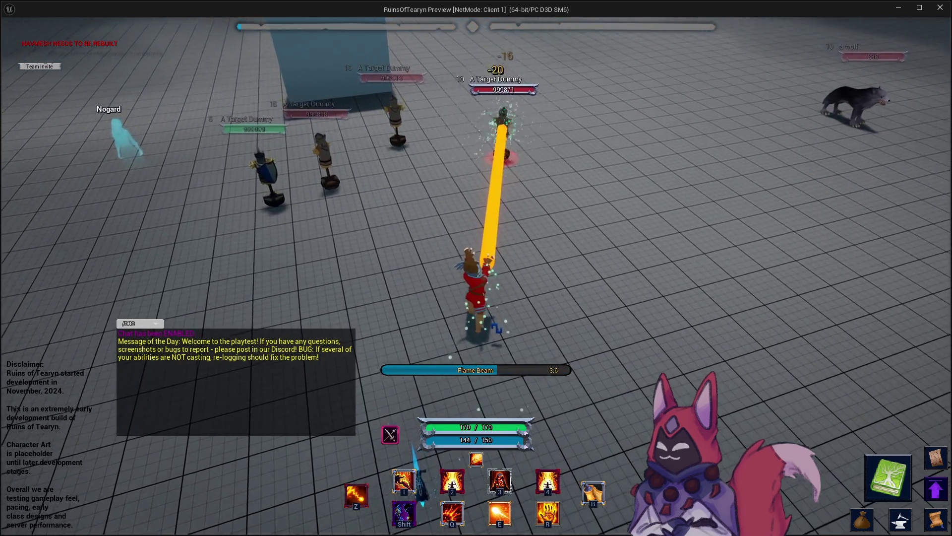
key("a")
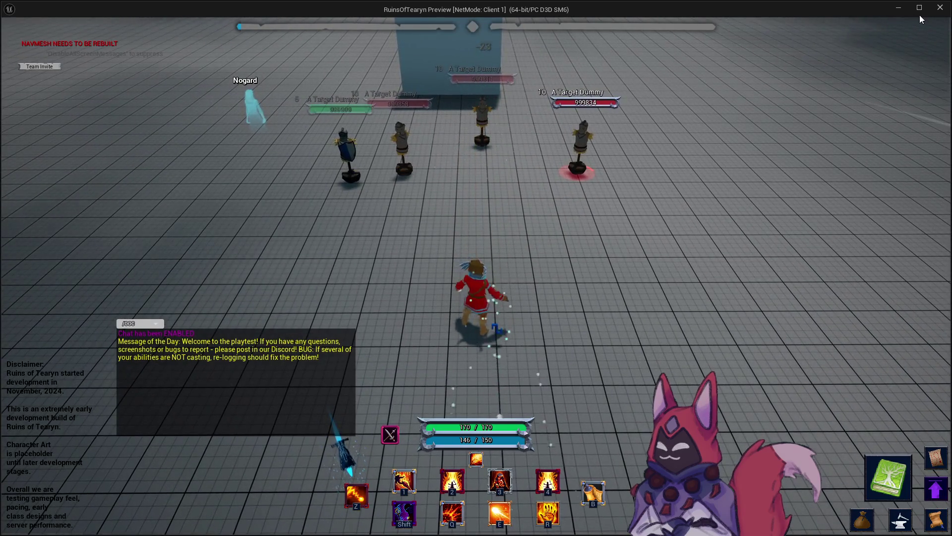
left_click(895, 10)
Step: Check the Flame_Beam Source_Socket value, save the data table, and return to the running game
left_click(511, 21)
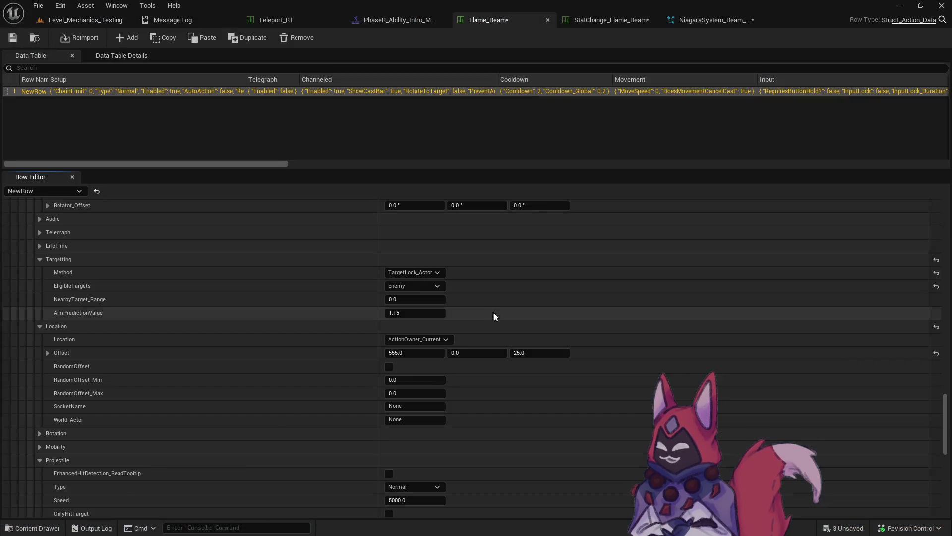
scroll(437, 387, "down", 15)
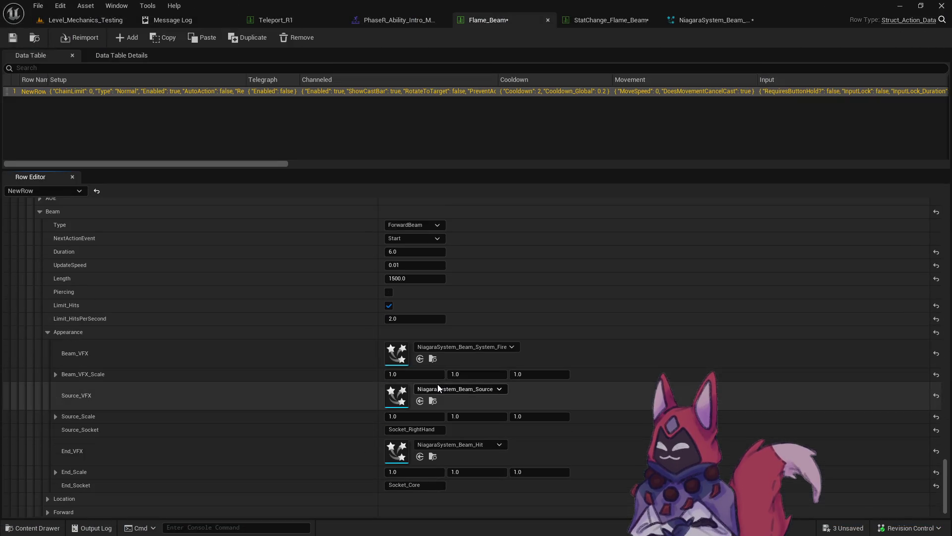
left_click(422, 413)
left_click_drag(410, 413, 437, 413)
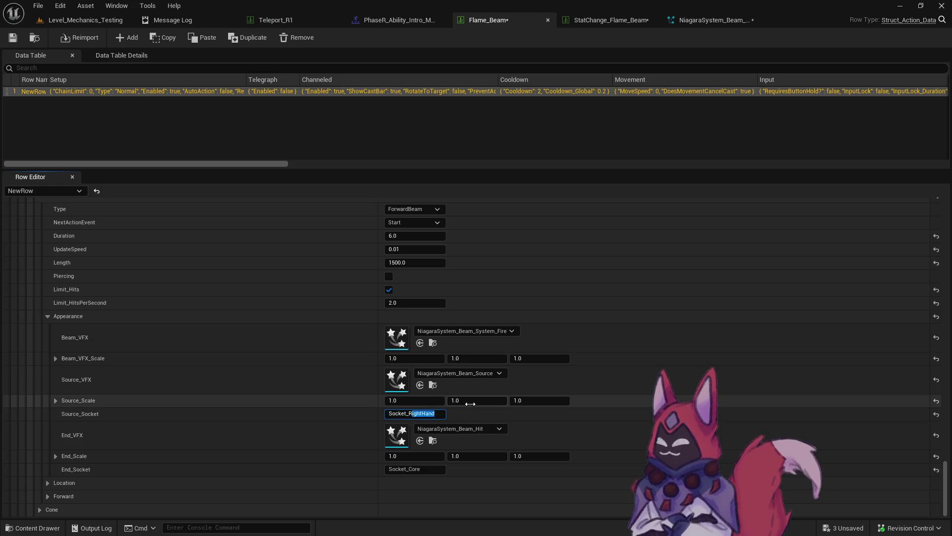
left_click(17, 39)
left_click(85, 20)
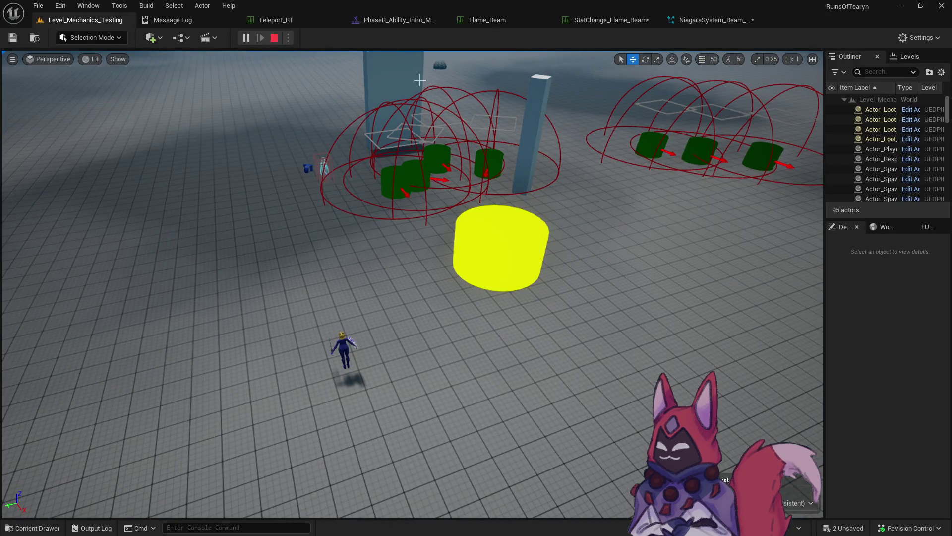
key("alt+Tab")
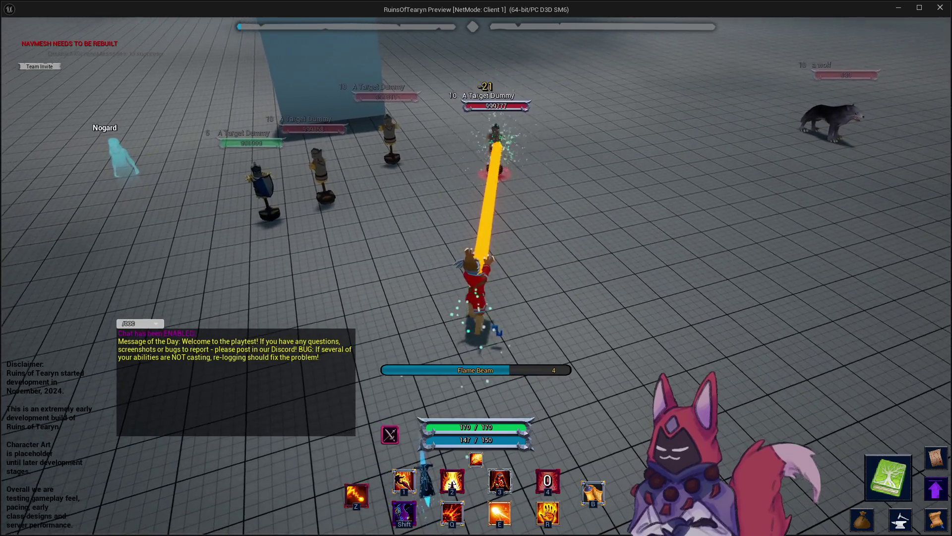
Step: Channel Flame Beam at the target dummies while turning and running toward them
key("a")
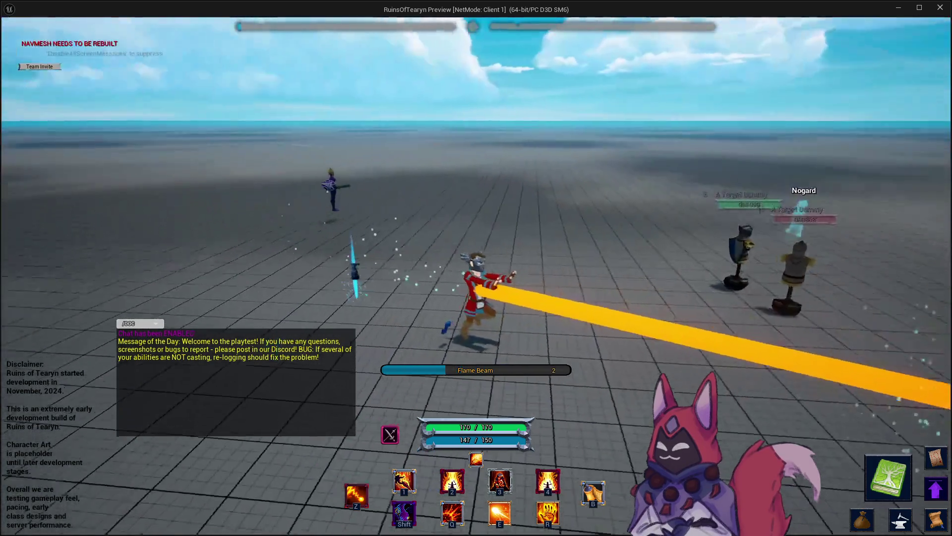
key("a")
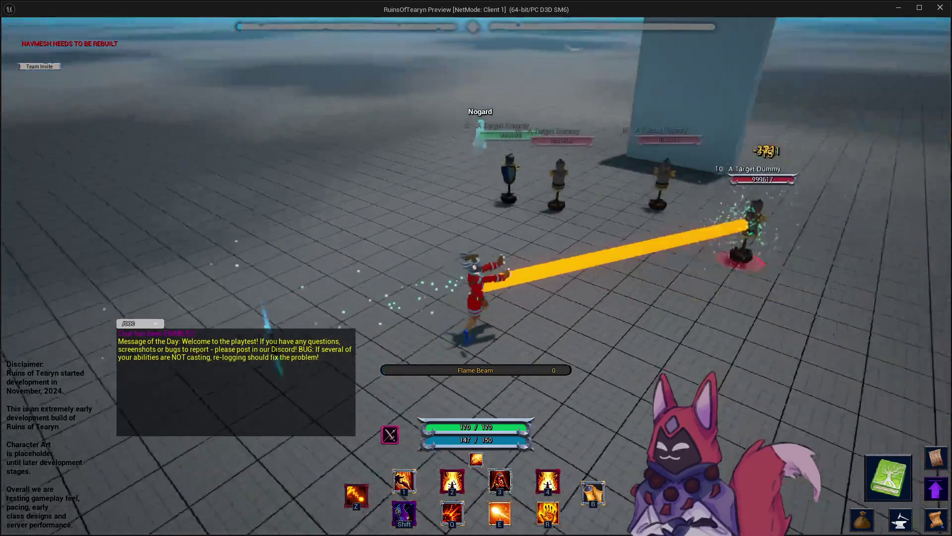
key("4")
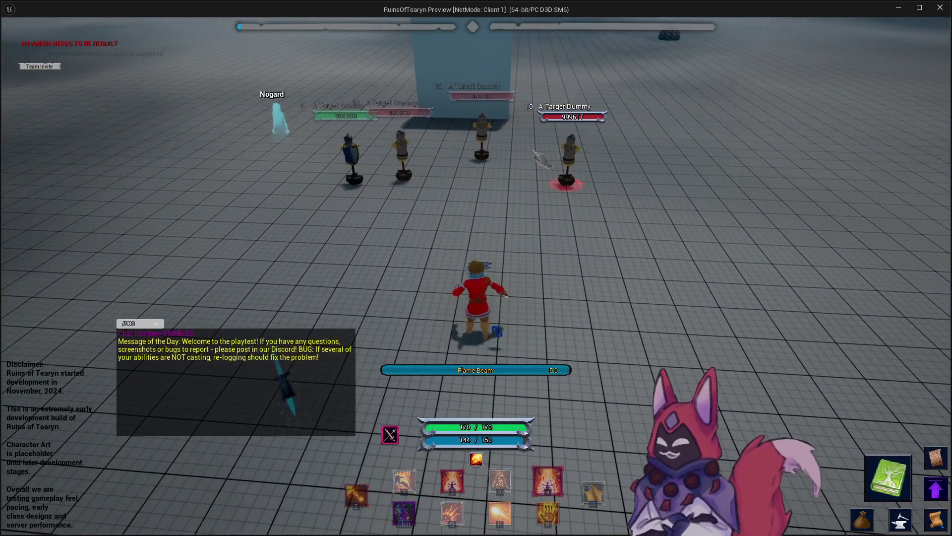
key("a")
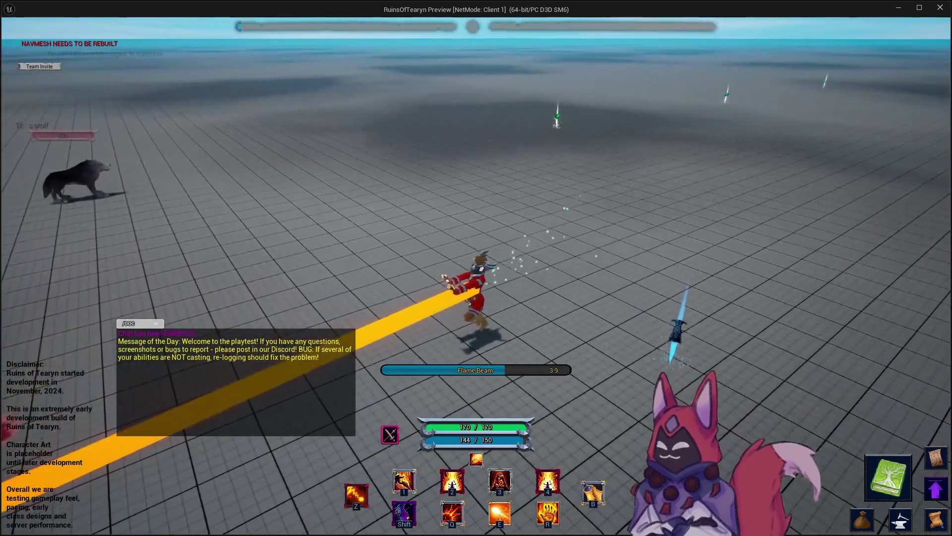
key("a")
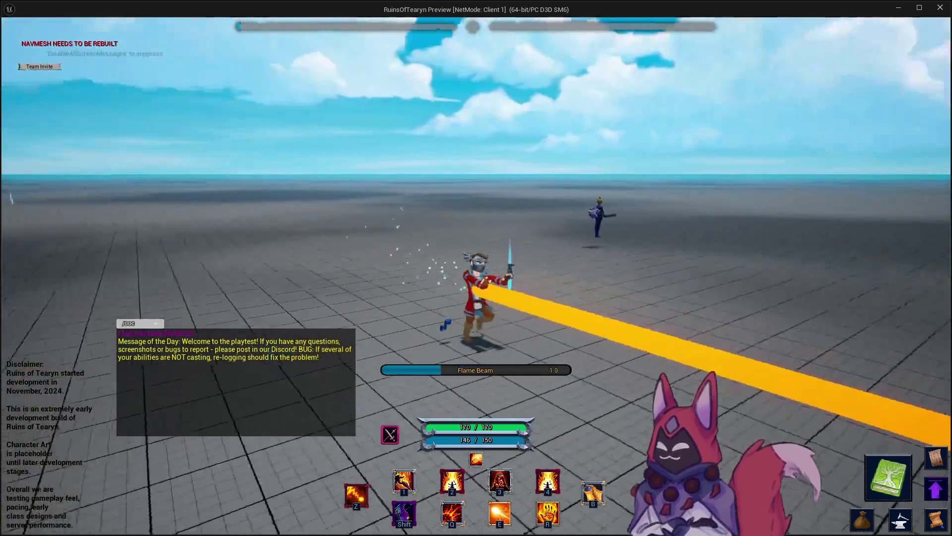
key("a")
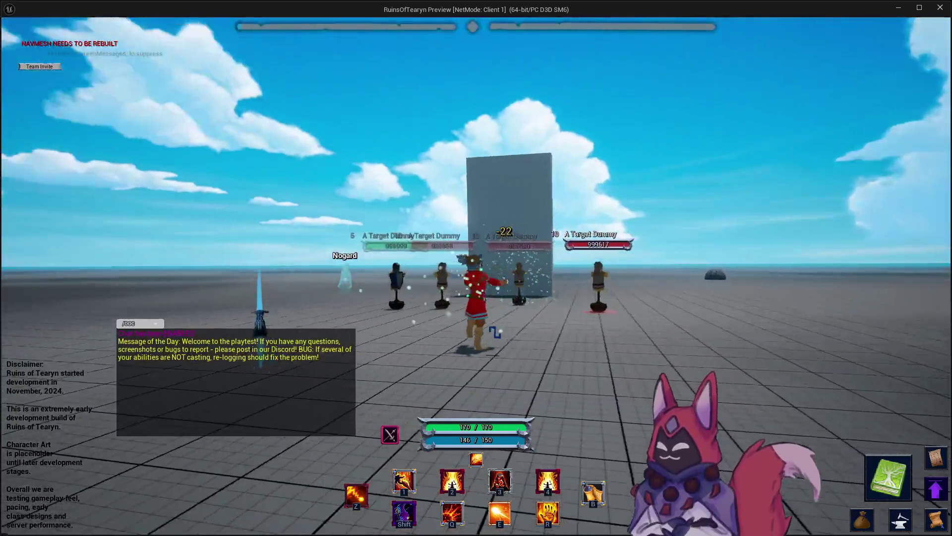
key("w")
key("Tab")
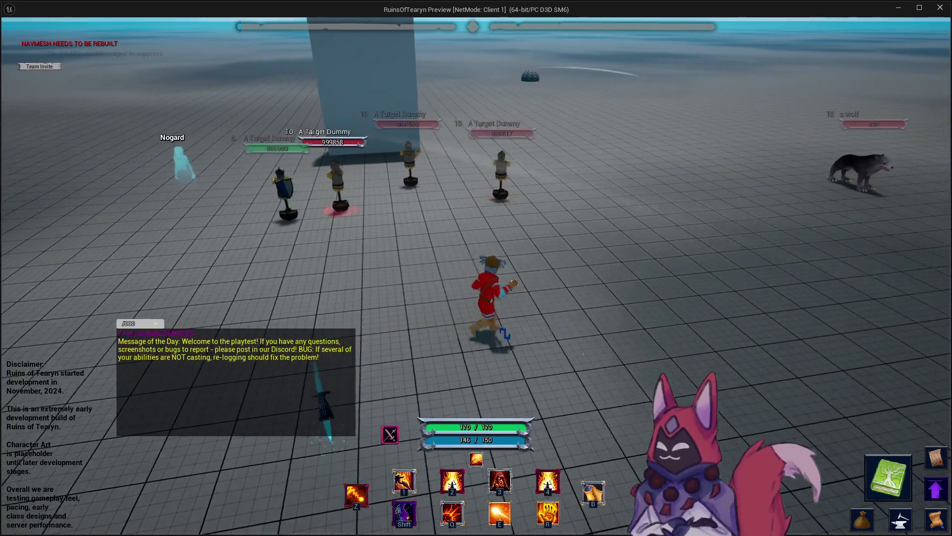
key("4")
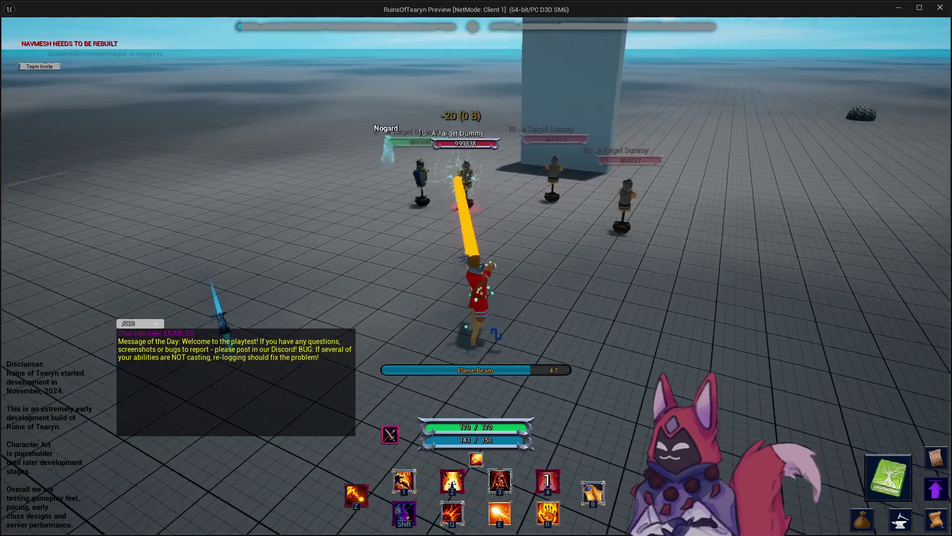
key("d")
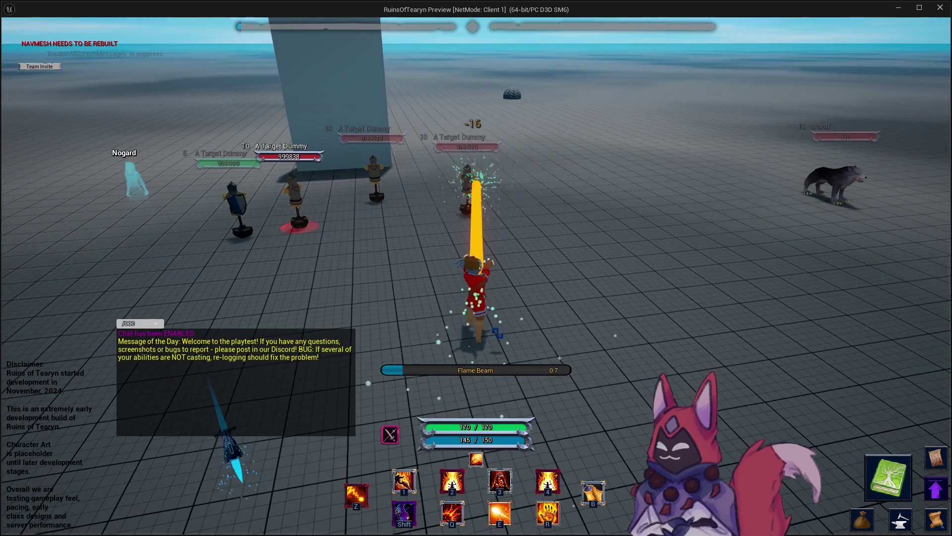
key("a")
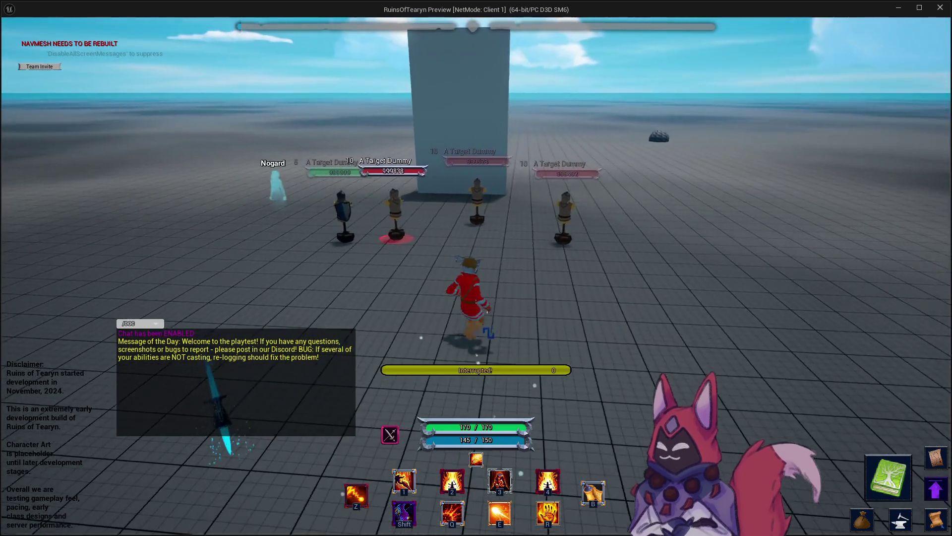
key("4")
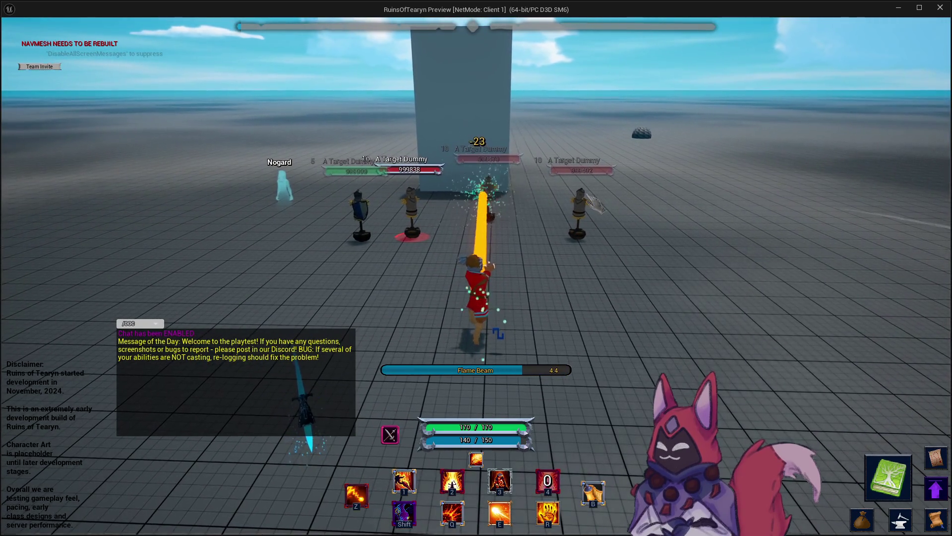
Step: Keep recasting Flame Beam on the dummies while moving, then close the game preview
key("a")
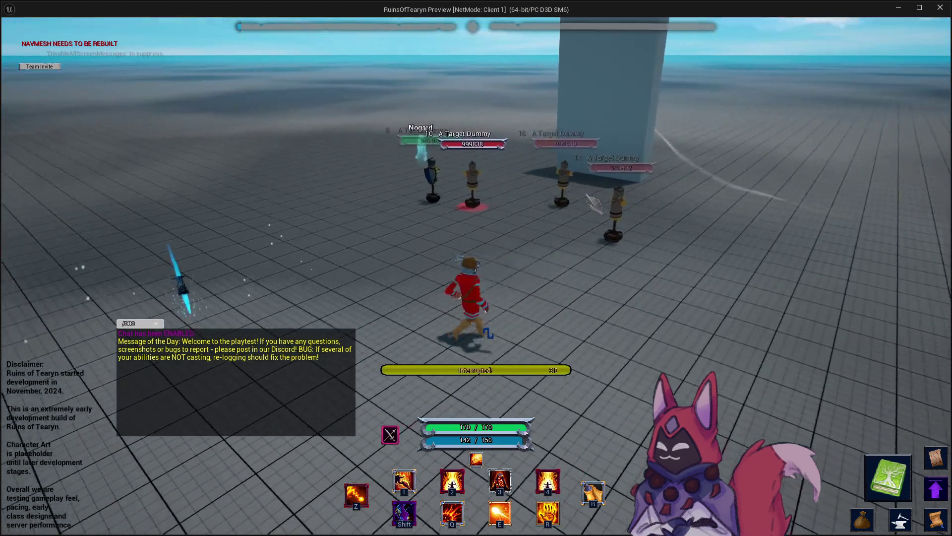
key("4")
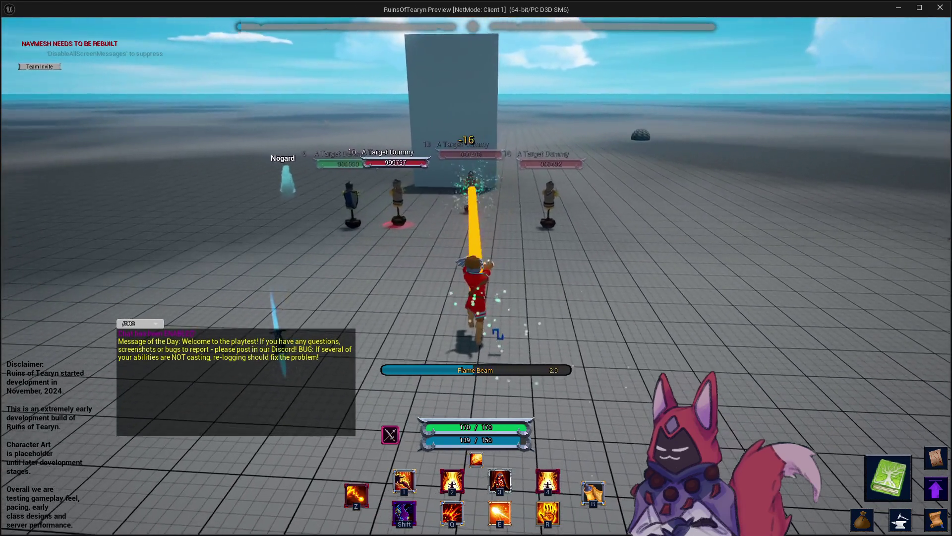
key("d")
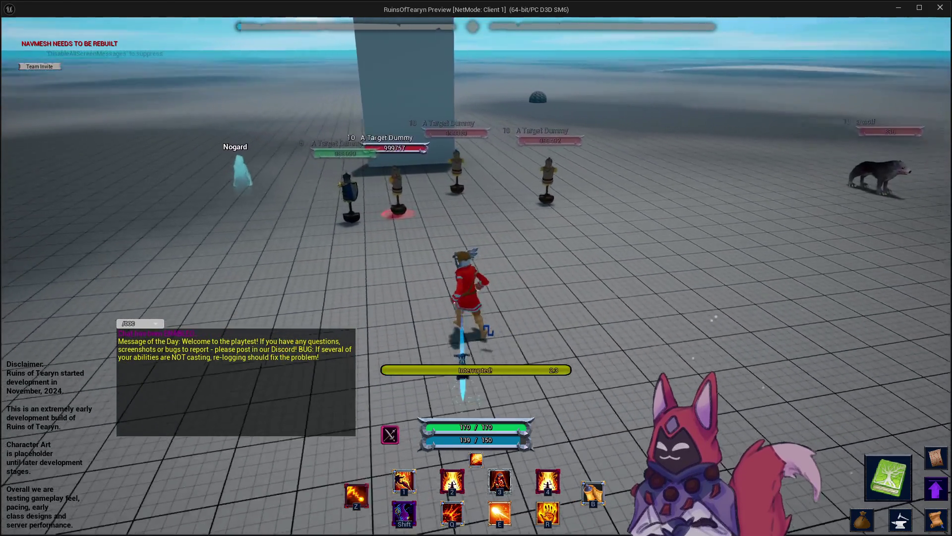
key("4")
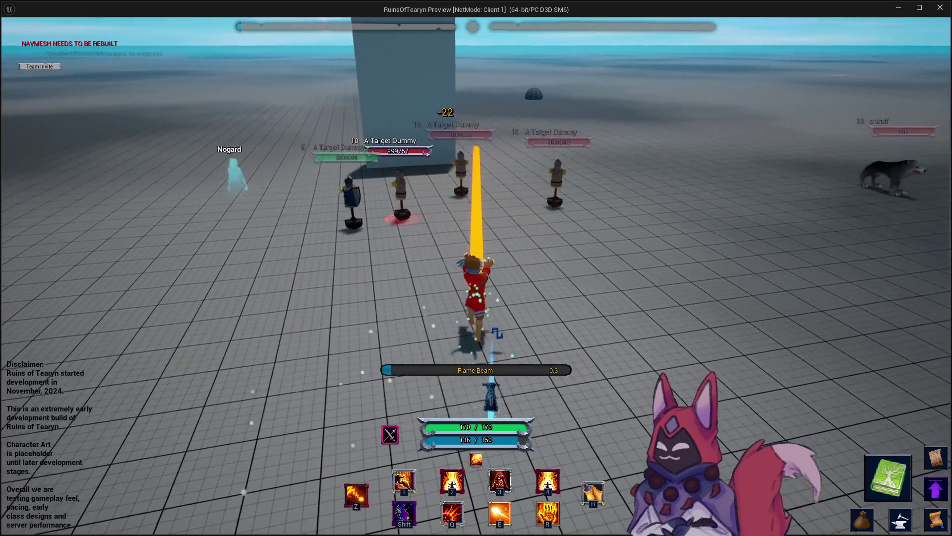
key("4")
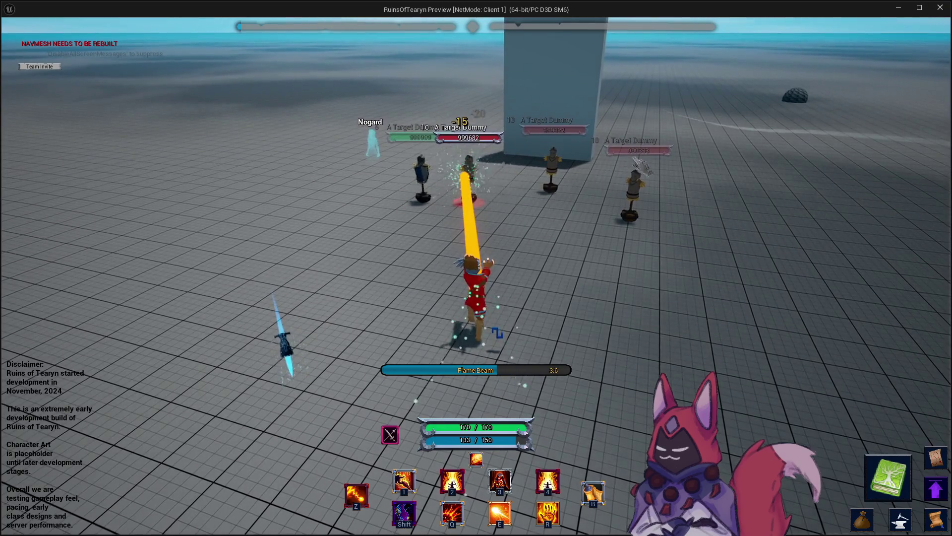
key("w")
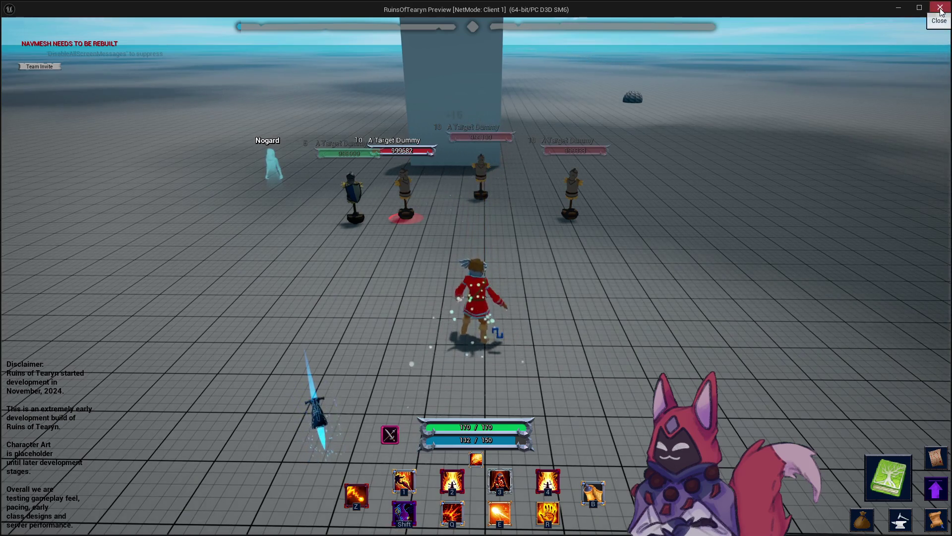
key("4")
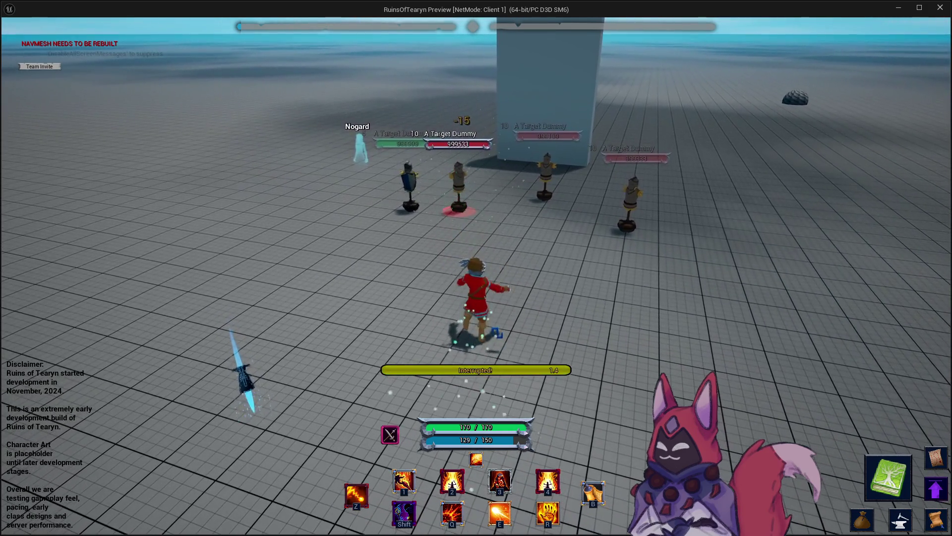
key("4")
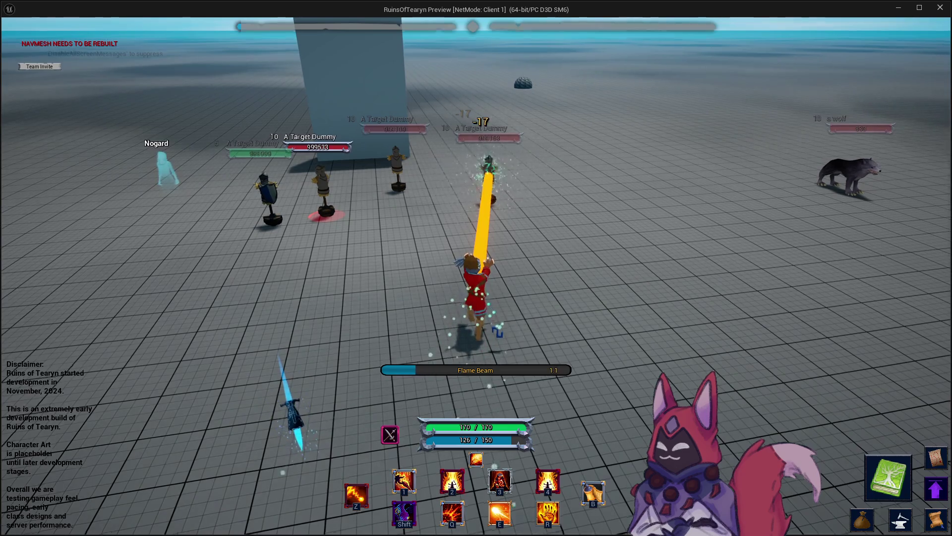
left_click(940, 8)
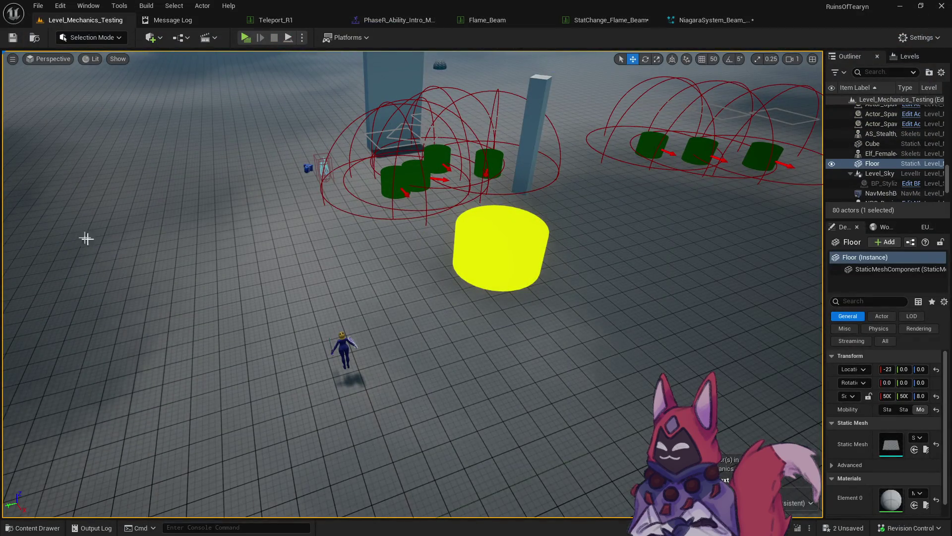
Step: Browse the MP folder in the Content Drawer with results filtered to Niagara systems
key("ctrl+space")
left_click_drag(225, 319, 226, 302)
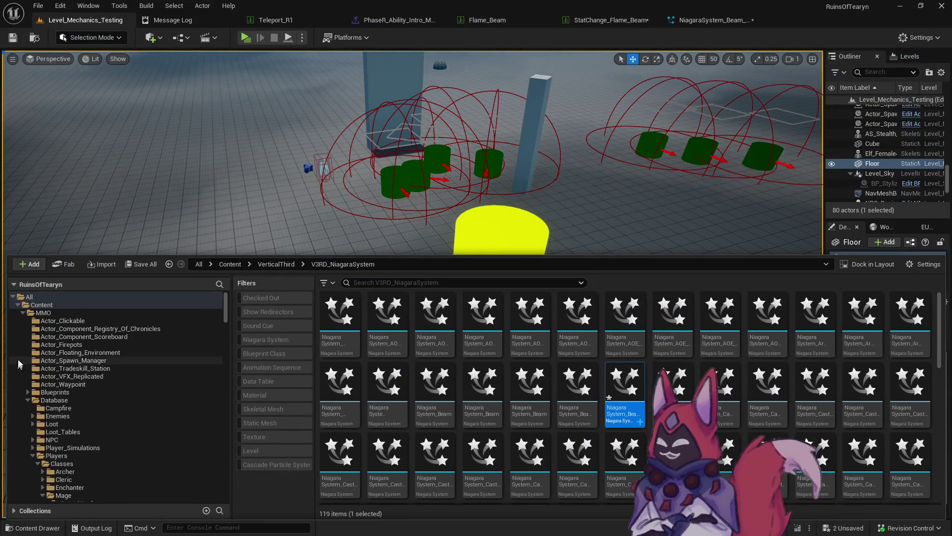
left_click(25, 329)
double_click(40, 320)
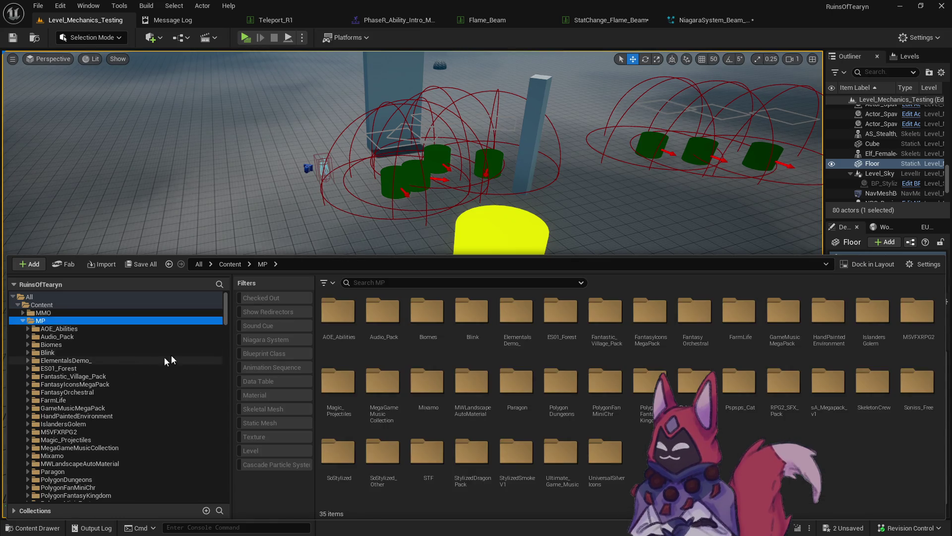
type("beam")
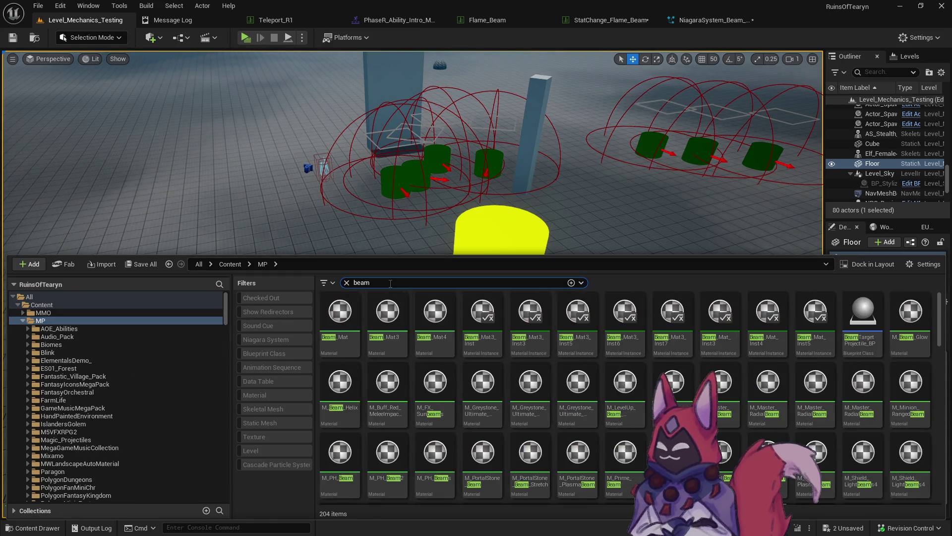
left_click(272, 343)
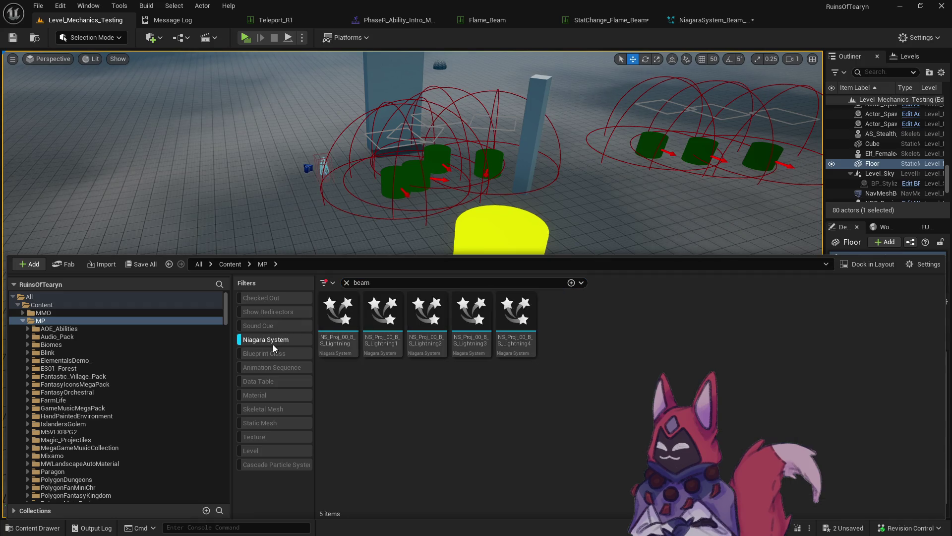
Step: Open NS_Proj_00_B_S_Lightning and NS_Proj_00_B_S_Lightning1 to inspect their beam effects
left_click(350, 351)
double_click(350, 352)
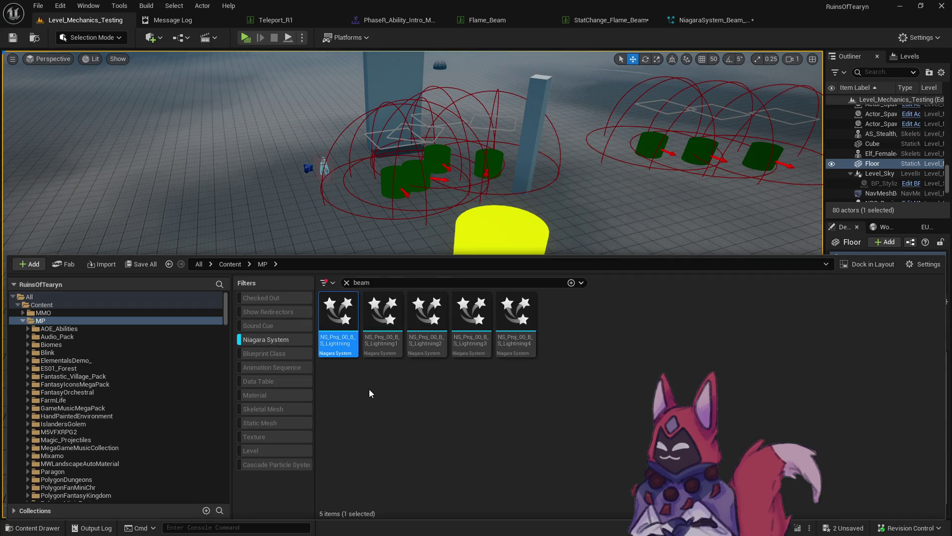
left_click_drag(228, 216, 153, 212)
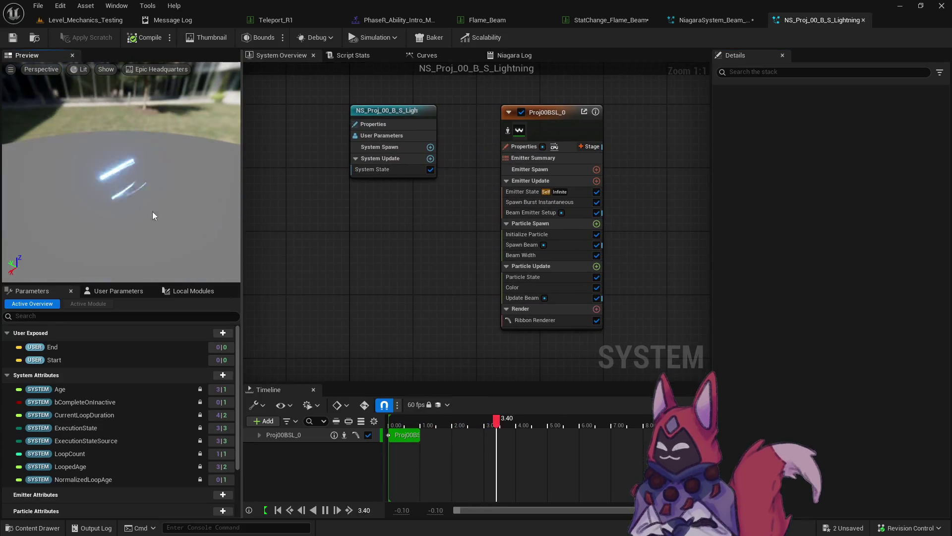
left_click(31, 41)
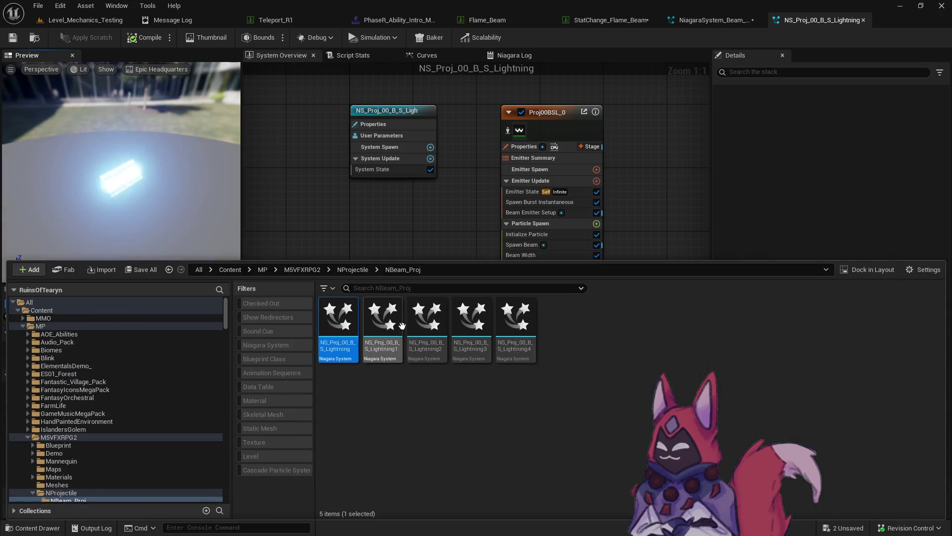
left_click(400, 328)
double_click(401, 327)
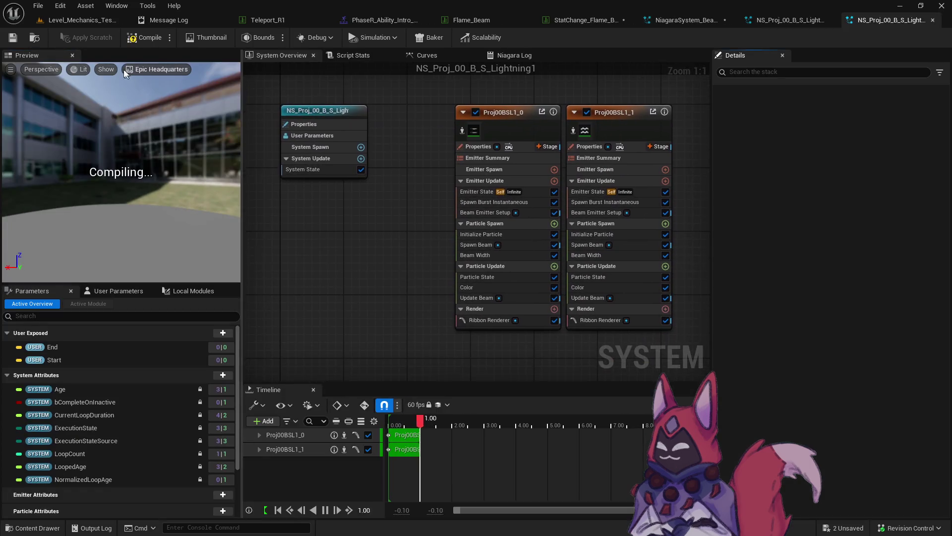
Step: Close the Content Drawer and return to the Flame_Beam data table's Appearance settings
left_click(35, 39)
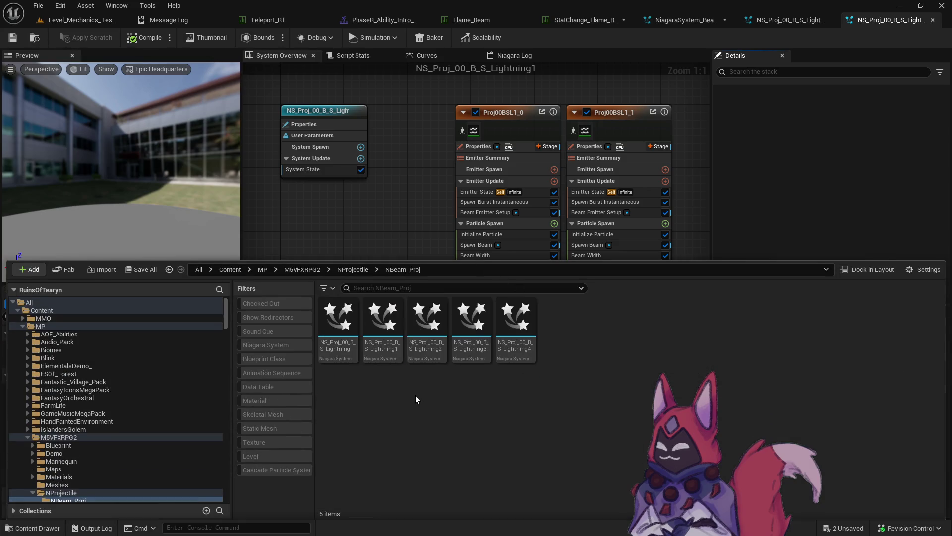
left_click(48, 87)
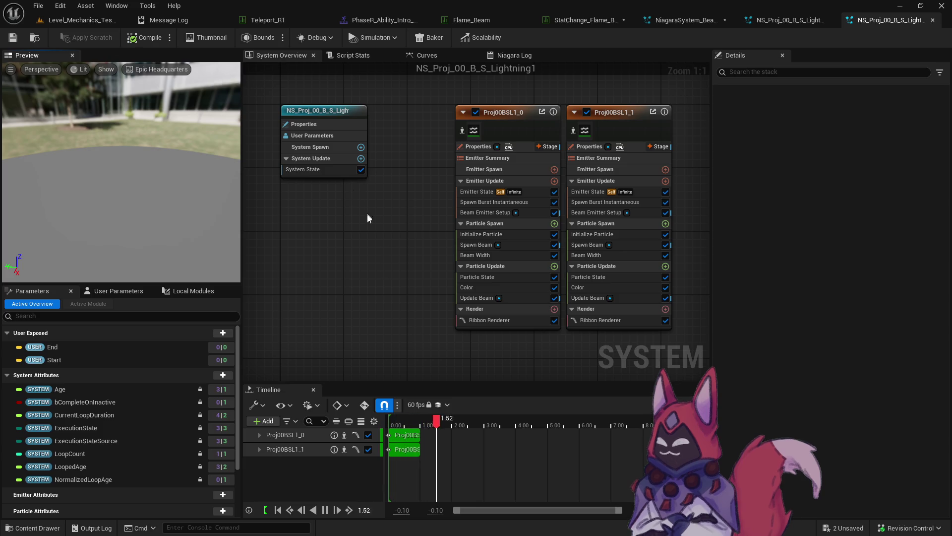
key("ctrl+space")
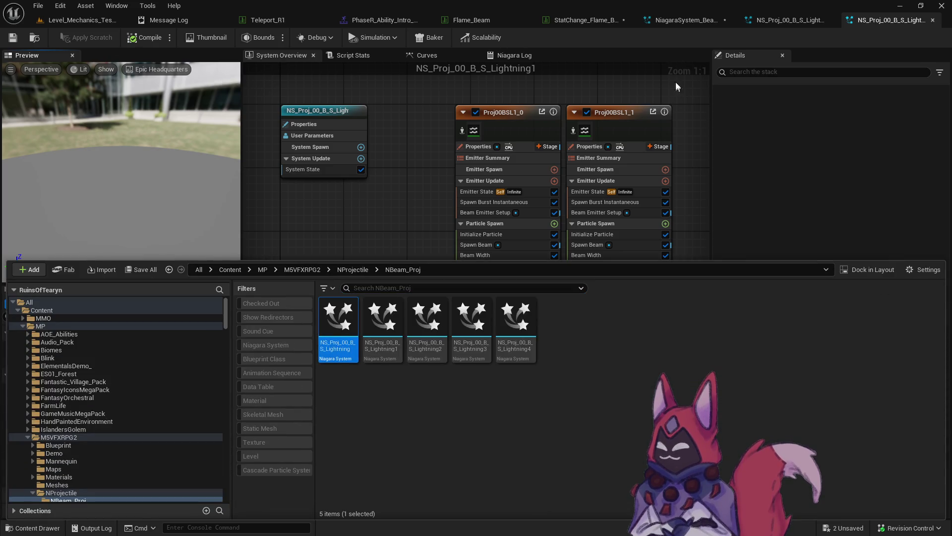
key("ctrl+space")
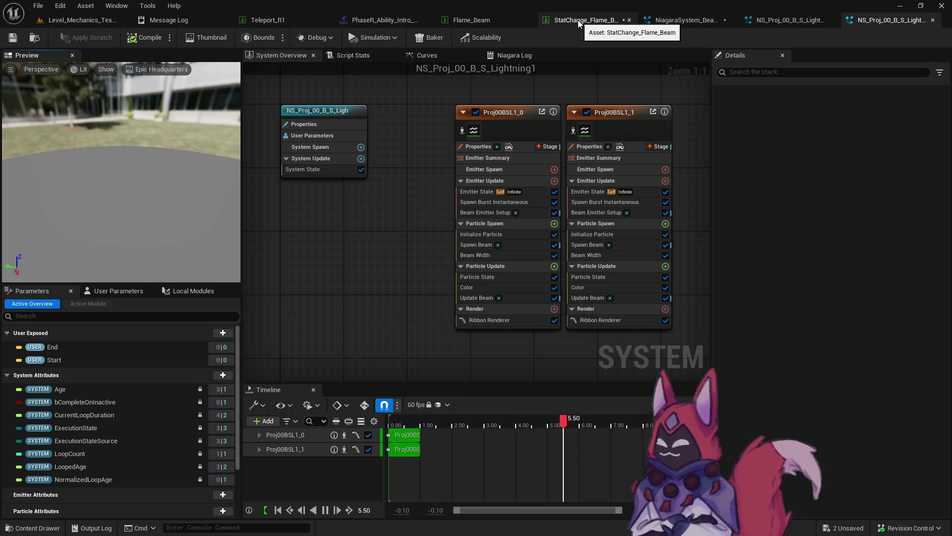
left_click(473, 25)
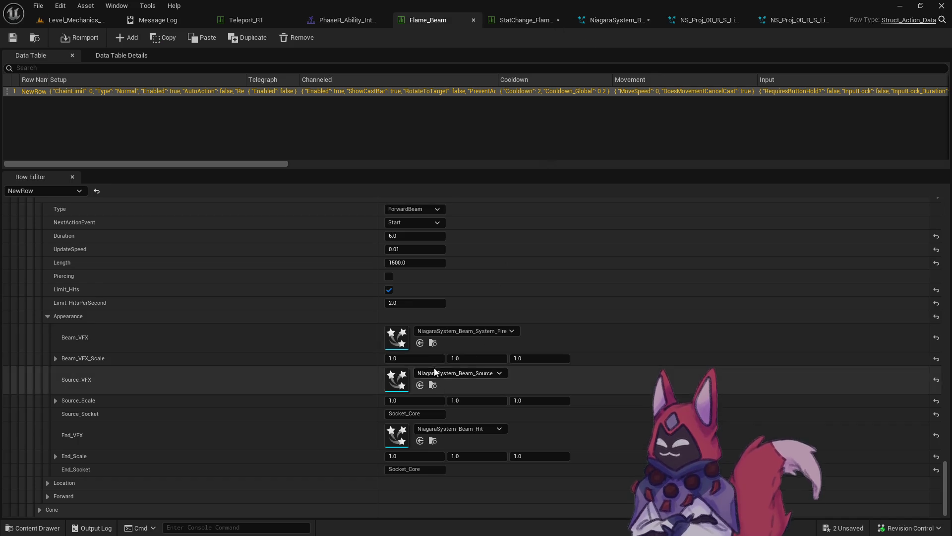
Step: Set Beam_VFX to the lightning system, then playtest Flame Beam on the middle dummy (hits 18, 24)
left_click(420, 343)
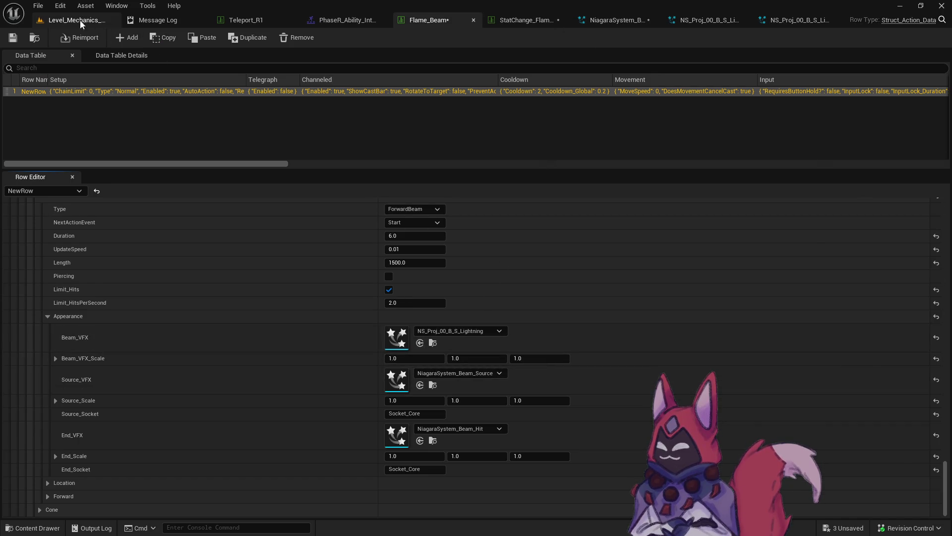
left_click(79, 20)
left_click(246, 37)
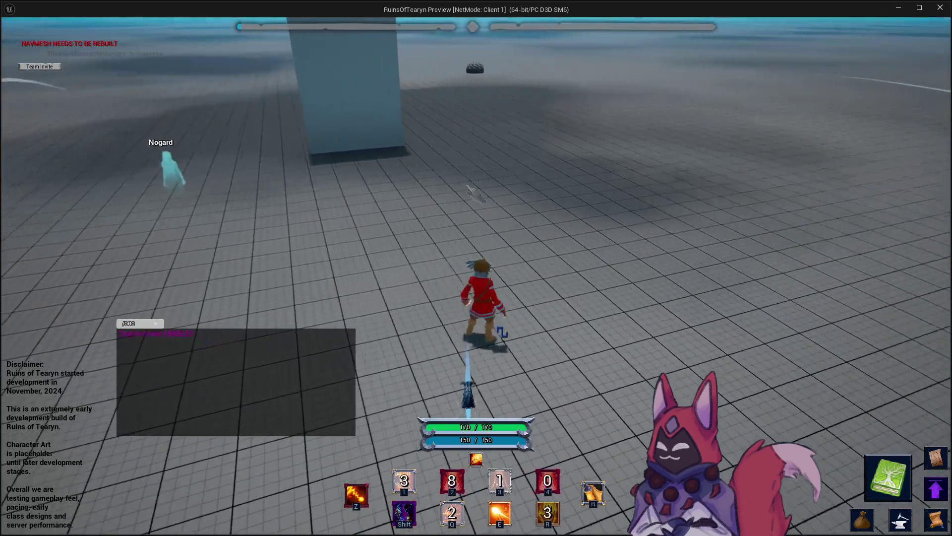
key("Tab")
key("4")
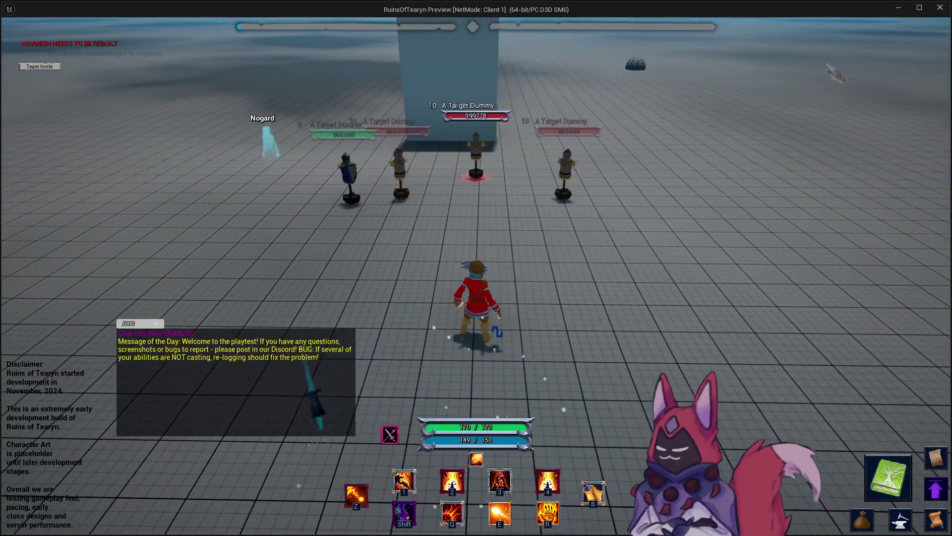
left_click(940, 7)
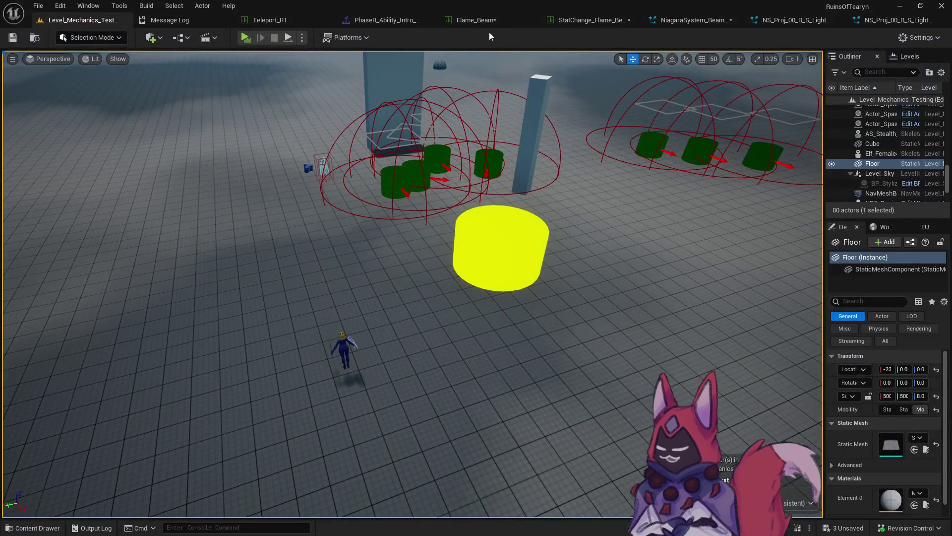
Step: Undo the Beam_VFX edit so Flame_Beam uses NiagaraSystem_Beam_System_Fire again
left_click(703, 22)
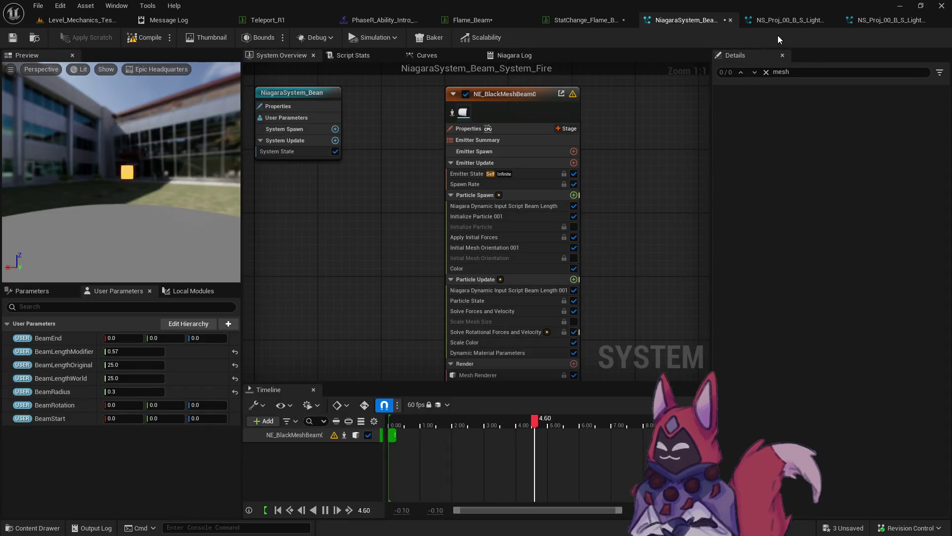
left_click(490, 20)
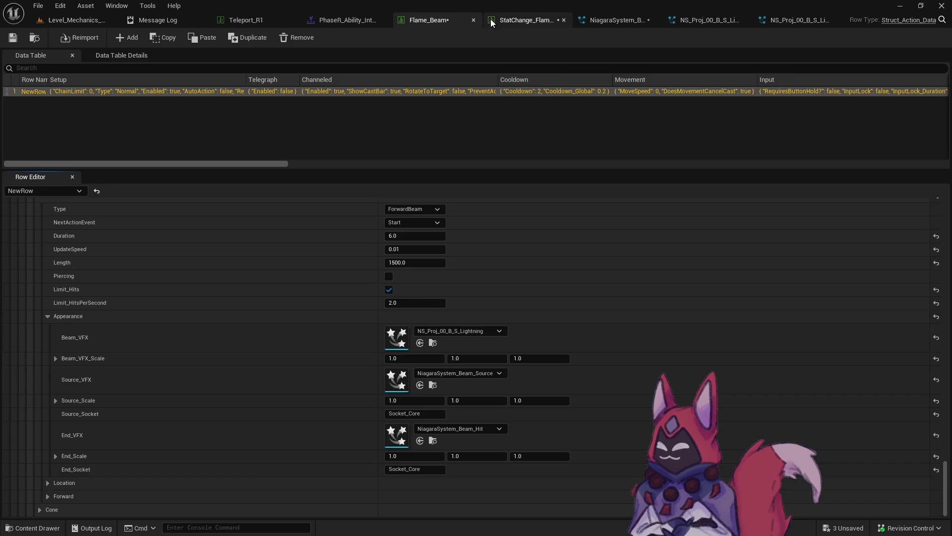
key("ctrl+z")
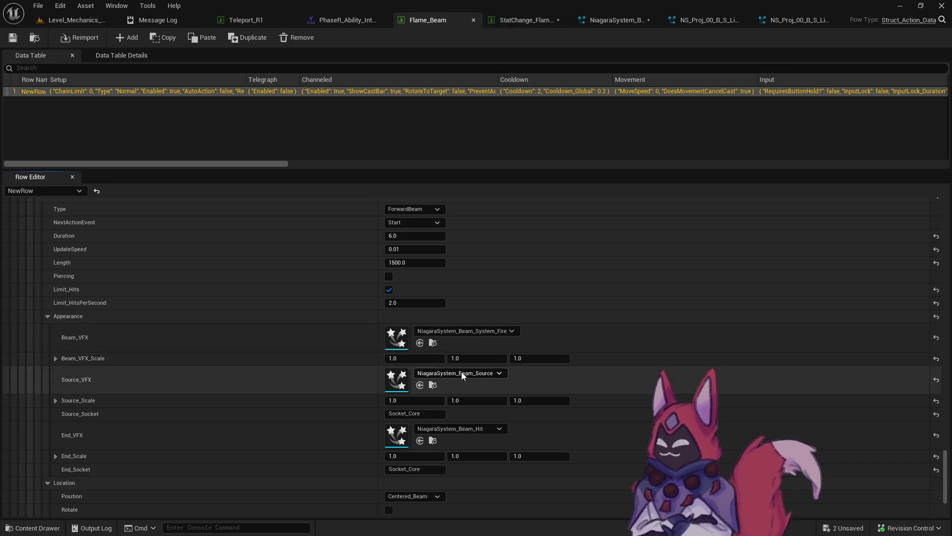
left_click(432, 343)
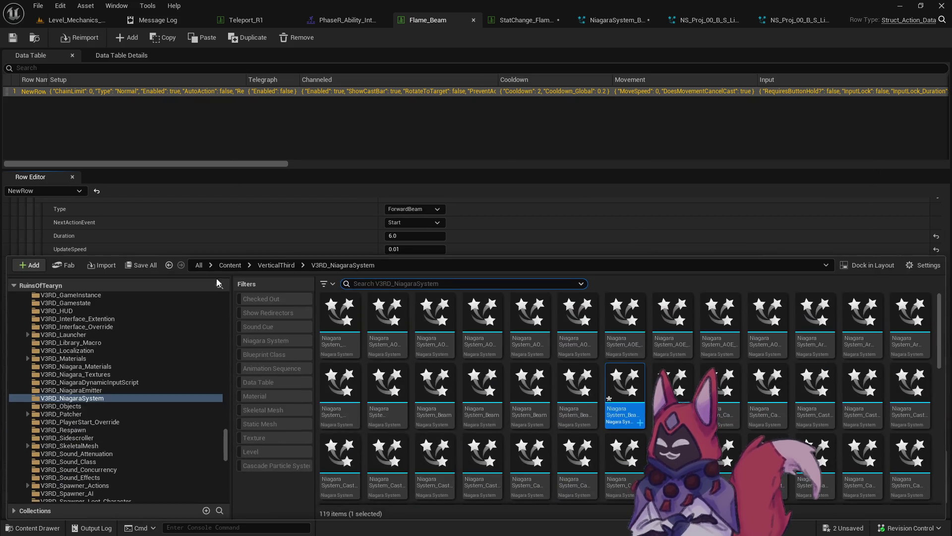
Step: Save all modified assets, confirming Save Selected and check-out
left_click(141, 265)
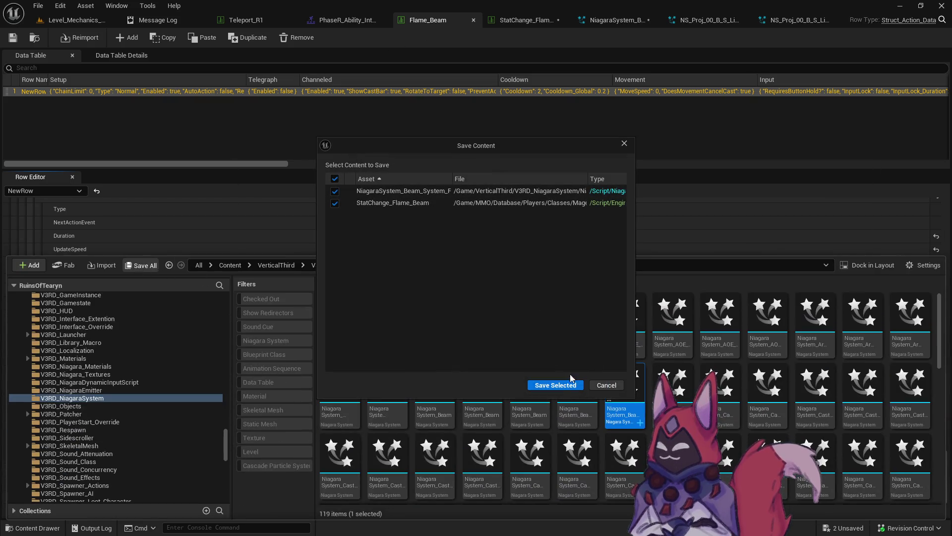
left_click(556, 381)
left_click(516, 382)
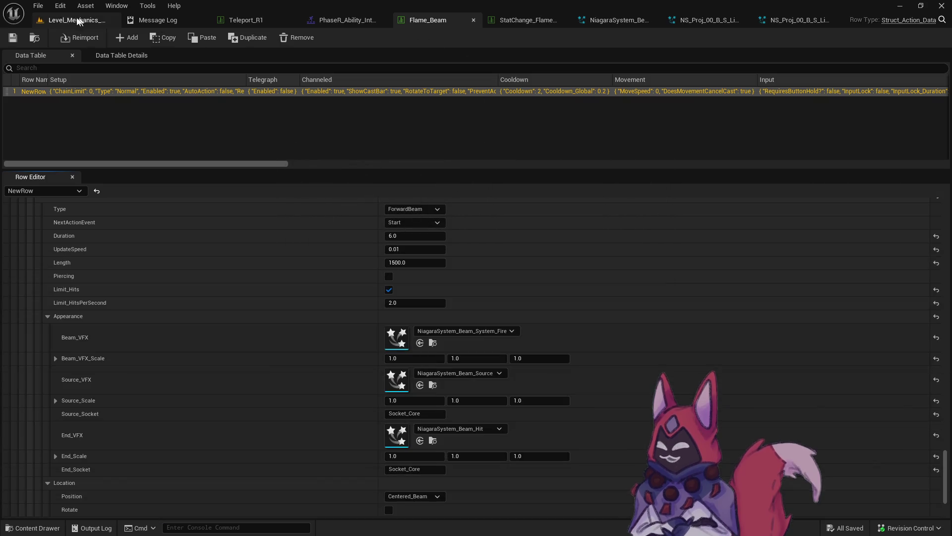
left_click(74, 20)
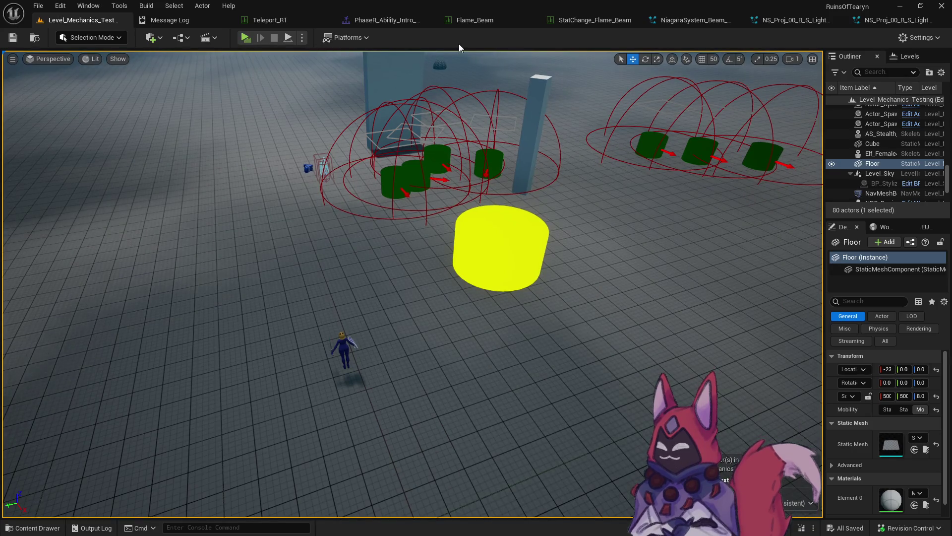
Step: Add a Voice_Line notify at 0.46 s to the Fire Beam intro montage and launch a game preview
left_click(361, 21)
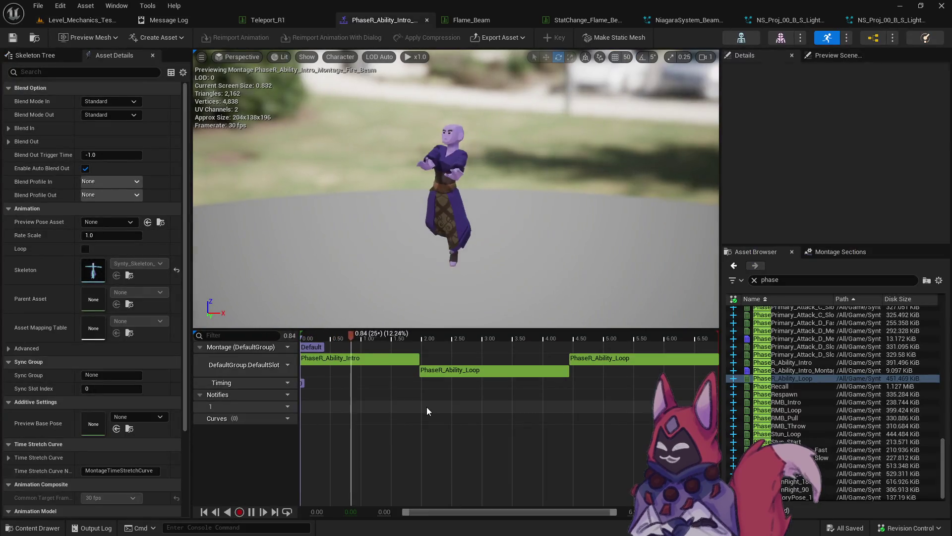
left_click(328, 341)
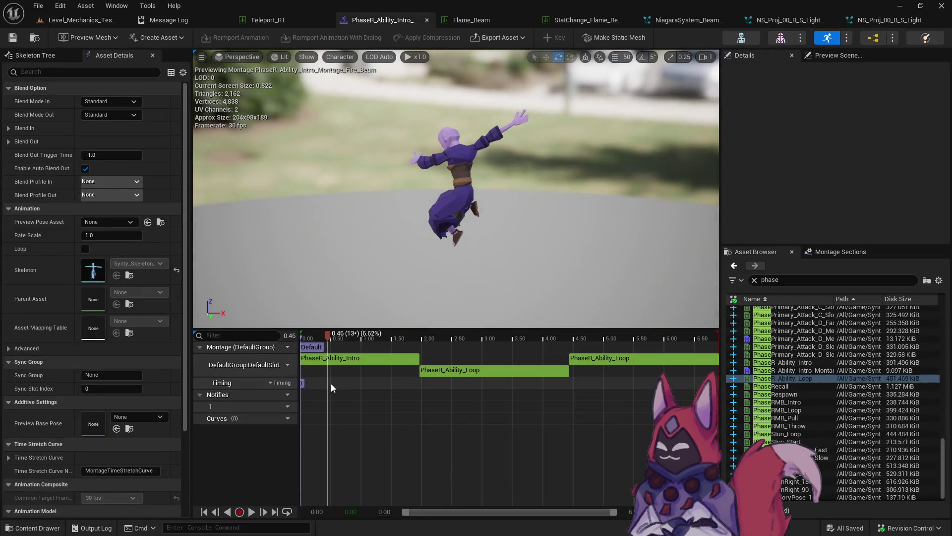
right_click(329, 413)
mouse_move(357, 432)
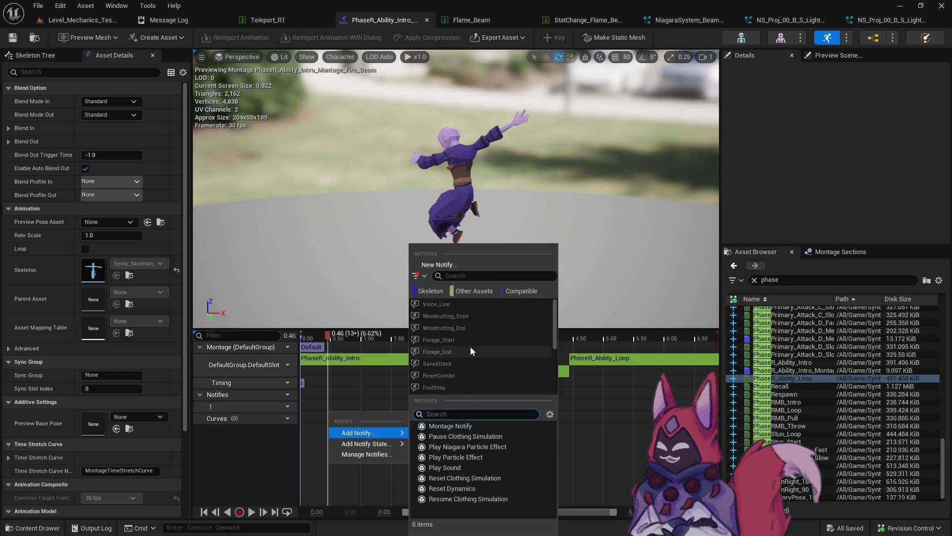
left_click(459, 304)
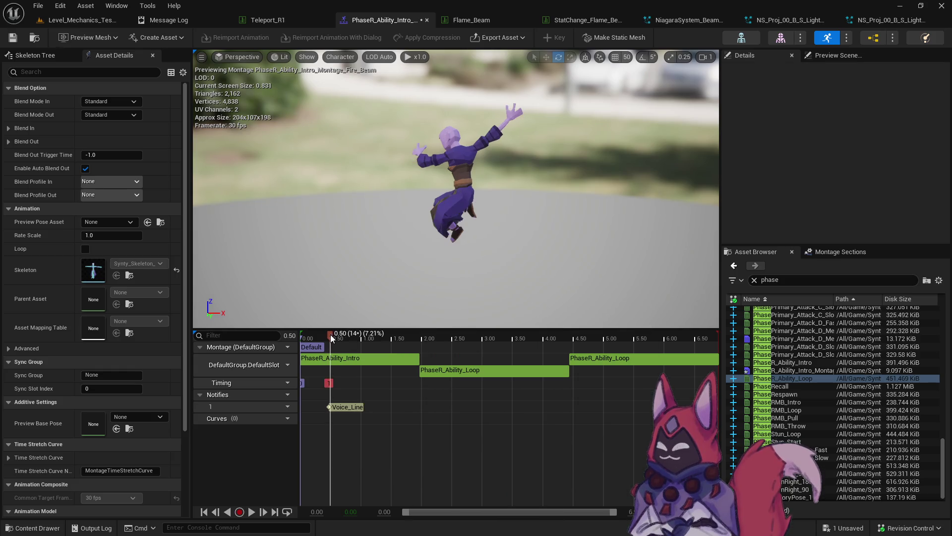
left_click(82, 20)
left_click(245, 37)
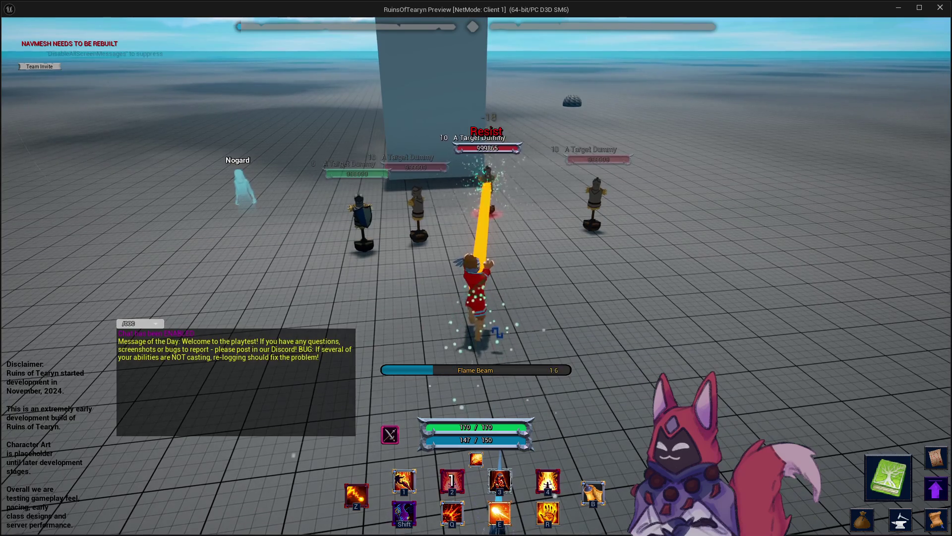
Step: Cast Flame Beam repeatedly at the dummies while turning the camera, then minimize the preview
key("d")
key("a")
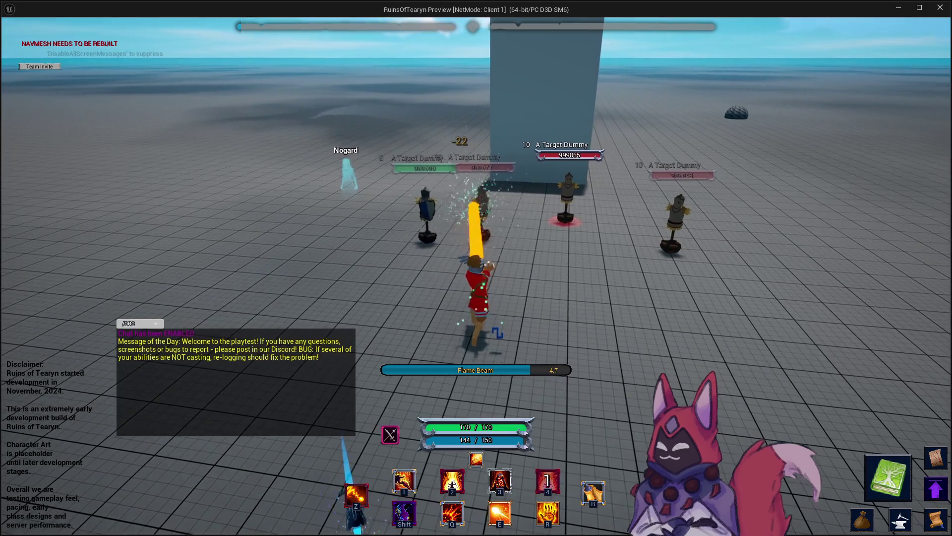
key("d")
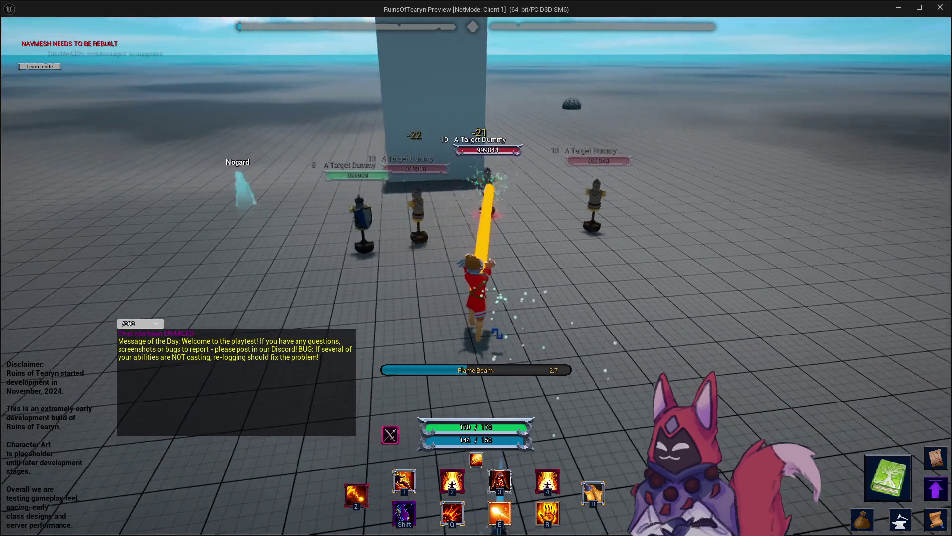
key("d")
key("a")
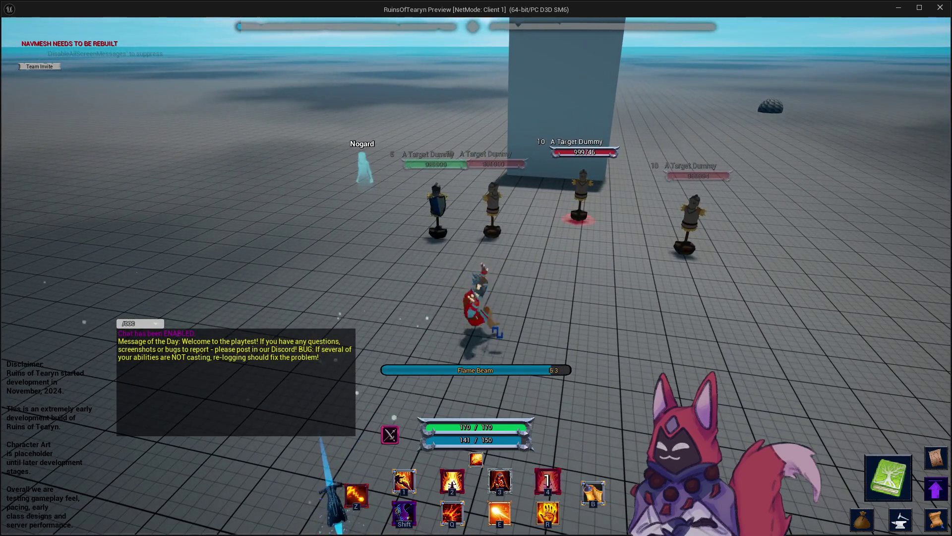
key("d")
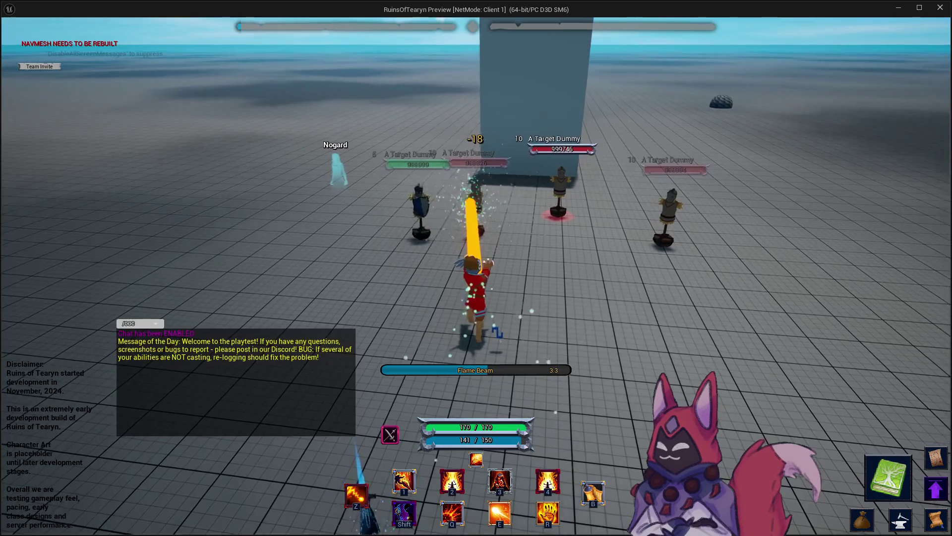
key("a")
key("d")
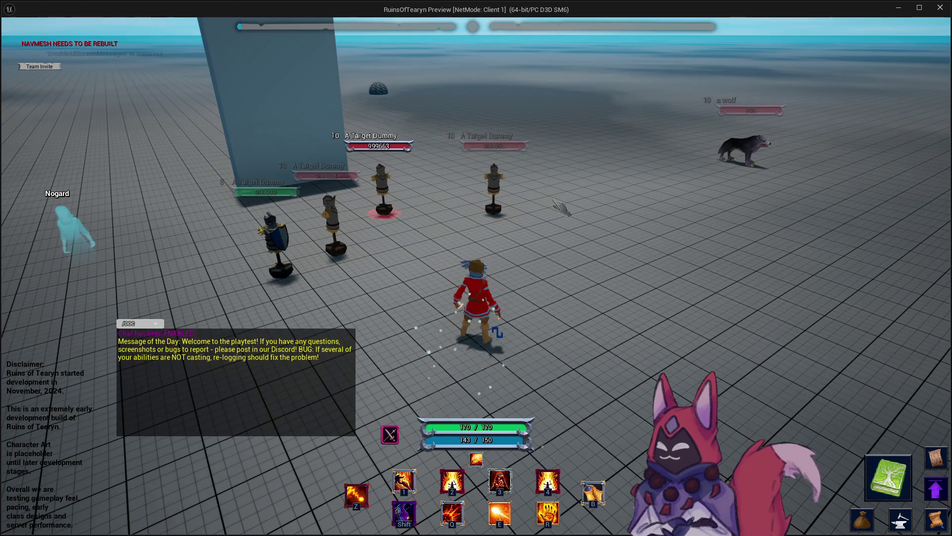
key("a")
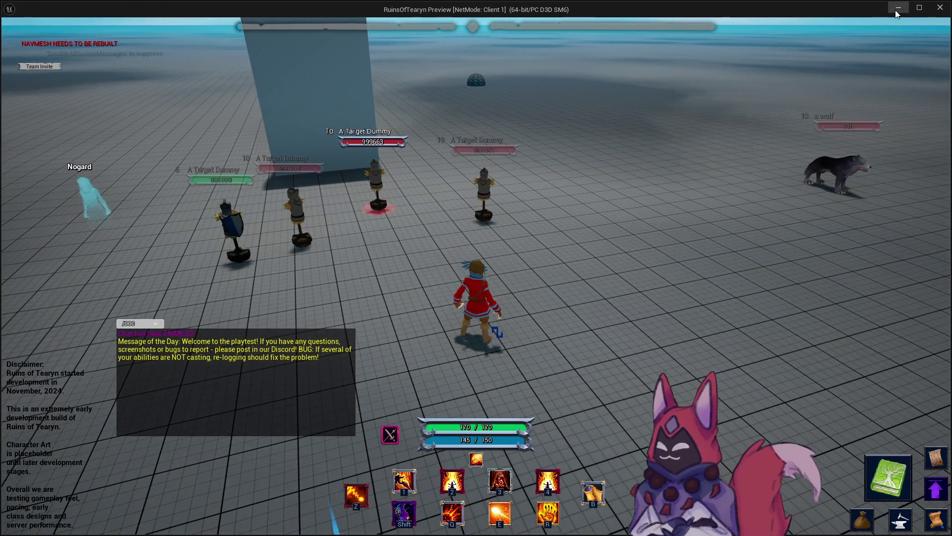
left_click(898, 9)
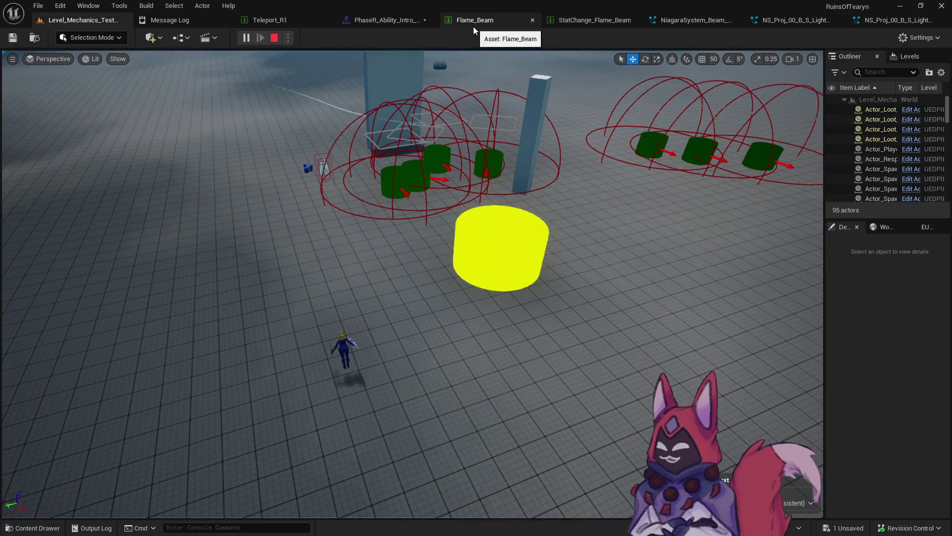
Step: Expand the Forward category in Flame_Beam's Row Editor, then open the level's Content Drawer
left_click(473, 22)
scroll(397, 279, "up", 1)
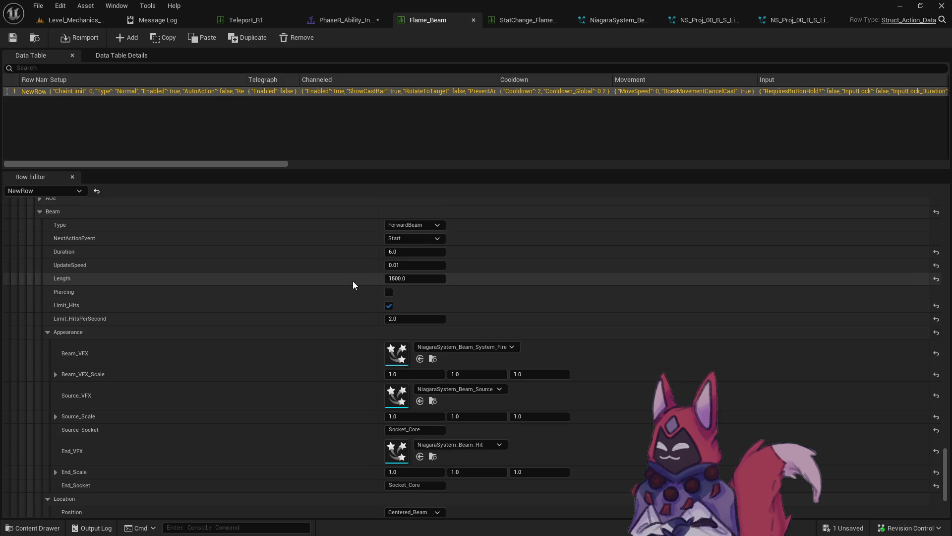
scroll(351, 283, "down", 2)
scroll(350, 285, "down", 5)
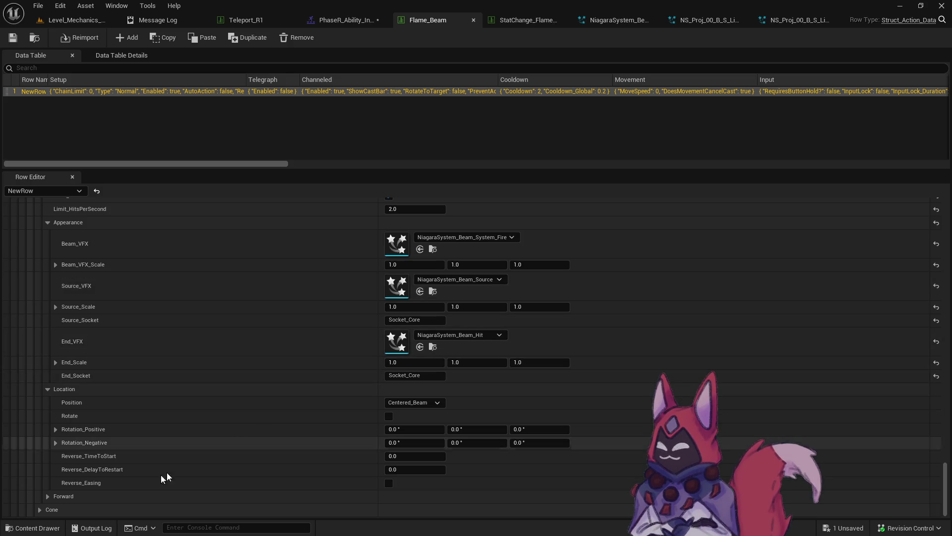
left_click(48, 496)
scroll(106, 458, "down", 1)
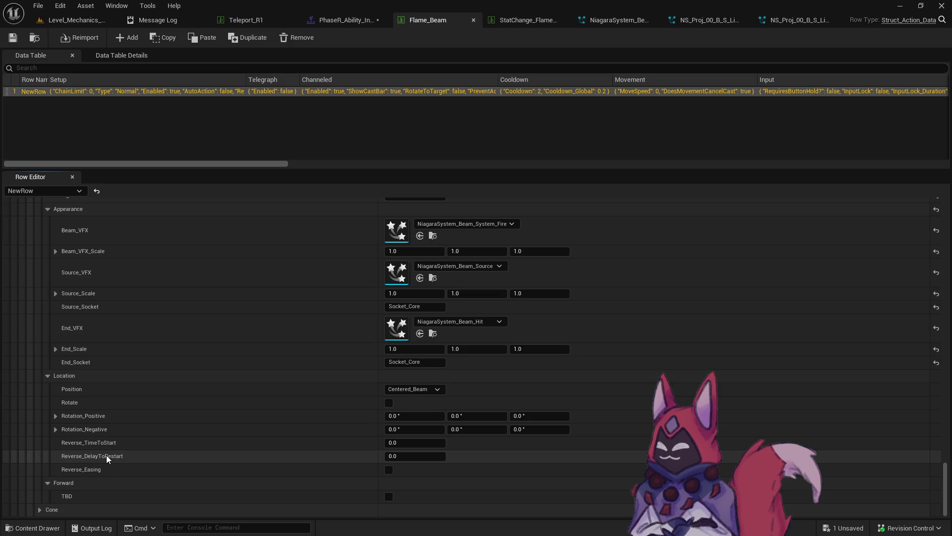
scroll(107, 456, "up", 4)
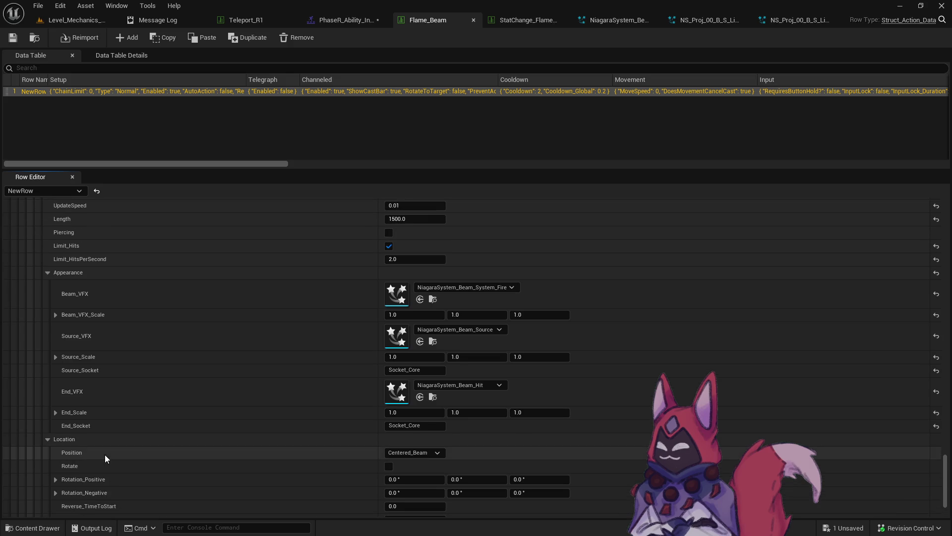
scroll(105, 454, "up", 3)
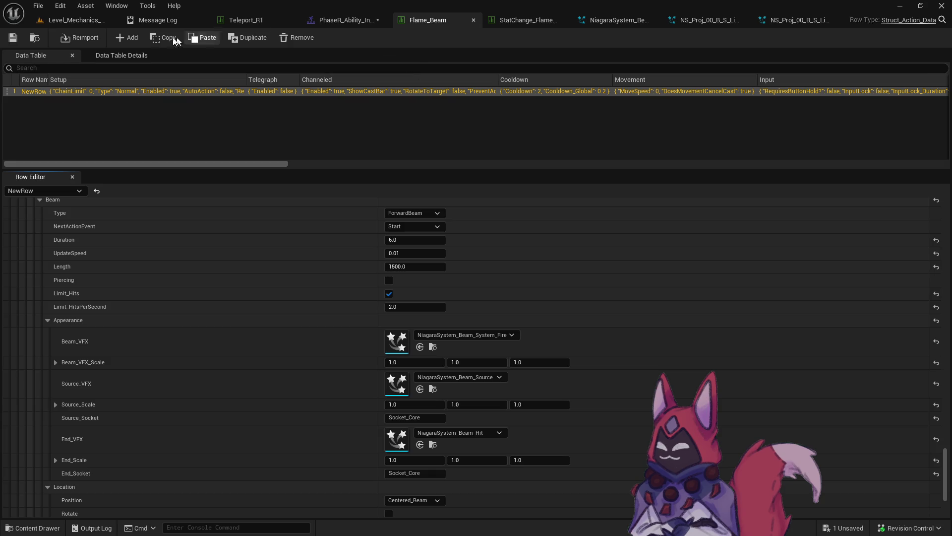
left_click(74, 20)
left_click(56, 525)
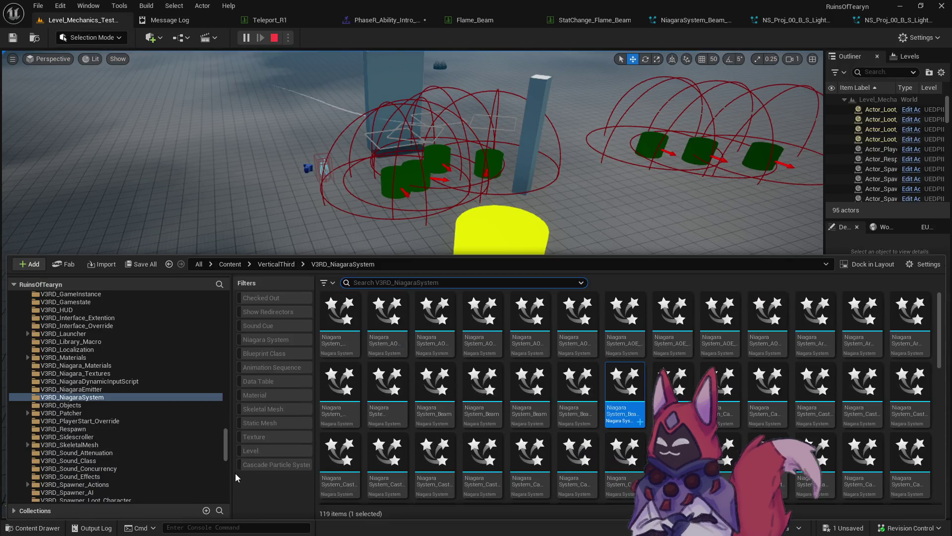
Step: Browse to V3RD_Spawner_Actions > Components and open the SceneComponent_Action blueprint
scroll(227, 482, "down", 5)
mouse_move(228, 482)
left_mouse_down()
mouse_move(225, 497)
mouse_move(228, 447)
left_mouse_up()
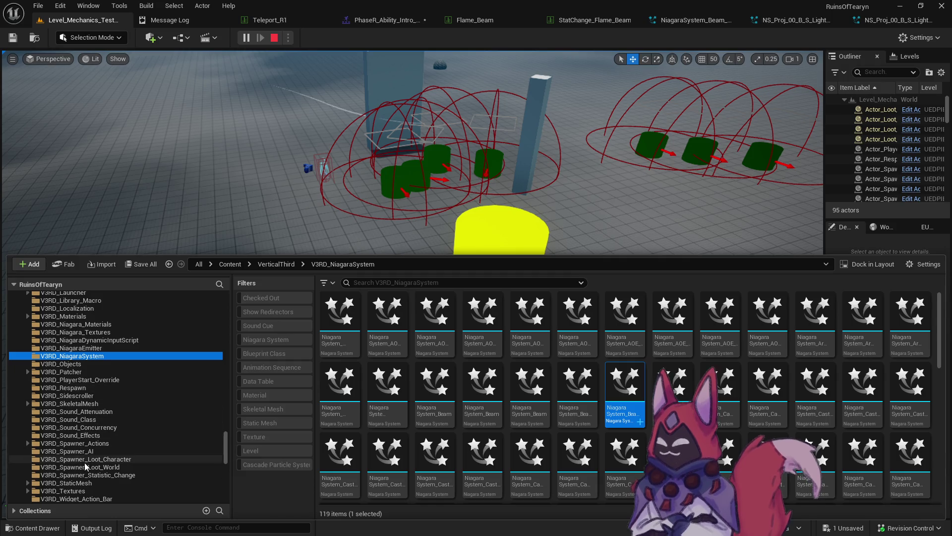
left_click(91, 444)
left_click(28, 443)
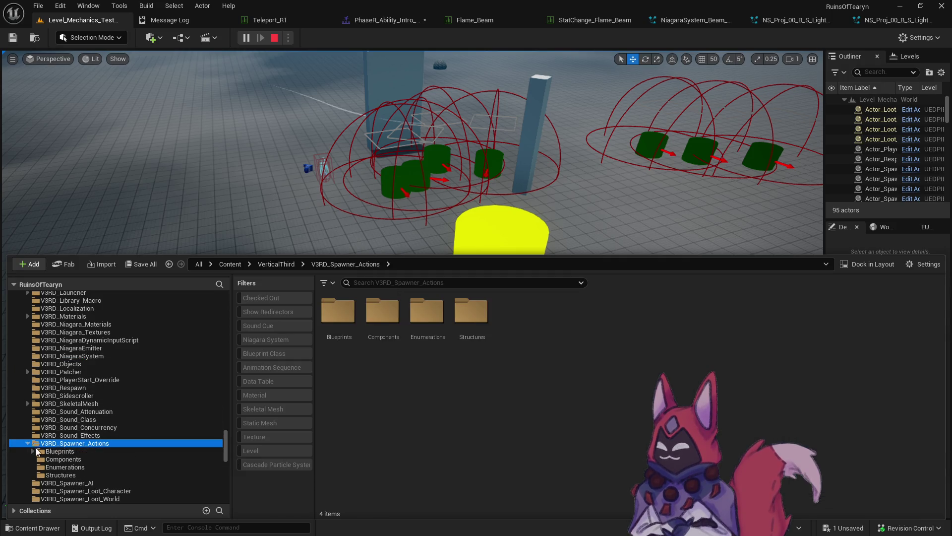
scroll(36, 451, "down", 3)
left_click(63, 395)
left_click(383, 334)
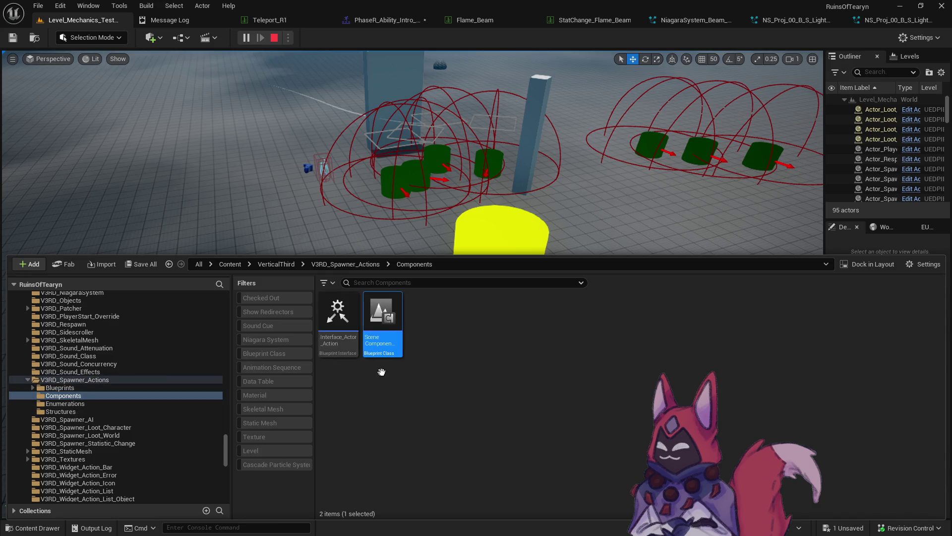
double_click(382, 317)
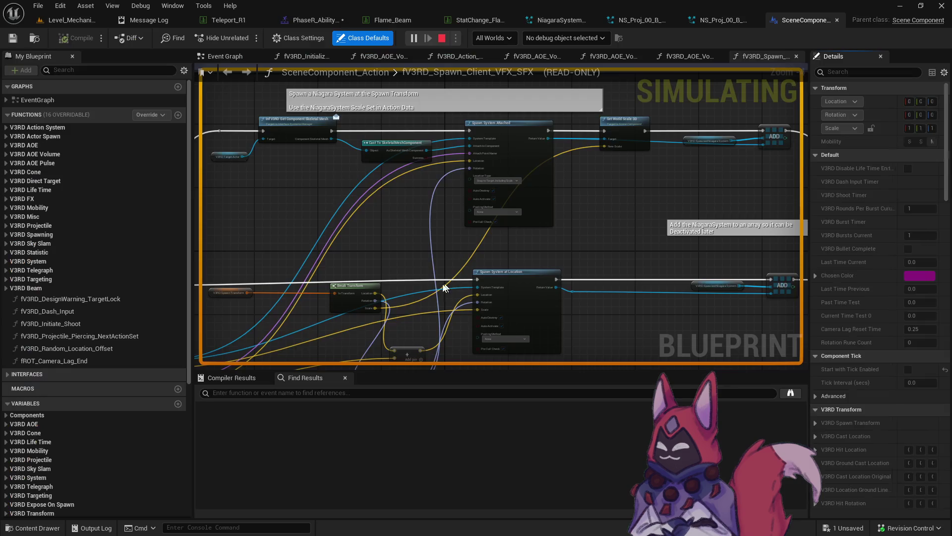
Step: Stop the play session, search the blueprint for 'beam', and open fV3RD_Initiate_Action_Beam
left_click(442, 39)
type("beam")
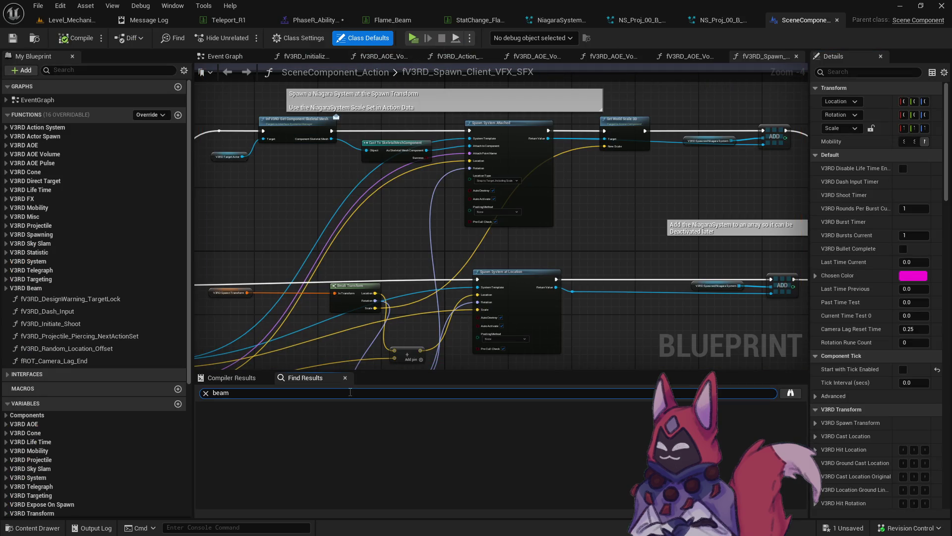
key("Return")
key("BackSpace")
type("beam")
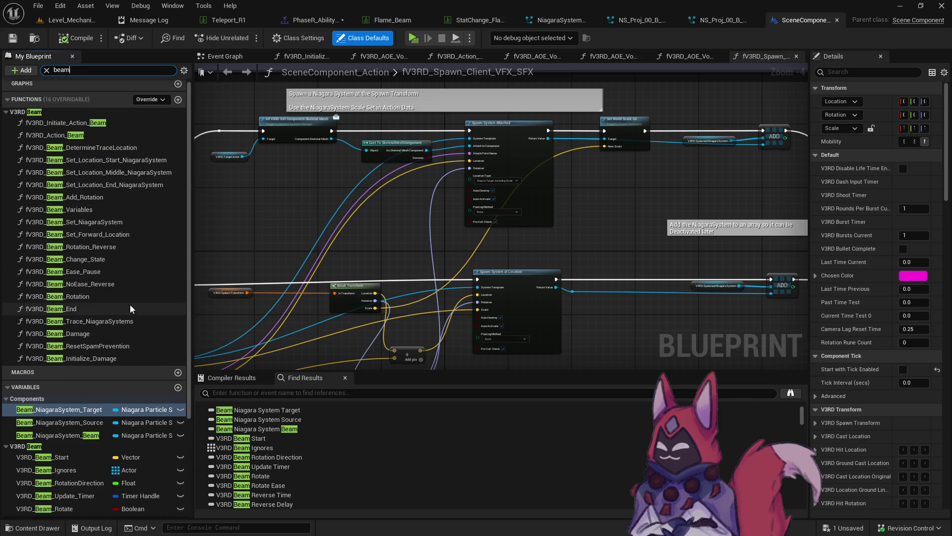
double_click(117, 123)
scroll(493, 246, "up", 4)
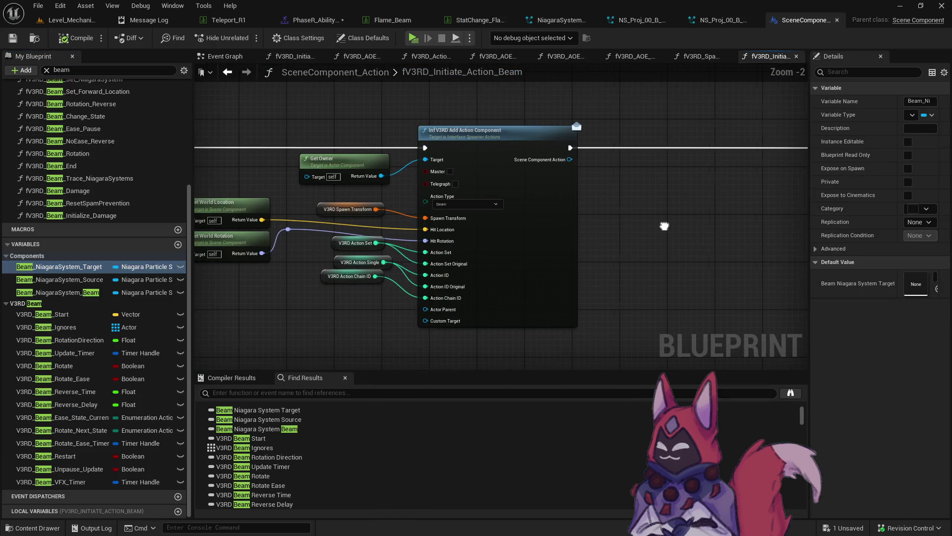
scroll(552, 249, "down", 1)
mouse_move(593, 246)
left_mouse_down()
mouse_move(195, 254)
mouse_move(546, 215)
left_mouse_up()
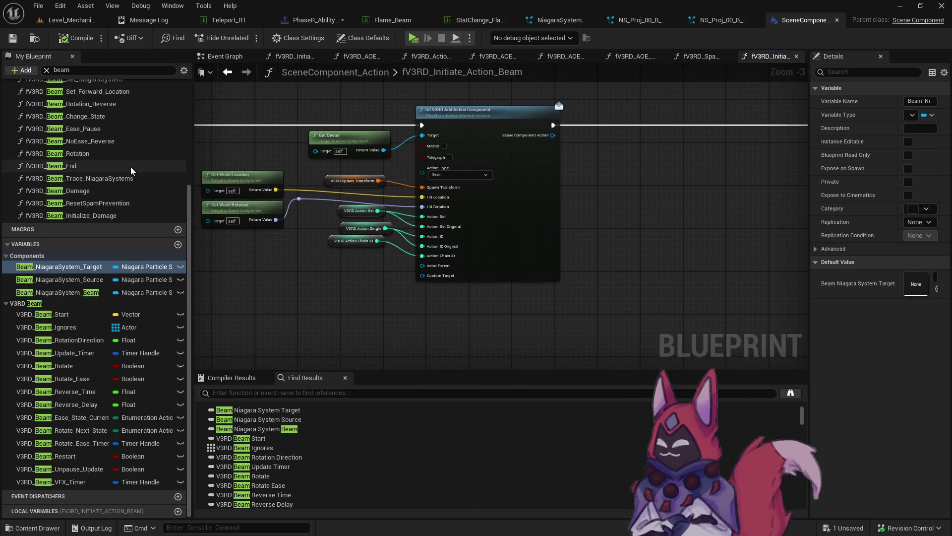
scroll(130, 166, "up", 5)
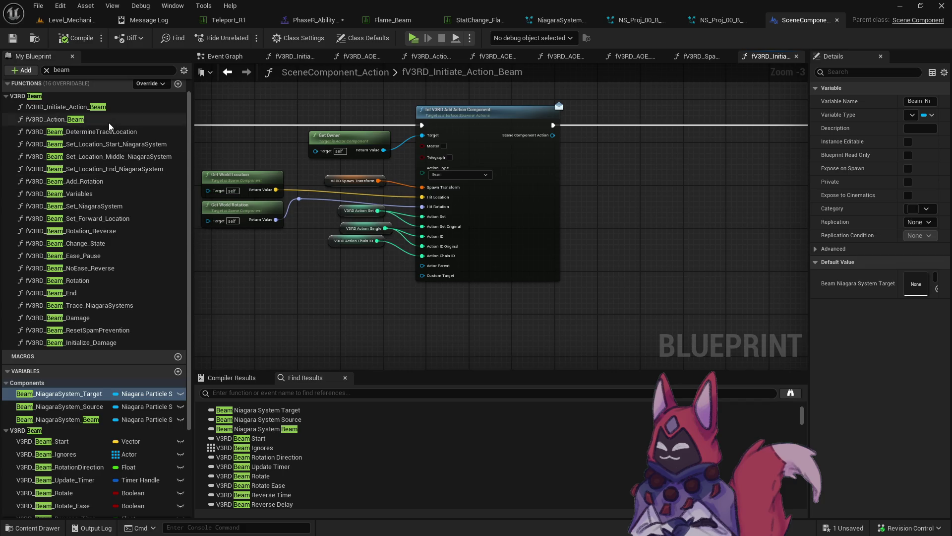
Step: Open fV3RD_Action_Beam and inspect its Set Timer by Event and Initialize Damage nodes
double_click(109, 121)
scroll(111, 126, "down", 5)
scroll(659, 192, "up", 9)
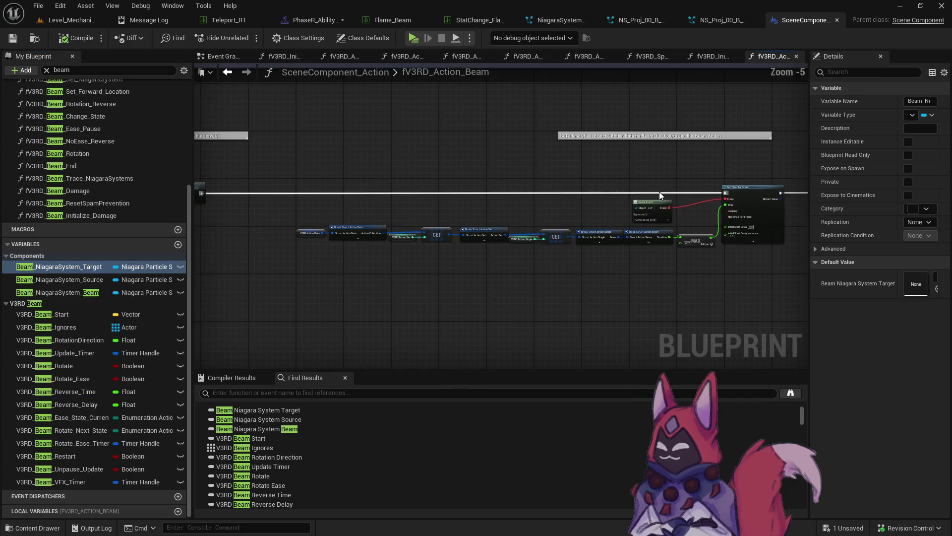
left_click_drag(658, 187, 435, 203)
scroll(435, 203, "down", 1)
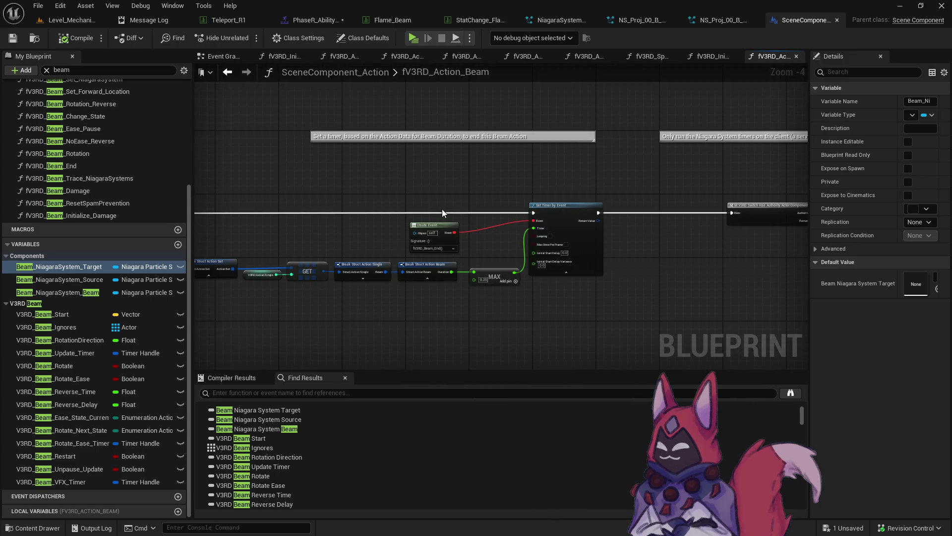
mouse_move(442, 209)
left_mouse_down()
mouse_move(506, 225)
mouse_move(749, 238)
mouse_move(664, 214)
left_mouse_up()
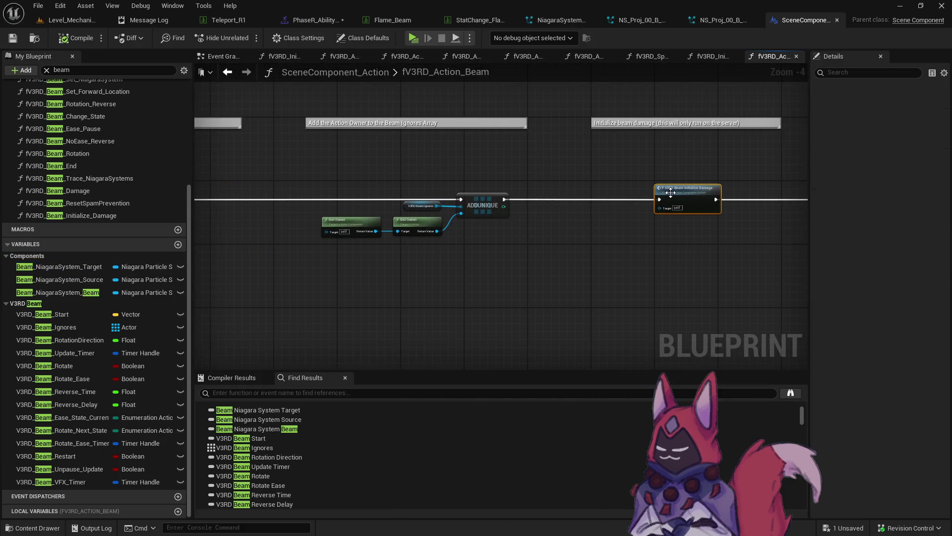
Step: Open the beam Initialize Damage graph, then the fV3RD_Beam_Damage function
double_click(644, 178)
scroll(605, 212, "up", 8)
left_click_drag(704, 212, 162, 112)
left_click_drag(664, 146, 457, 139)
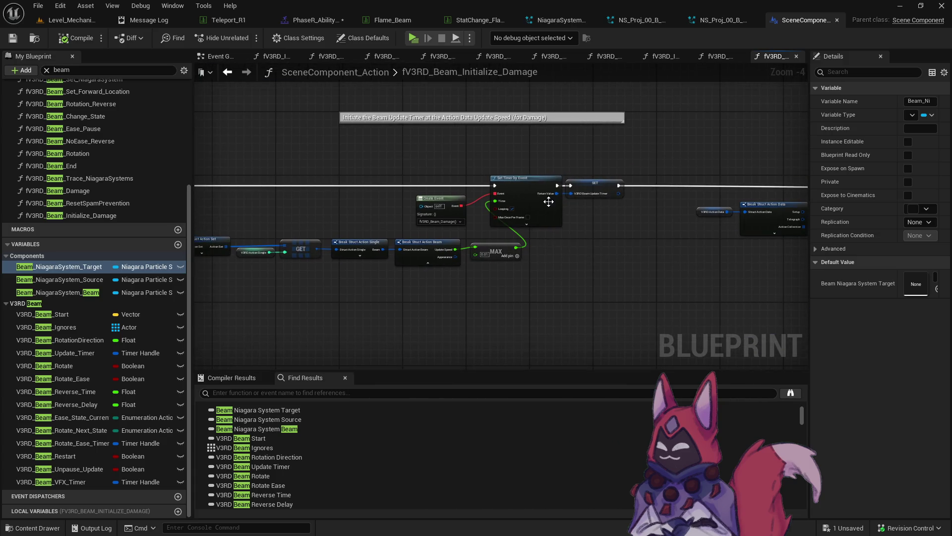
double_click(459, 215)
Step: Inspect fV3RD_Beam_Damage's sphere trace, dead-or-spawning and eligible-target checks
scroll(469, 234, "up", 8)
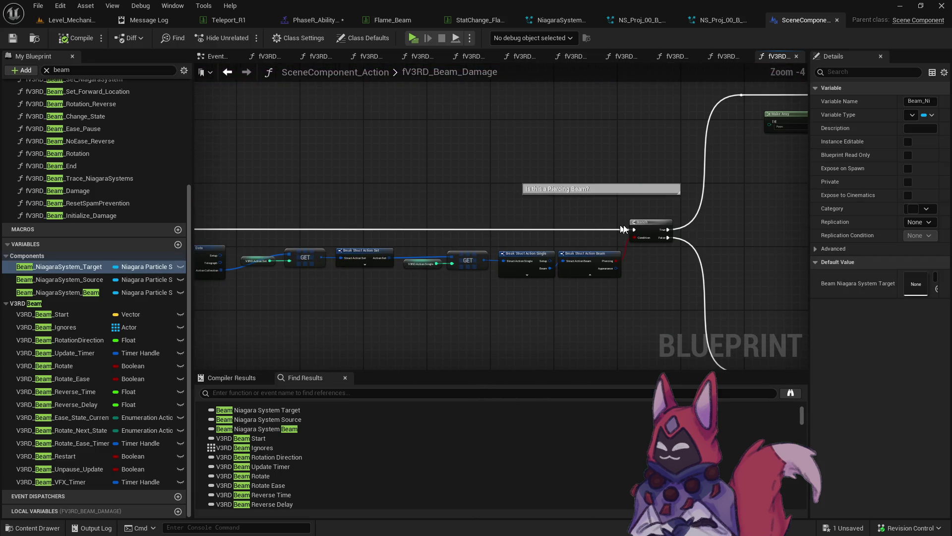
mouse_move(672, 222)
left_mouse_down()
mouse_move(597, 215)
mouse_move(217, 82)
left_mouse_up()
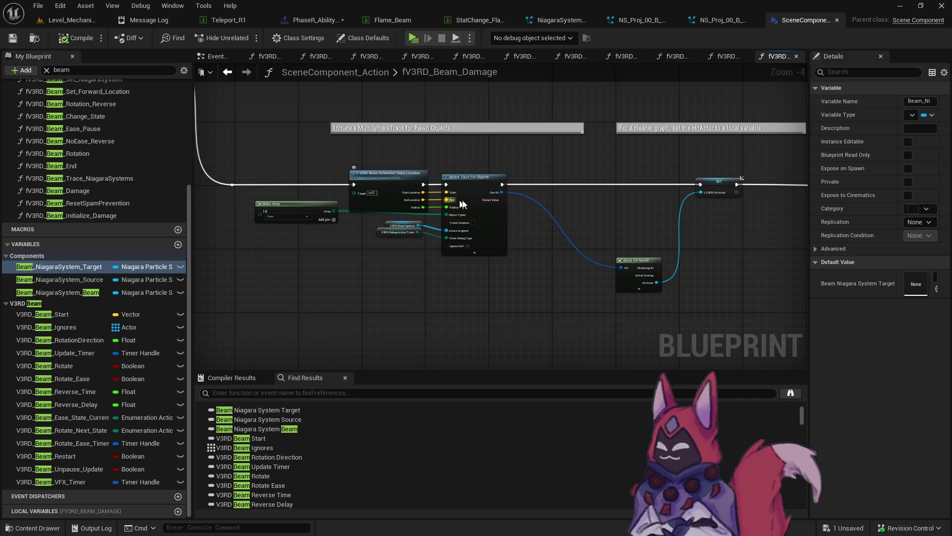
mouse_move(638, 203)
left_mouse_down()
mouse_move(307, 180)
mouse_move(651, 186)
left_mouse_up()
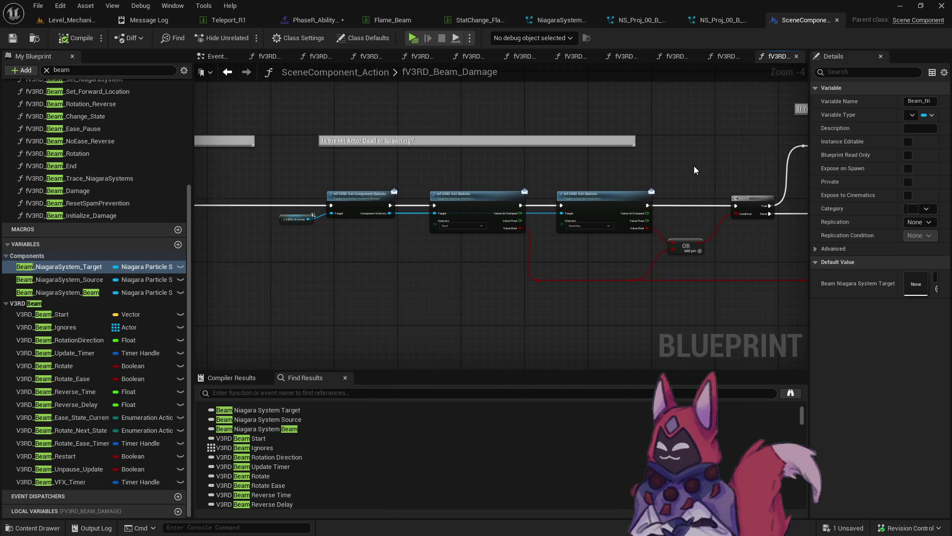
left_click_drag(699, 165, 223, 189)
mouse_move(771, 193)
left_mouse_down()
mouse_move(359, 192)
mouse_move(690, 219)
mouse_move(283, 184)
mouse_move(417, 164)
mouse_move(198, 156)
left_mouse_up()
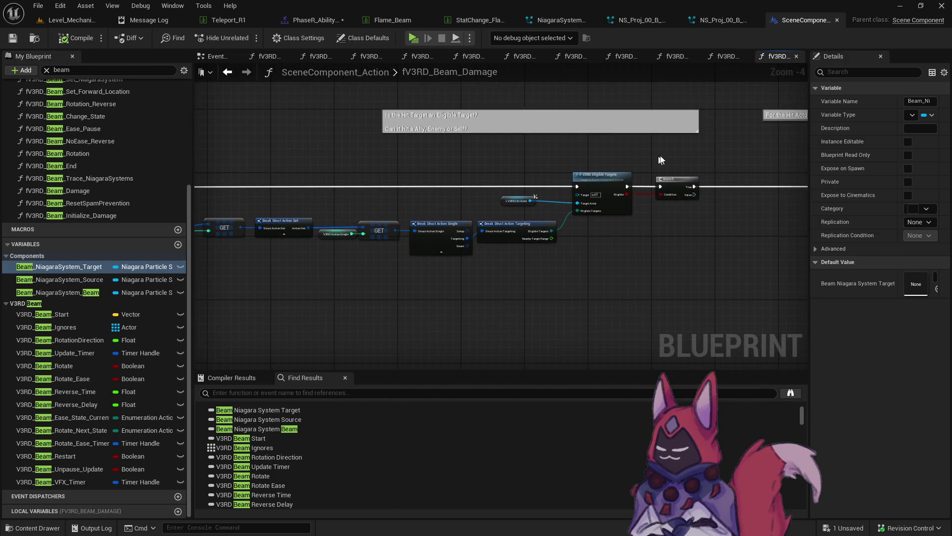
left_click_drag(611, 154, 362, 150)
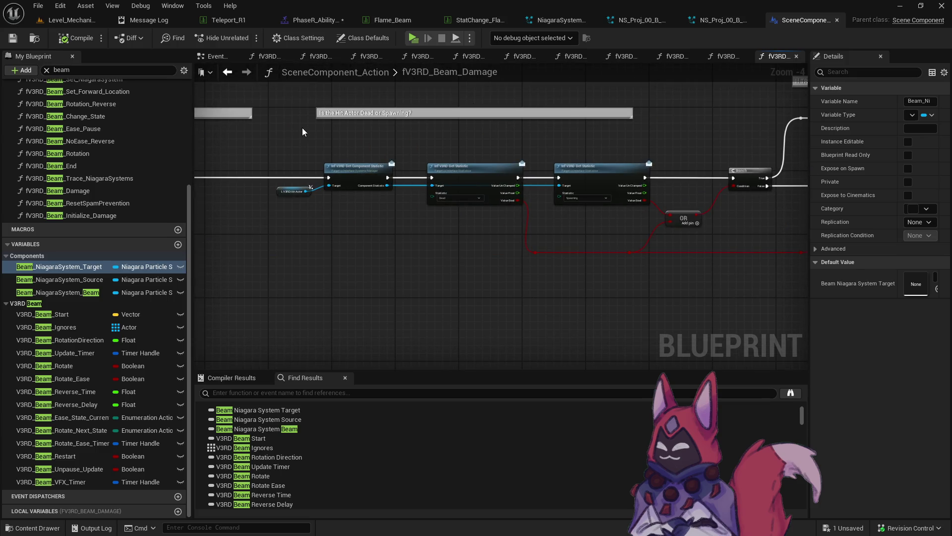
left_click_drag(284, 143, 739, 171)
left_click_drag(538, 190, 766, 181)
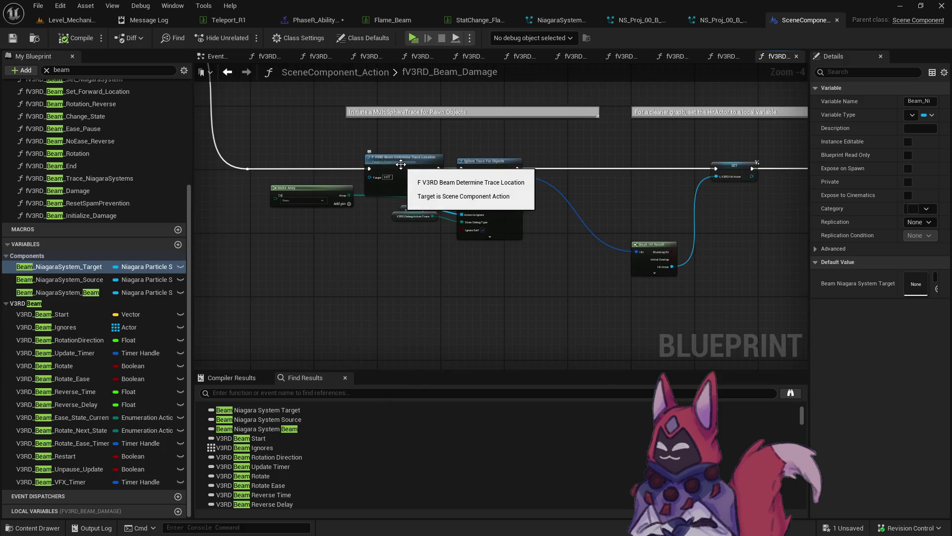
scroll(543, 219, "up", 3)
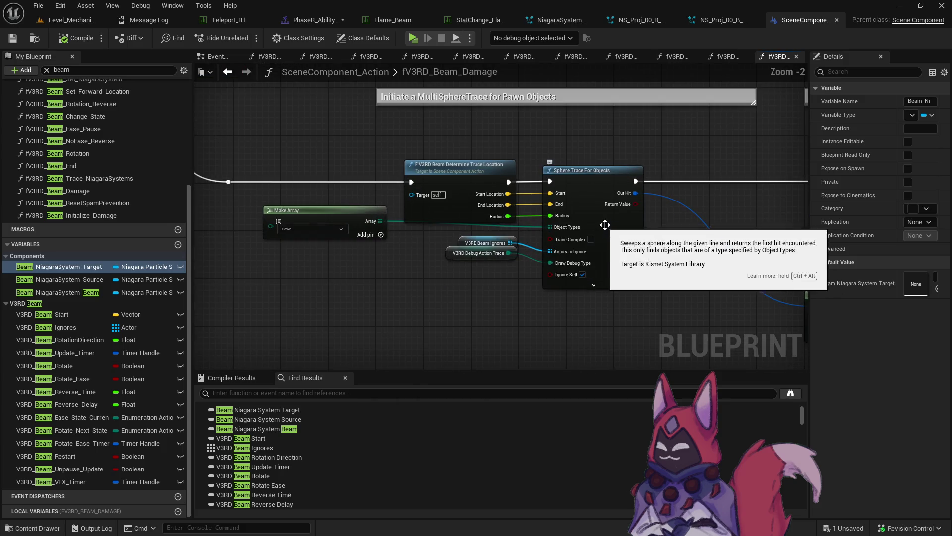
Step: Open fV3RD_Beam_DetermineTraceLocation and review its Location Beam and beam length nodes
double_click(466, 218)
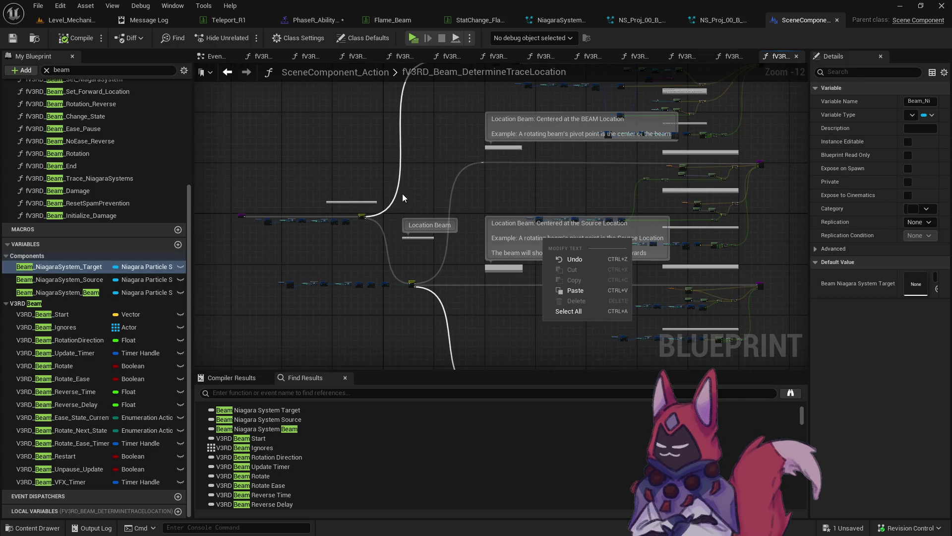
scroll(403, 193, "up", 3)
scroll(345, 240, "up", 2)
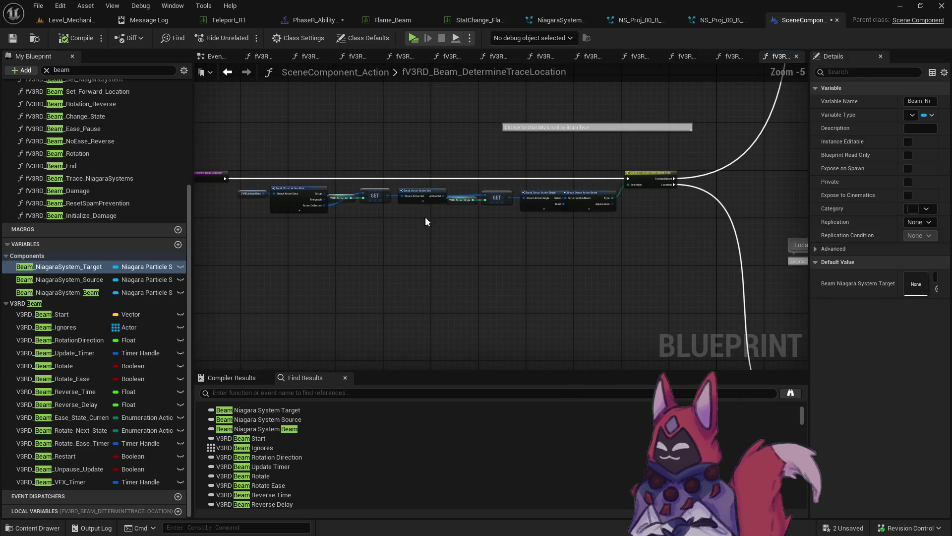
scroll(474, 235, "down", 2)
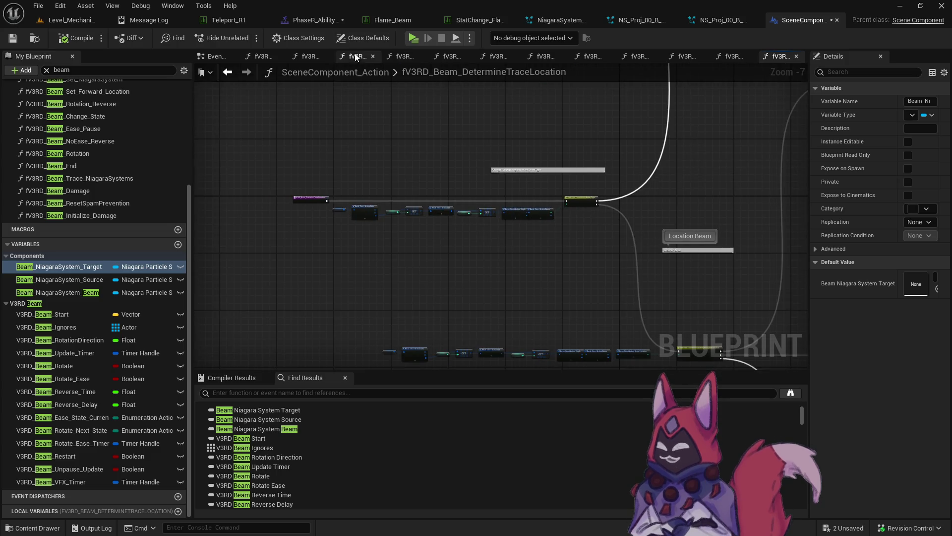
left_click_drag(599, 178, 300, 103)
scroll(471, 199, "up", 3)
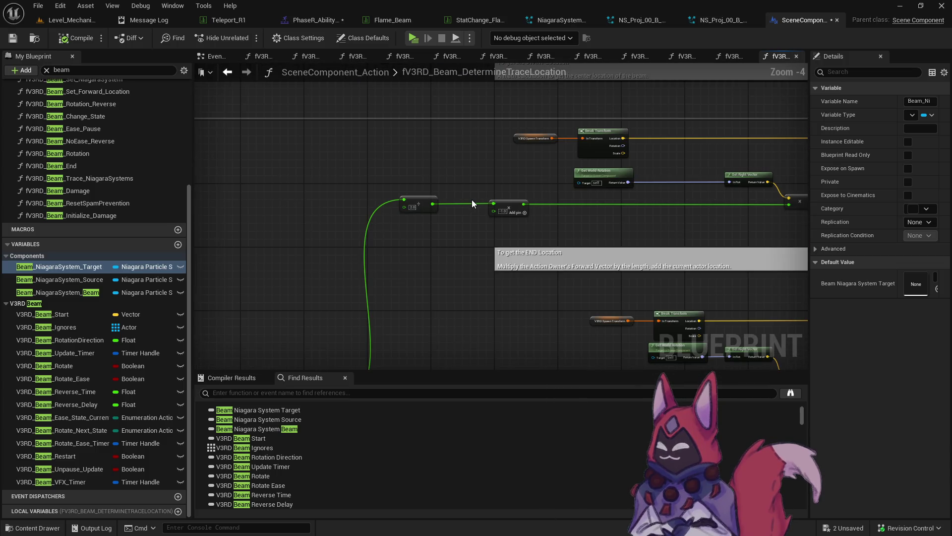
left_click_drag(472, 200, 628, 81)
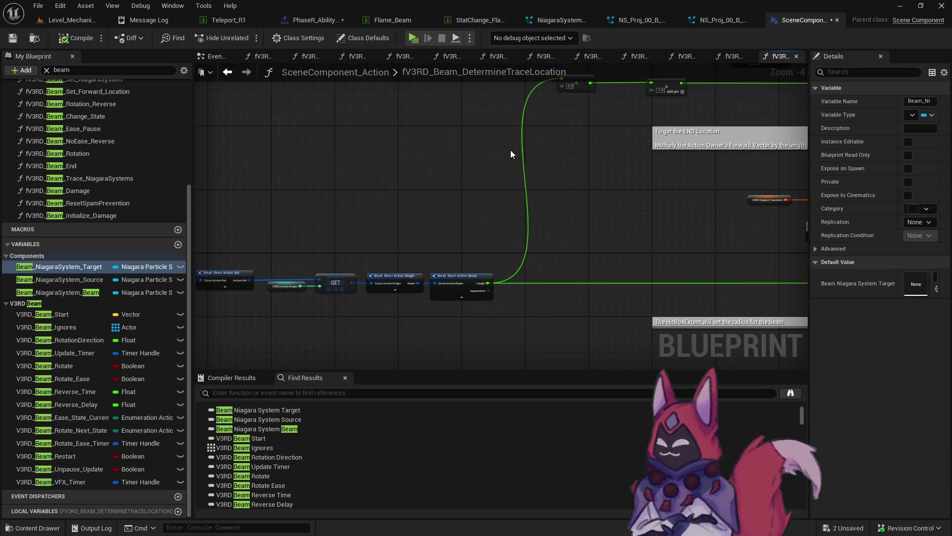
scroll(431, 287, "down", 2)
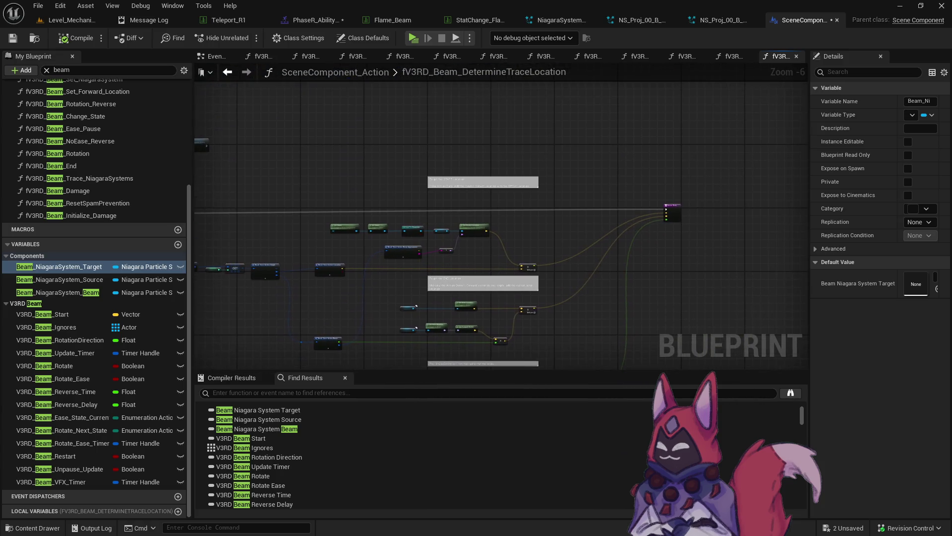
scroll(477, 287, "up", 2)
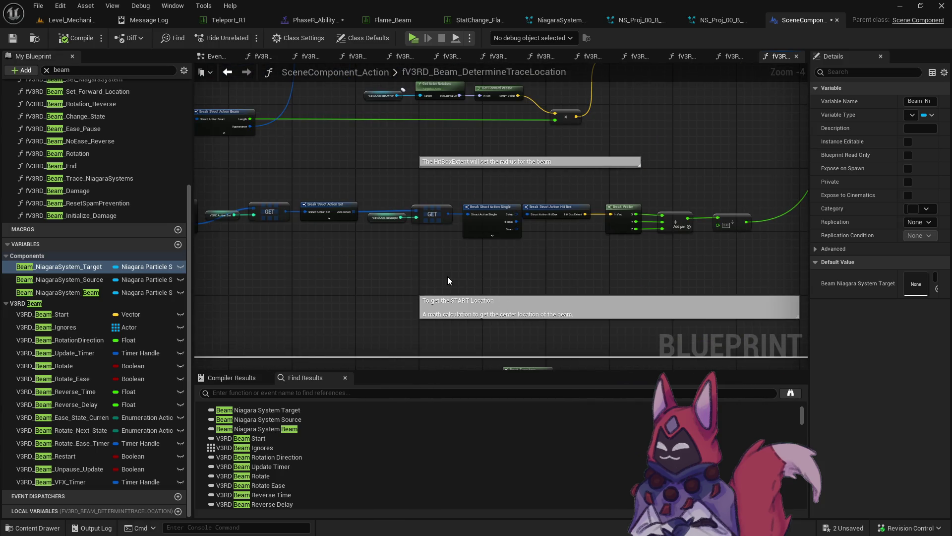
left_click(398, 24)
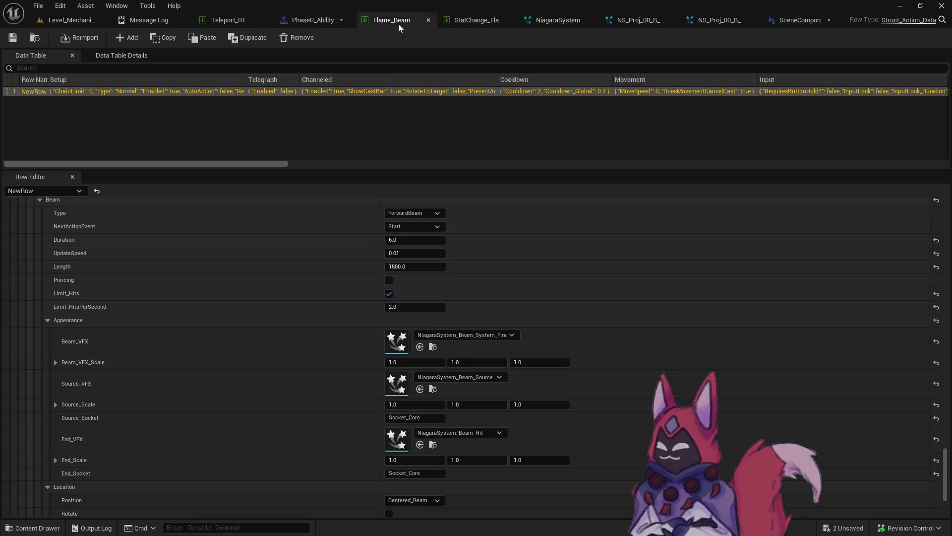
Step: Set the fire beam Niagara system's BeamRadius to 0.0
scroll(381, 328, "up", 10)
scroll(381, 322, "down", 10)
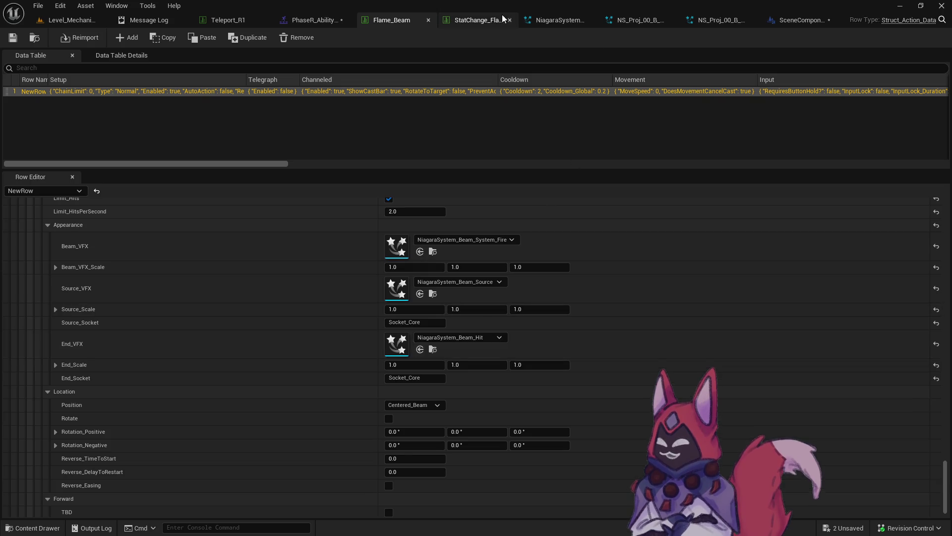
left_click(577, 23)
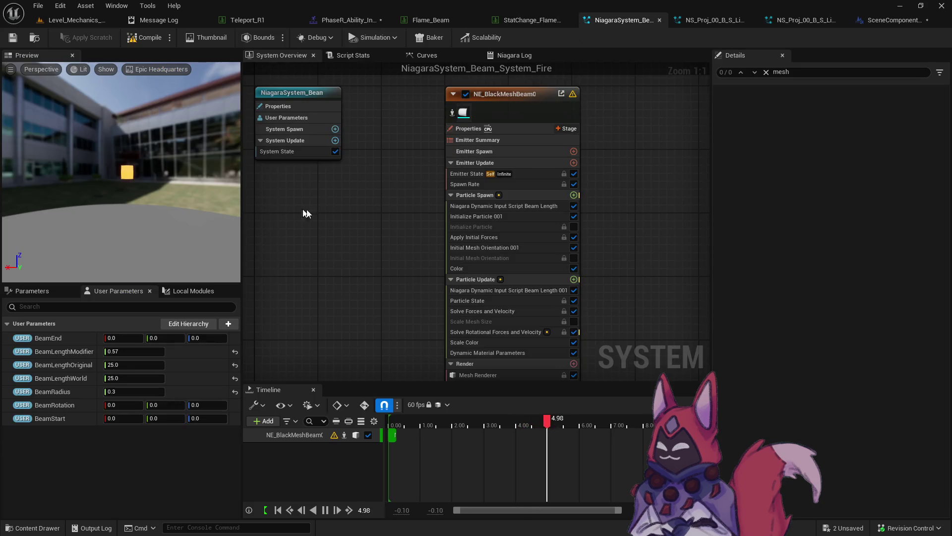
left_click_drag(143, 391, 119, 392)
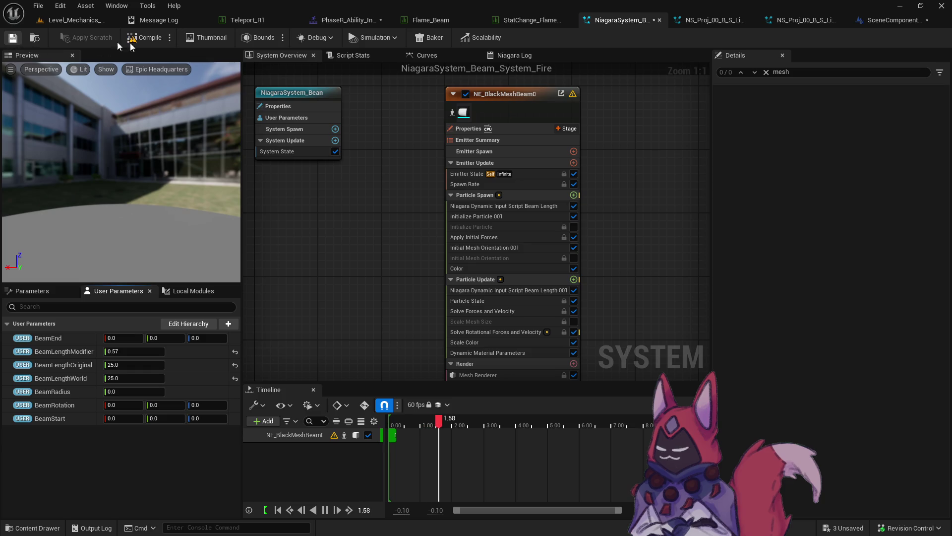
Step: Change Flame_Beam's HitBoxExtent from 50 to 150 in the Row Editor
left_click(436, 19)
scroll(433, 354, "up", 5)
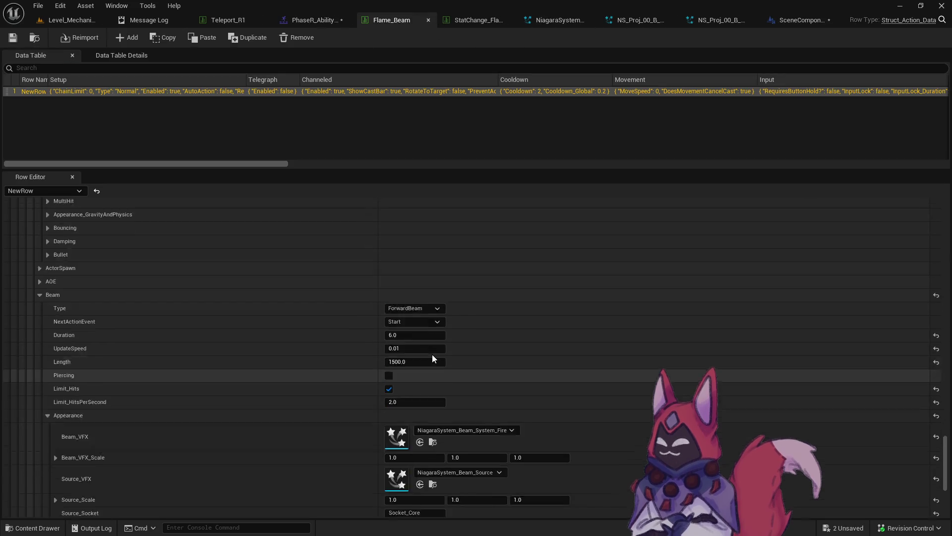
scroll(432, 353, "up", 10)
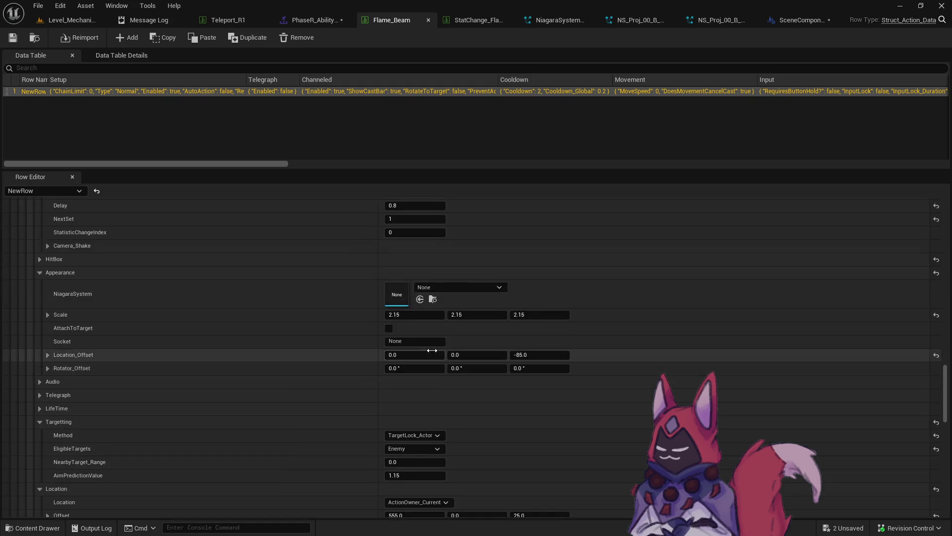
scroll(80, 367, "down", 5)
left_click(46, 313)
left_click(415, 324)
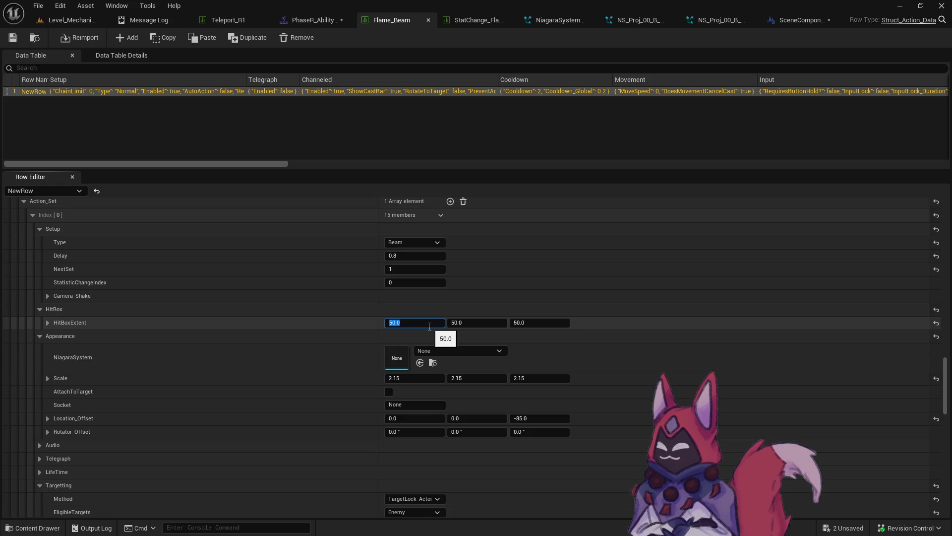
type("50")
key("Tab")
type("150")
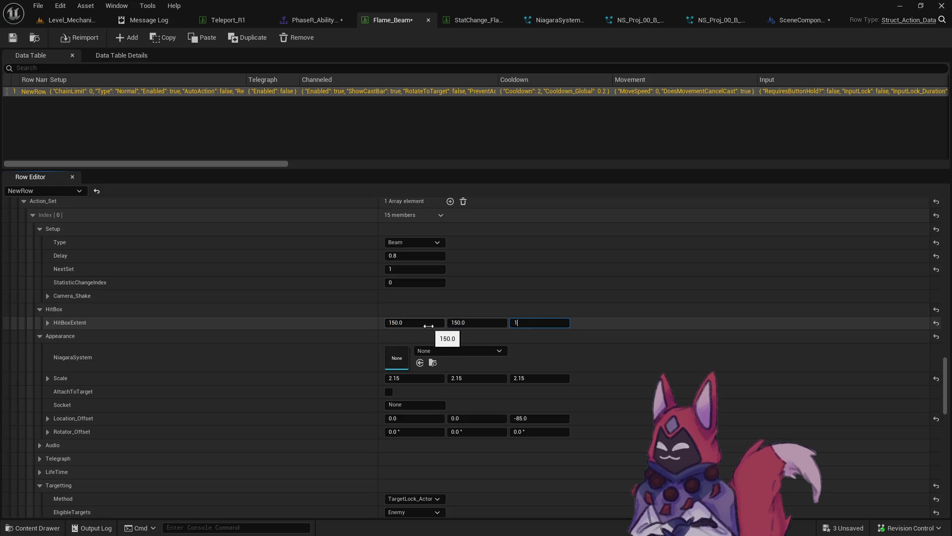
left_click(63, 21)
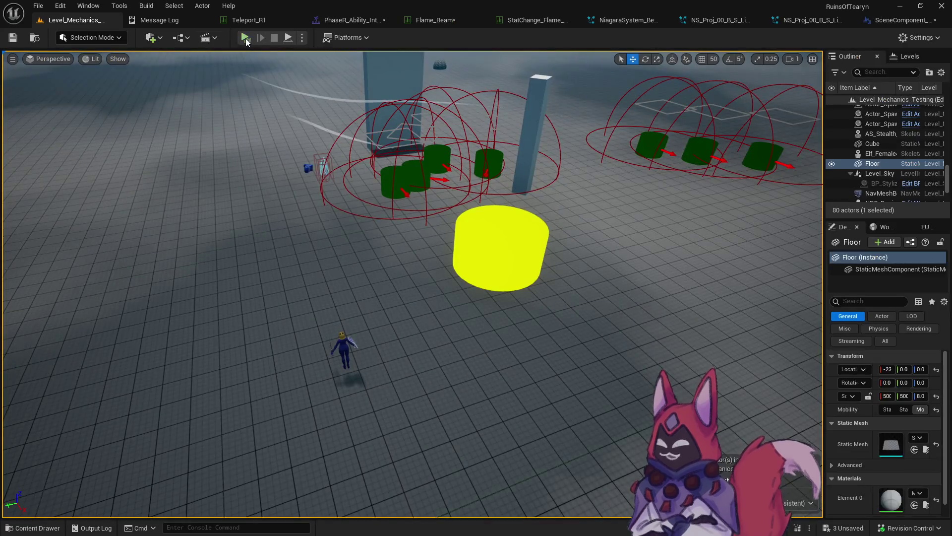
Step: Playtest by targeting a dummy with Tab and casting Flame Beam with key 4
left_click(248, 38)
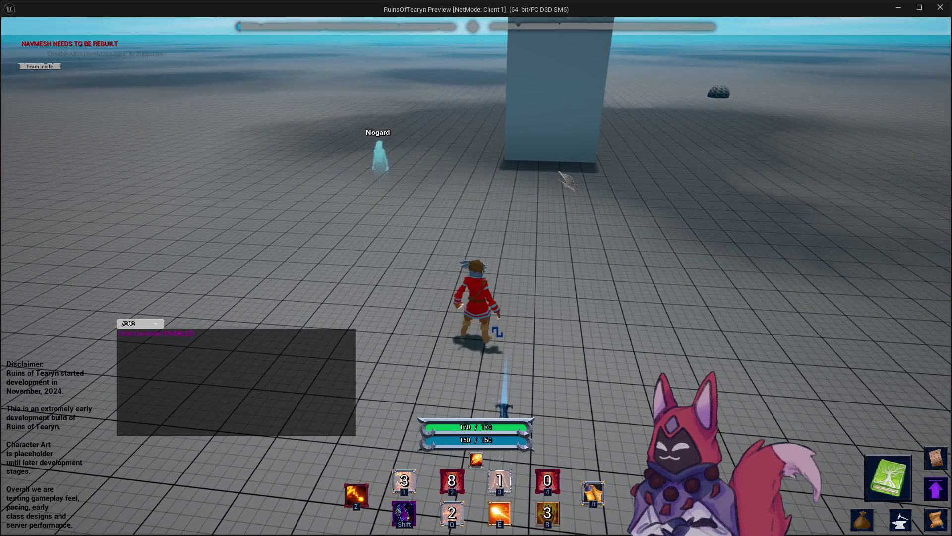
key("1")
left_click_drag(519, 187, 519, 188)
key("Tab")
key("4")
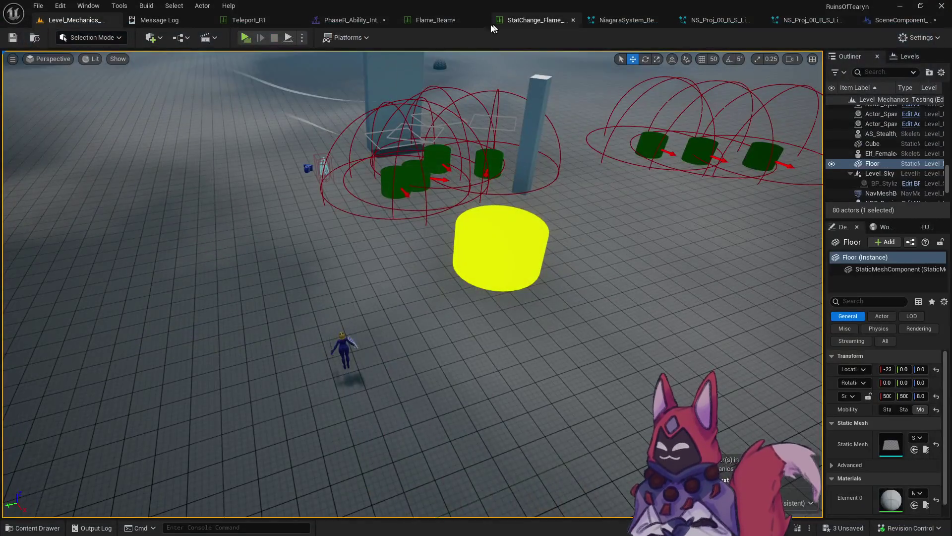
left_click(445, 22)
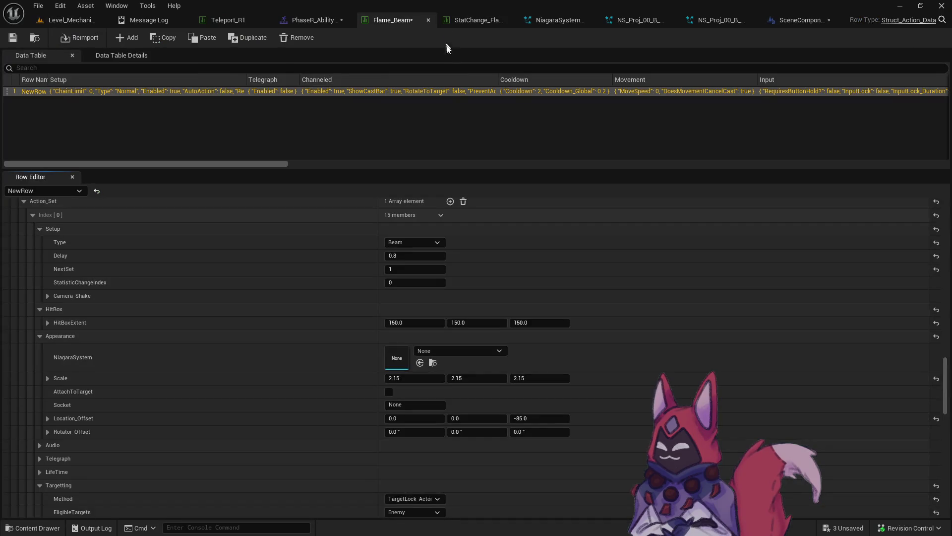
Step: Set the Beam_VFX fire beam system's BeamRadius to 0.1 and start a new game preview
scroll(526, 240, "down", 5)
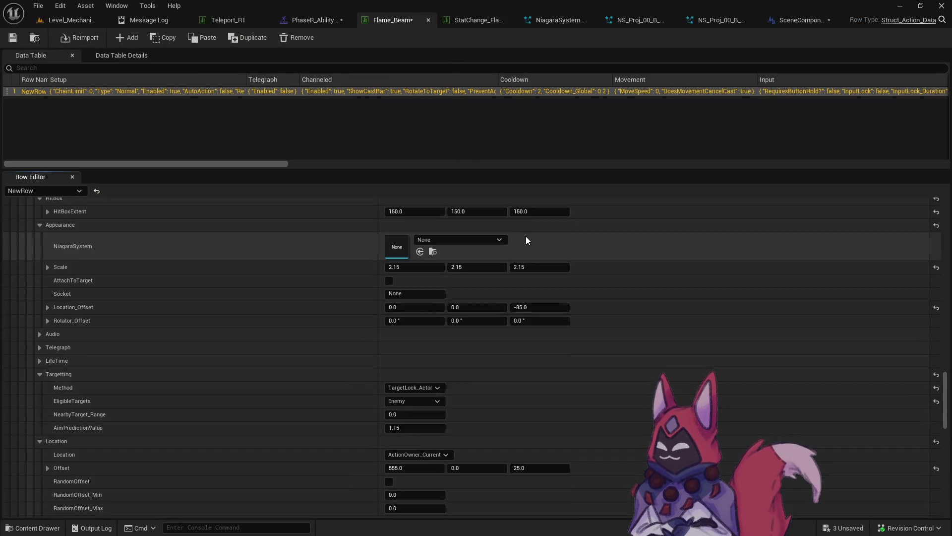
left_click_drag(945, 411, 942, 489)
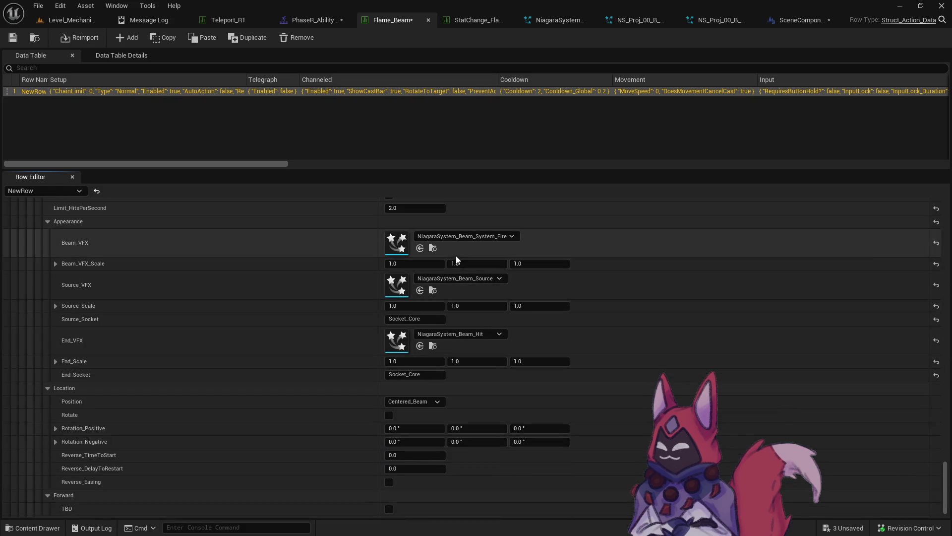
left_click(436, 248)
double_click(625, 401)
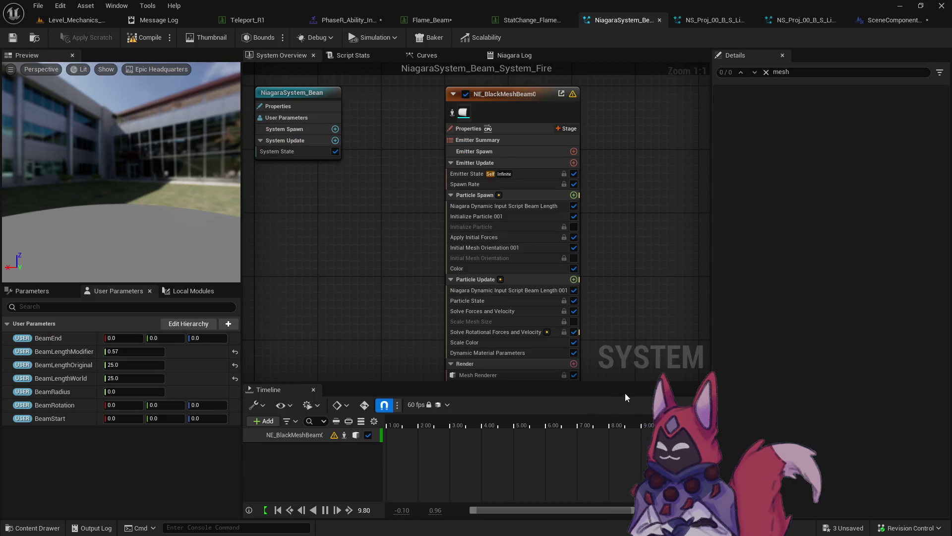
type("0.1")
key("Return")
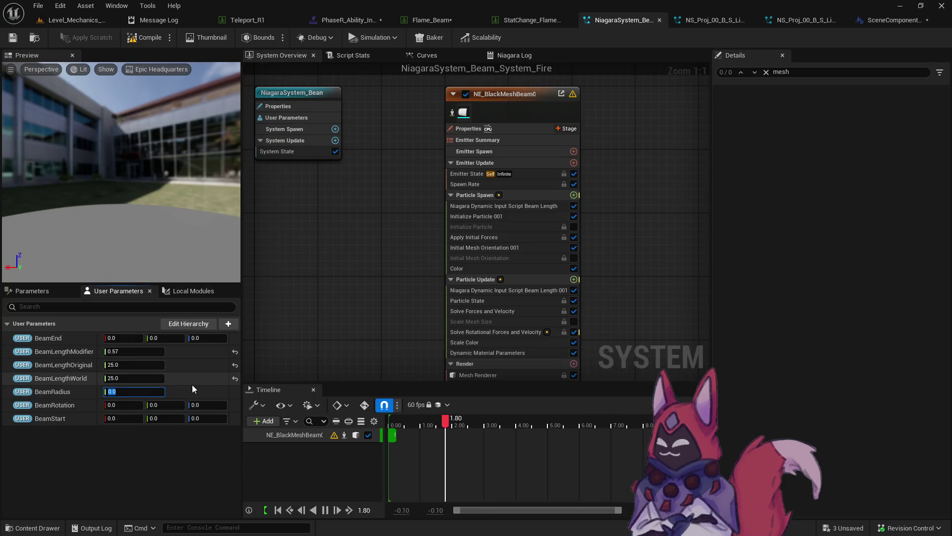
left_click(89, 17)
left_click(259, 32)
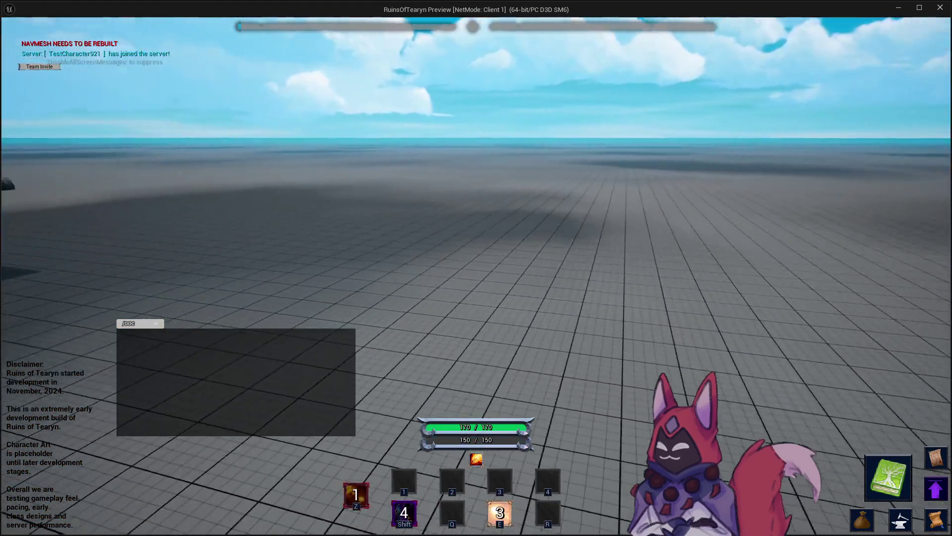
Step: Move forward and cast Flame Beam on a dummy, then stop play and reopen Flame_Beam
key("w")
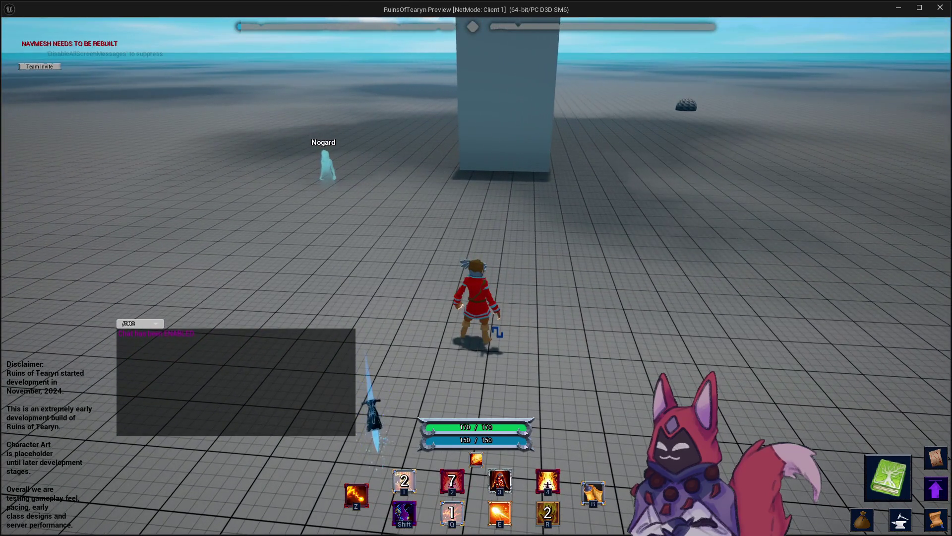
key("z")
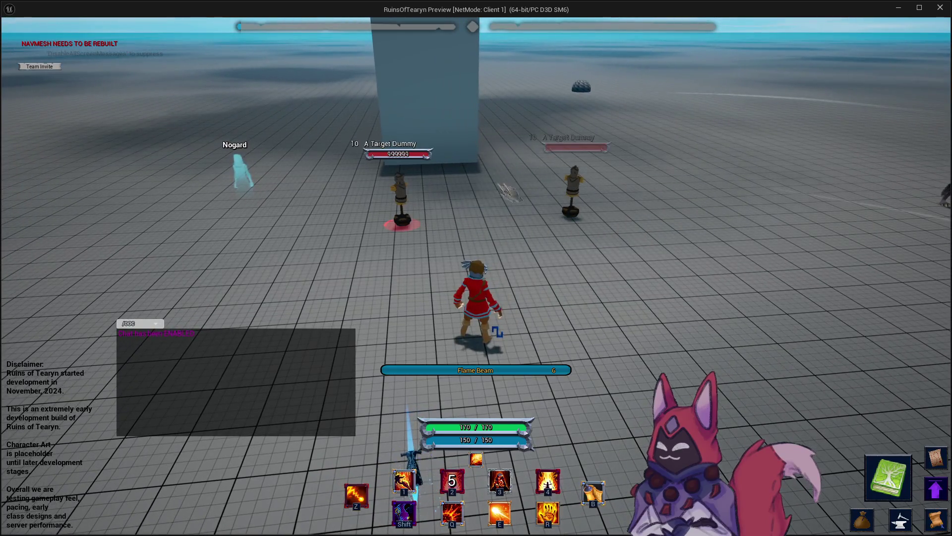
key("4")
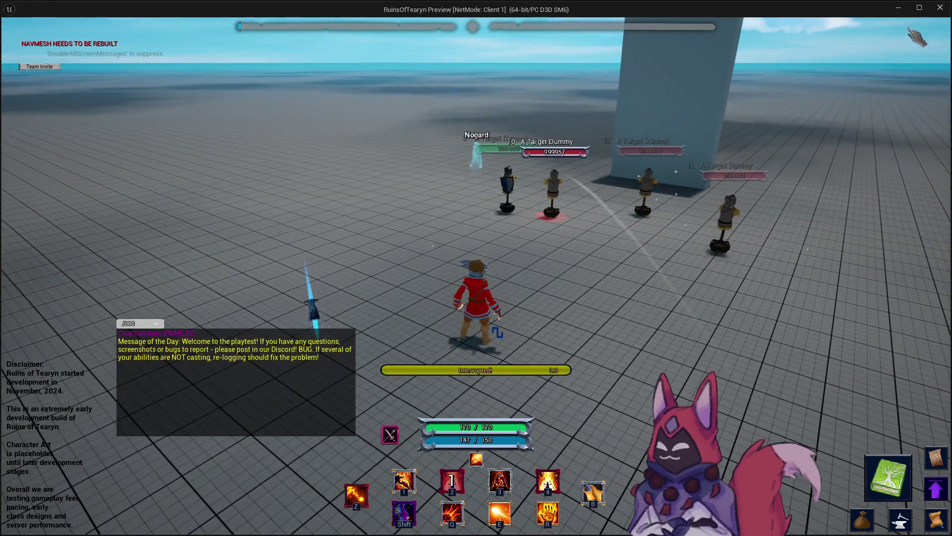
left_click(898, 7)
left_click(407, 20)
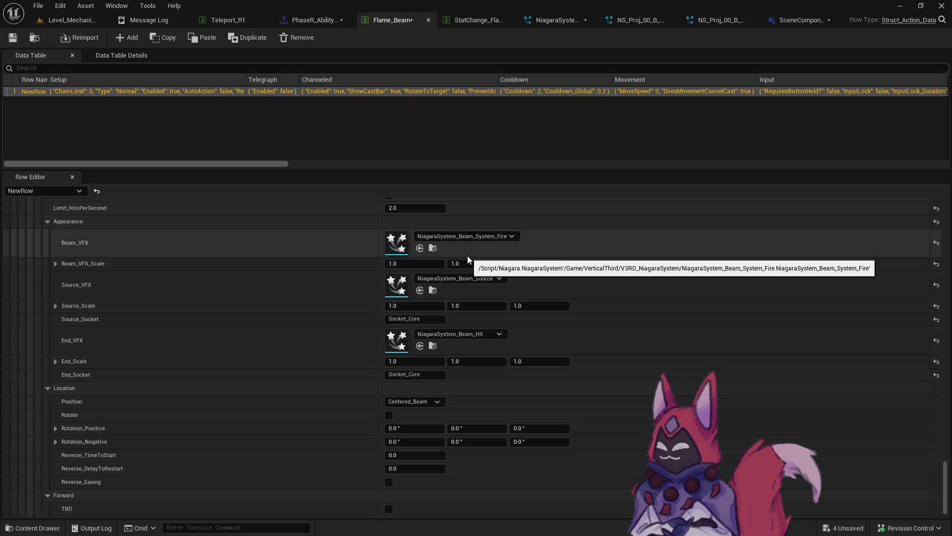
Step: Set the Flame Beam row's HitBoxExtent to 50, 50, 50
scroll(545, 270, "up", 3)
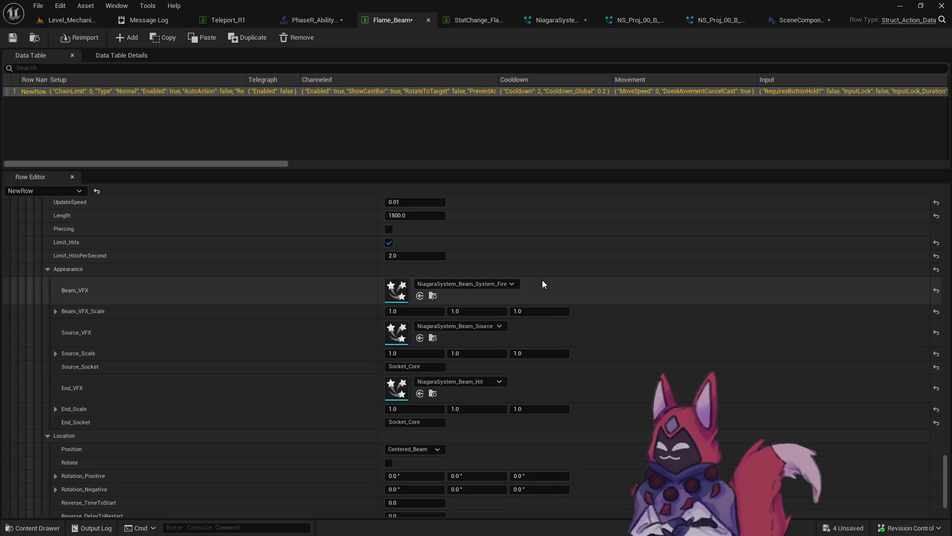
scroll(542, 284, "up", 7)
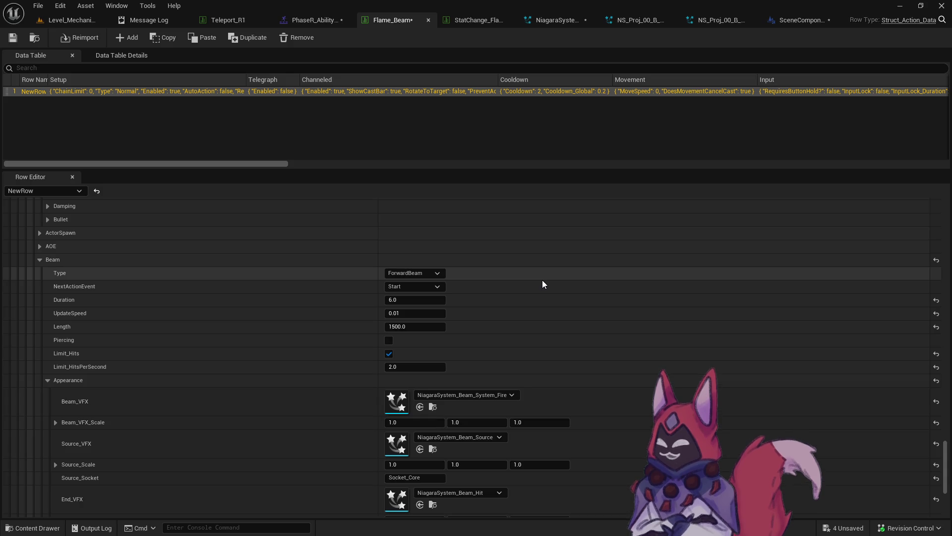
scroll(542, 284, "up", 3)
scroll(542, 284, "up", 15)
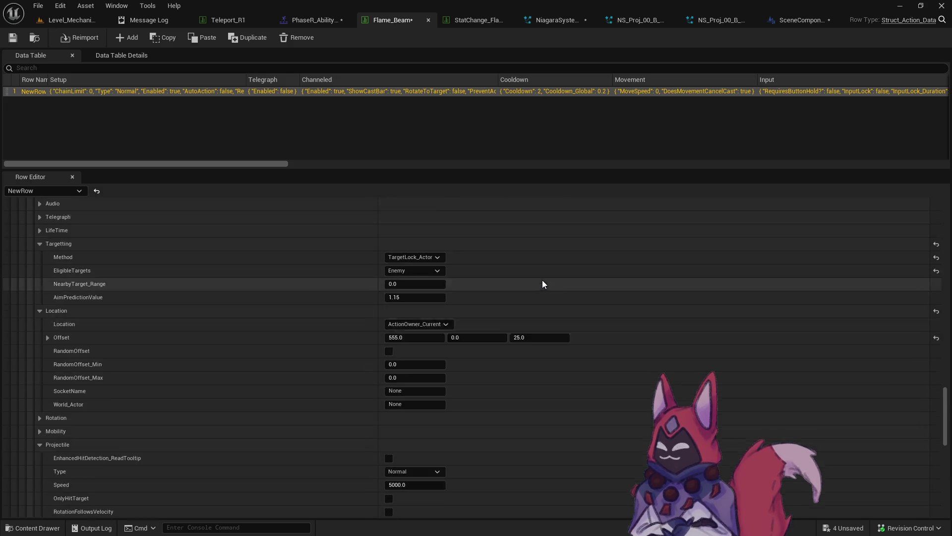
scroll(542, 284, "up", 10)
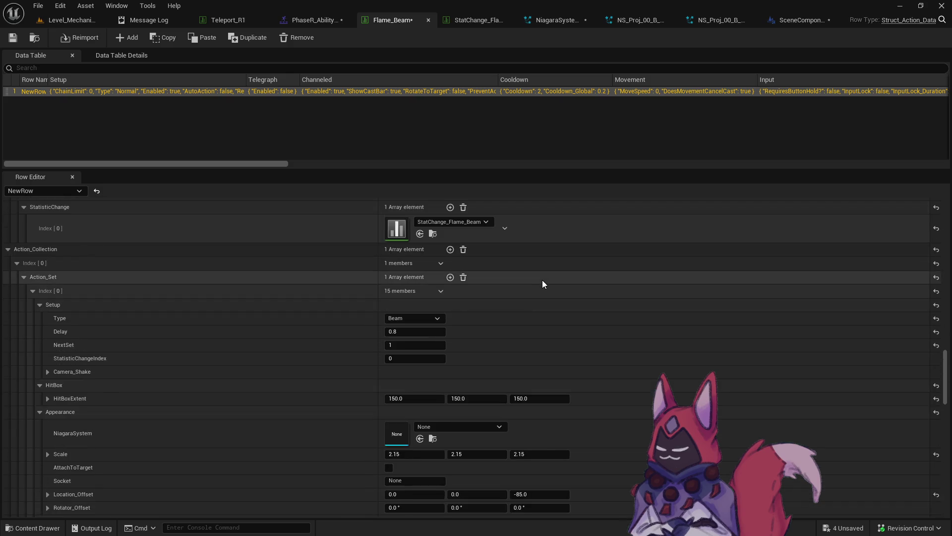
scroll(488, 278, "down", 4)
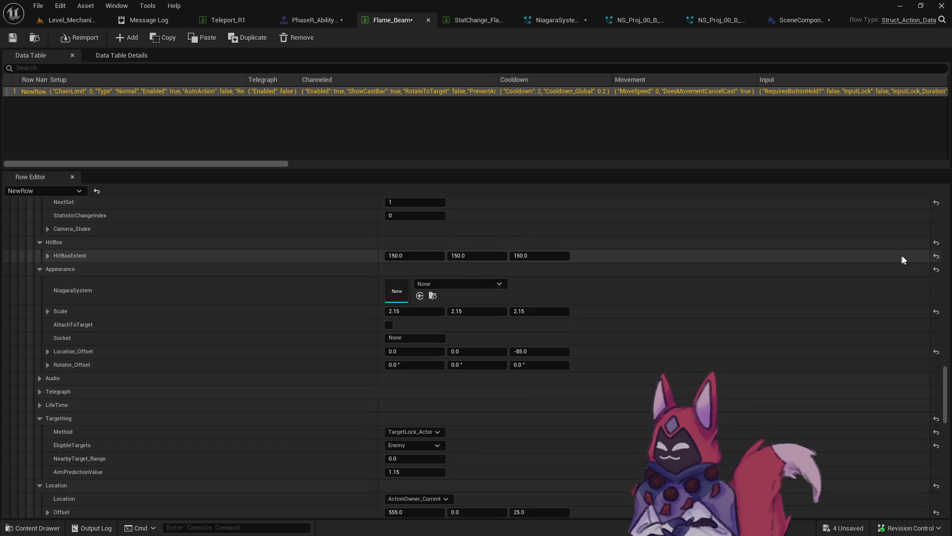
left_click(439, 256)
type("505")
key("Tab")
key("BackSpace")
type("50")
key("Tab")
type("50")
key("Return")
Step: Set the Location Offset to 0, 0, 0 and start a playtest in Level_Mechanics
scroll(622, 392, "down", 10)
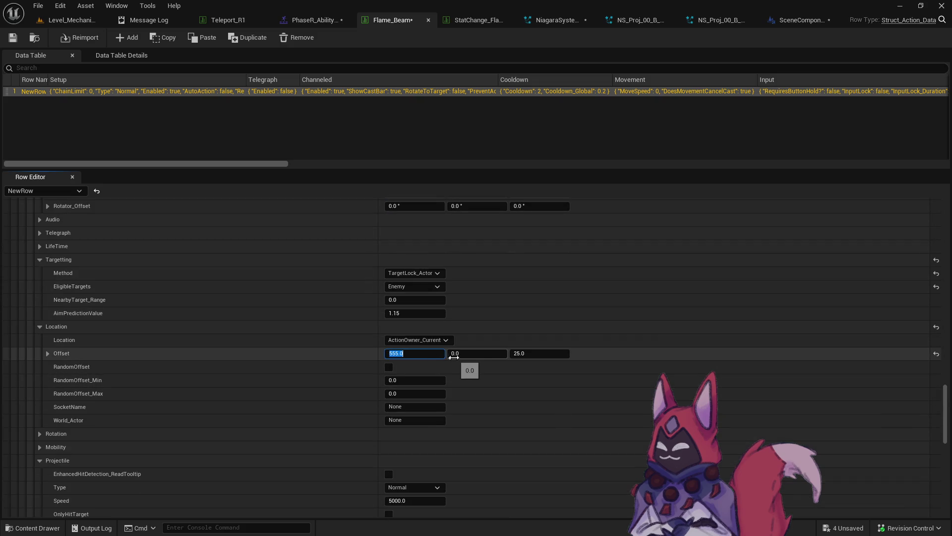
left_click(942, 357)
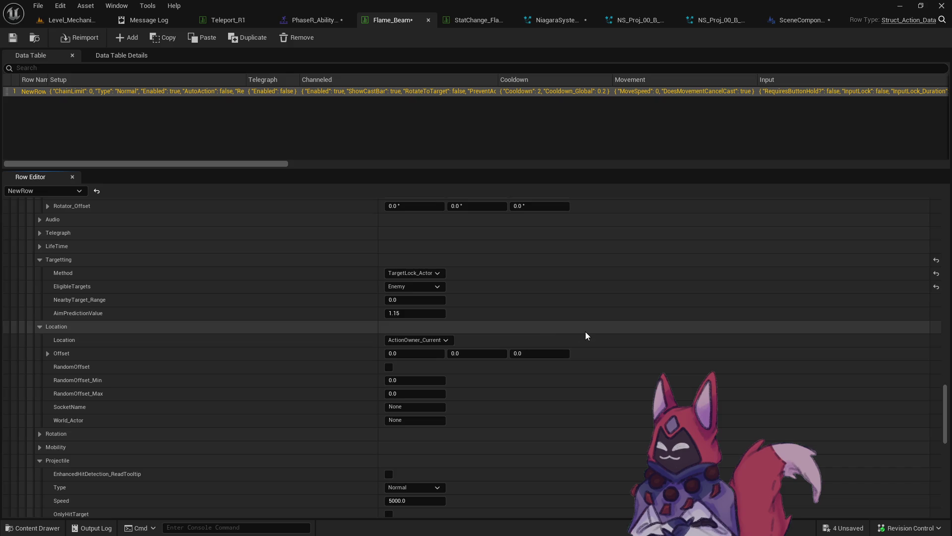
scroll(575, 323, "down", 5)
left_click(113, 22)
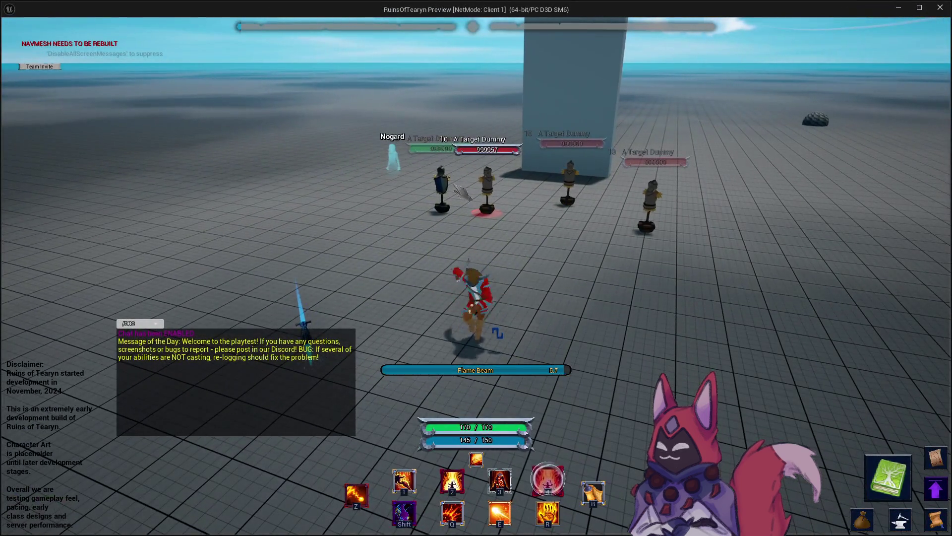
Step: Cast Flame Beam at the target dummies, then return to the Flame_Beam data table
mouse_move(468, 190)
left_mouse_down()
mouse_move(761, 189)
mouse_move(387, 190)
mouse_move(684, 190)
left_mouse_up()
key("4")
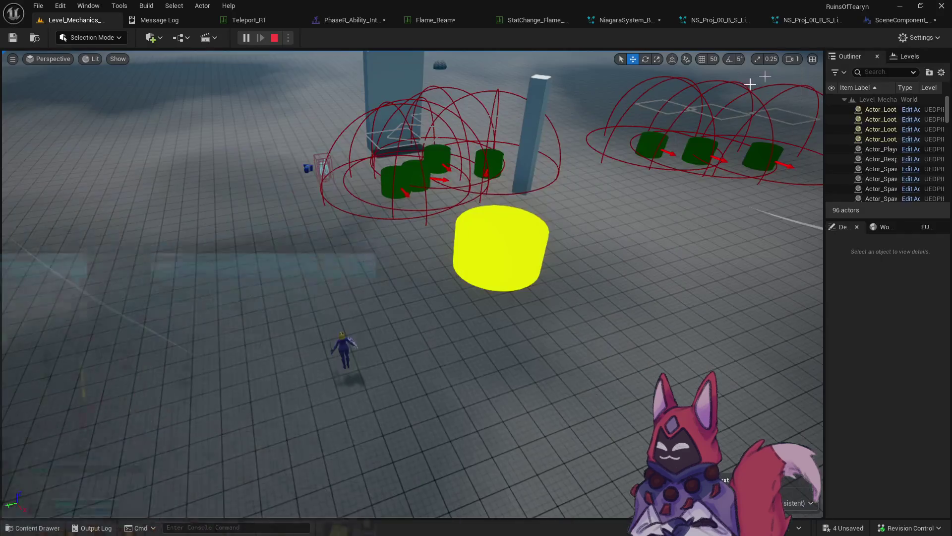
key("alt+Tab")
left_click(447, 20)
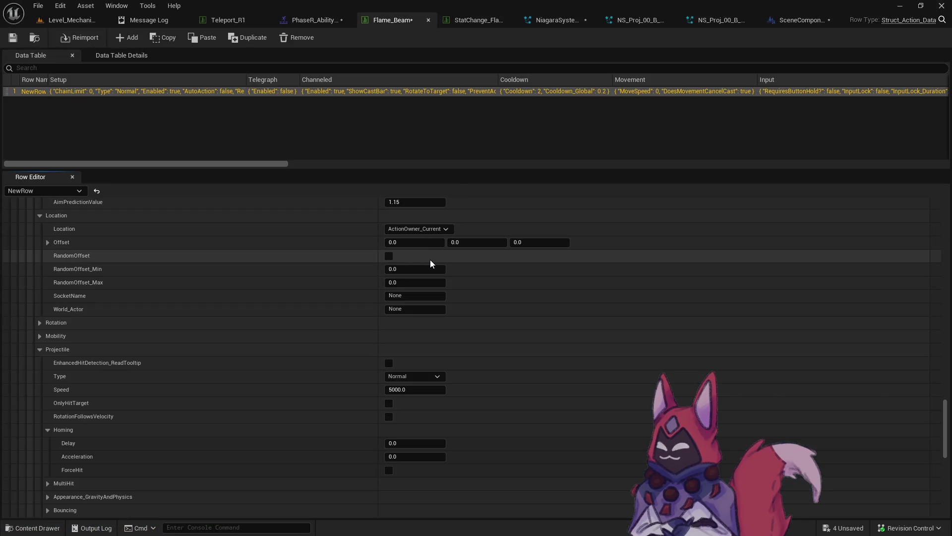
Step: Scroll up to the HitBoxExtent fields, then go back into the running game
scroll(432, 259, "up", 2)
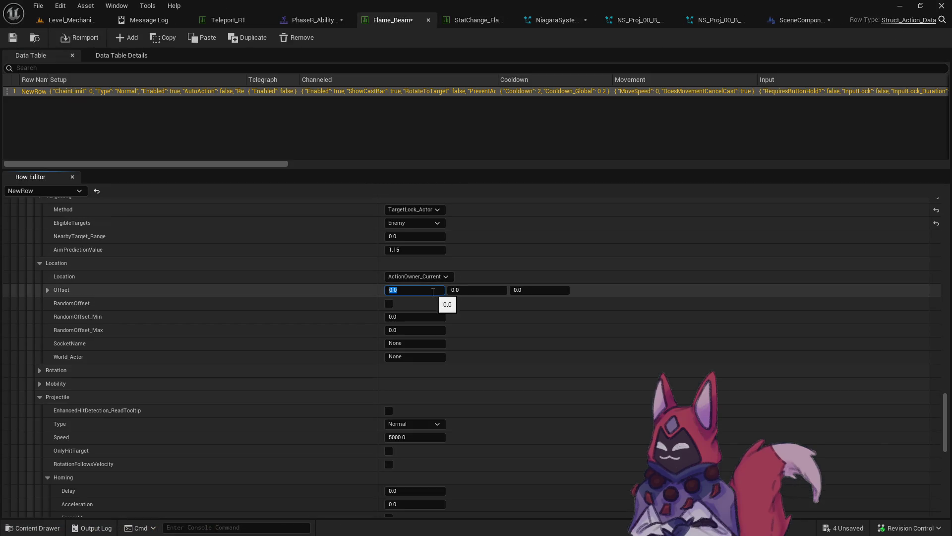
scroll(471, 308, "up", 6)
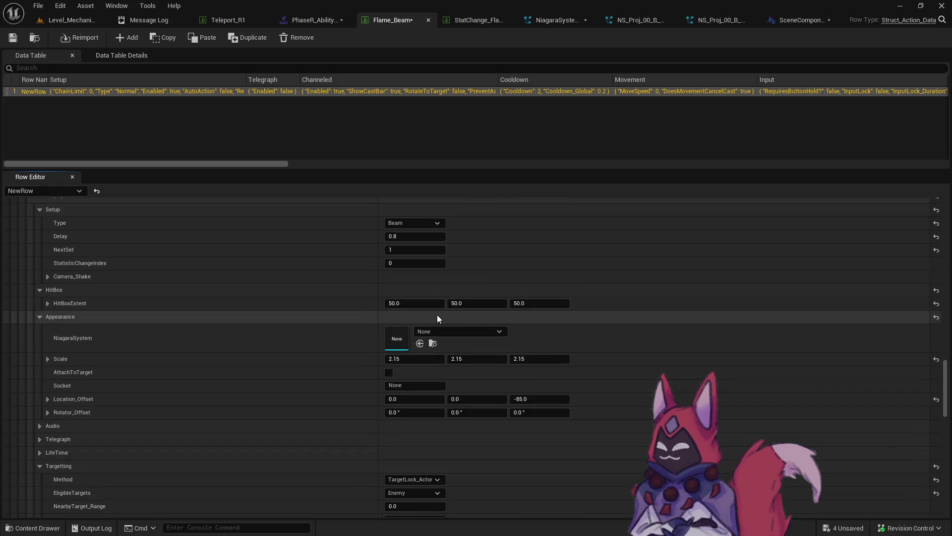
scroll(431, 419, "up", 3)
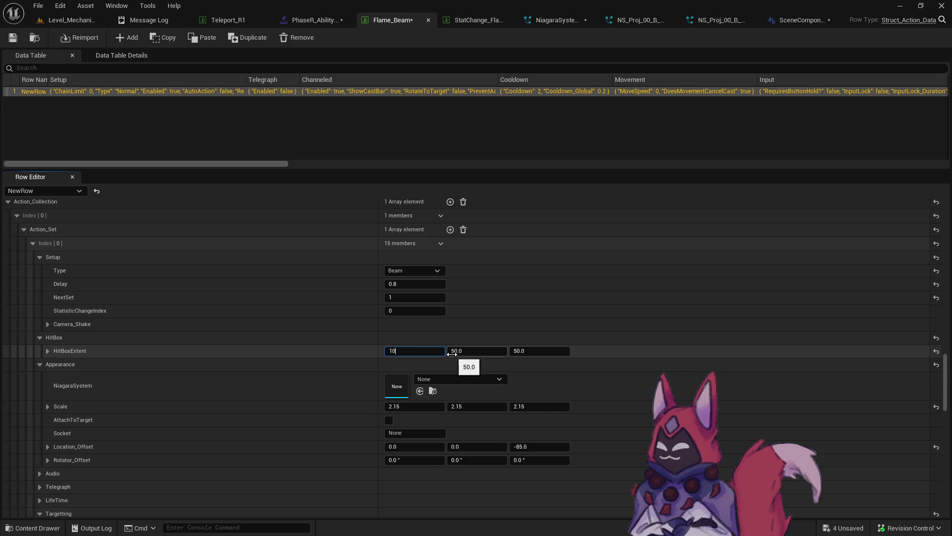
key("alt+Tab")
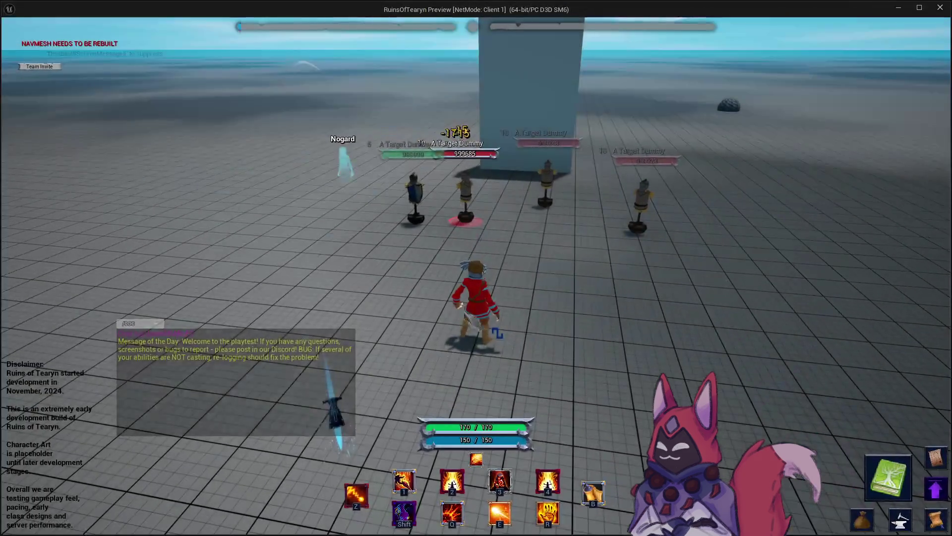
Step: Cast Flame Beam at the dummies, hitting for 21, 20 and 18
key("z")
left_click_drag(498, 332, 497, 332)
left_click(945, 7)
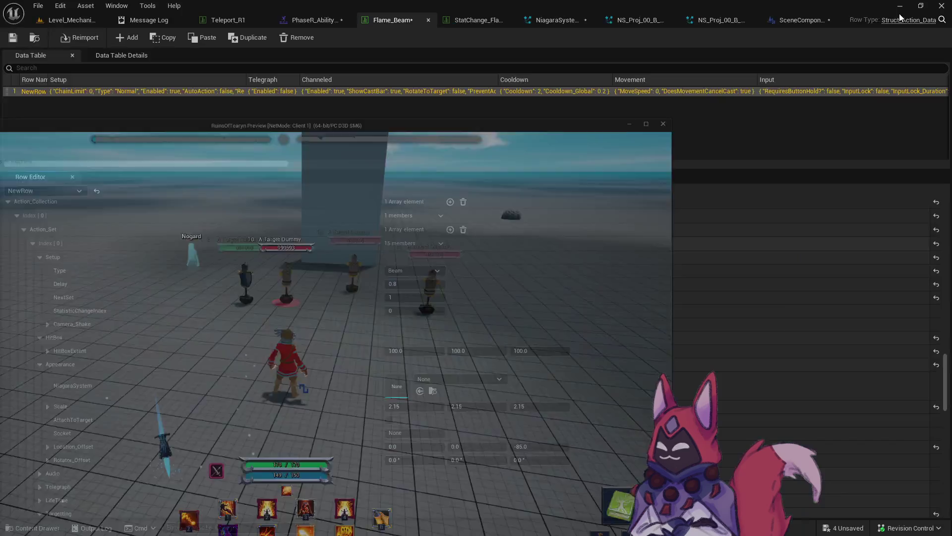
Step: Check the fire beam Niagara system, stop play, and open the Content Drawer from Level_Mechanics
left_click(554, 20)
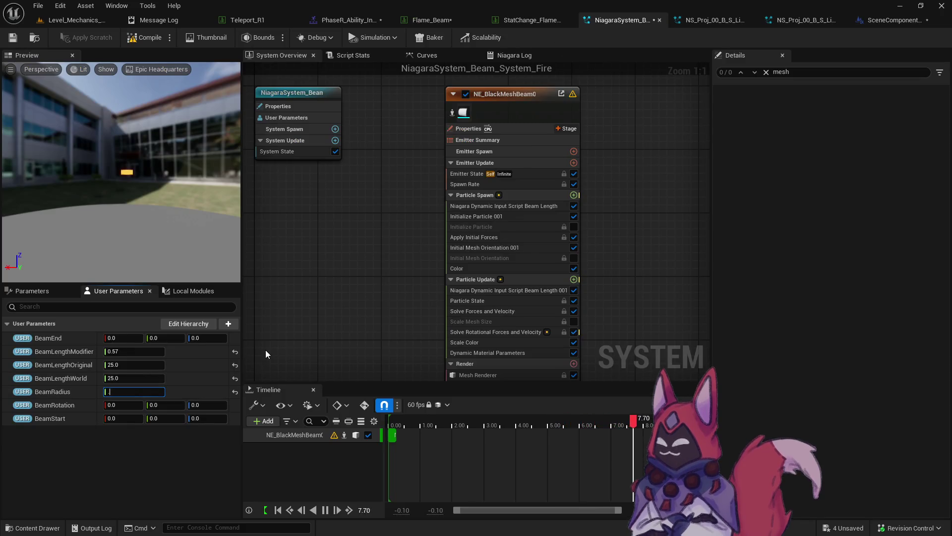
key("alt+p")
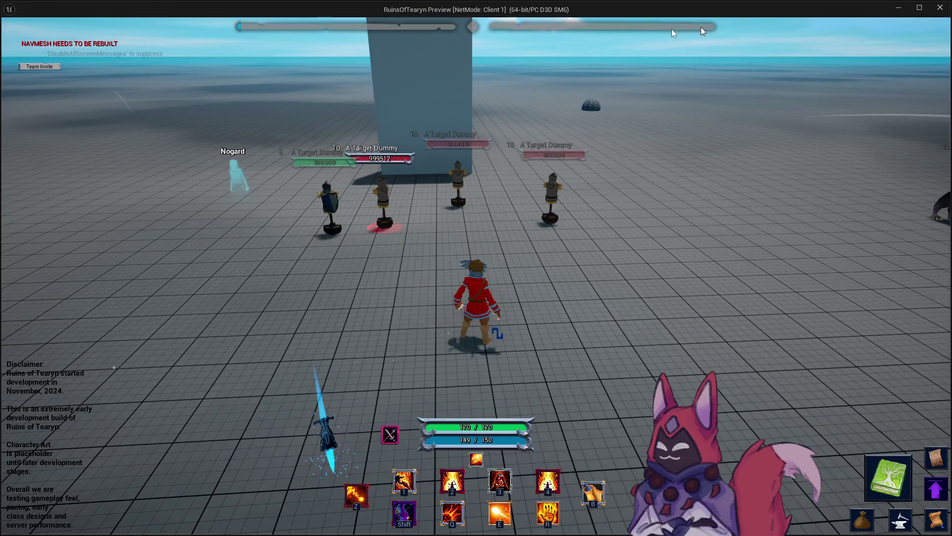
key("Escape")
left_click(78, 22)
key("ctrl+space")
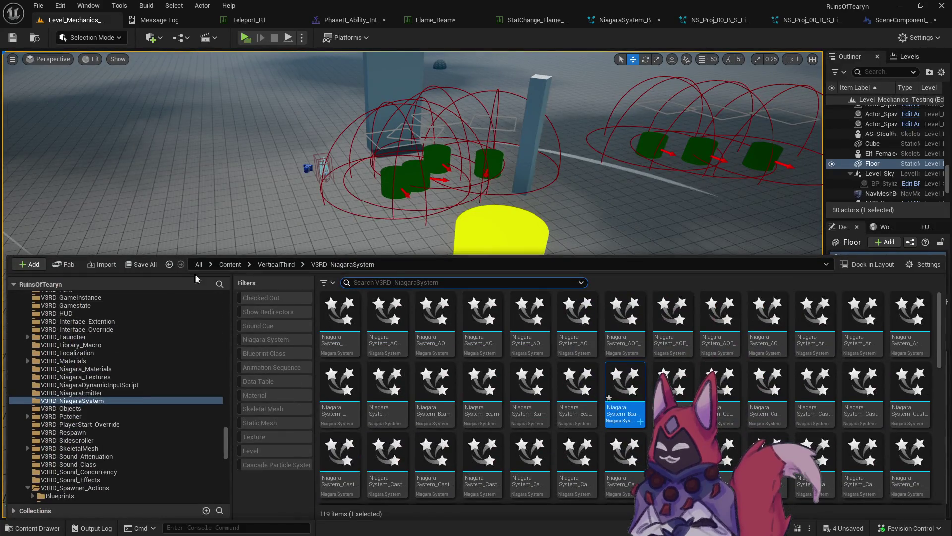
Step: Search 'beam' in MP, filter to Niagara systems, and jump to the lightning beam systems' folder
type("beam")
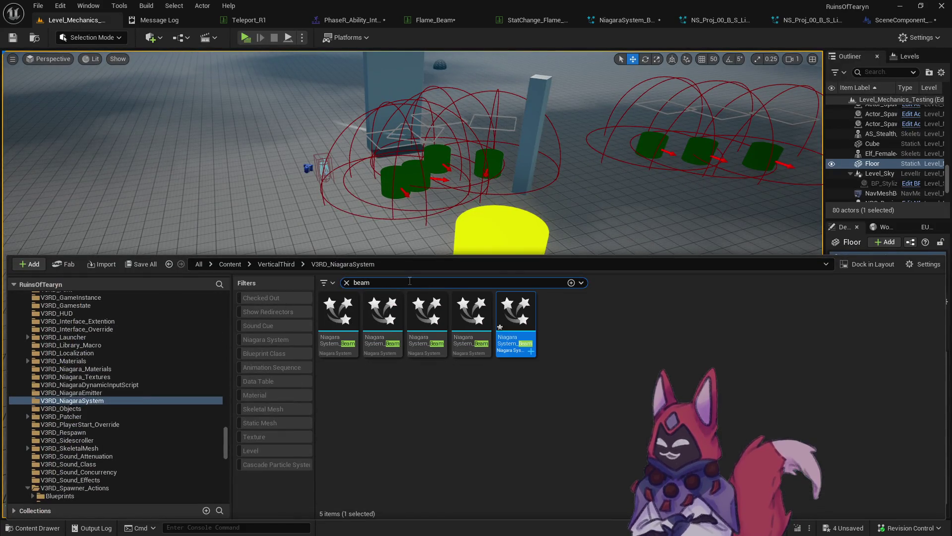
mouse_move(521, 346)
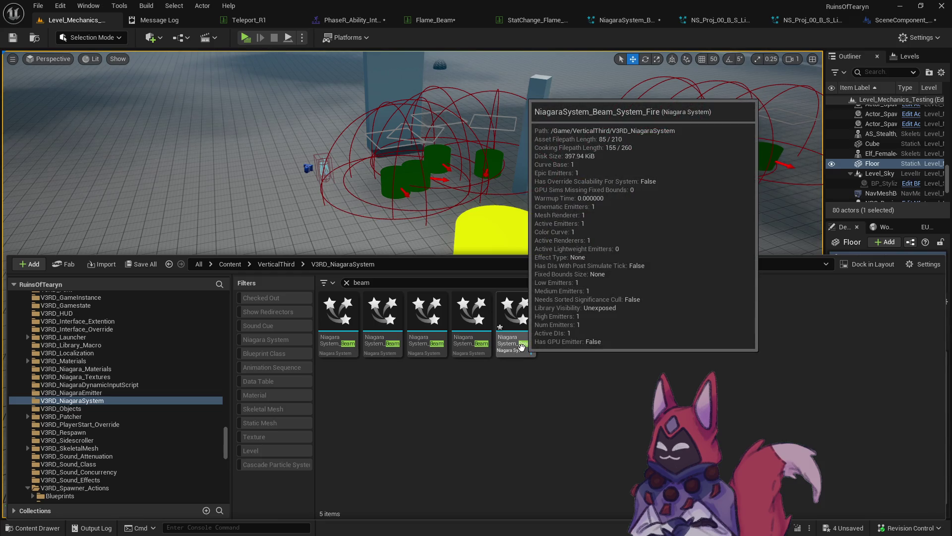
scroll(154, 401, "up", 15)
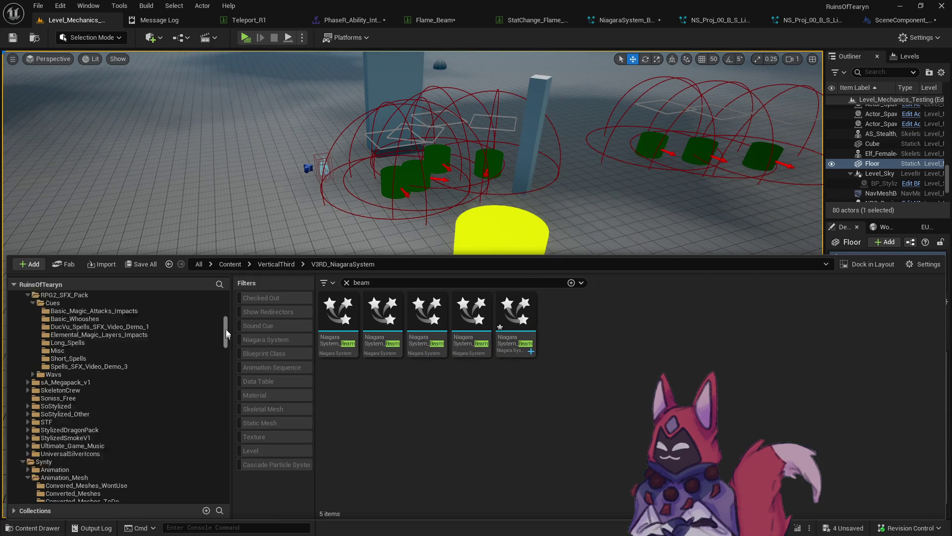
left_click(65, 322)
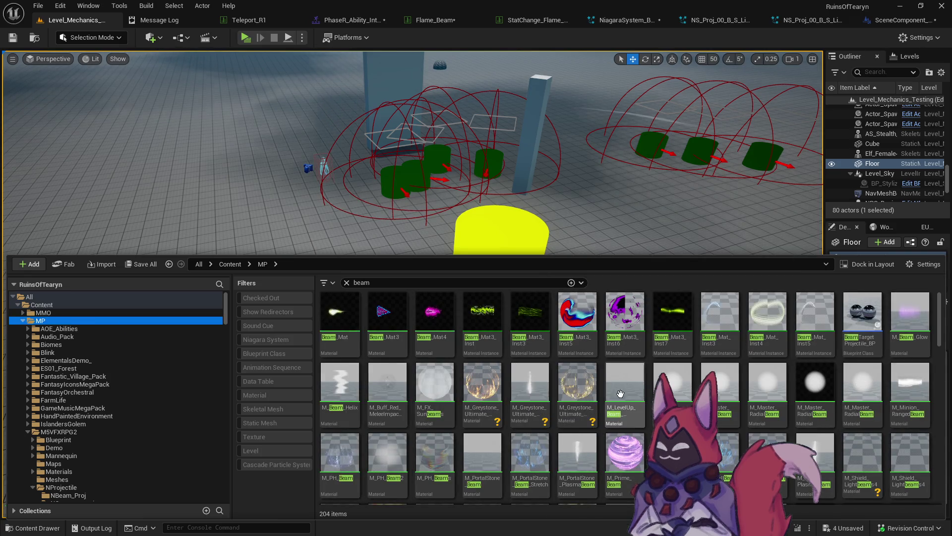
scroll(620, 394, "down", 2)
left_click(296, 341)
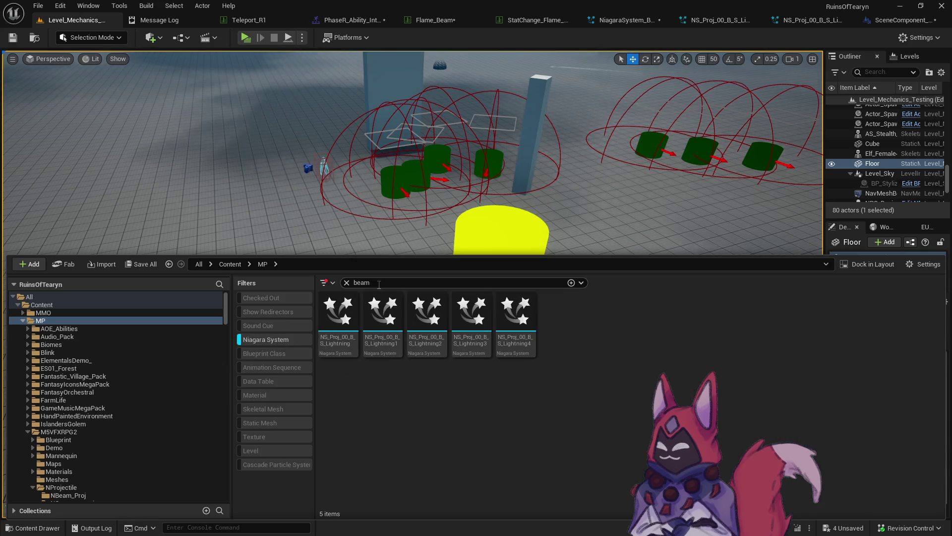
mouse_move(415, 332)
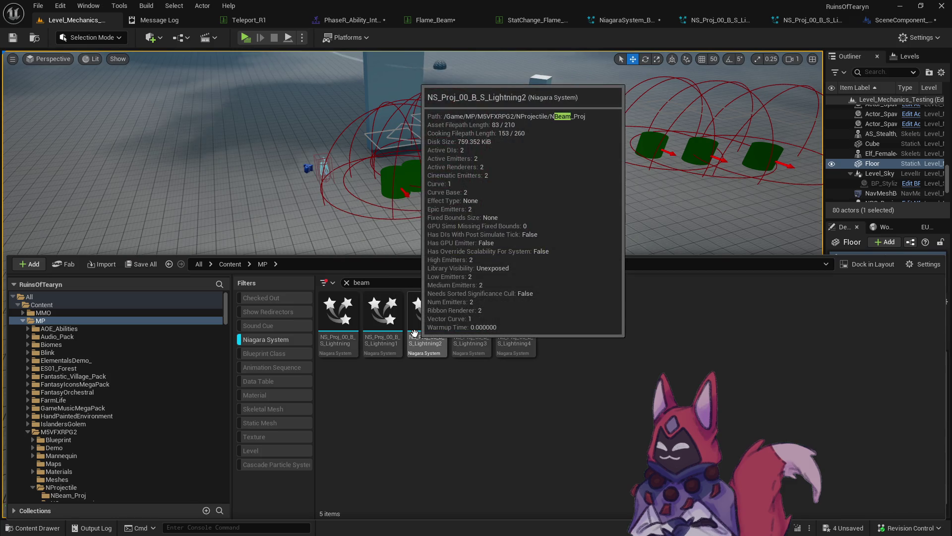
right_click(339, 317)
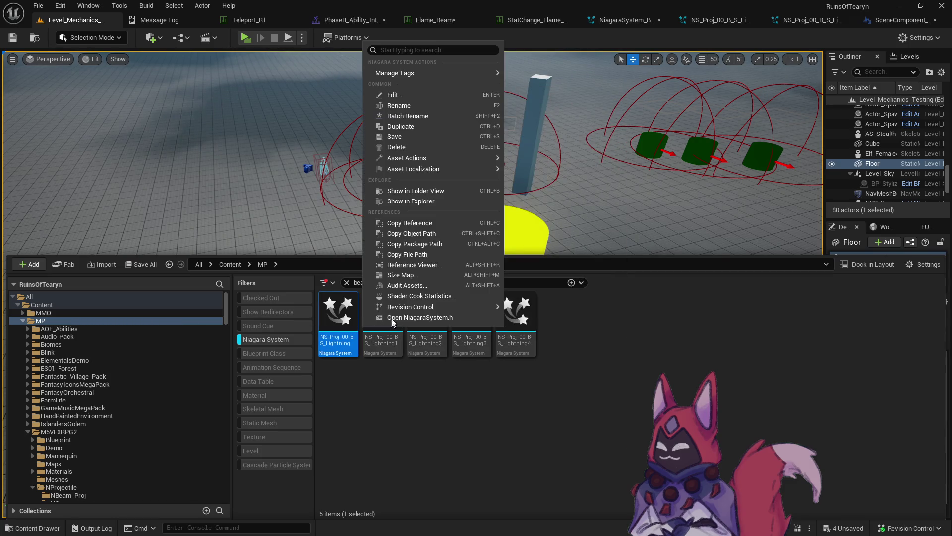
left_click(431, 202)
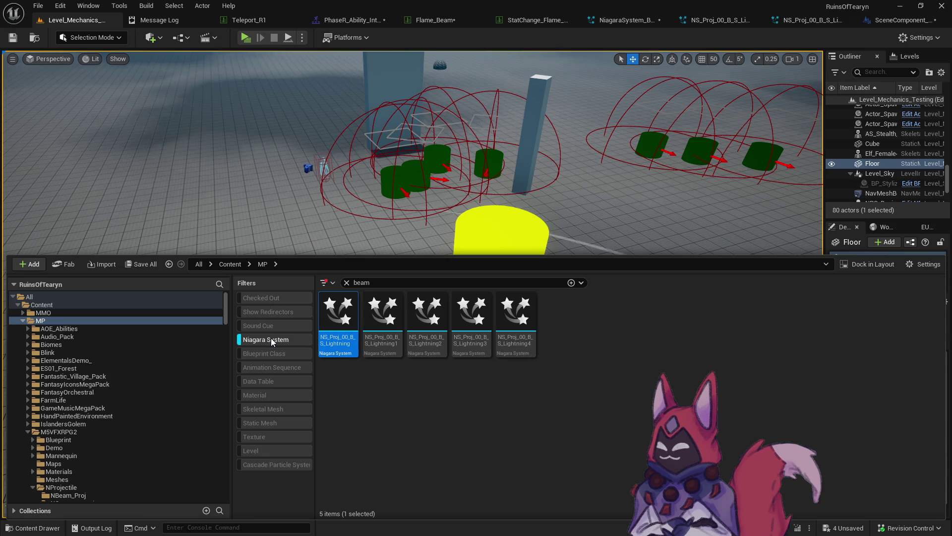
right_click(347, 320)
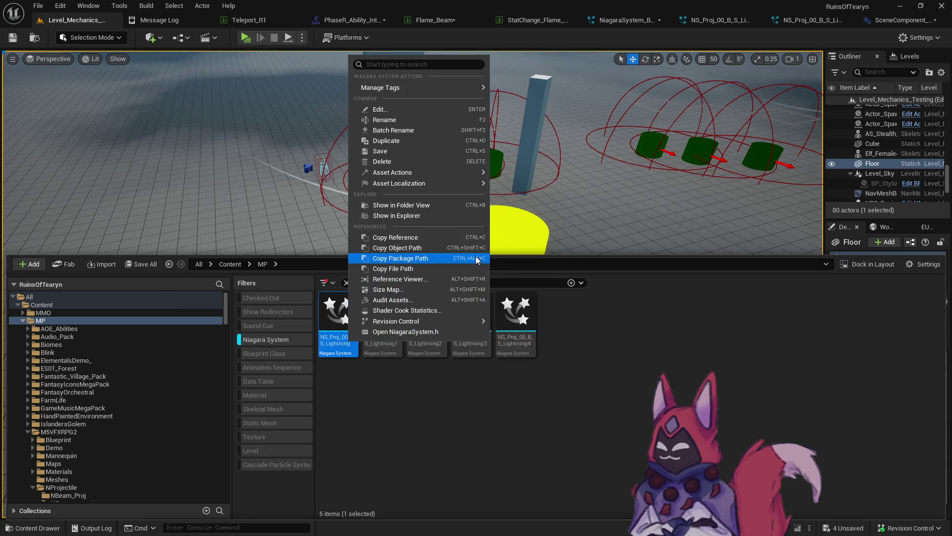
left_click(439, 206)
Step: Find the fire effect in the NImpact folder and open NS_IMP_C_M_00_Fire for preview
scroll(208, 438, "down", 4)
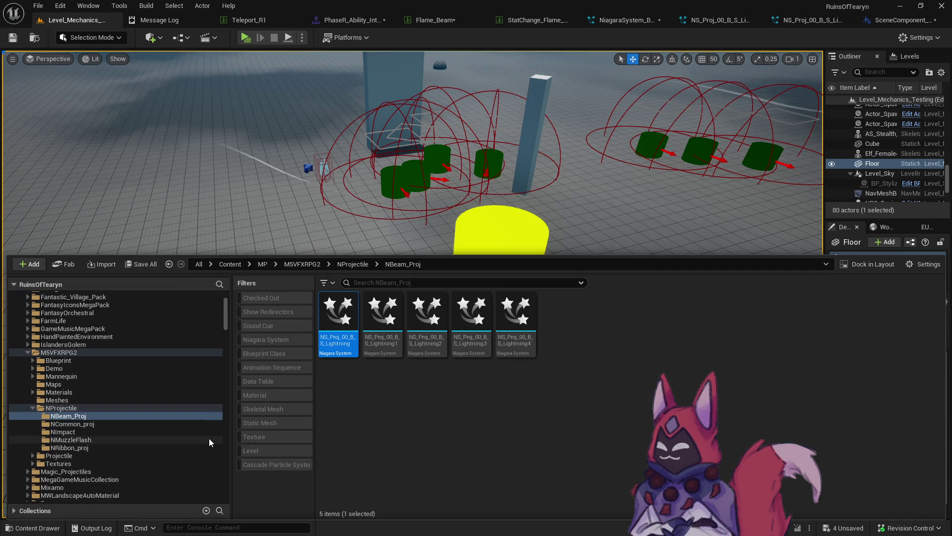
scroll(105, 412, "down", 1)
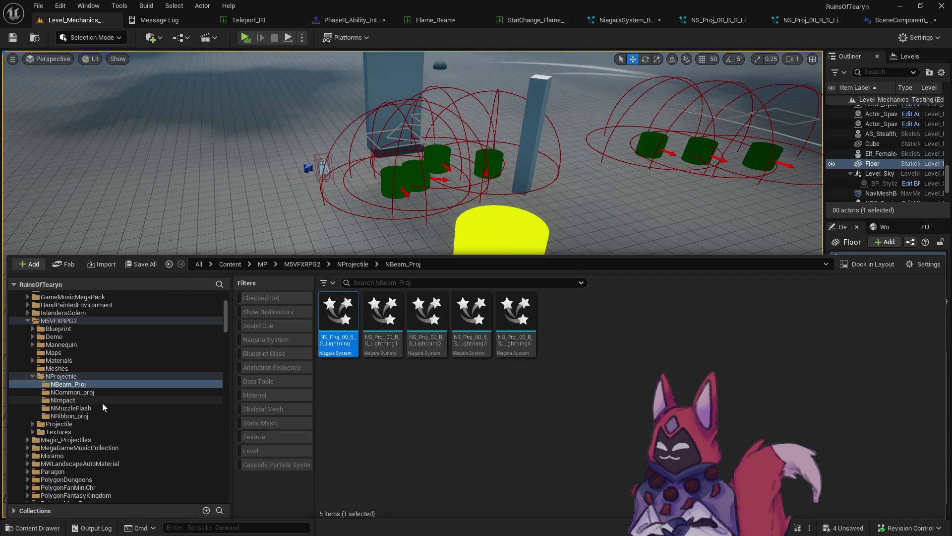
left_click(102, 400)
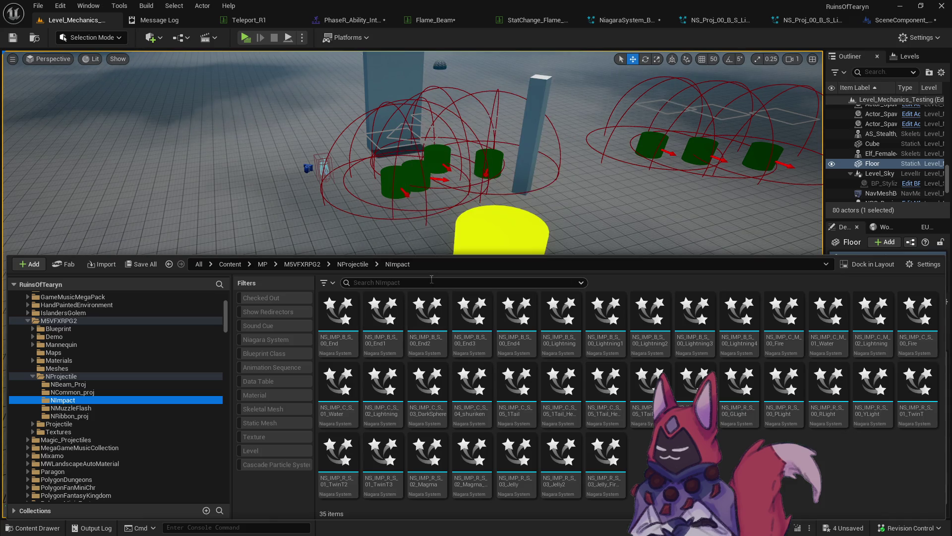
type("fire")
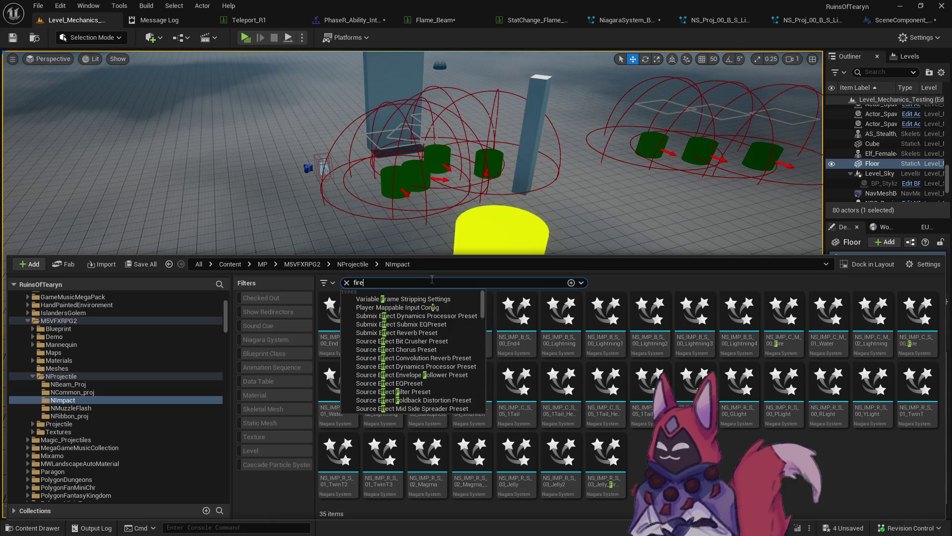
double_click(342, 341)
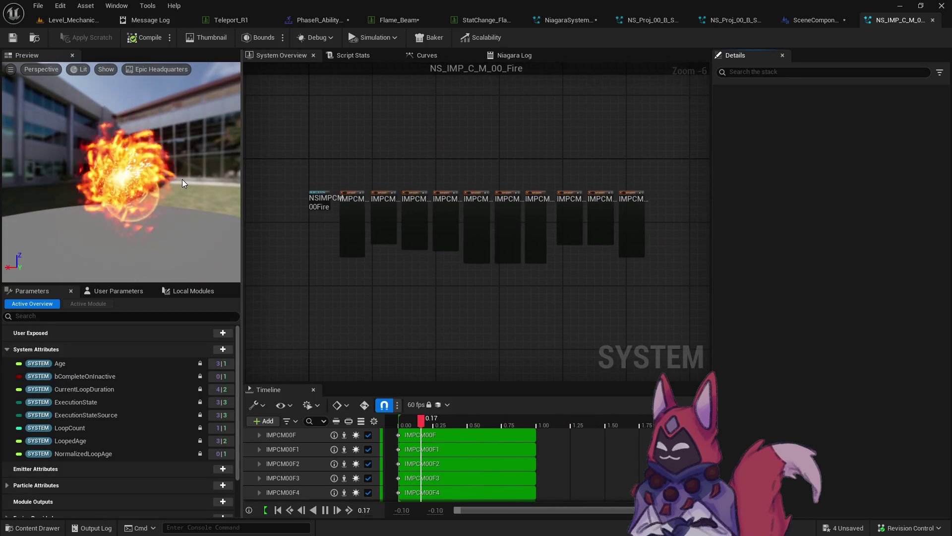
Step: Assign NS_IMP_C_M_00_Fire as Flame_Beam's End_VFX, replacing NiagaraSystem_Beam_Hit
left_click(34, 37)
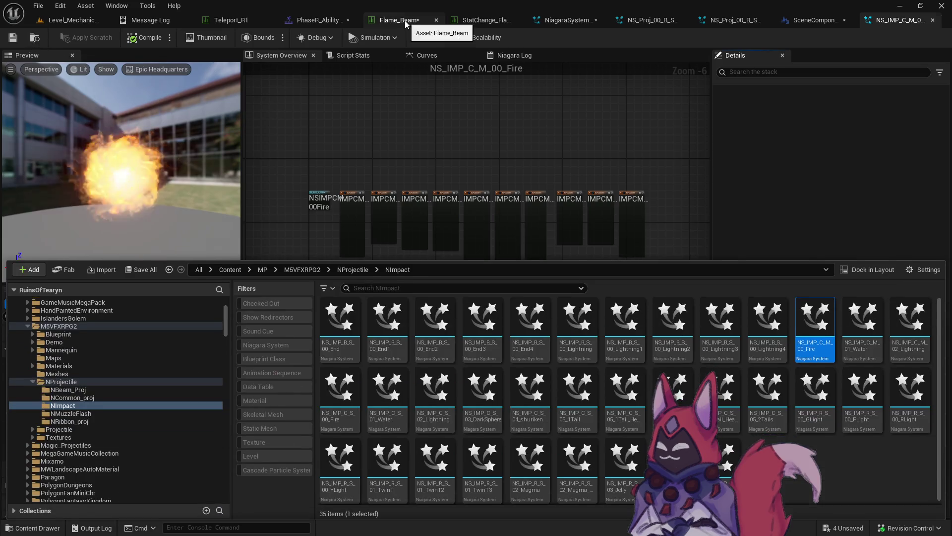
left_click(401, 20)
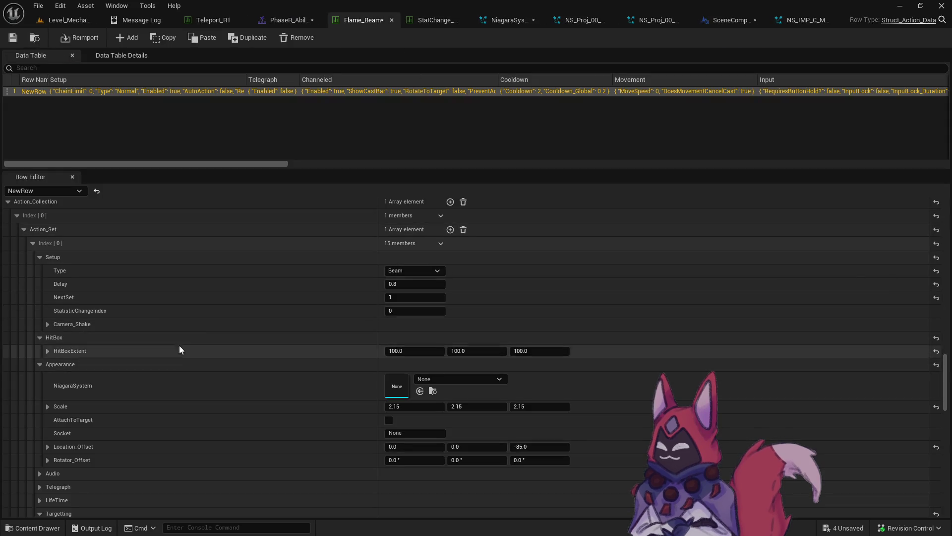
scroll(232, 386, "down", 5)
scroll(237, 371, "down", 12)
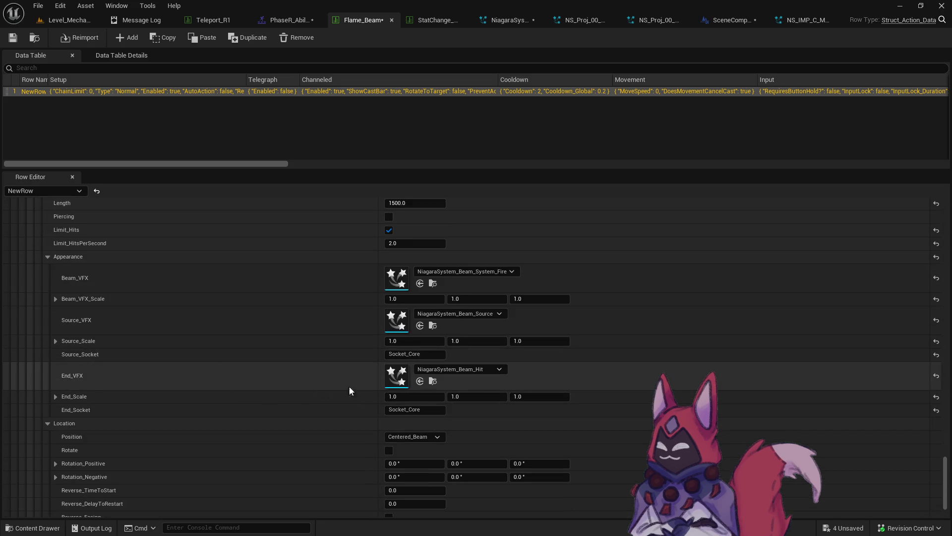
left_click(422, 382)
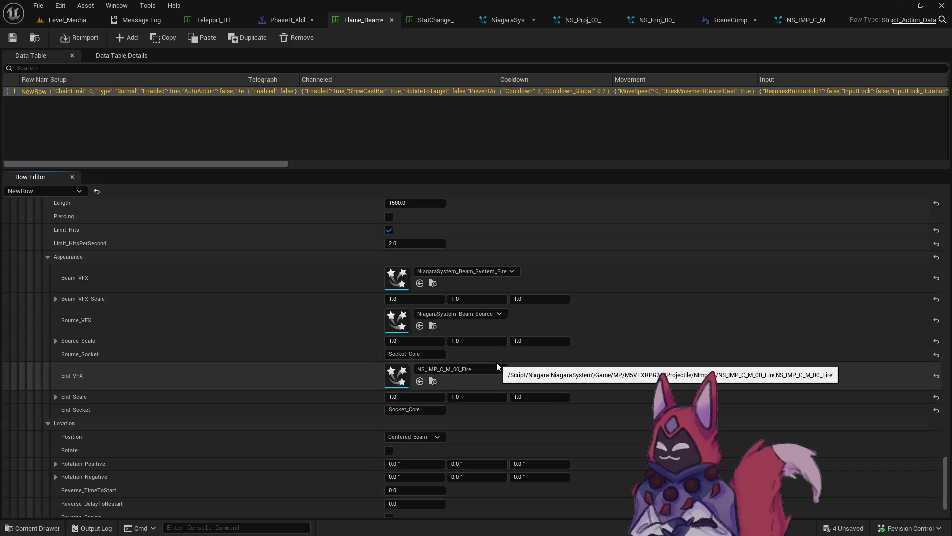
key("alt+Tab")
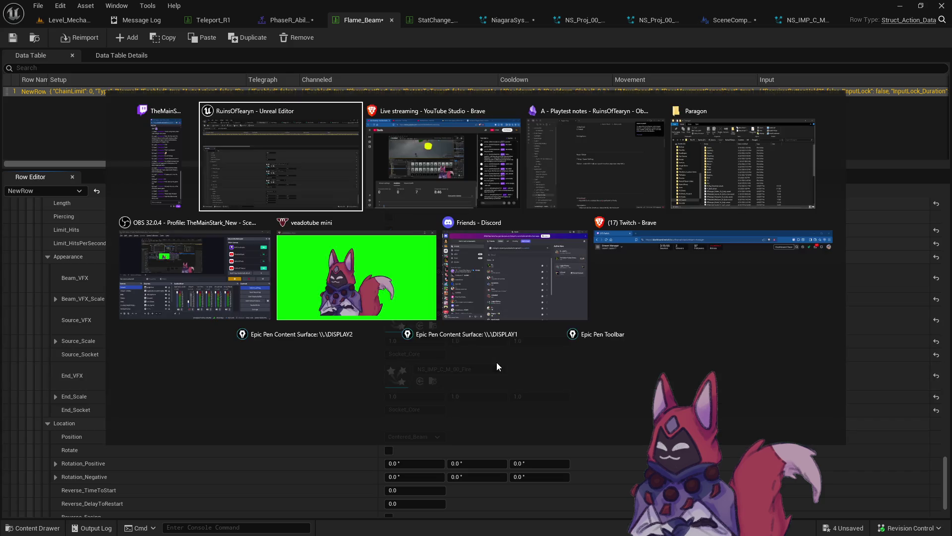
Step: Preview the NS_IMP_C_S_00_Fire impact system and bring the asset browser back
left_click(433, 380)
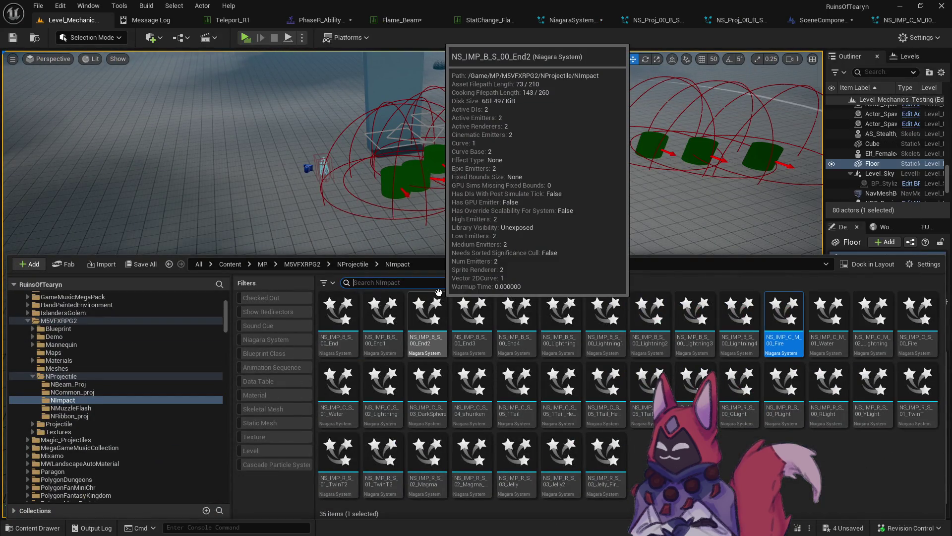
double_click(382, 322)
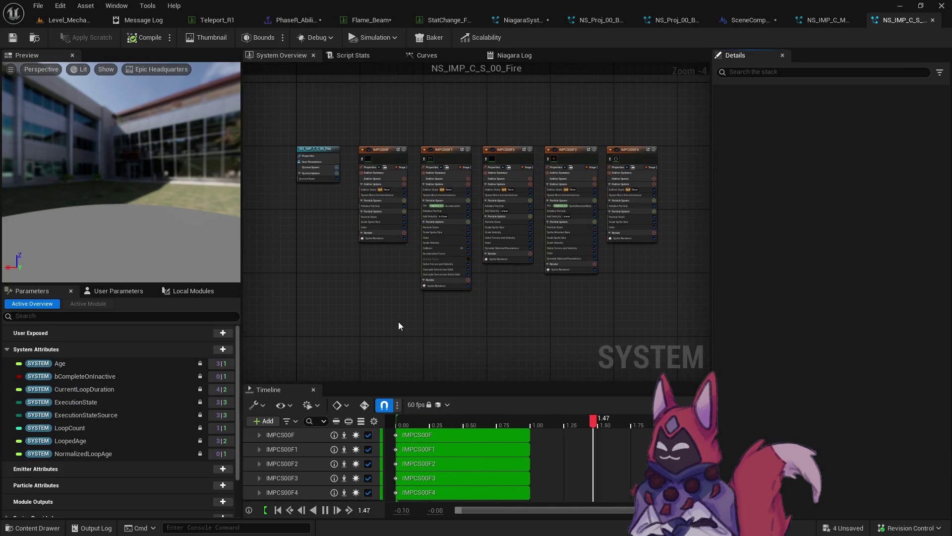
key("ctrl+space")
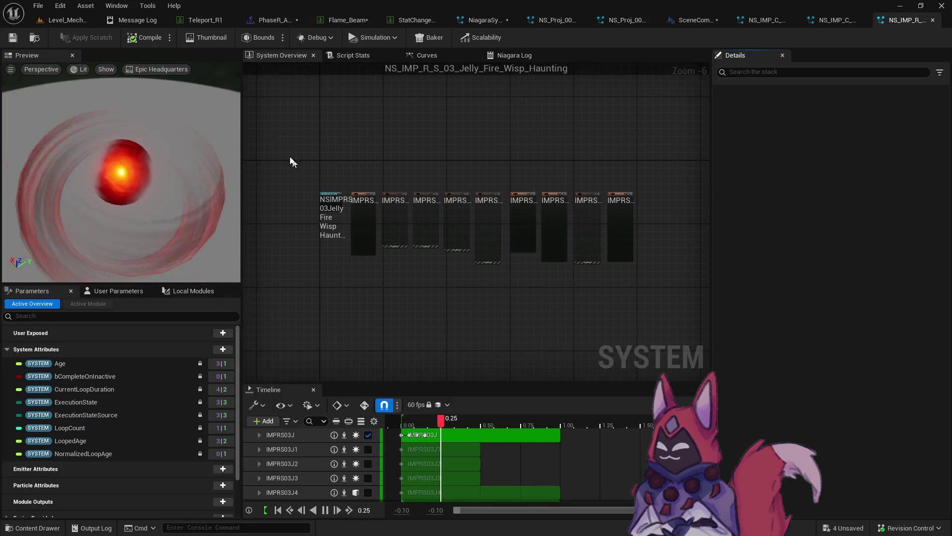
key("ctrl+space")
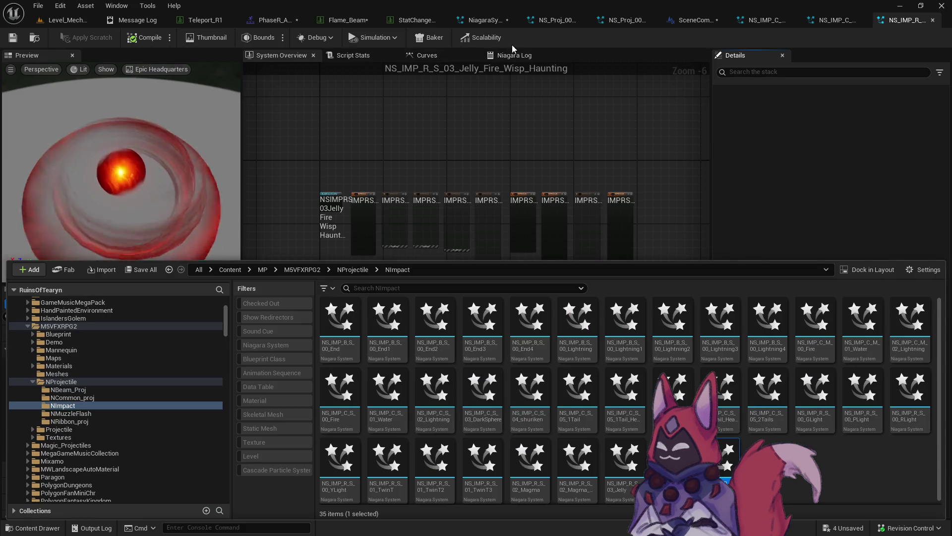
Step: Set Flame_Beam's Source_VFX to NS_IMP_R_S_03_Jelly_Fire_Wisp_Haunting and return to the test level
left_click(347, 20)
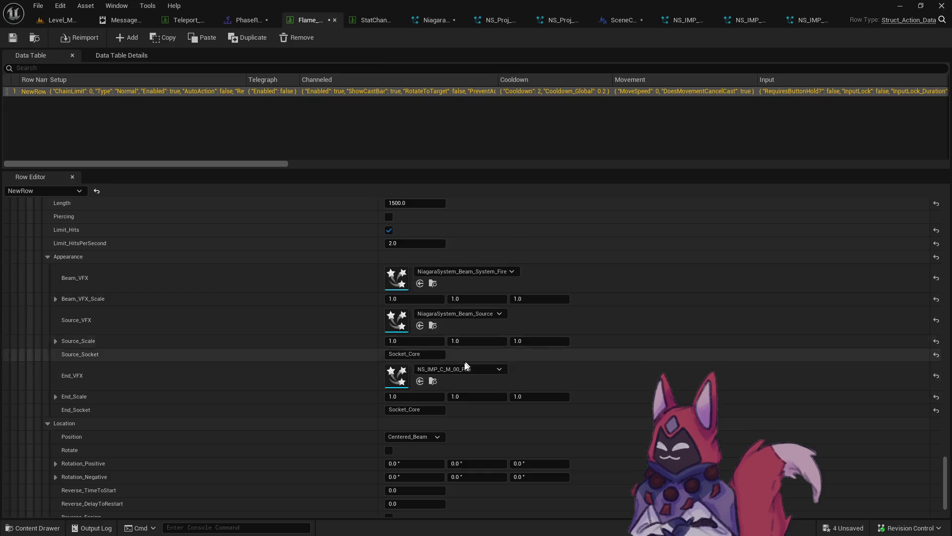
left_click(420, 326)
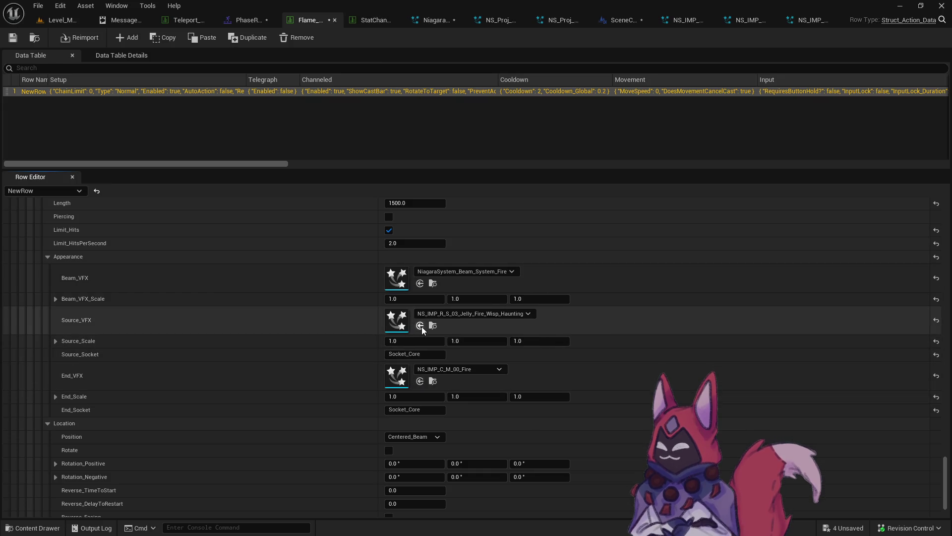
left_click(85, 21)
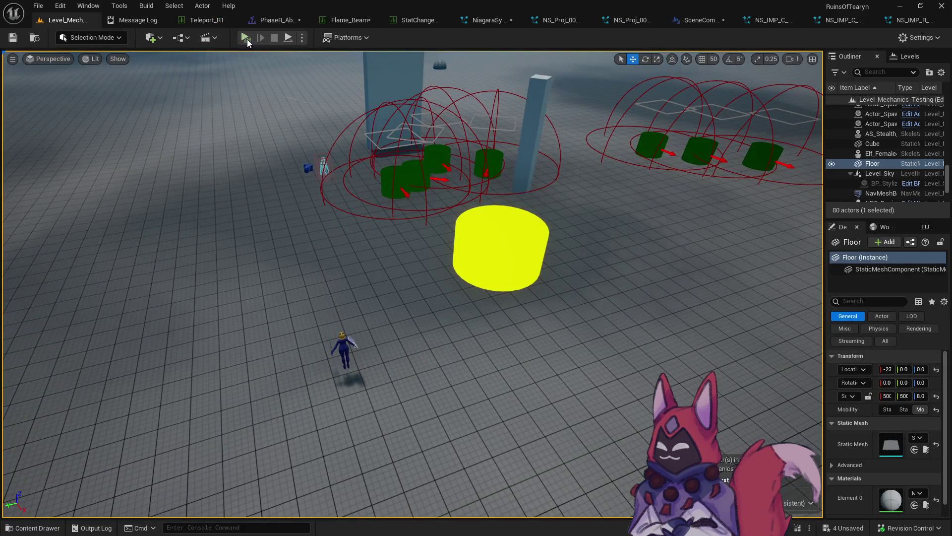
Step: Playtest Flame Beam on a target dummy, hitting for 19 with the new fire effects
left_click(246, 38)
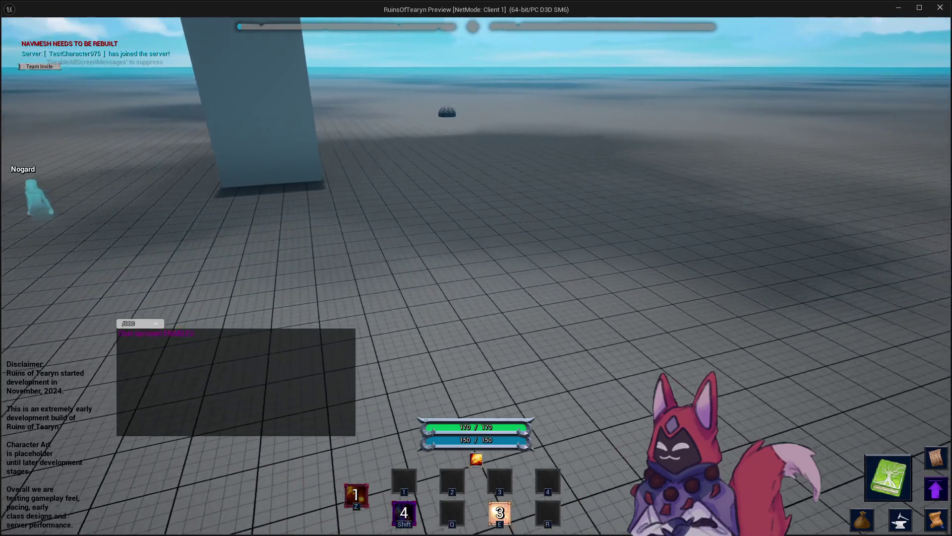
left_click(488, 332)
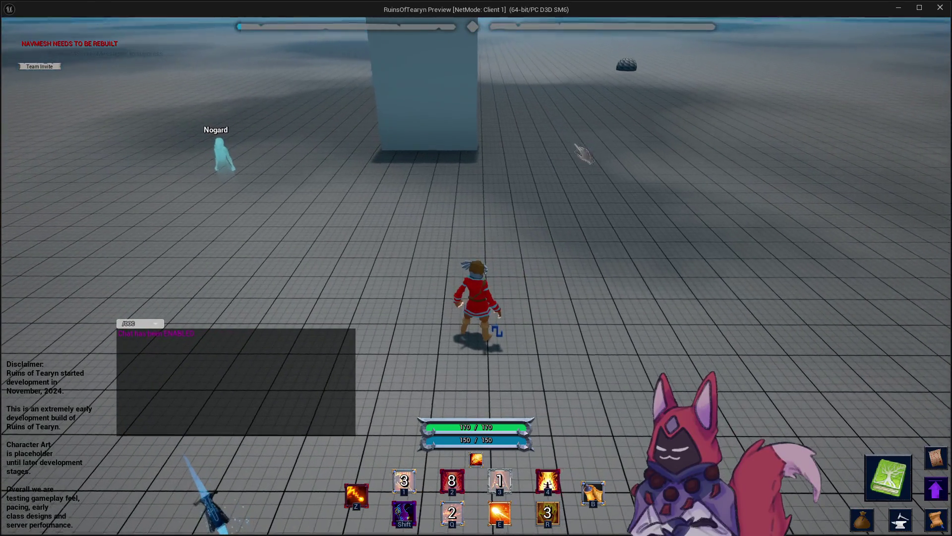
key("z")
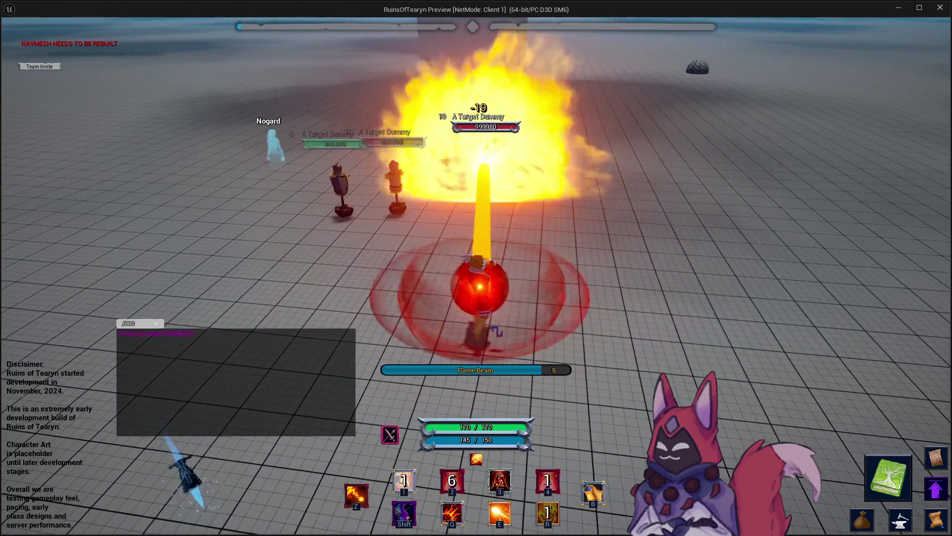
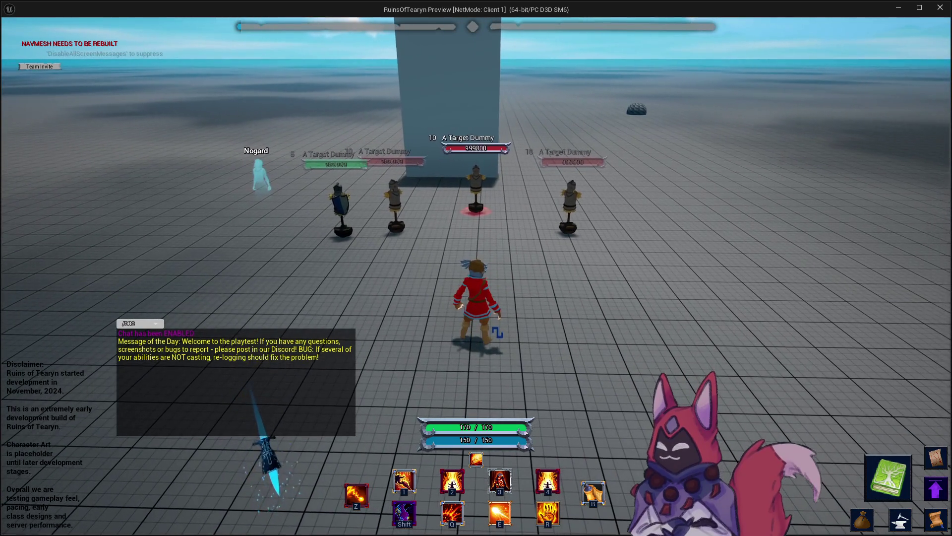
Step: Cast Flame Beam in the playtest, stop it to review the errors, and return to the Flame_Beam data table
key("4")
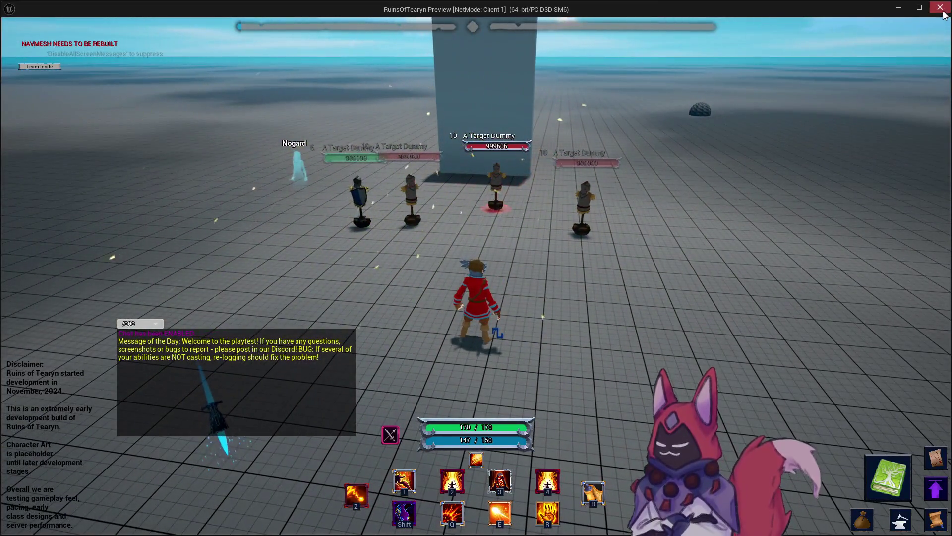
left_click(943, 14)
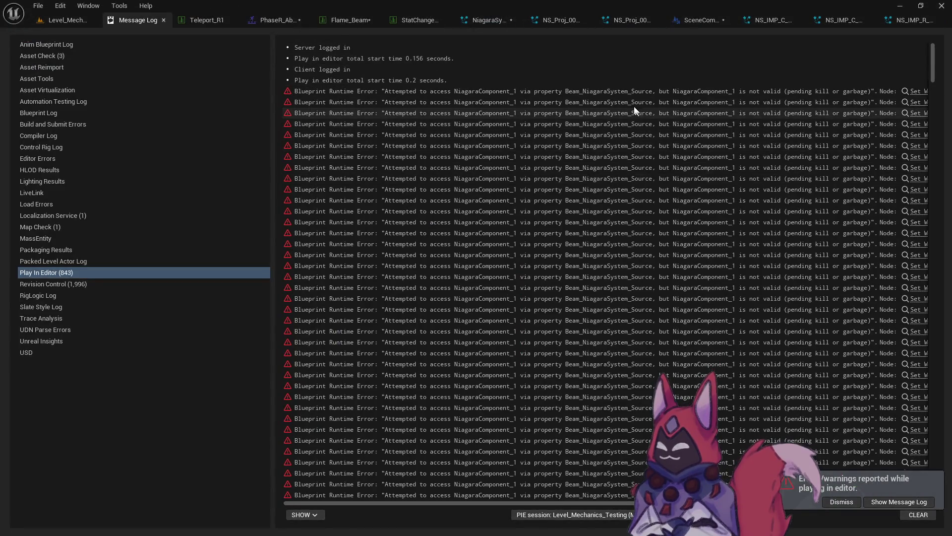
left_click(330, 23)
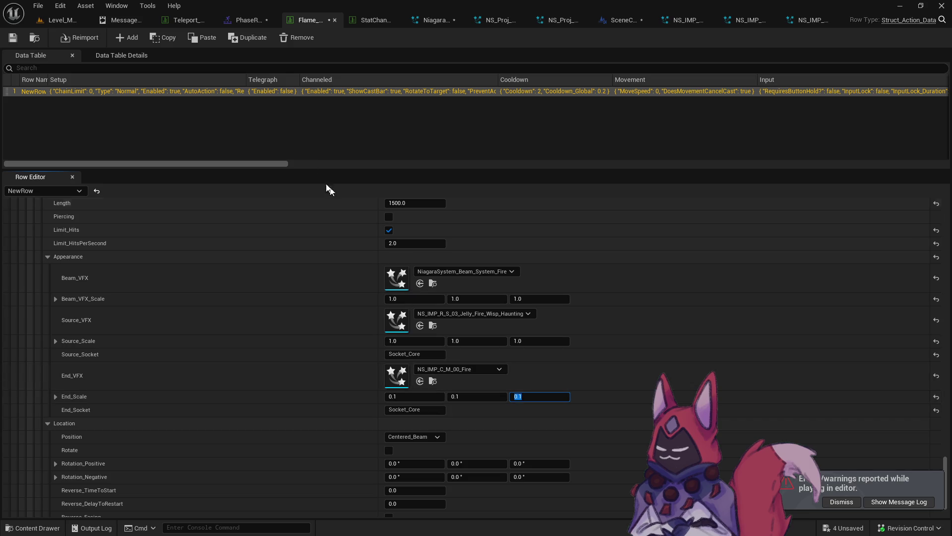
left_click(57, 20)
left_click(244, 38)
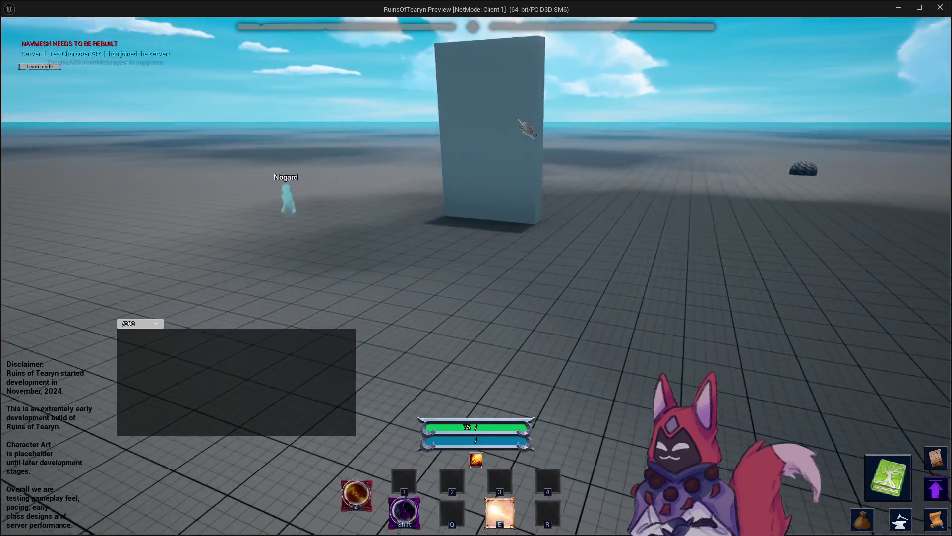
key("w")
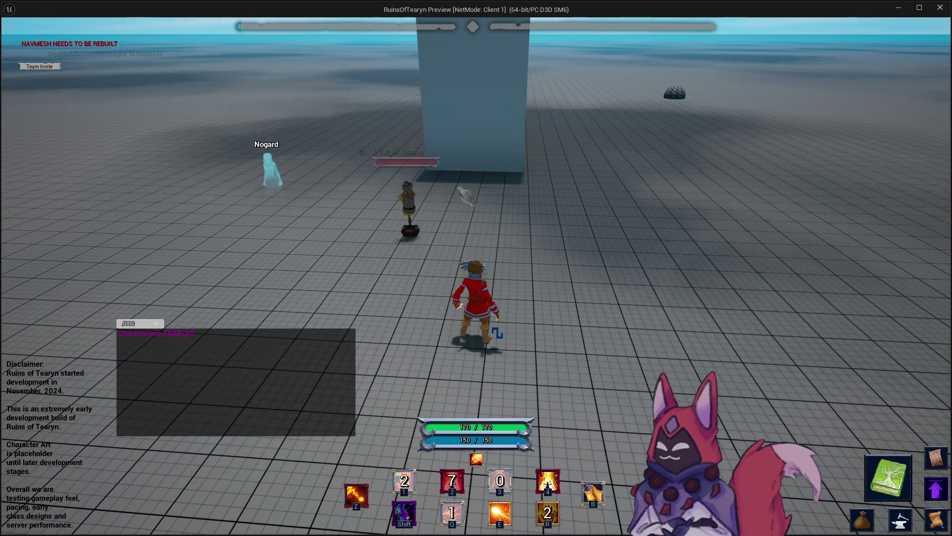
left_click(410, 215)
key("3")
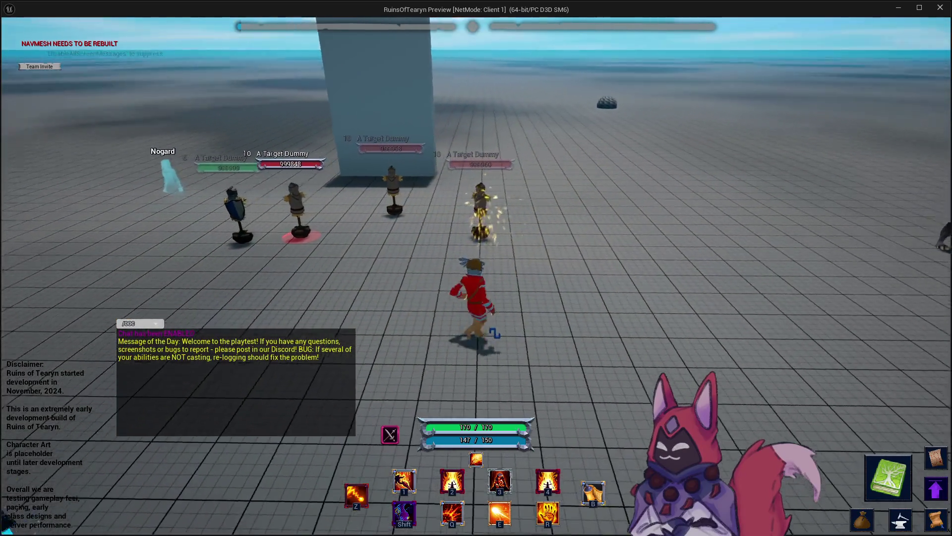
key("4")
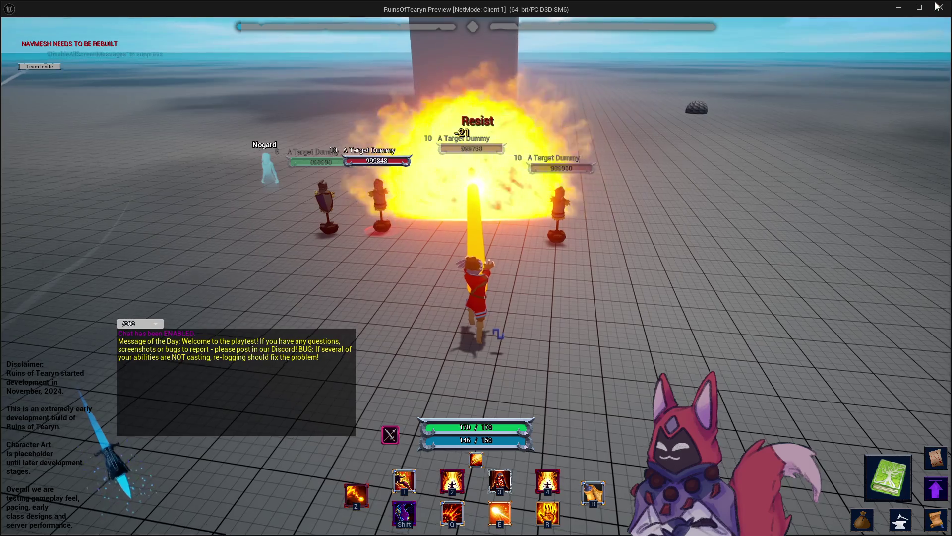
left_click(939, 6)
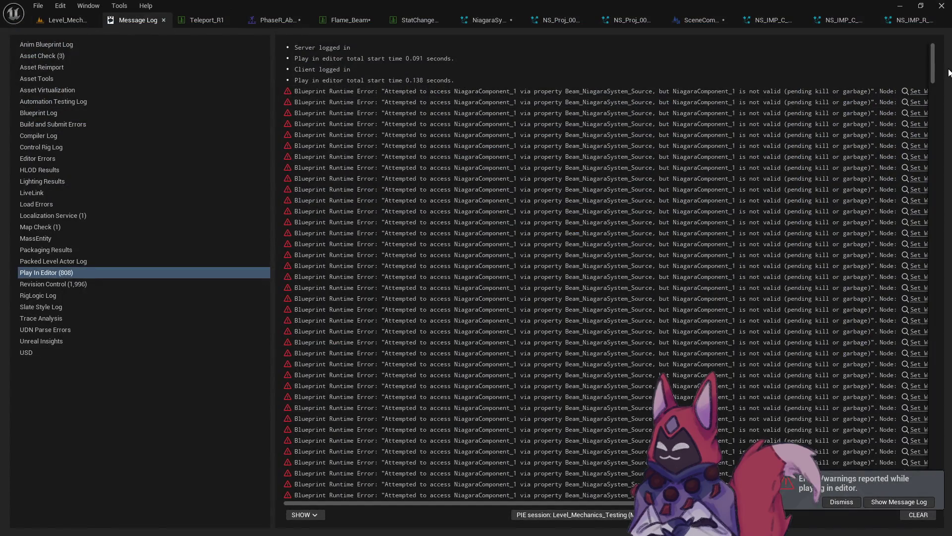
mouse_move(938, 70)
left_mouse_down()
mouse_move(937, 378)
mouse_move(936, 60)
left_mouse_up()
left_click(353, 20)
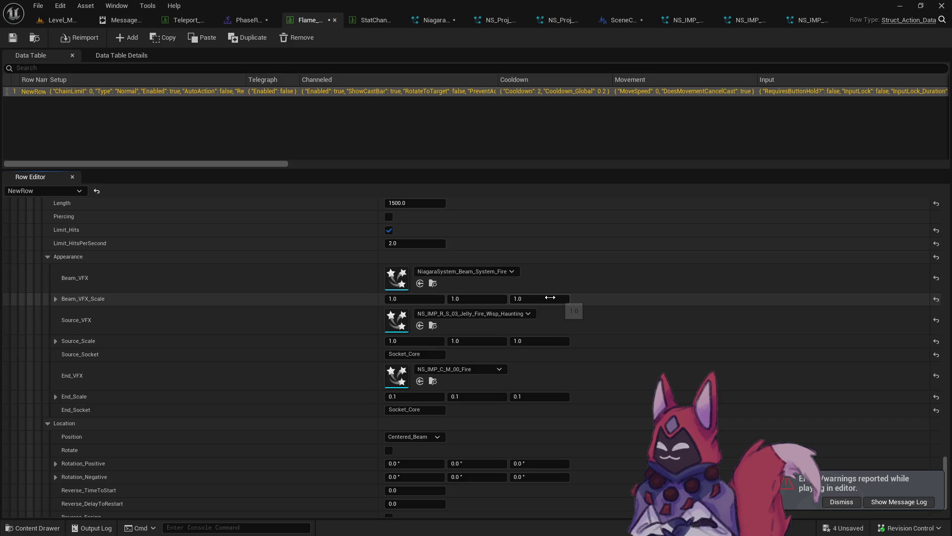
Step: Revert End_Scale Z to 1.0, copy Source_VFX into End_VFX, and set Source_VFX to NiagaraSystem_Beam_Source
key("ctrl+z")
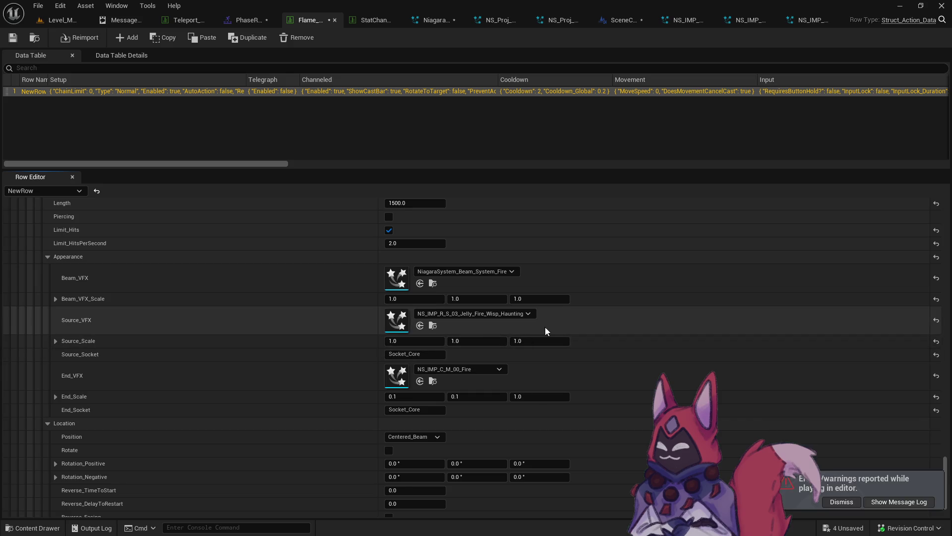
right_click(566, 320, "shift")
left_click(534, 376, "shift")
left_click(521, 317)
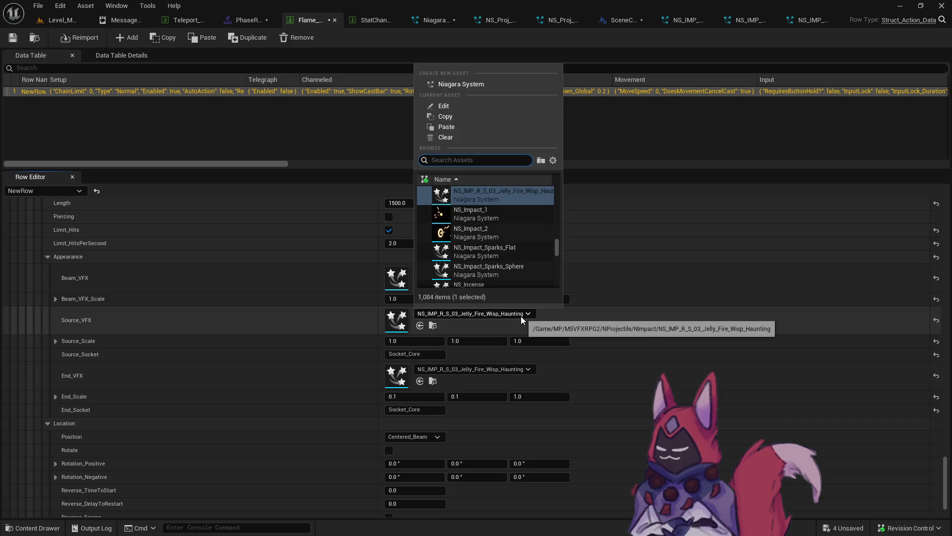
type("beam sour")
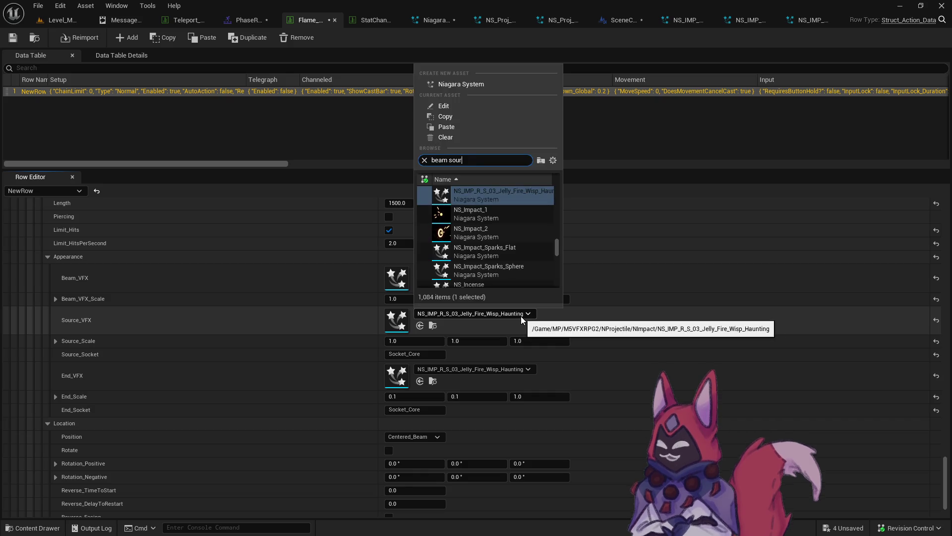
left_click(532, 189)
Step: Playtest the level, dashing toward the dummies and channelling Flame Beam on a target
left_click(62, 20)
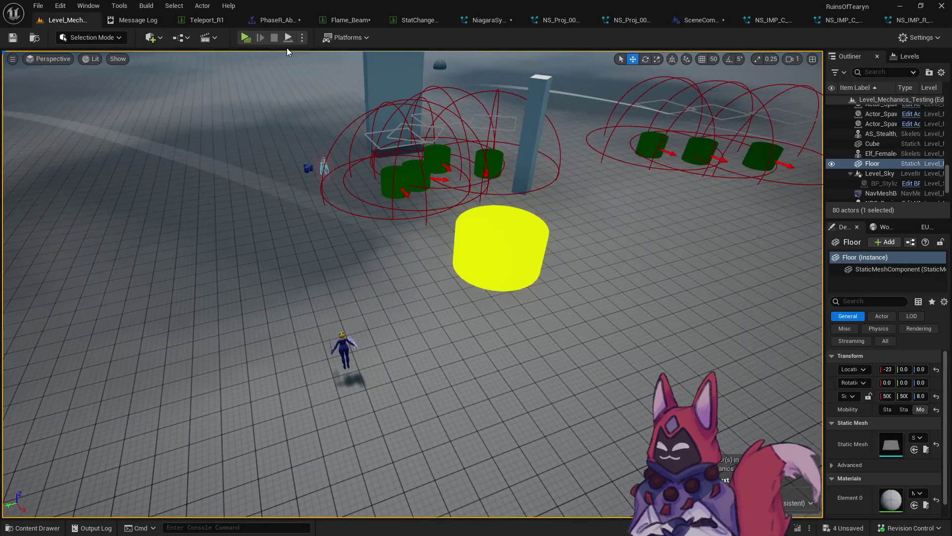
left_click(245, 38)
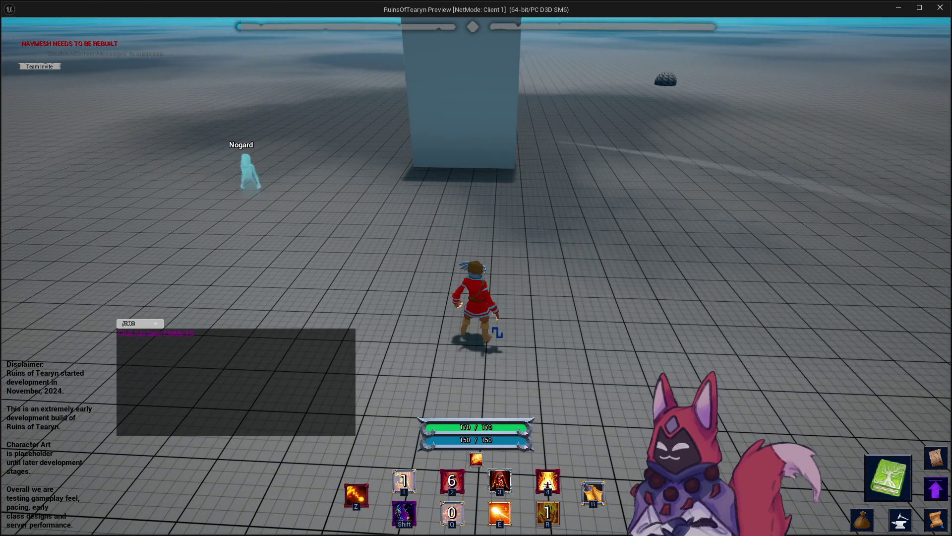
key("4")
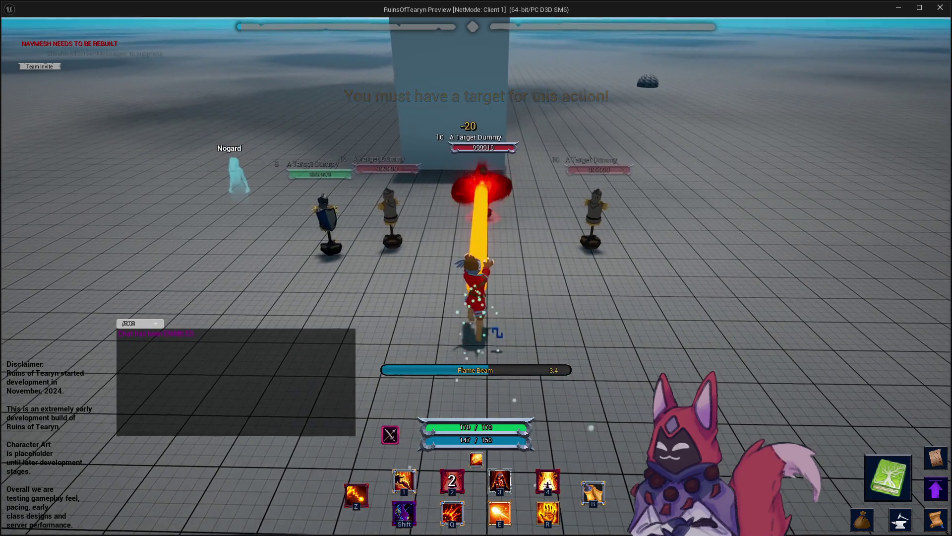
mouse_move(297, 204)
left_mouse_down()
mouse_move(376, 203)
mouse_move(252, 203)
mouse_move(347, 203)
mouse_move(268, 203)
left_mouse_up()
key("4")
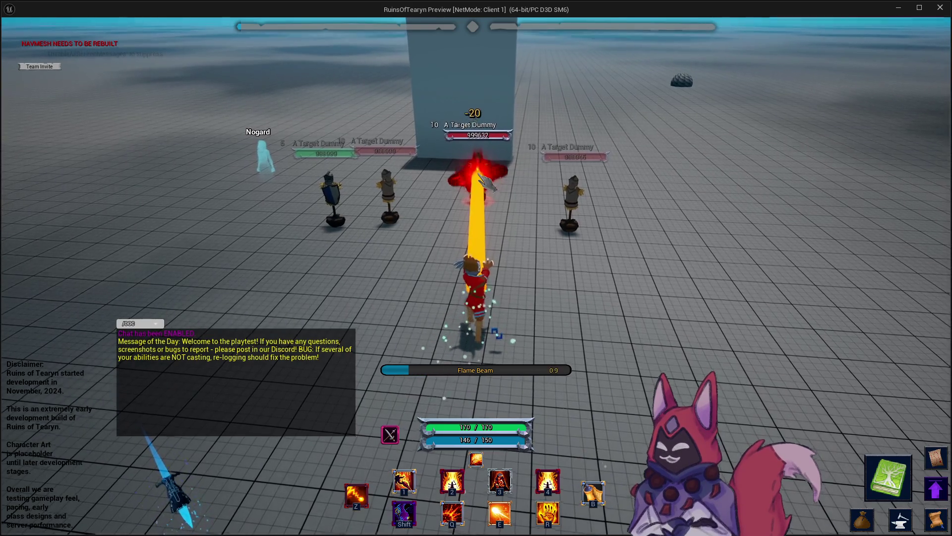
left_click(938, 12)
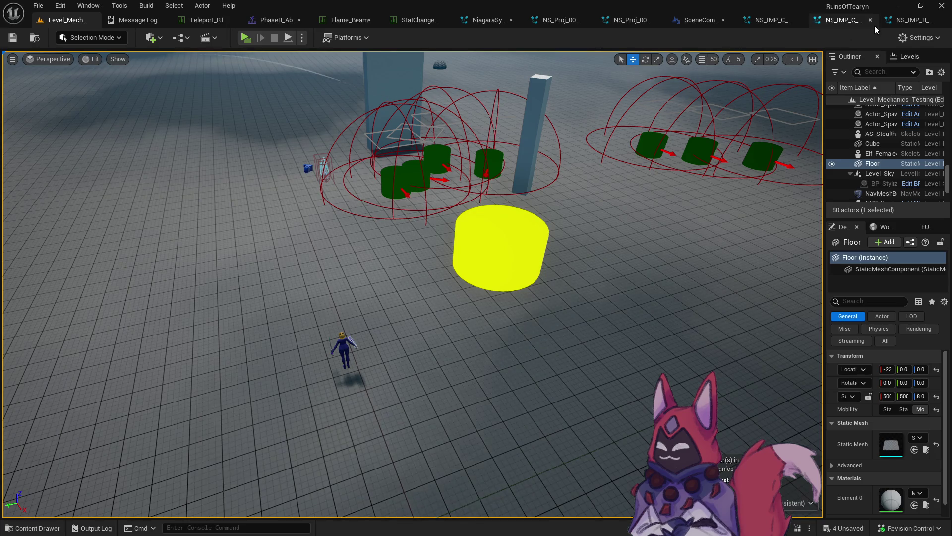
Step: Playtest again, running toward the pillar and casting Flame Beam on a targeted dummy
left_click(244, 40)
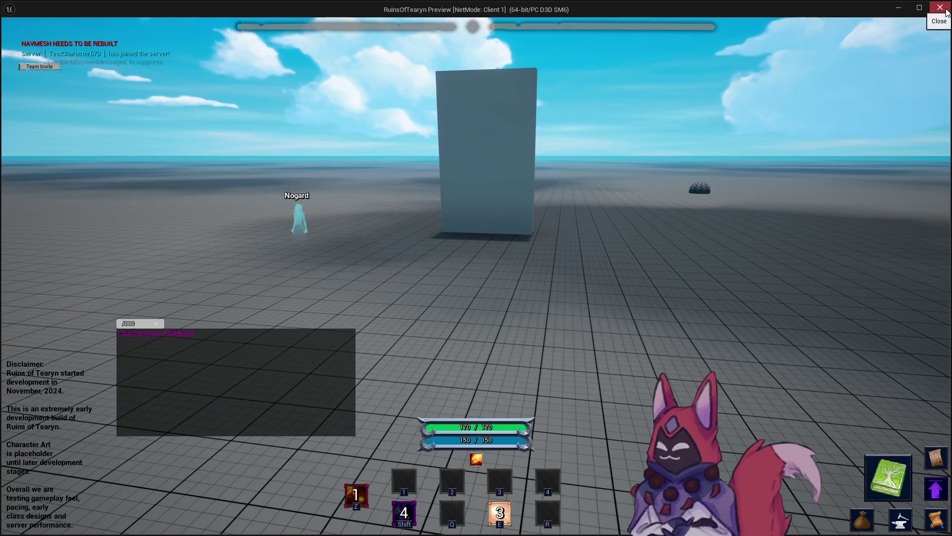
key("w")
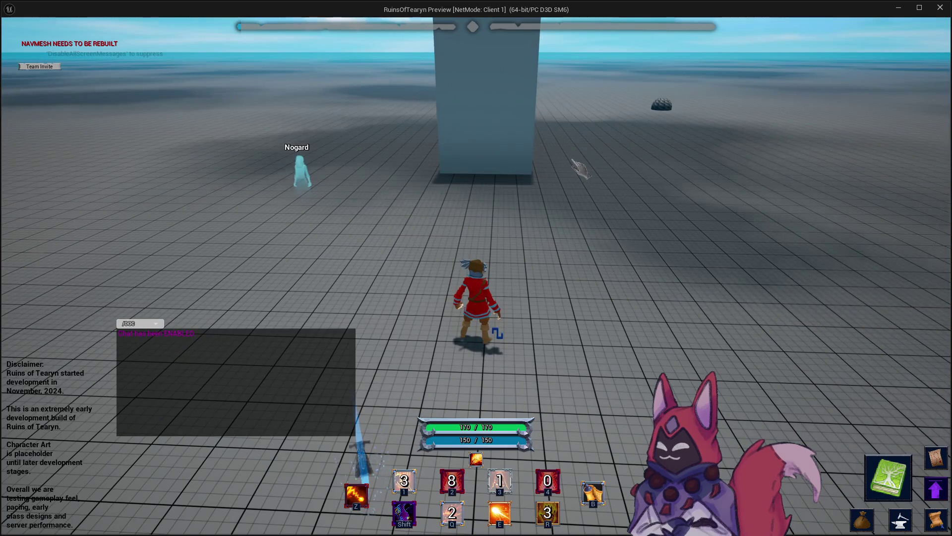
key("Tab")
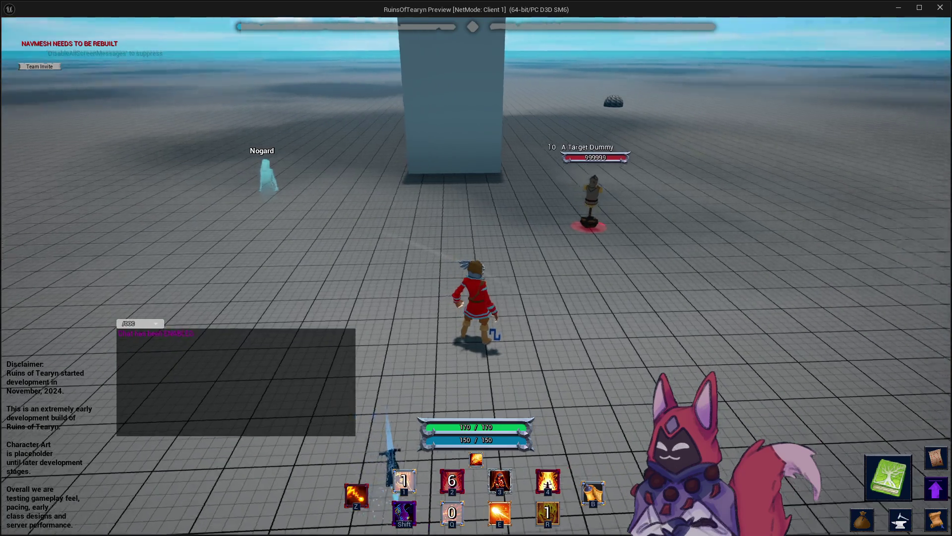
key("4")
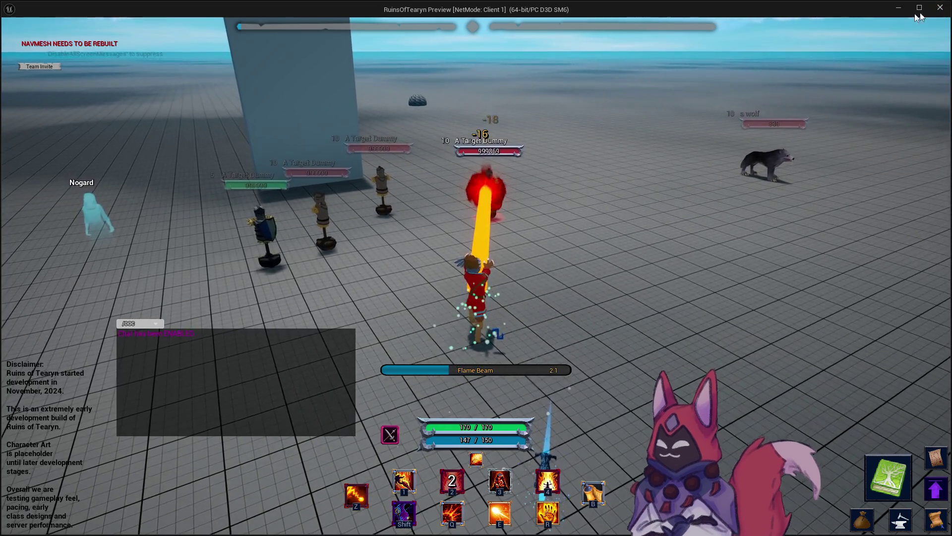
left_click(902, 7)
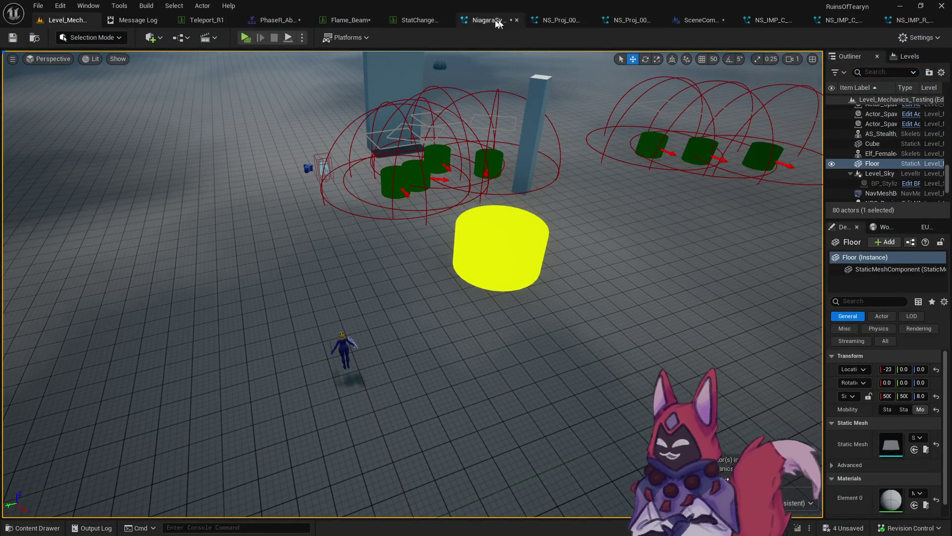
Step: Set the Flame_Beam row's End_VFX to NiagaraSystem_Beam_Hit, then return to the level editor
left_click(276, 20)
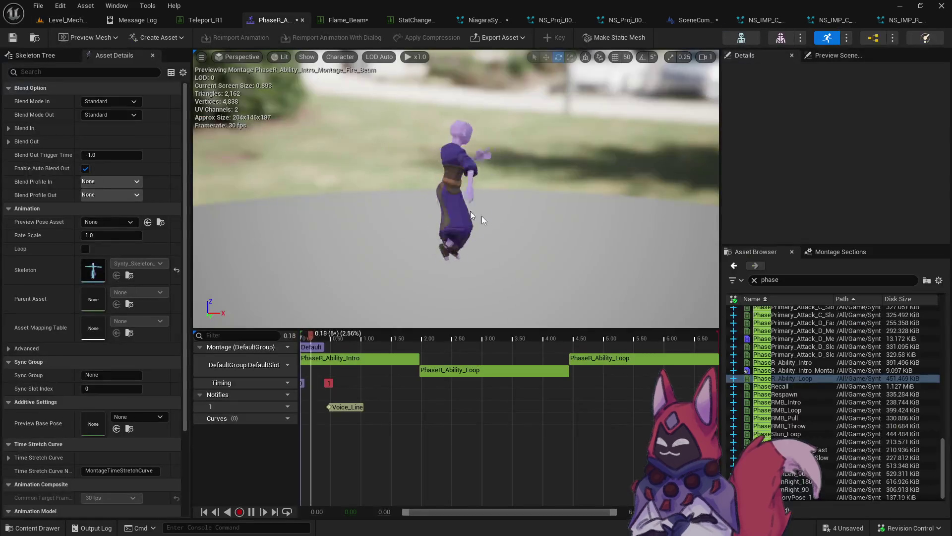
left_click(338, 19)
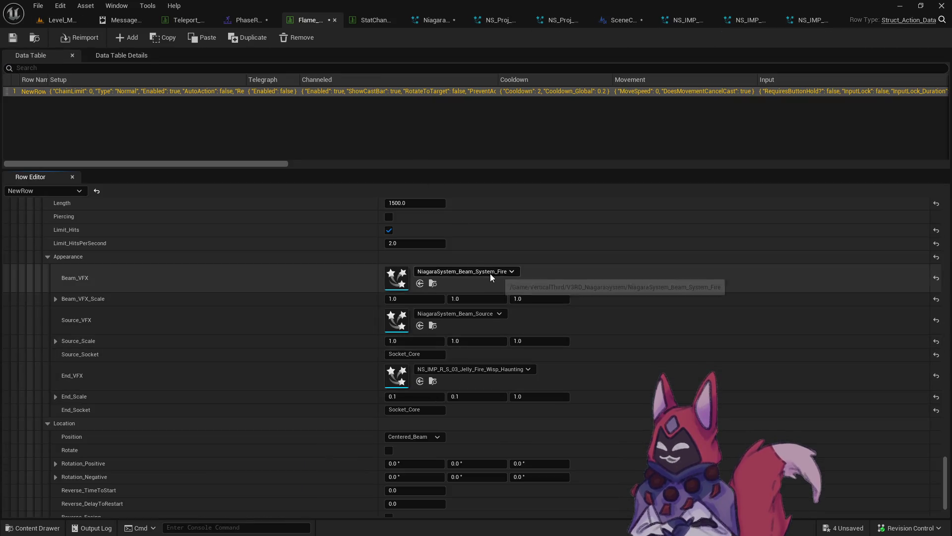
left_click(517, 370)
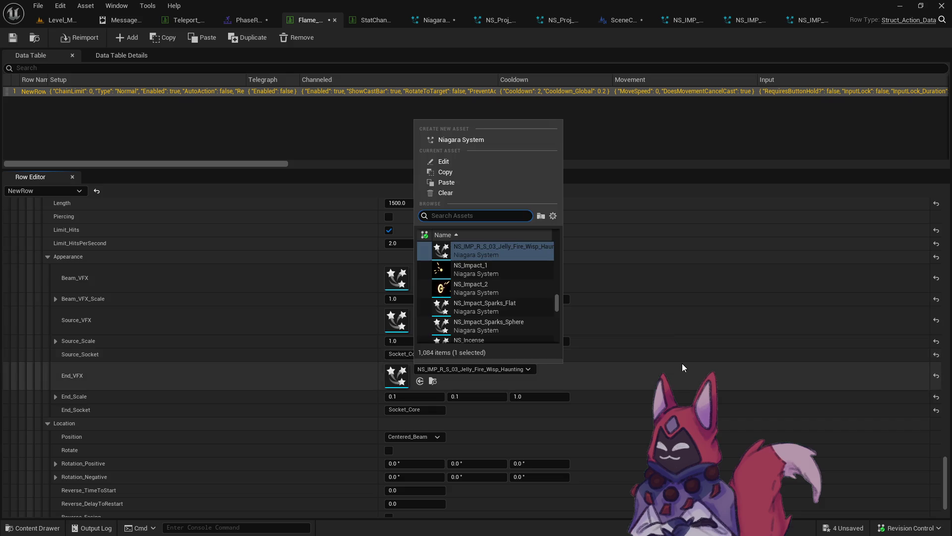
left_click(683, 363)
left_click(501, 271)
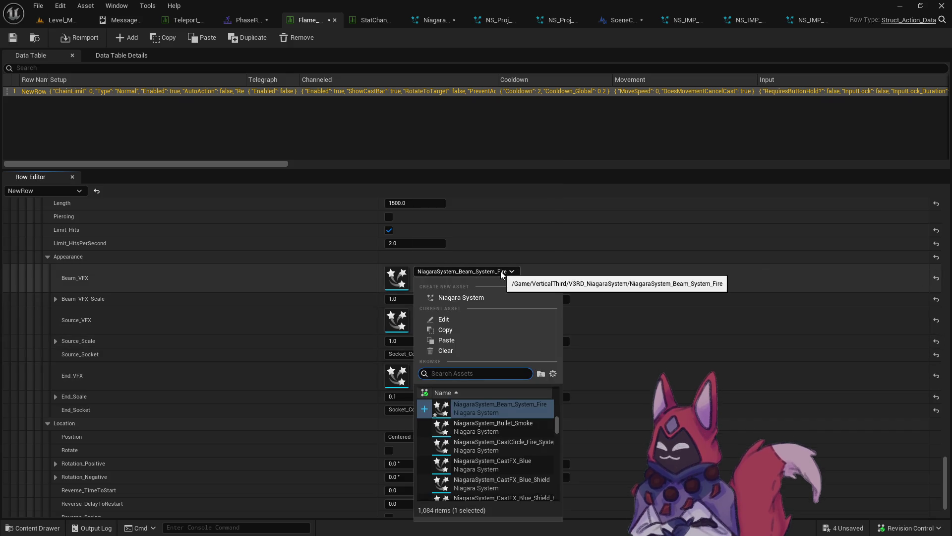
left_click(377, 299)
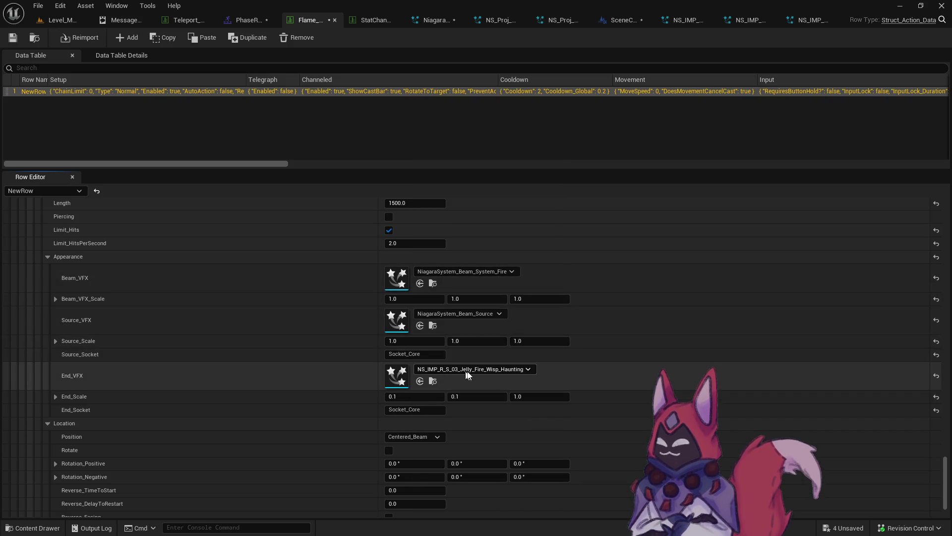
left_click(474, 369)
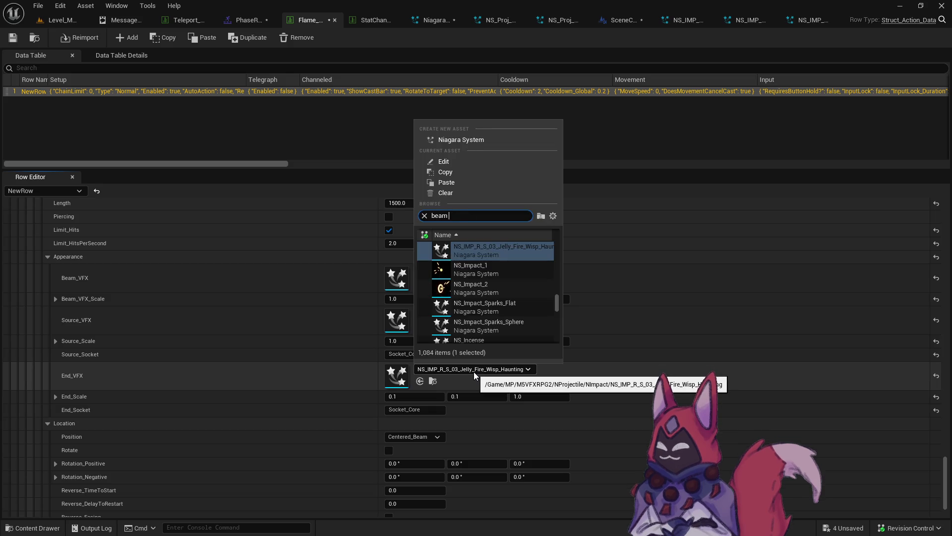
type("beam")
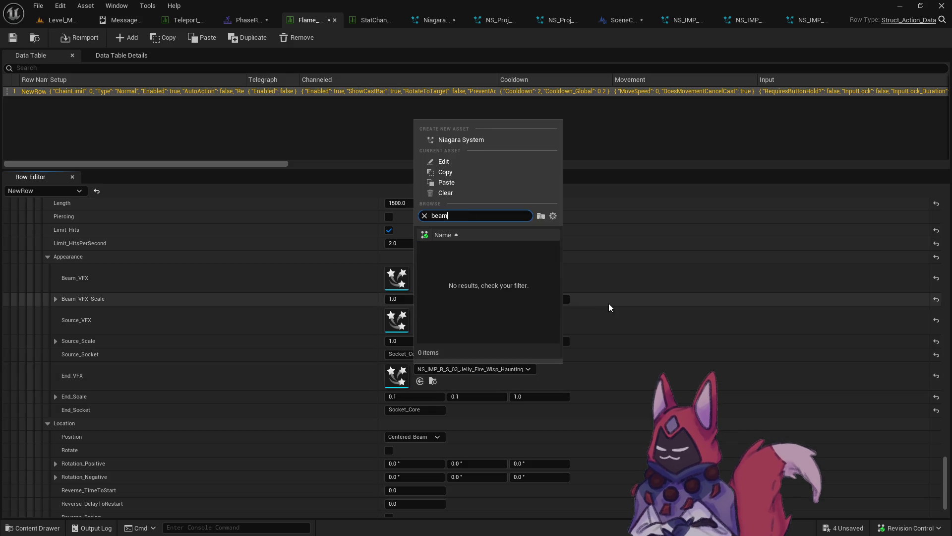
type(" hit")
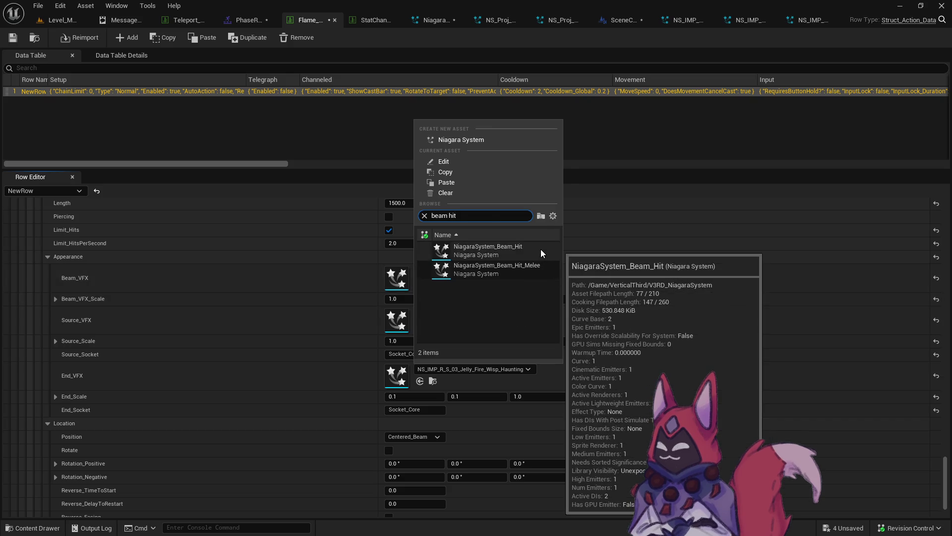
left_click(540, 249)
left_click(60, 20)
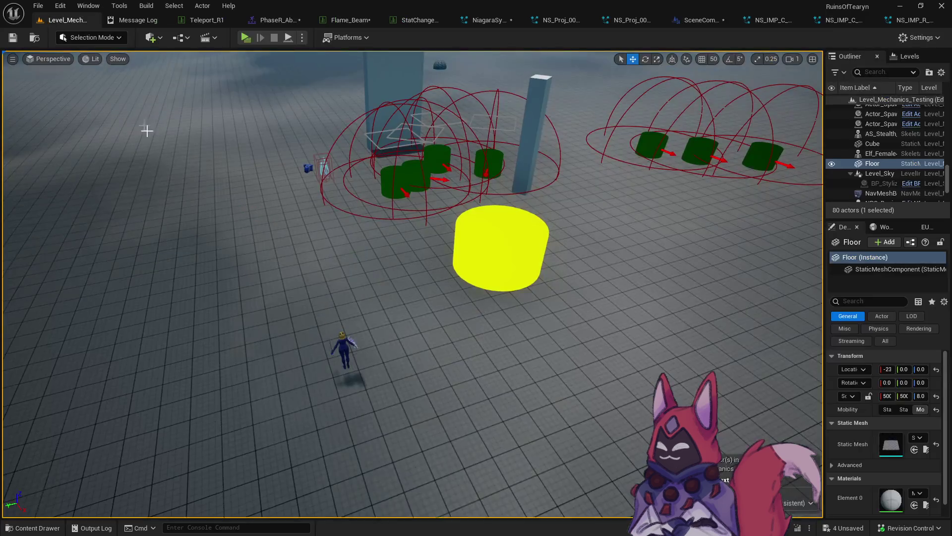
Step: Save all modified assets, confirming the checkout
key("ctrl+space")
left_click(141, 264)
left_click(549, 383)
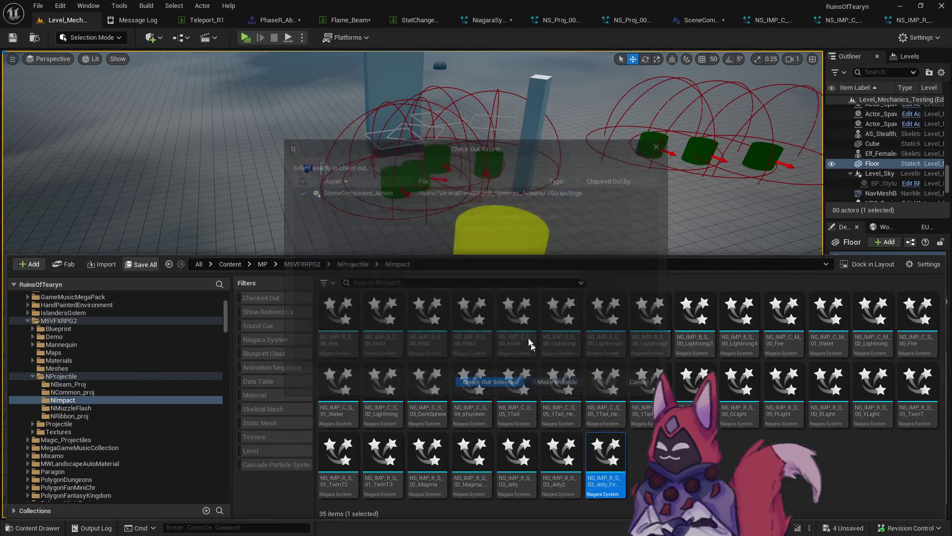
left_click(498, 389)
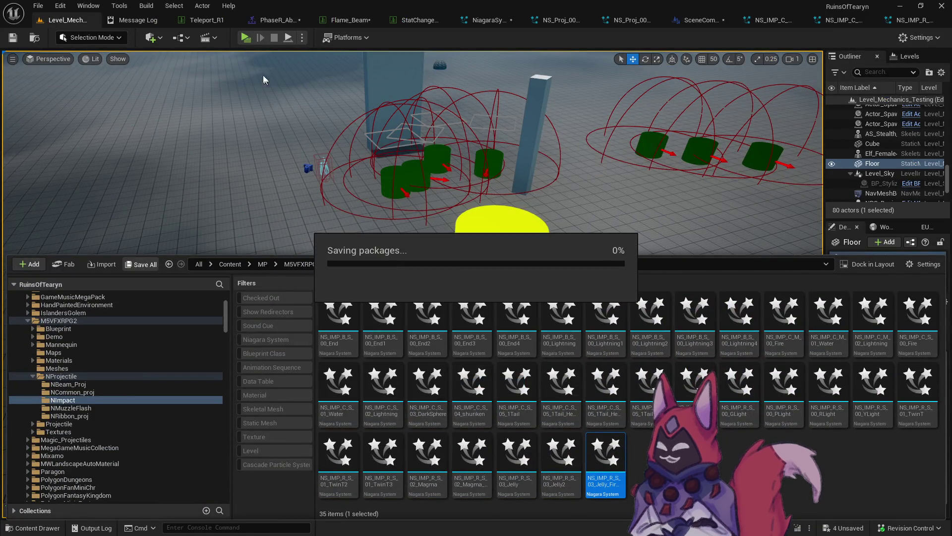
Step: Playtest Flame Beam on a target dummy, then go back to the Flame_Beam data table
left_click(244, 37)
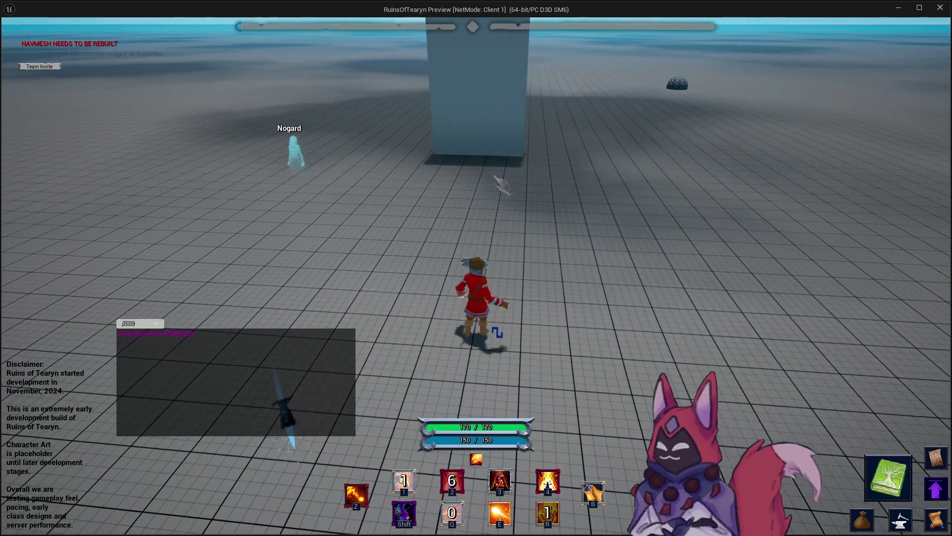
key("4")
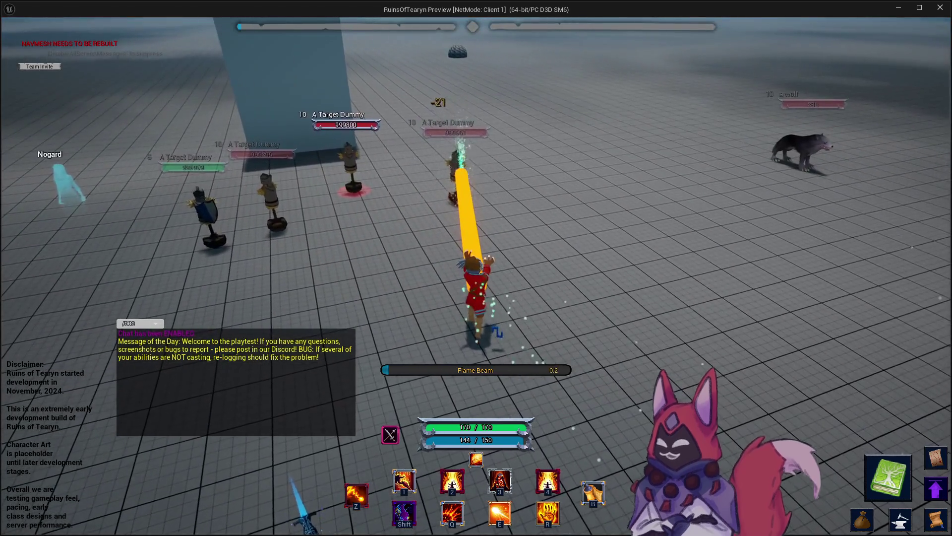
left_click(940, 8)
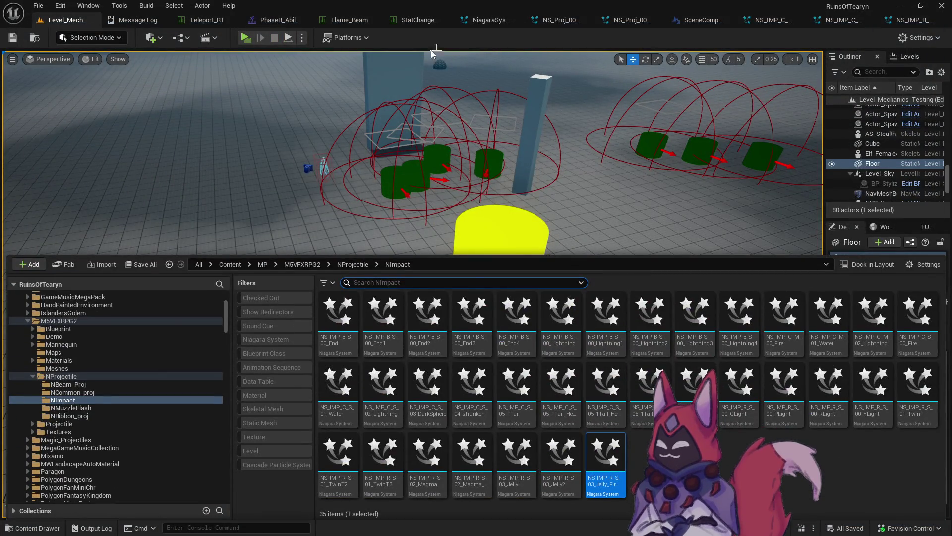
left_click(351, 20)
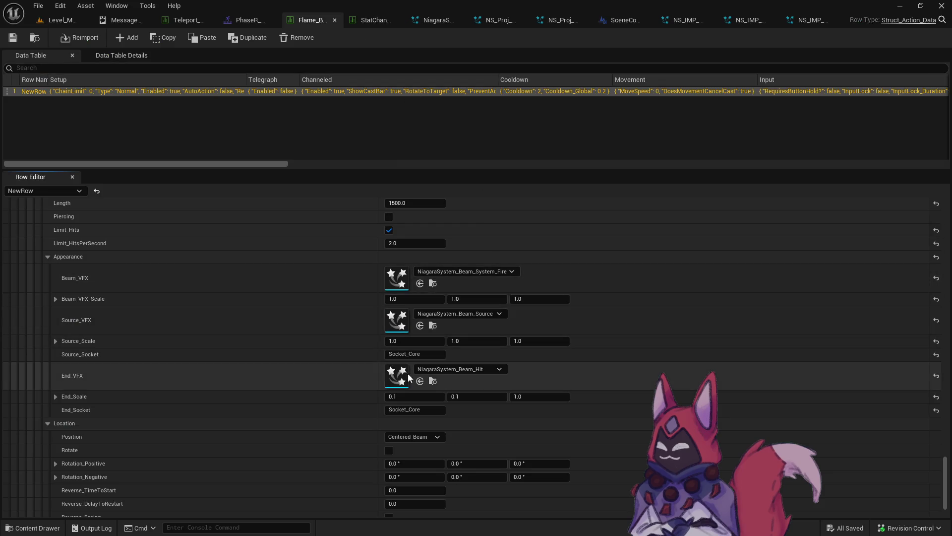
Step: Locate NiagaraSystem_Beam_Hit from End_VFX, duplicate it, and name the copy NiagaraSystem_Beam_Hit_Fire
left_click(433, 381)
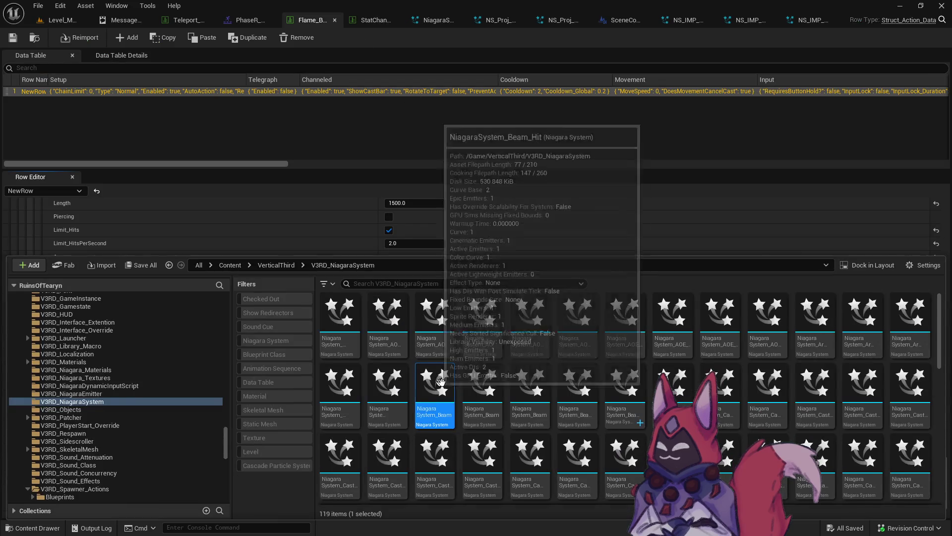
right_click(438, 416)
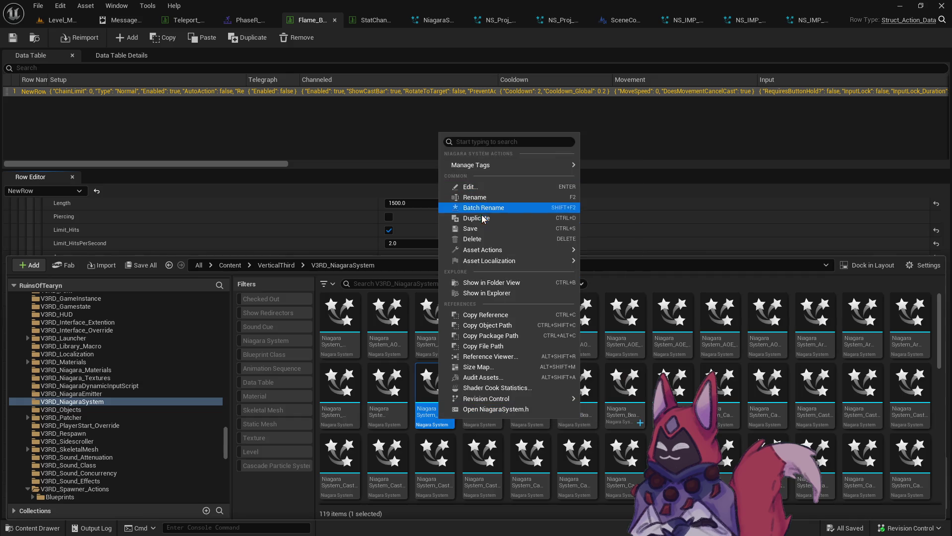
left_click(483, 219)
key("End")
key("BackSpace")
type("_")
key("Return")
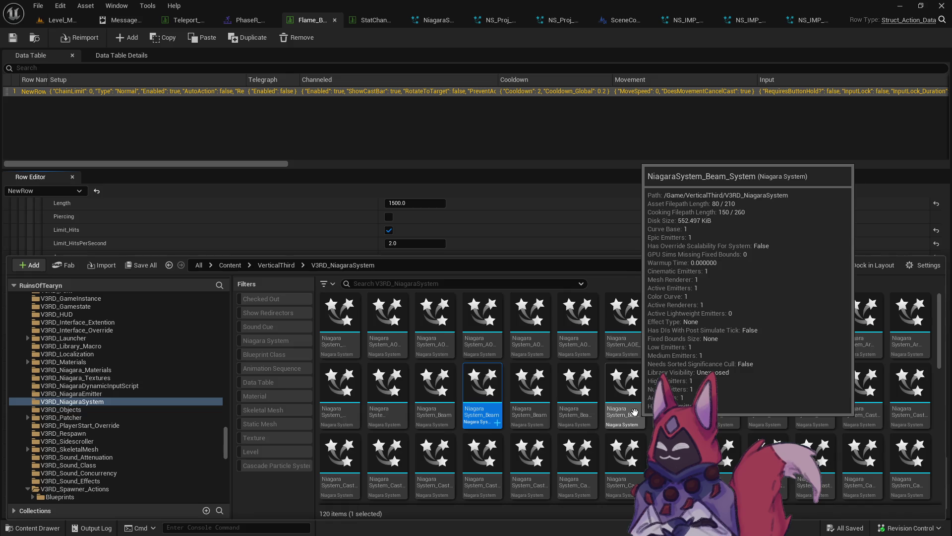
Step: In NiagaraSystem_Beam_Hit_Fire, set the Scale Color gradient's first stops to red and orange
double_click(483, 387)
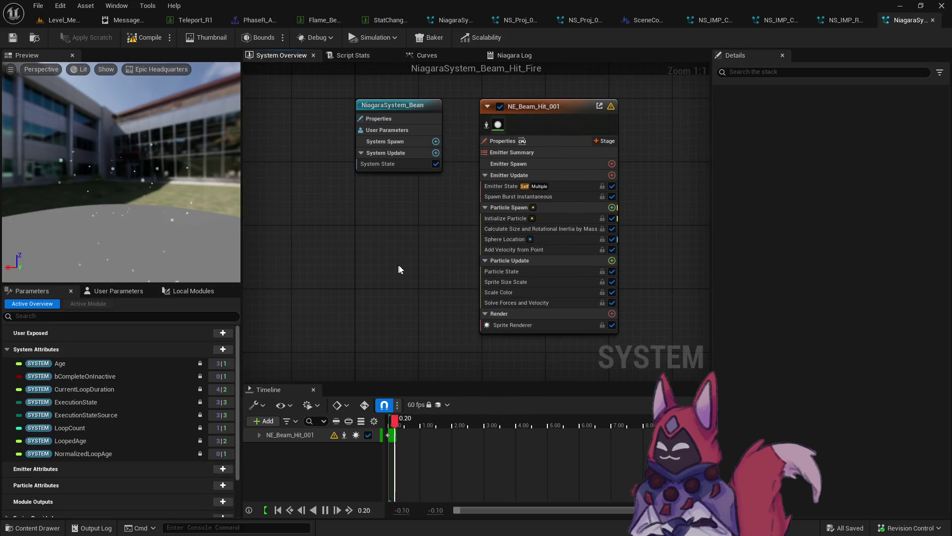
left_click(498, 292)
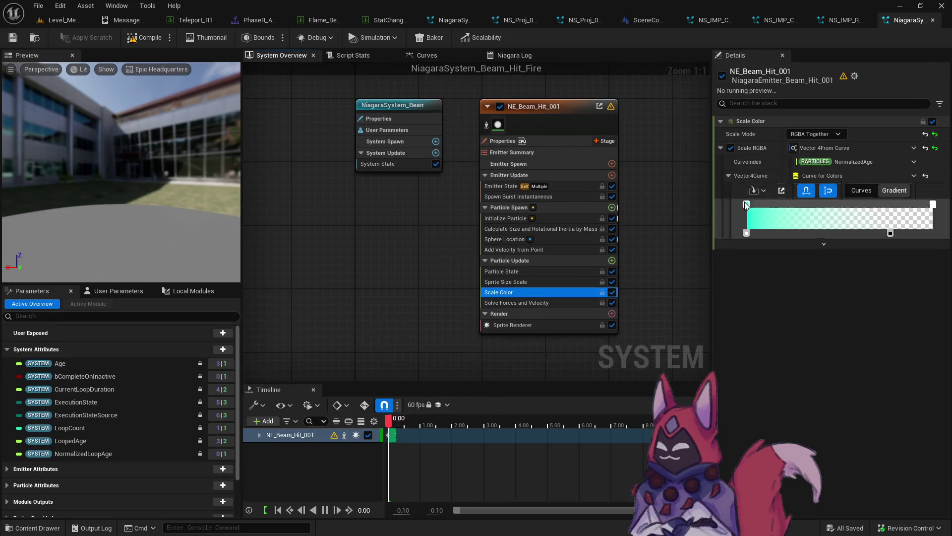
double_click(747, 204)
left_click(616, 287)
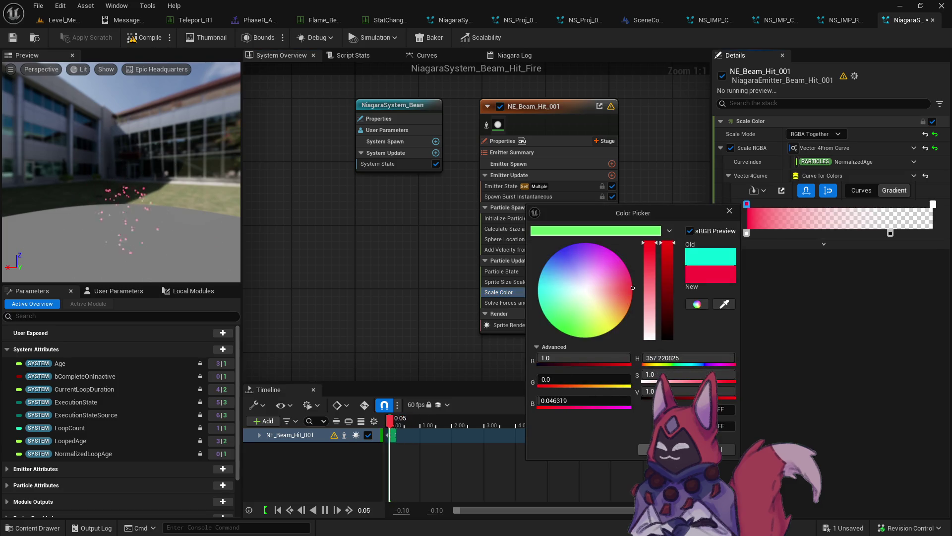
left_click(864, 226)
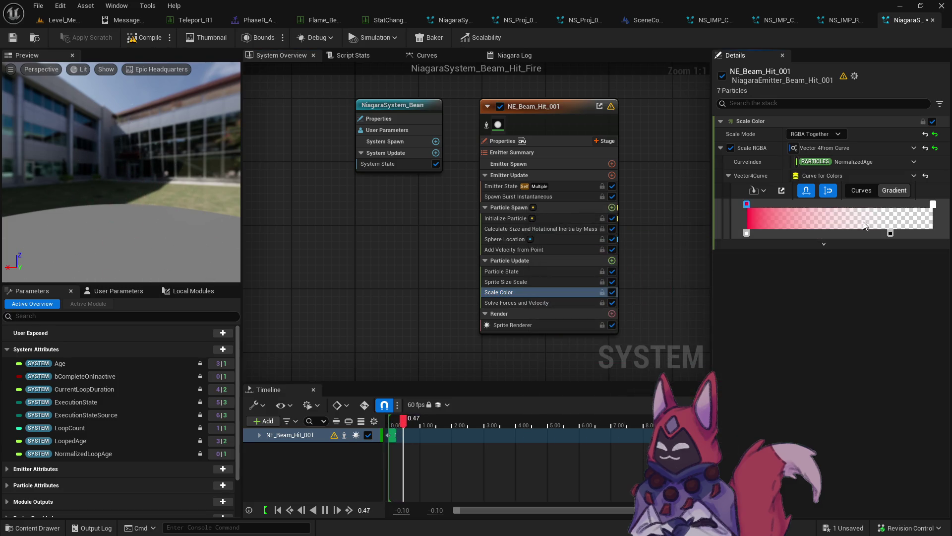
left_click(837, 204)
double_click(838, 203)
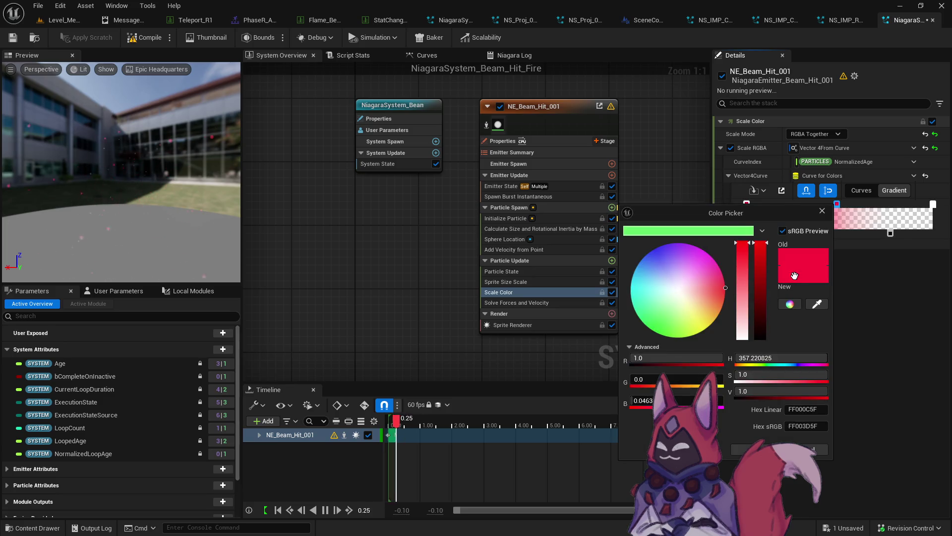
left_click(722, 305)
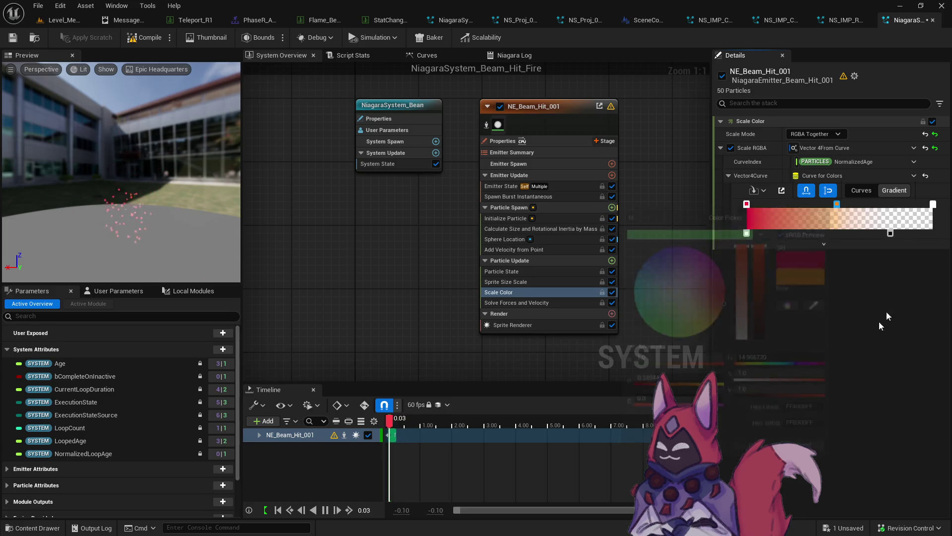
left_click(779, 449)
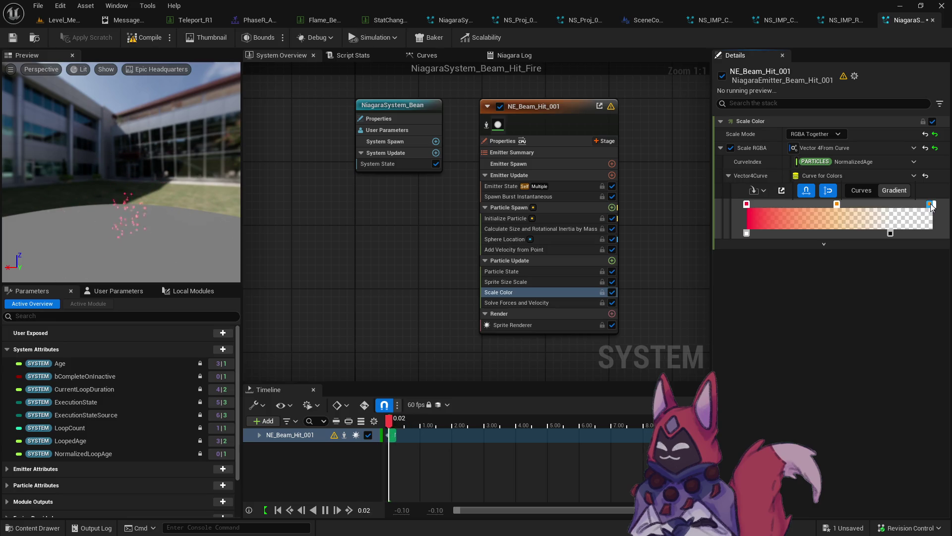
Step: Make the gradient's end stop yellow, push the alpha fade stop right, and recompile
left_click_drag(931, 205, 936, 207)
double_click(935, 205)
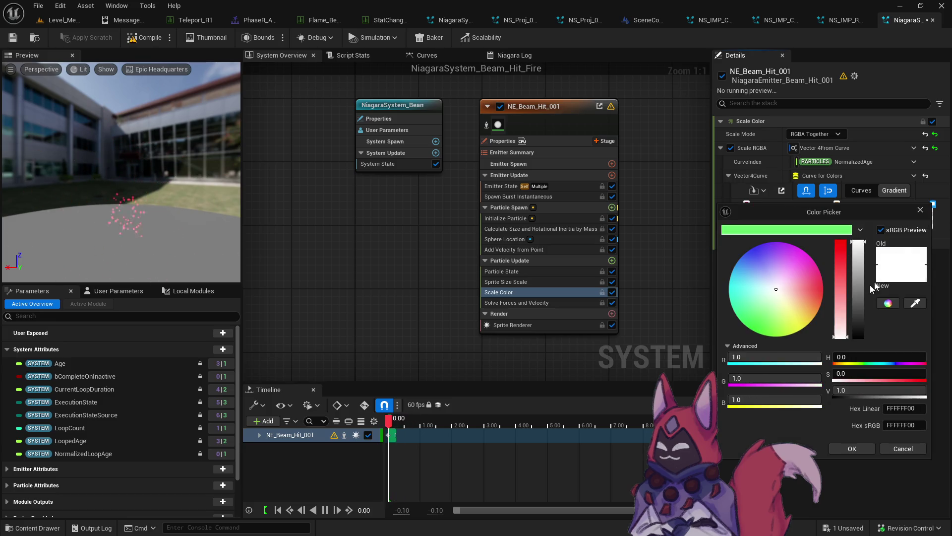
left_click(807, 325)
left_click(852, 448)
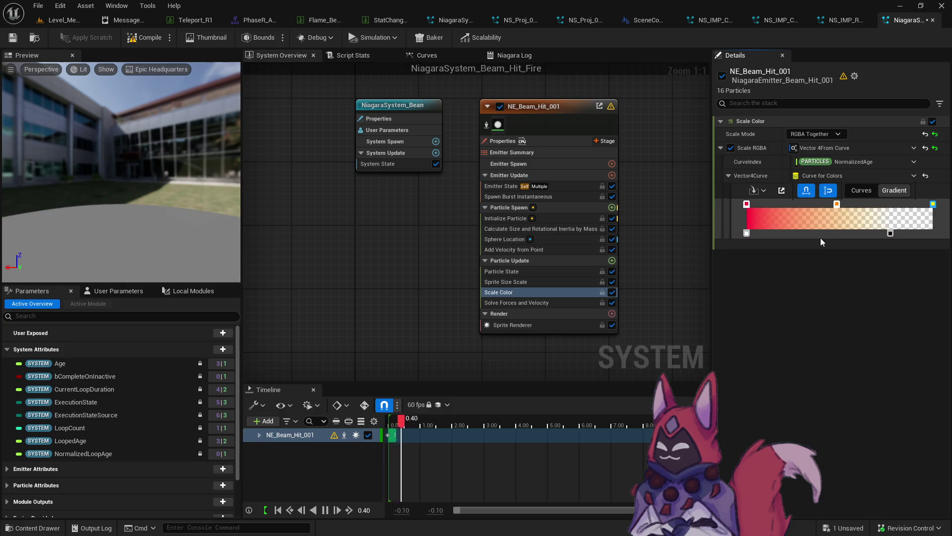
left_click_drag(890, 233, 932, 233)
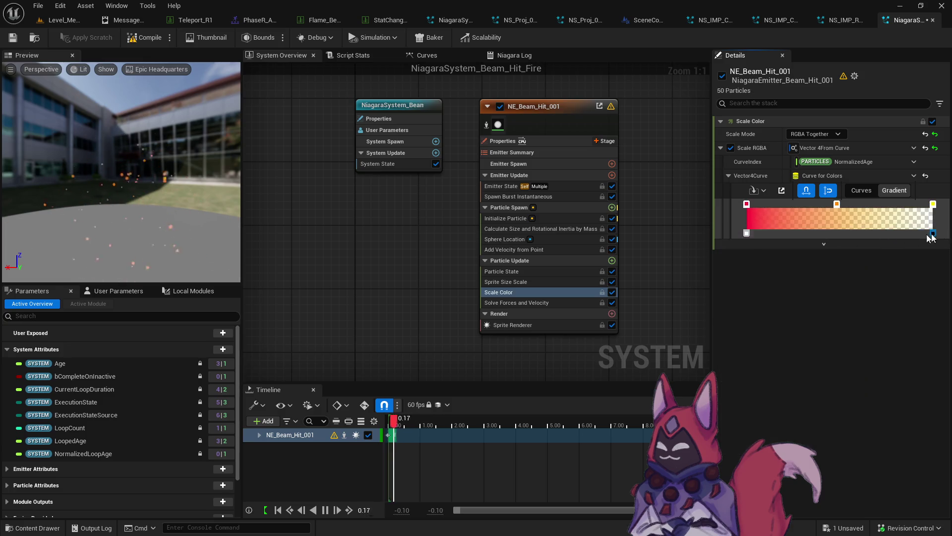
left_click(889, 233)
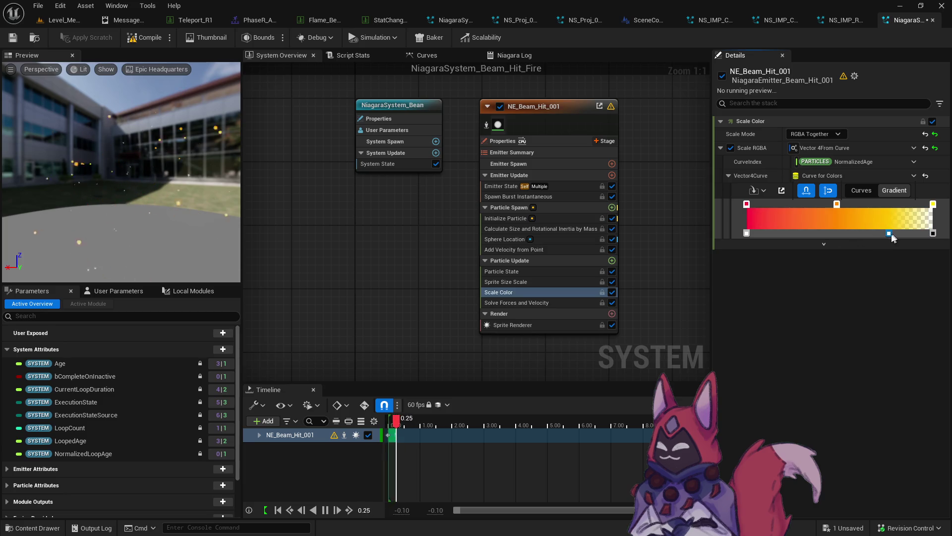
left_click(143, 40)
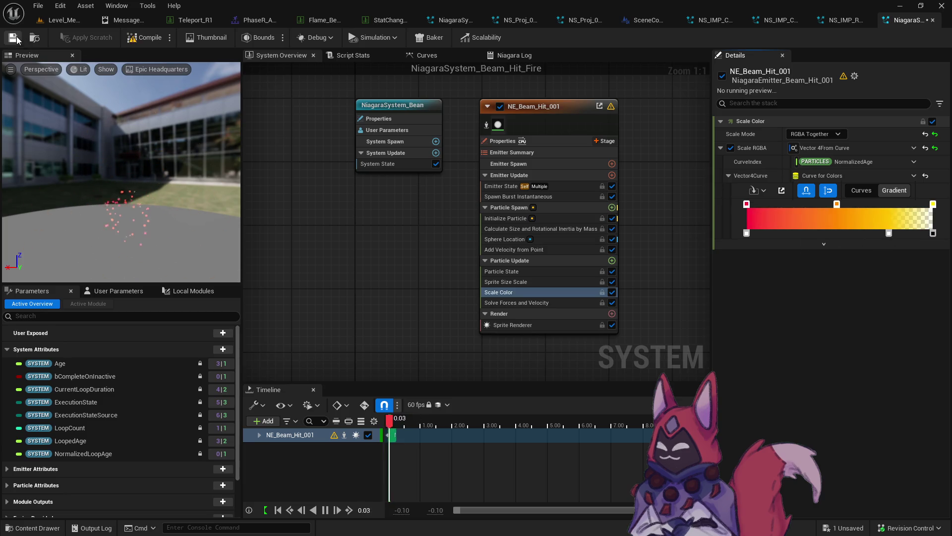
type("spr")
Step: Search the effect's details for sprite size and raise the size curve's starting key
left_click(749, 104)
type("sprite si")
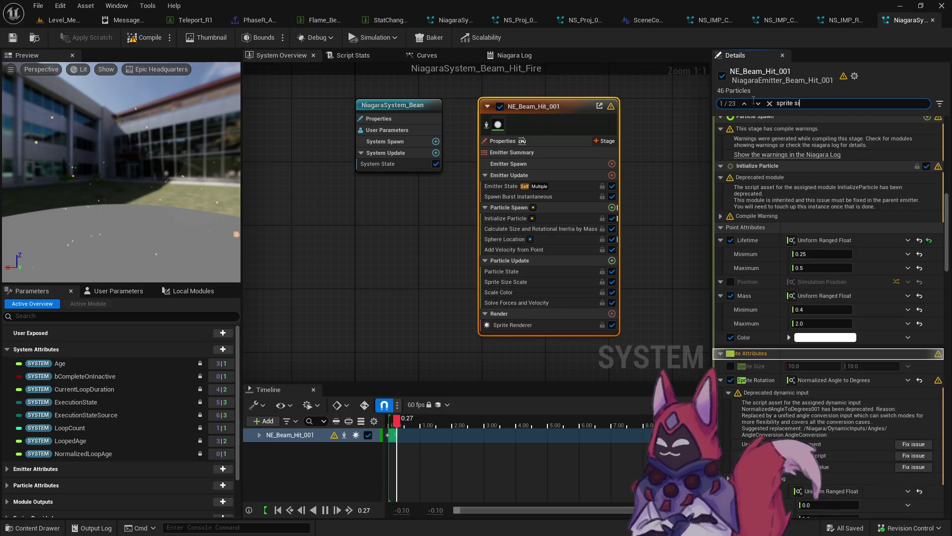
type("ze")
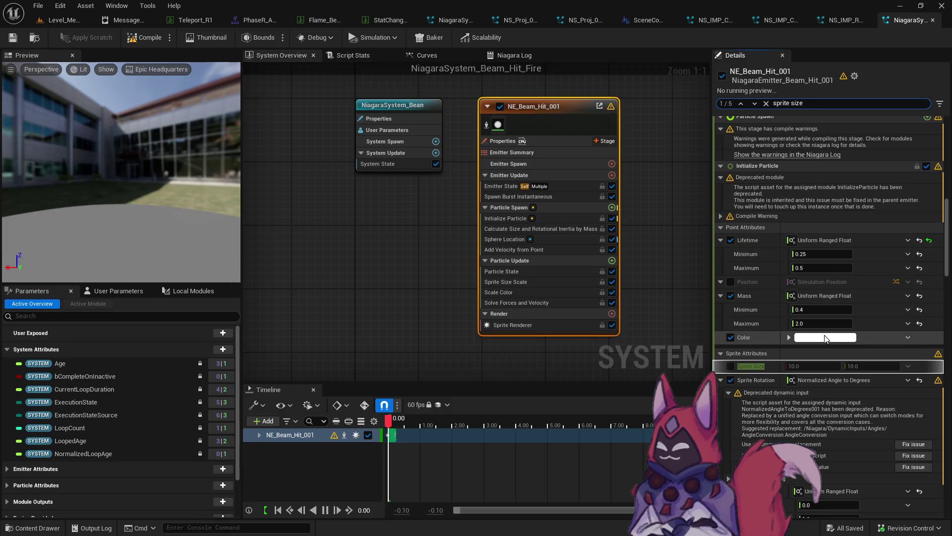
scroll(823, 334, "down", 5)
scroll(823, 334, "down", 1)
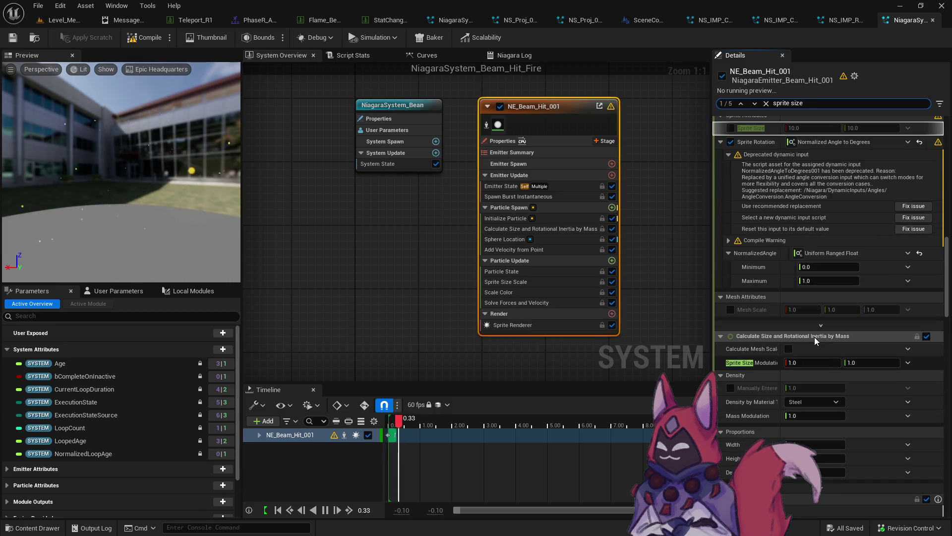
scroll(854, 421, "down", 6)
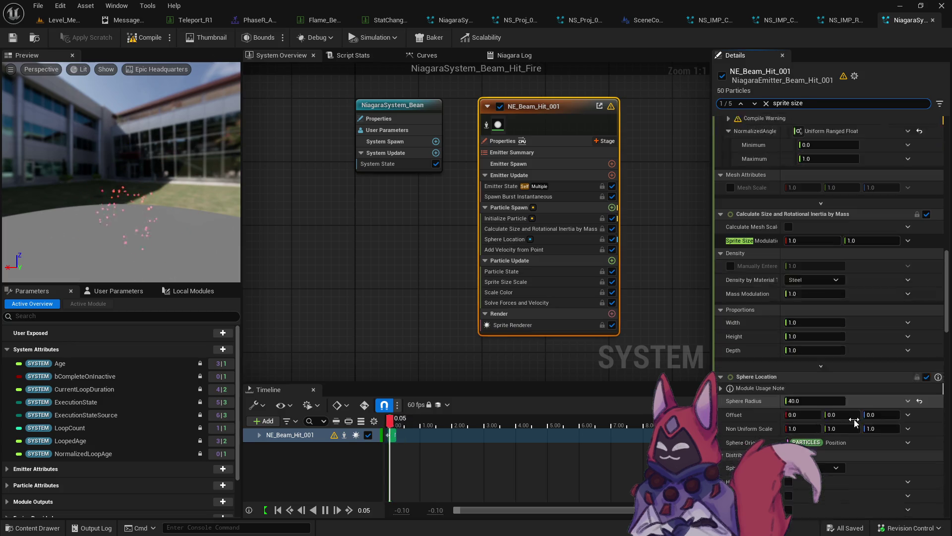
scroll(849, 408, "down", 7)
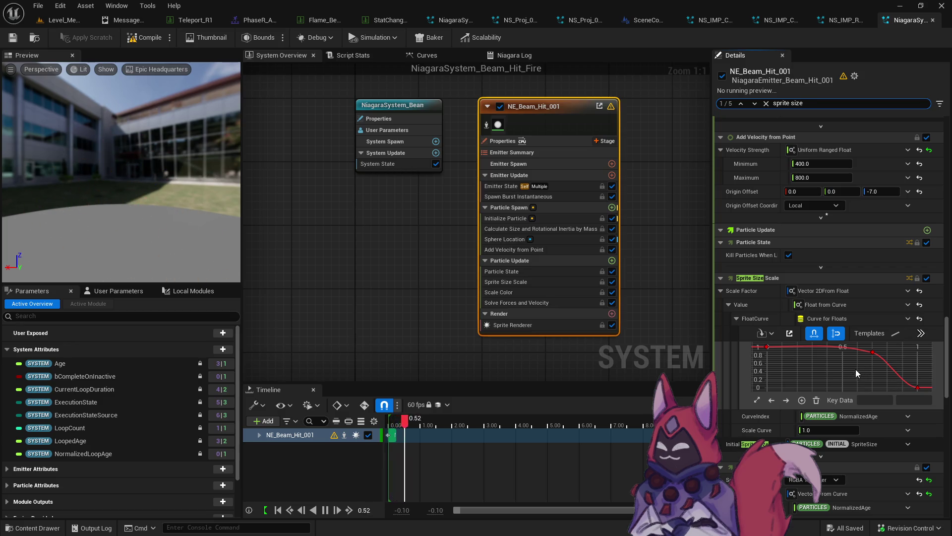
left_click(769, 346)
left_click_drag(923, 402, 941, 412)
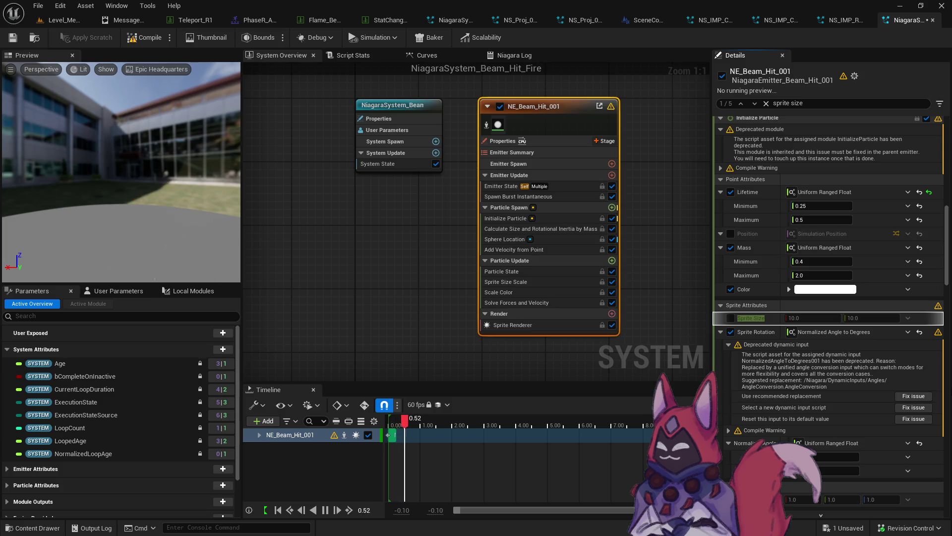
Step: Check the Initialize Particle sprite size of 10.0 by 10.0, save the effect, and start a playtest
scroll(948, 306, "down", 5)
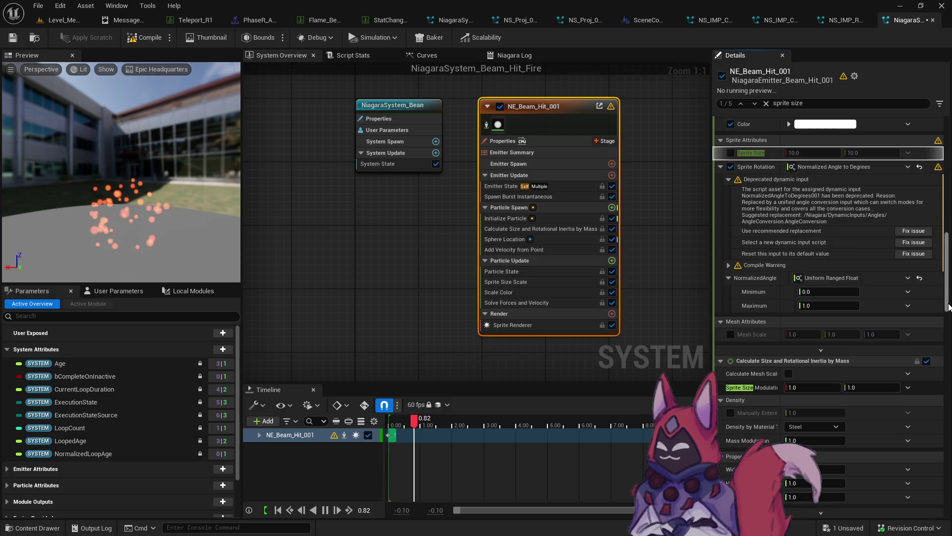
left_click_drag(949, 306, 948, 379)
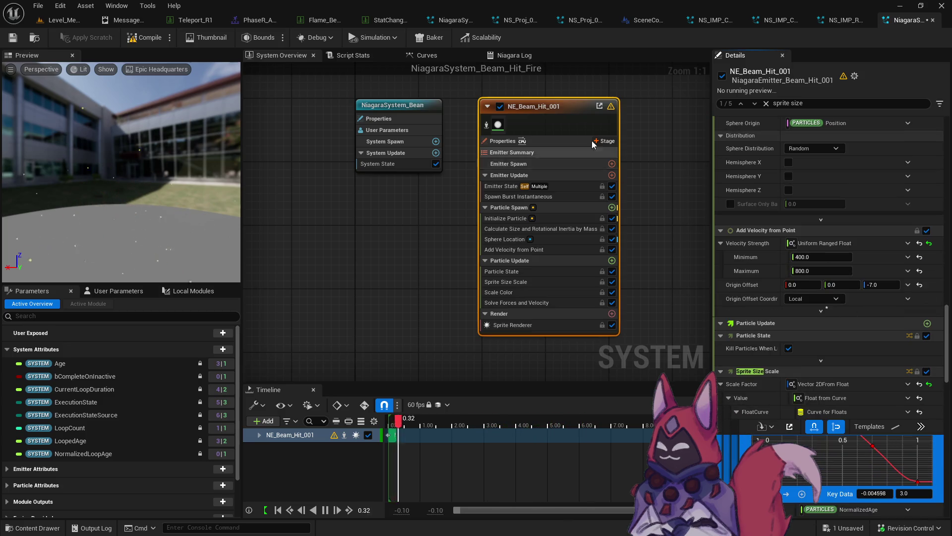
scroll(916, 442, "down", 2)
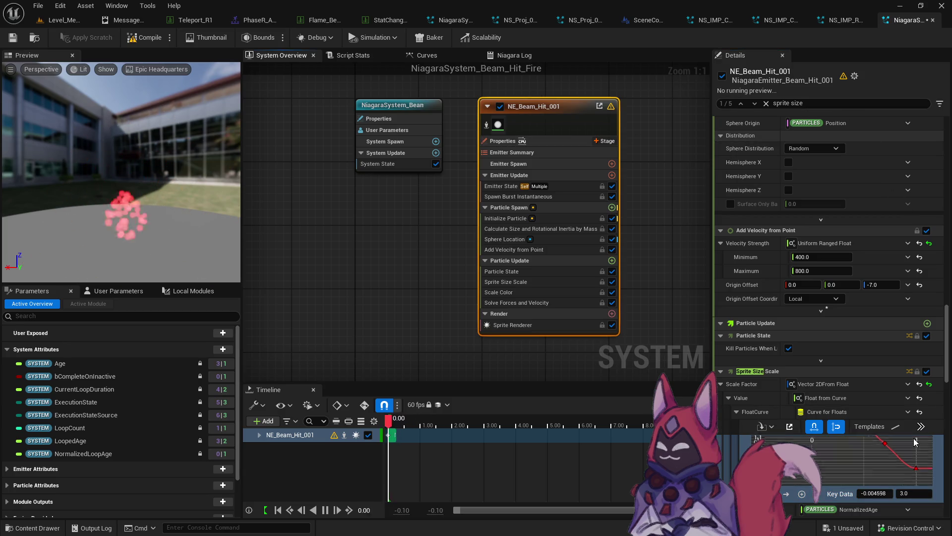
left_click_drag(948, 379, 948, 389)
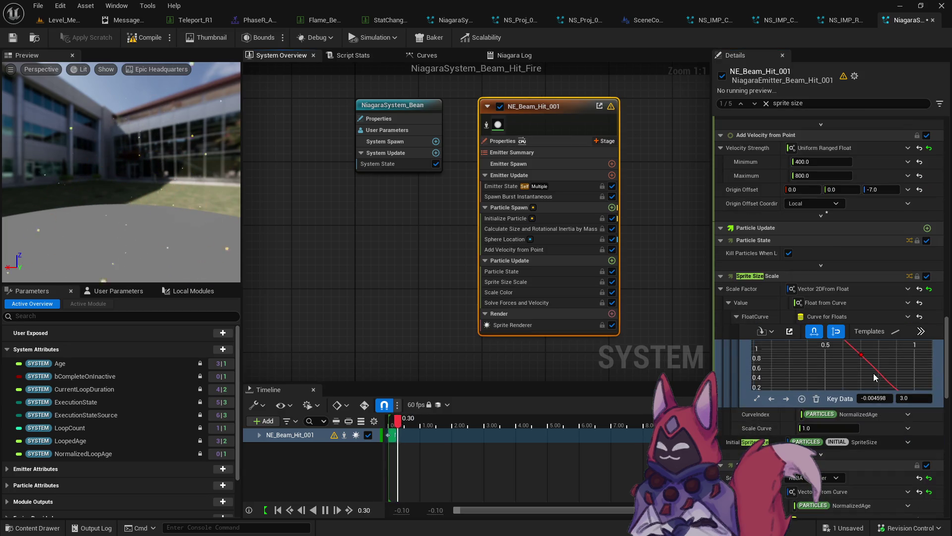
left_click(143, 37)
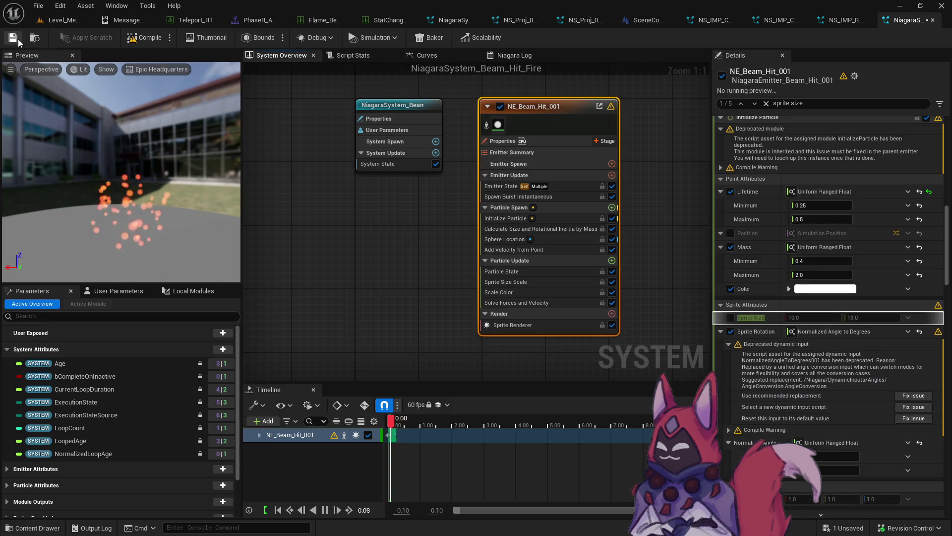
left_click(58, 20)
left_click(249, 39)
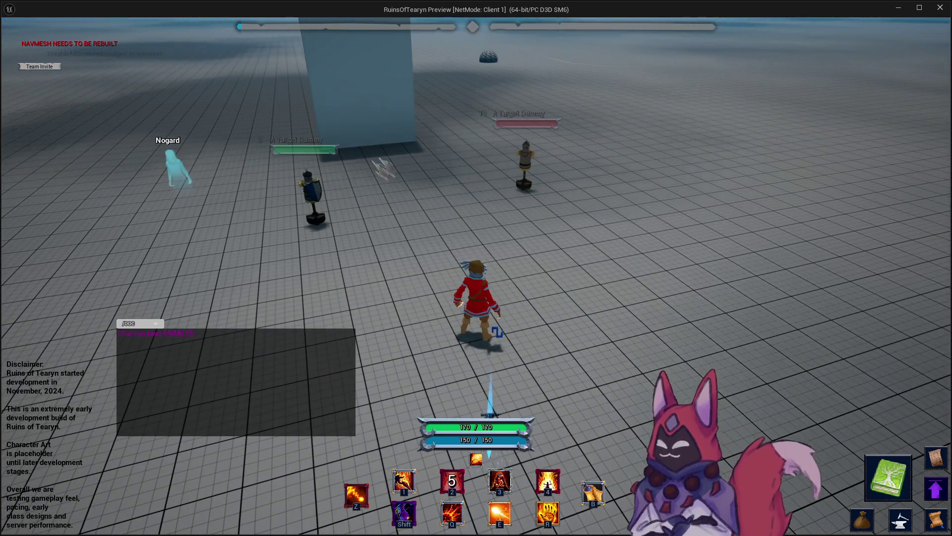
Step: Target the centre dummy, channel Flame Beam on it for 17 damage, then end the playtest
key("Tab")
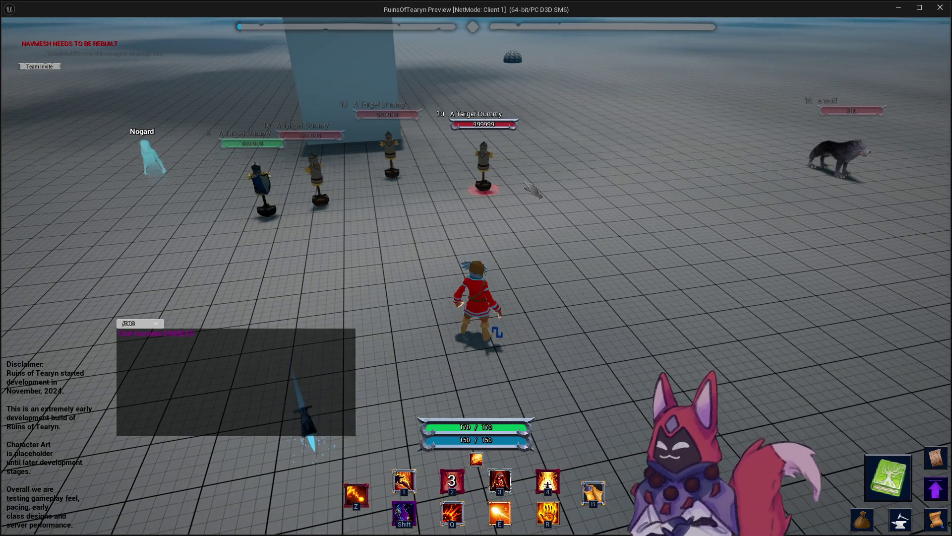
key("4")
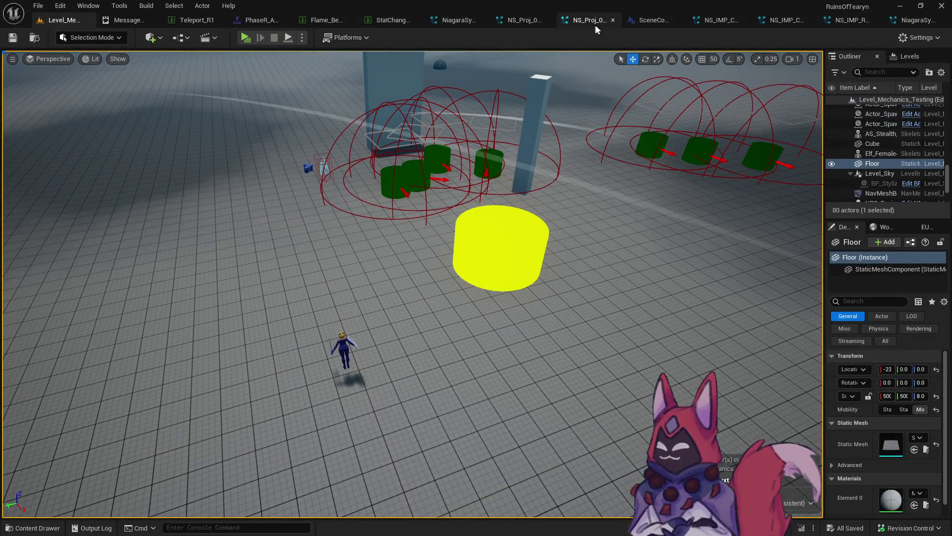
left_click(914, 21)
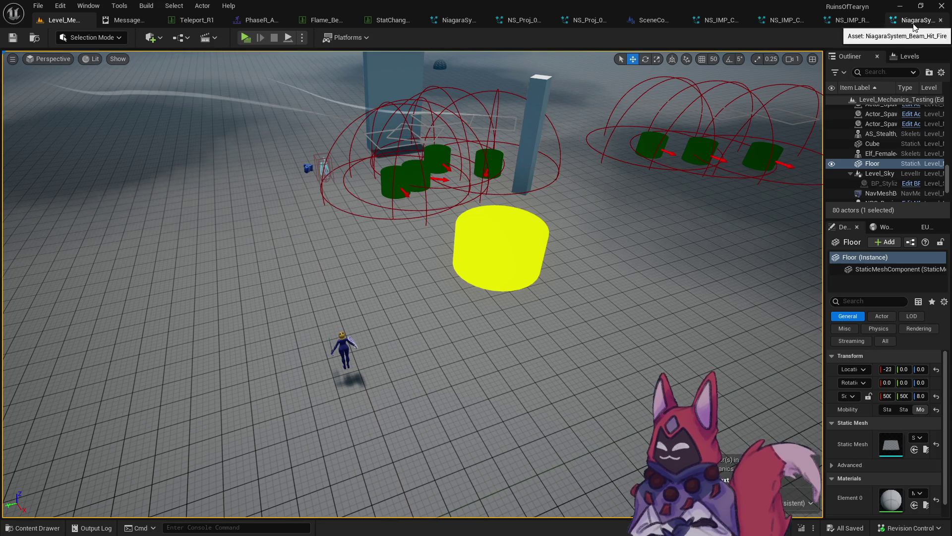
Step: Clear the Flame_Beam row's End_VFX to None and save the data table
left_click(247, 20)
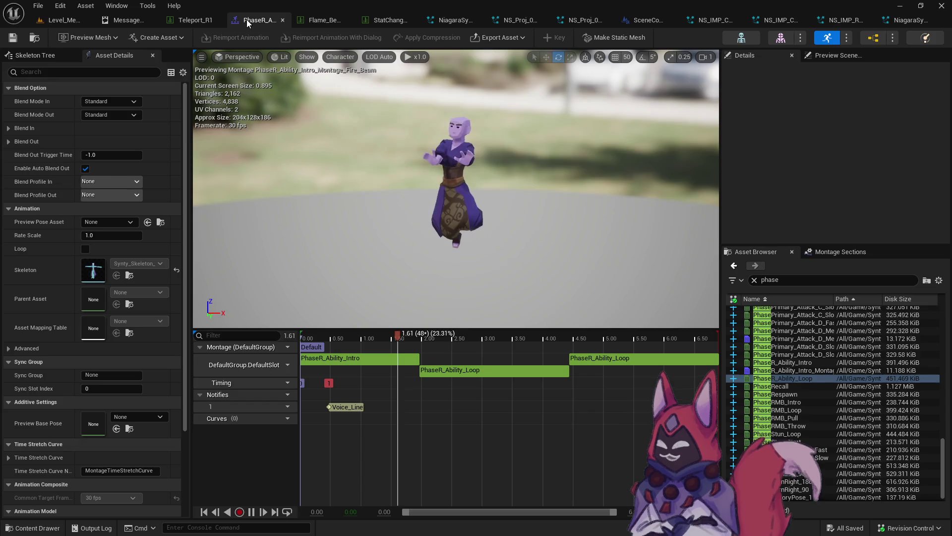
left_click(323, 21)
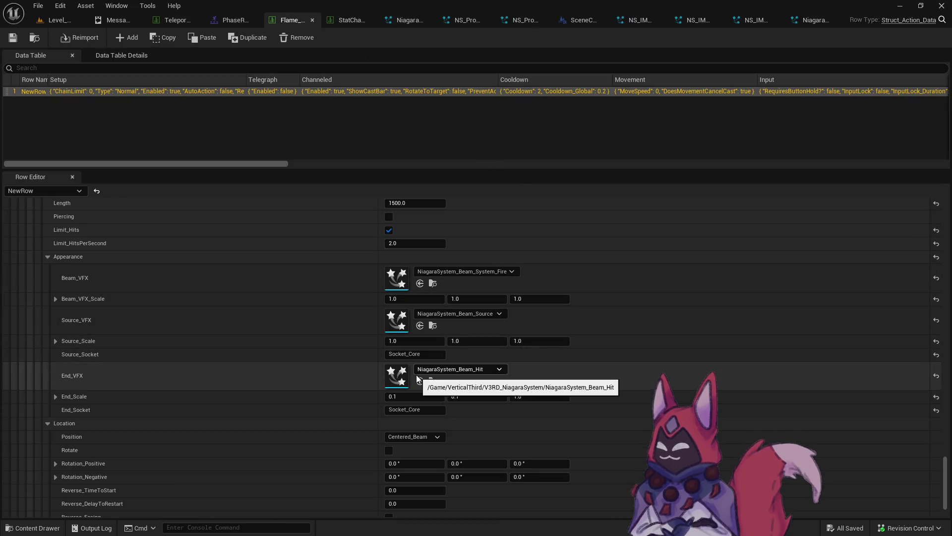
left_click(483, 371)
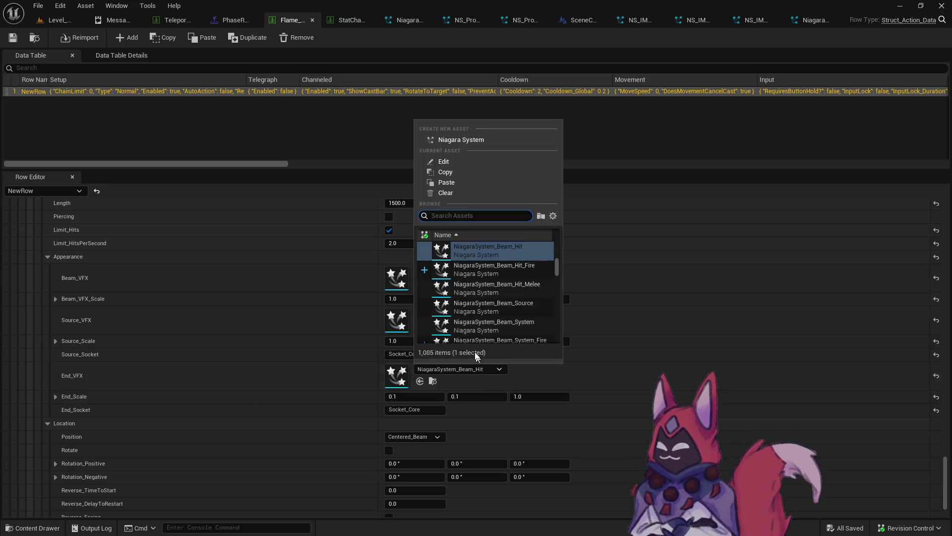
left_click(446, 193)
left_click(13, 38)
Step: Restore NiagaraSystem_Beam_Hit as the End_VFX by pasting it back
scroll(416, 352, "up", 1)
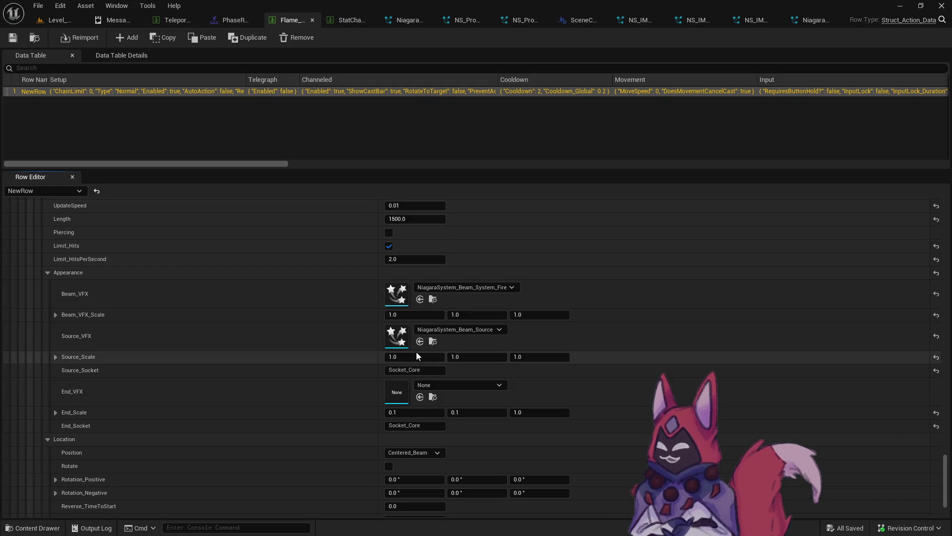
scroll(417, 355, "up", 1)
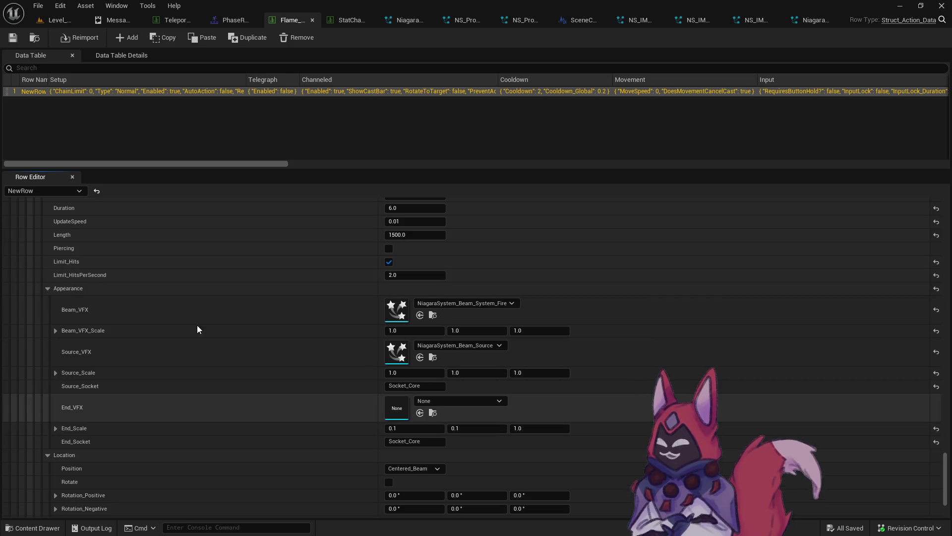
key("ctrl+v")
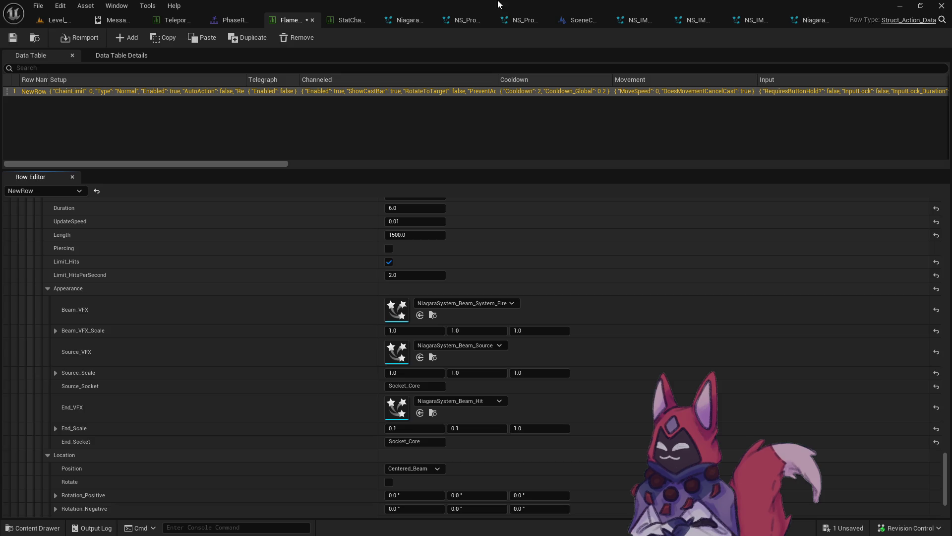
Step: In SceneComponent_Action, step back through the beam damage functions to Initialize_Damage
left_click(579, 21)
scroll(582, 273, "down", 5)
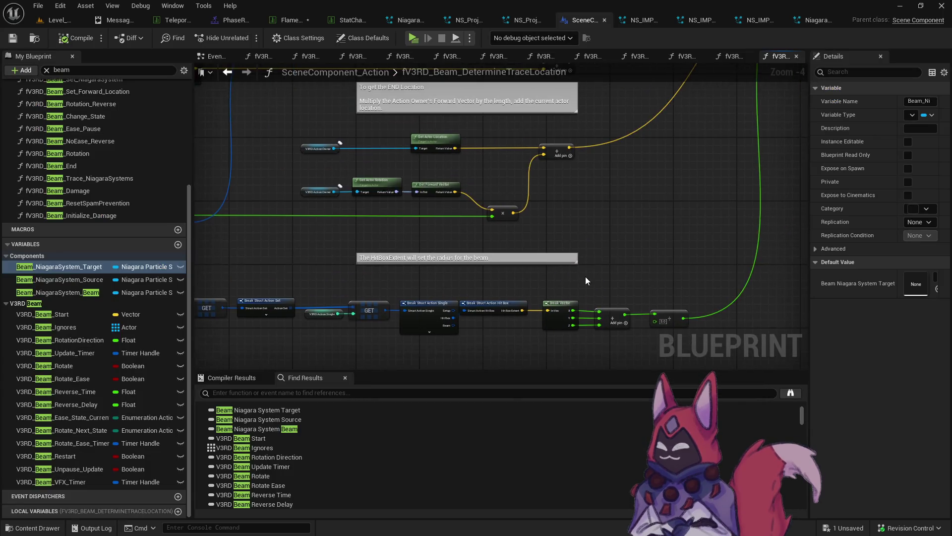
left_click(227, 72)
scroll(498, 240, "down", 8)
left_click(227, 72)
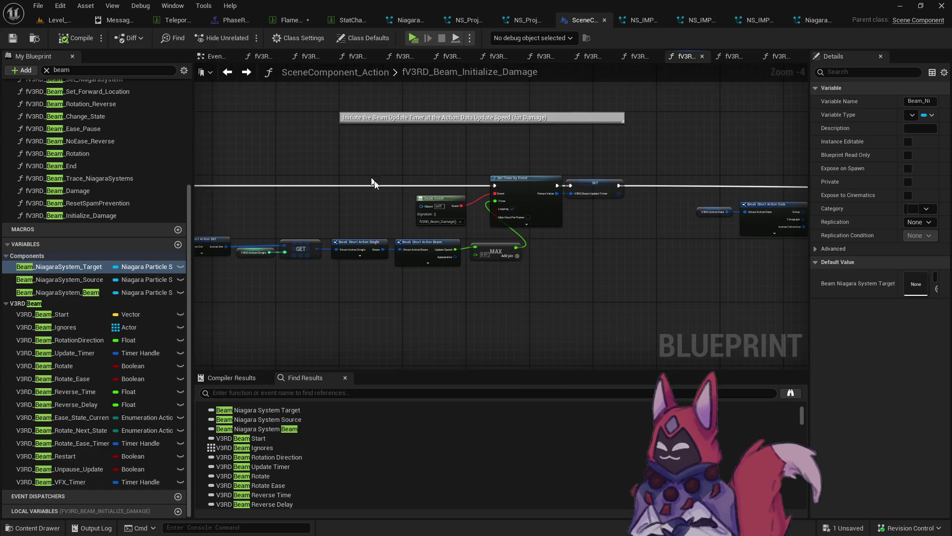
mouse_move(431, 241)
left_mouse_down()
mouse_move(546, 246)
mouse_move(455, 221)
mouse_move(325, 222)
mouse_move(554, 209)
mouse_move(366, 152)
left_mouse_up()
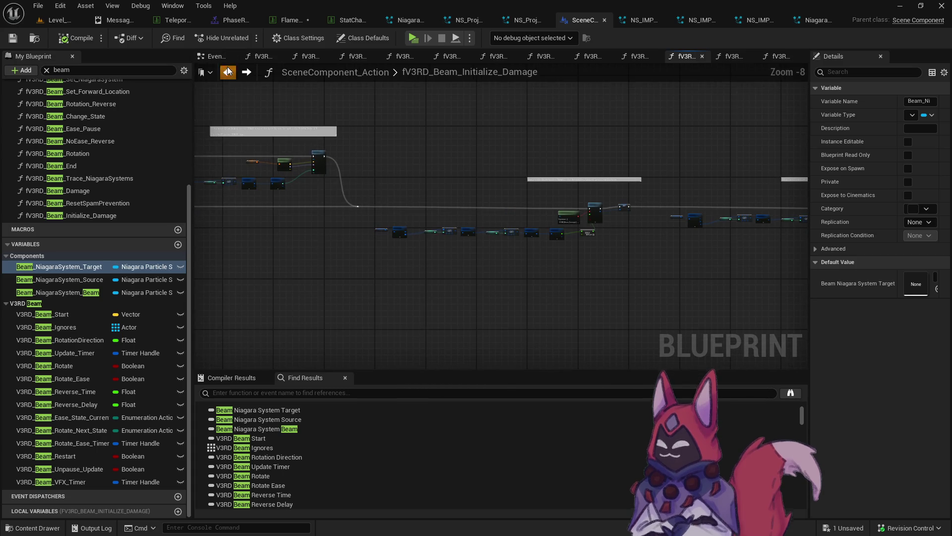
Step: Return to fV3RD_Action_Beam, pan to the Niagara section, and open fV3RD_Beam_Set_Forward_Location
key("alt+Left")
left_click_drag(346, 226, 446, 236)
scroll(504, 208, "up", 7)
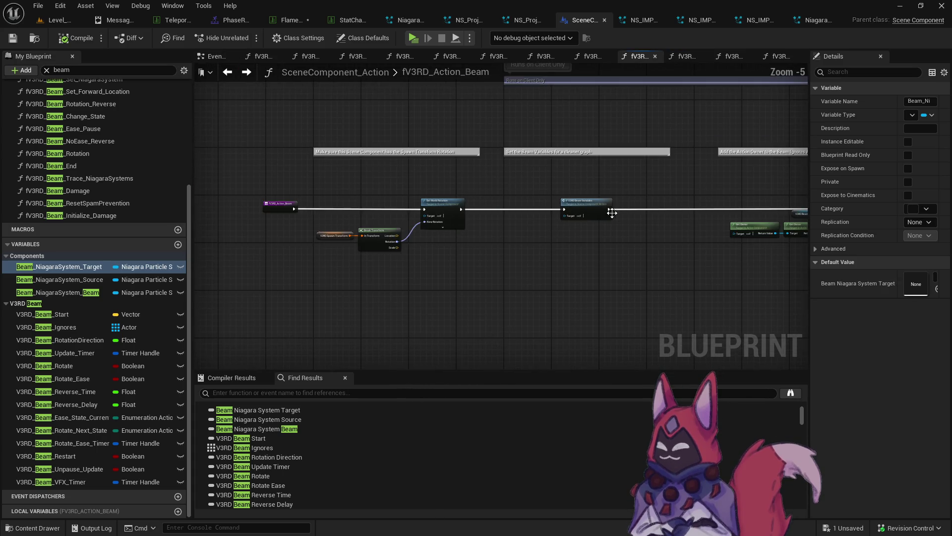
mouse_move(504, 207)
left_mouse_down()
mouse_move(642, 209)
mouse_move(584, 178)
mouse_move(281, 187)
left_mouse_up()
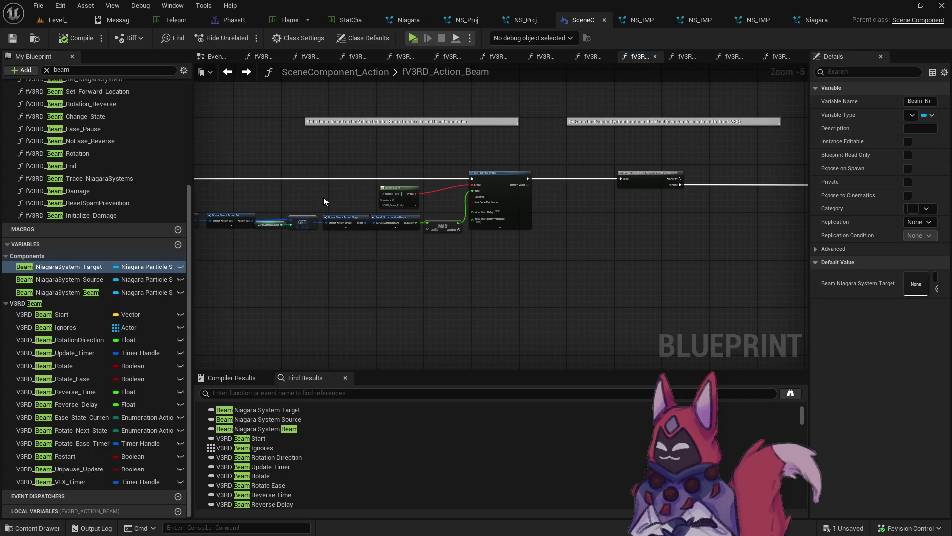
left_click_drag(324, 197, 414, 205)
scroll(323, 201, "down", 1)
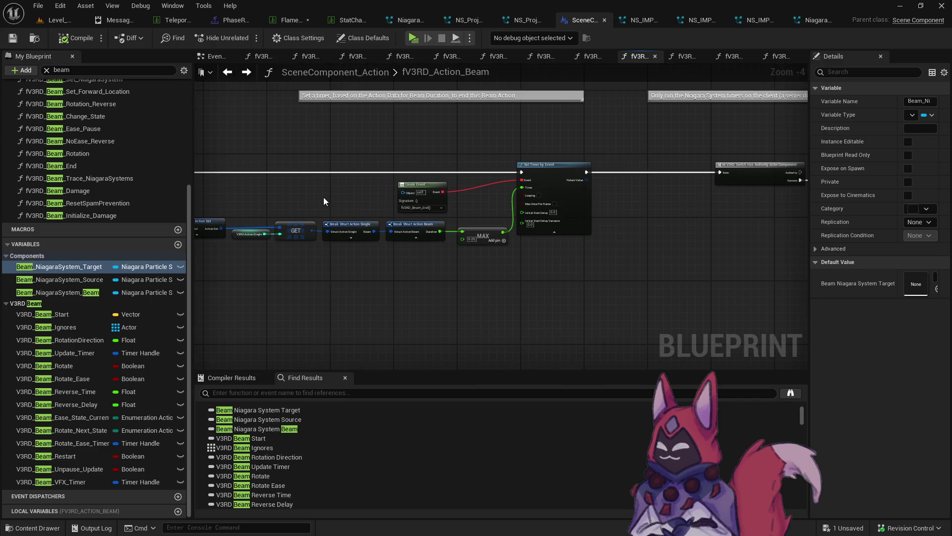
mouse_move(675, 187)
left_mouse_down()
mouse_move(665, 187)
mouse_move(831, 188)
left_mouse_up()
mouse_move(209, 149)
left_mouse_down()
mouse_move(291, 153)
mouse_move(410, 223)
mouse_move(663, 240)
mouse_move(619, 241)
mouse_move(627, 187)
mouse_move(304, 183)
mouse_move(448, 201)
left_mouse_up()
double_click(481, 198)
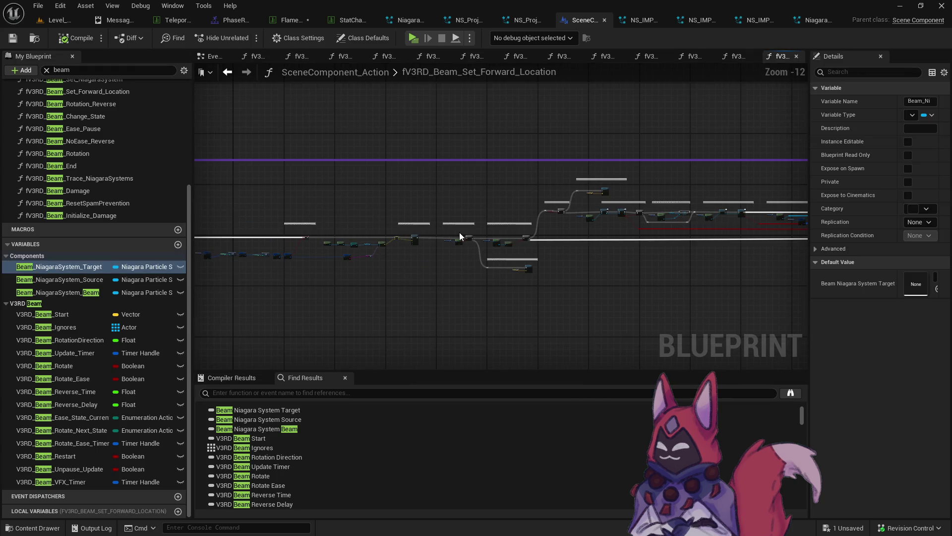
scroll(421, 246, "up", 3)
mouse_move(420, 246)
left_mouse_down()
mouse_move(318, 243)
mouse_move(486, 239)
left_mouse_up()
scroll(590, 216, "up", 2)
left_click_drag(590, 216, 373, 199)
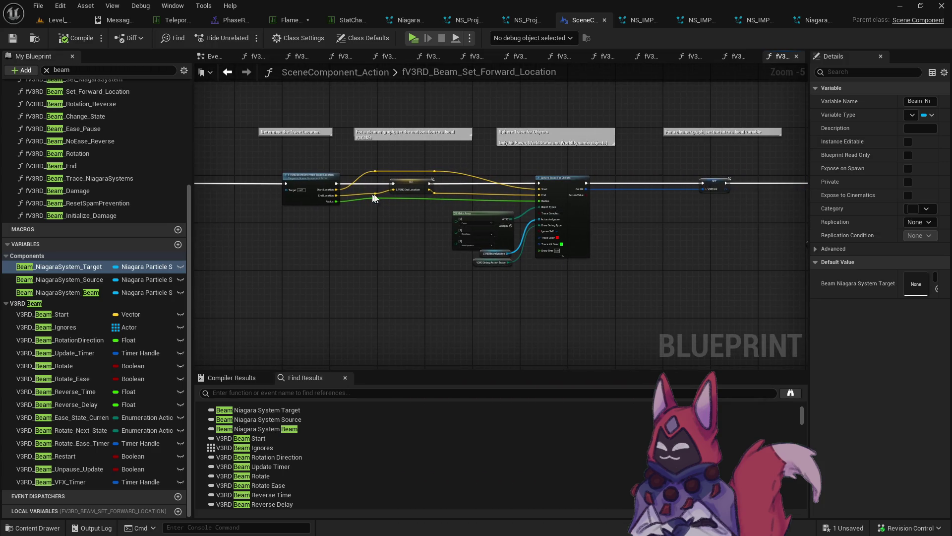
left_click_drag(642, 208, 347, 218)
left_click_drag(692, 233, 367, 243)
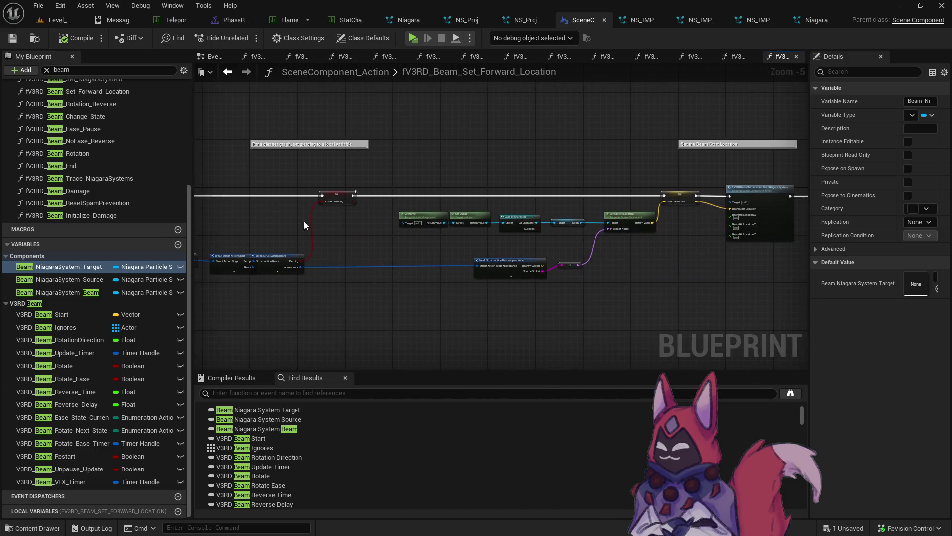
mouse_move(692, 241)
left_mouse_down()
mouse_move(437, 233)
mouse_move(425, 218)
left_mouse_up()
scroll(426, 218, "up", 1)
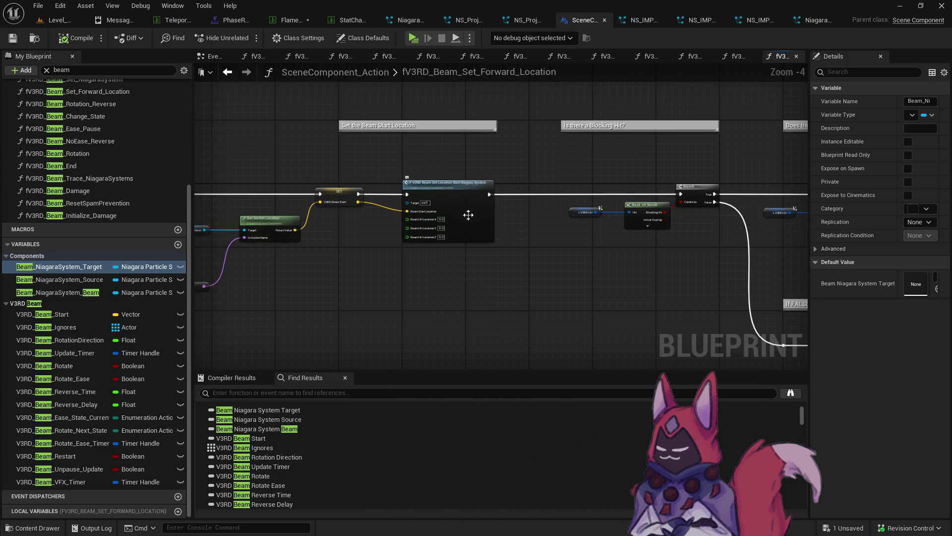
scroll(530, 216, "up", 2)
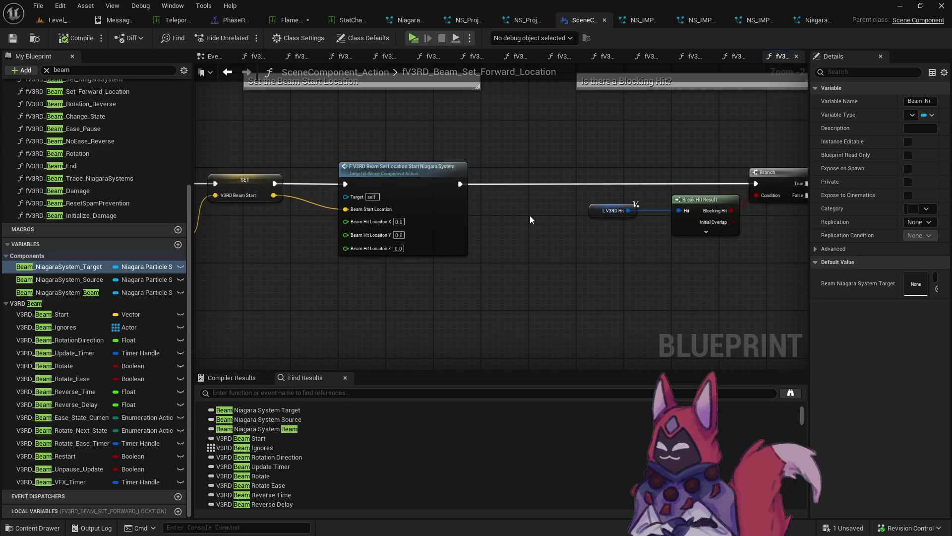
scroll(526, 215, "down", 1)
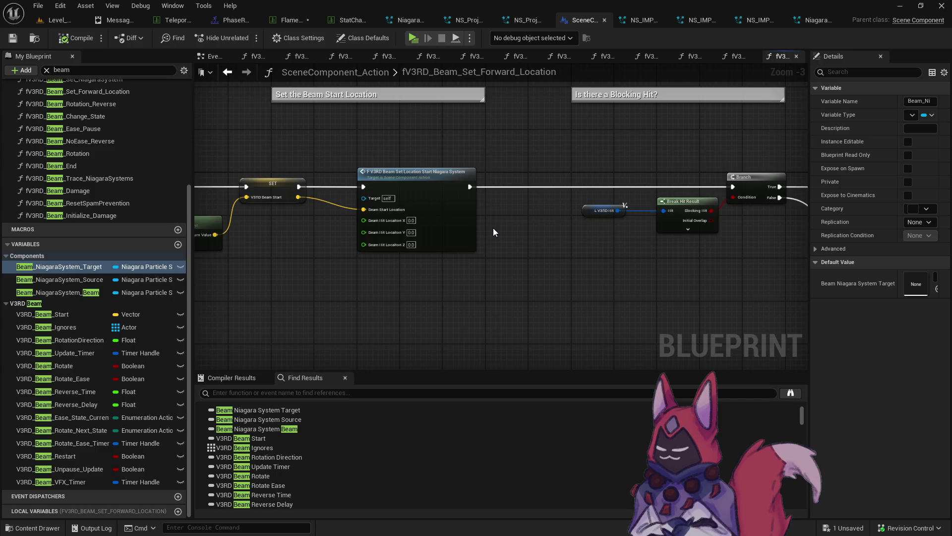
scroll(626, 272, "down", 1)
mouse_move(626, 272)
left_mouse_down()
mouse_move(676, 274)
mouse_move(454, 279)
left_mouse_up()
mouse_move(551, 273)
left_mouse_down()
mouse_move(334, 238)
mouse_move(33, 390)
left_mouse_up()
mouse_move(570, 274)
left_mouse_down()
mouse_move(599, 259)
mouse_move(478, 261)
mouse_move(363, 233)
mouse_move(401, 224)
mouse_move(339, 217)
mouse_move(283, 233)
mouse_move(452, 237)
mouse_move(100, 262)
left_mouse_up()
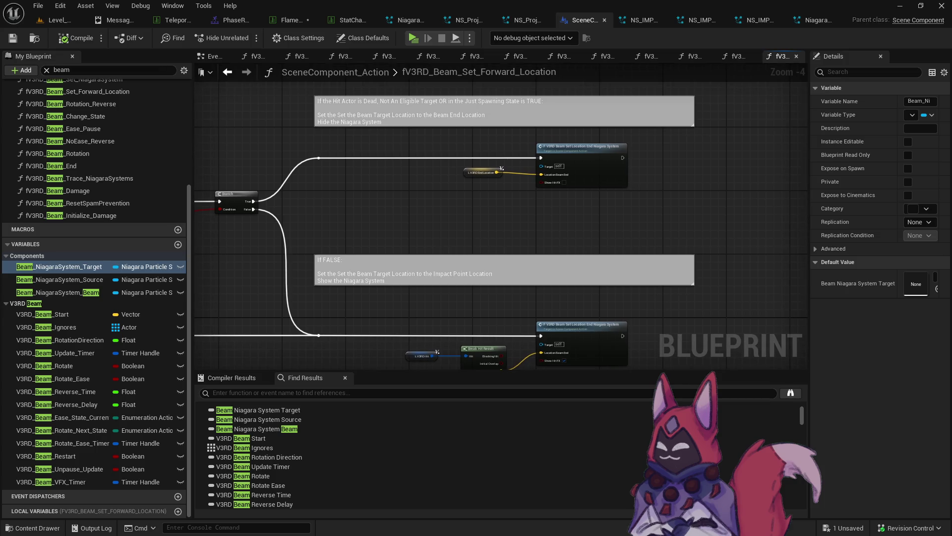
mouse_move(100, 253)
left_mouse_down()
mouse_move(244, 187)
mouse_move(252, 227)
left_mouse_up()
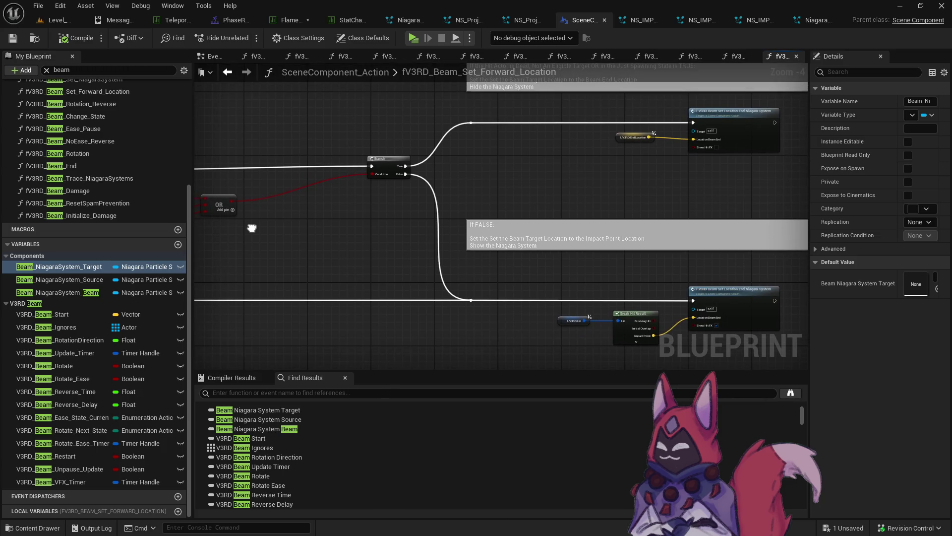
mouse_move(491, 161)
left_mouse_down()
mouse_move(572, 159)
mouse_move(643, 211)
mouse_move(742, 215)
left_mouse_up()
scroll(643, 212, "down", 1)
scroll(632, 227, "down", 3)
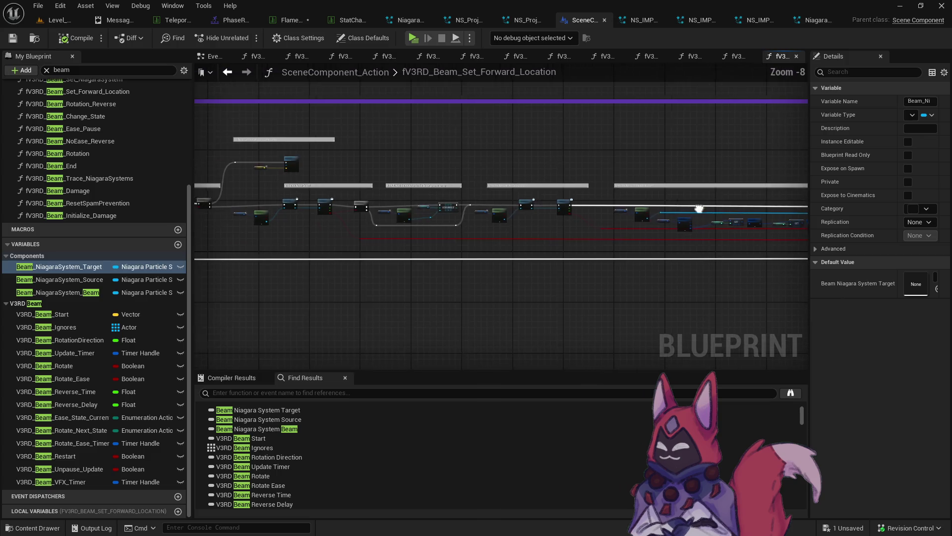
scroll(304, 238, "up", 6)
Step: Open the Set_Location_End_NiagaraSystem function graph from its call node
left_click(506, 225)
double_click(505, 226)
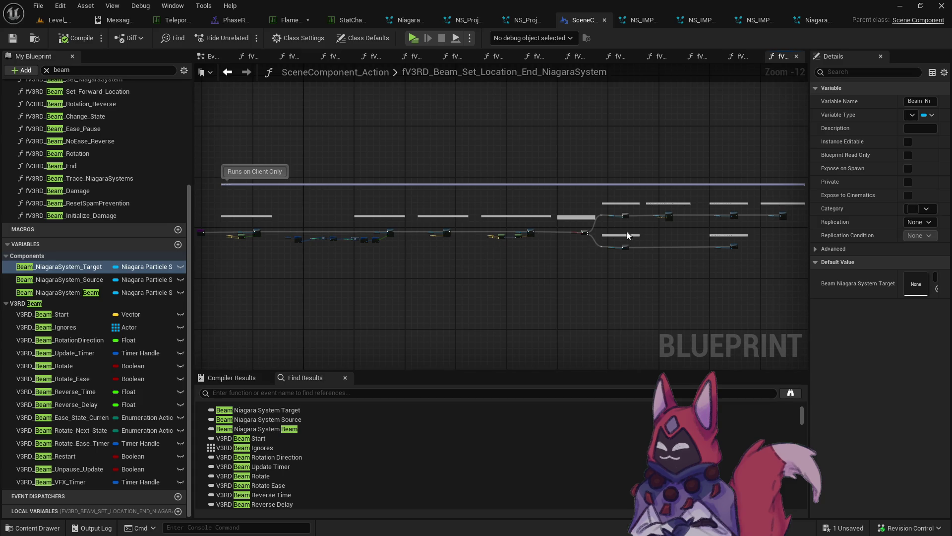
scroll(242, 213, "up", 9)
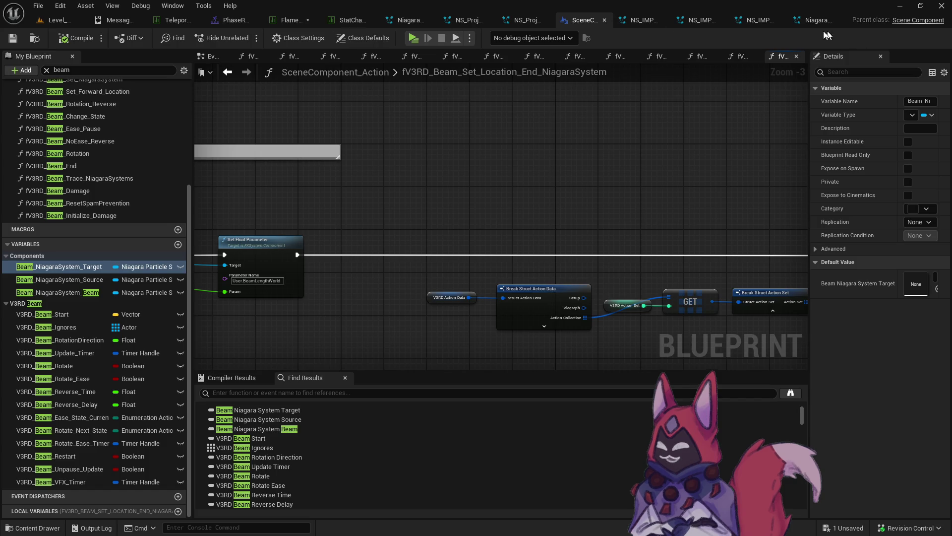
Step: Close every editor tab except SceneComponent_Action and start a play-in-editor session
right_click(586, 22)
key("Escape")
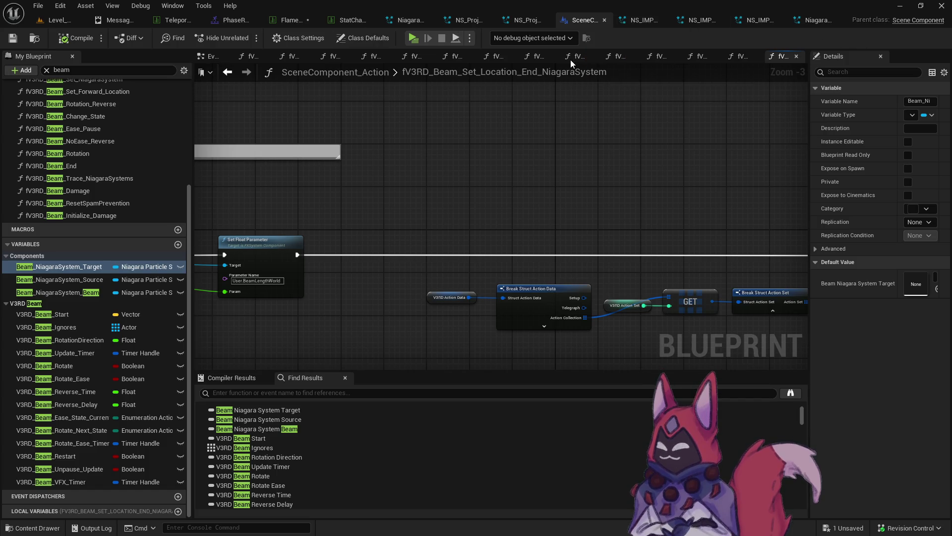
right_click(622, 25)
left_click(609, 35)
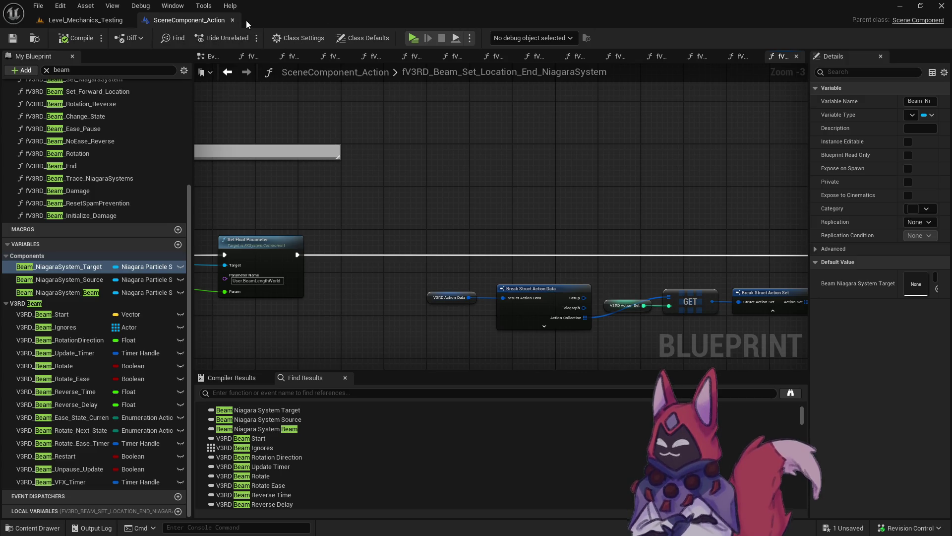
key("alt+p")
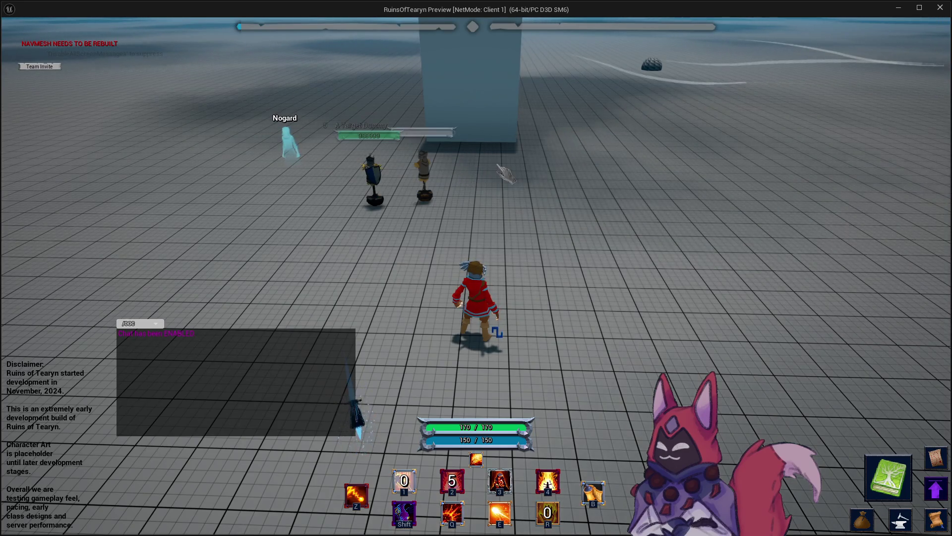
Step: Cast Flame Beam on a target dummy while orbiting the camera, then end the playtest
left_click(438, 170)
key("4")
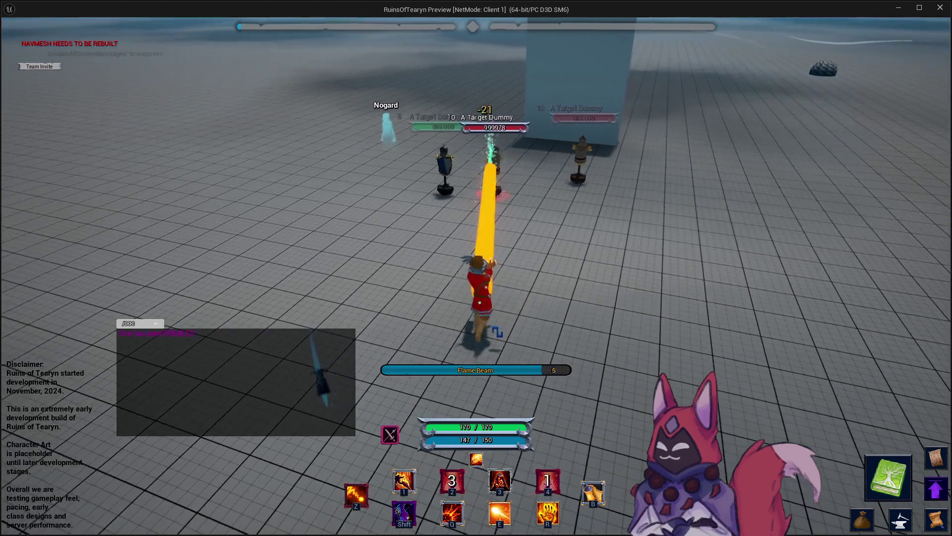
mouse_move(497, 330)
left_mouse_down()
mouse_move(407, 327)
mouse_move(407, 277)
left_mouse_up()
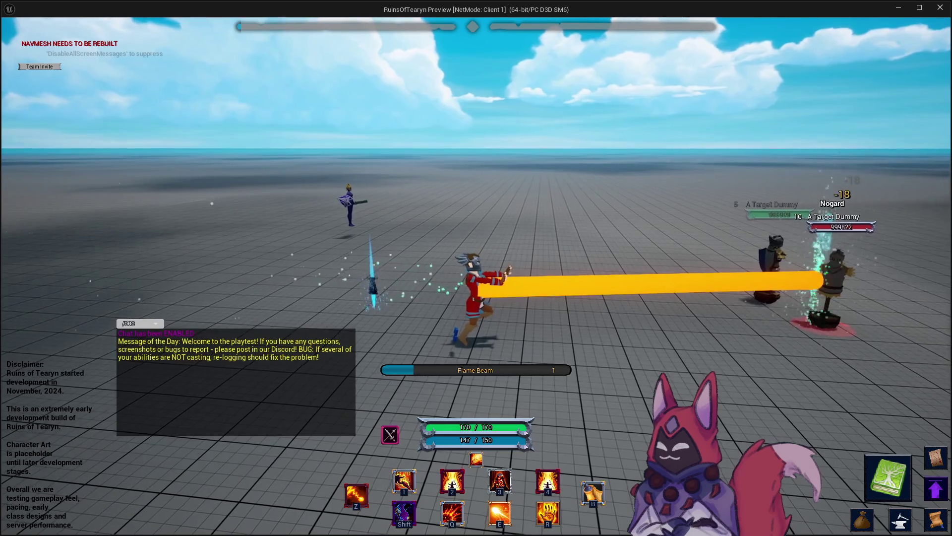
left_click_drag(407, 278, 545, 330)
left_click(940, 7)
key("ctrl+space")
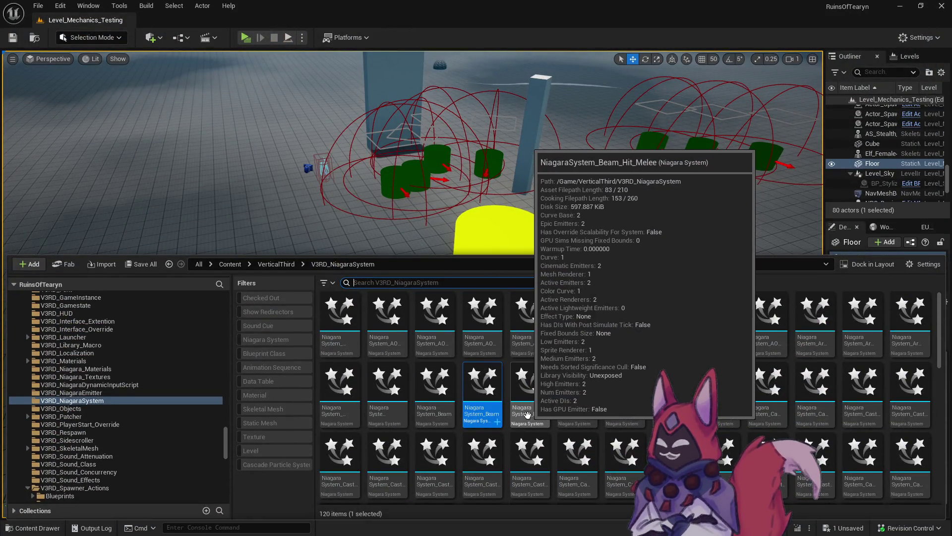
Step: Browse to the MMO Flame_Beam Base folder and open StatChange_Flame_Beam
scroll(90, 397, "up", 1)
scroll(90, 397, "up", 20)
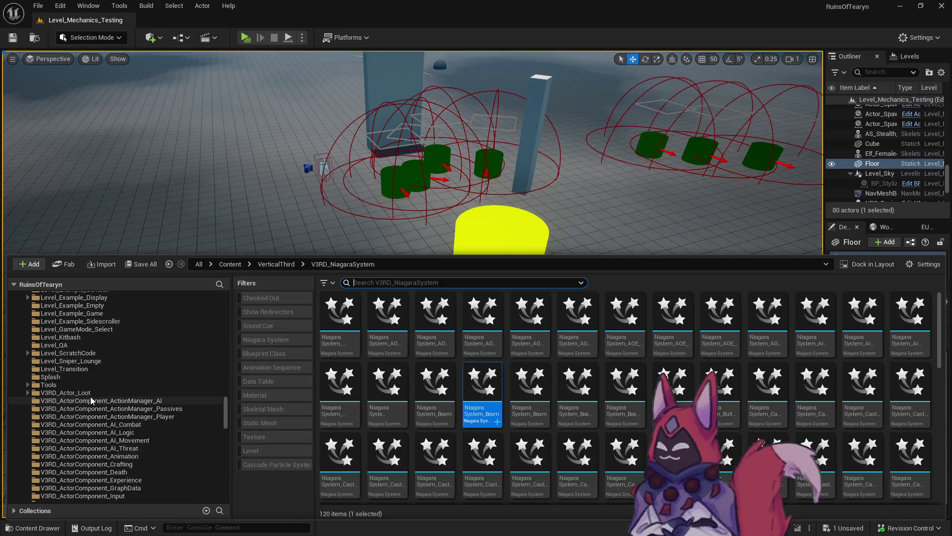
left_click(226, 320)
left_click_drag(225, 316, 227, 307)
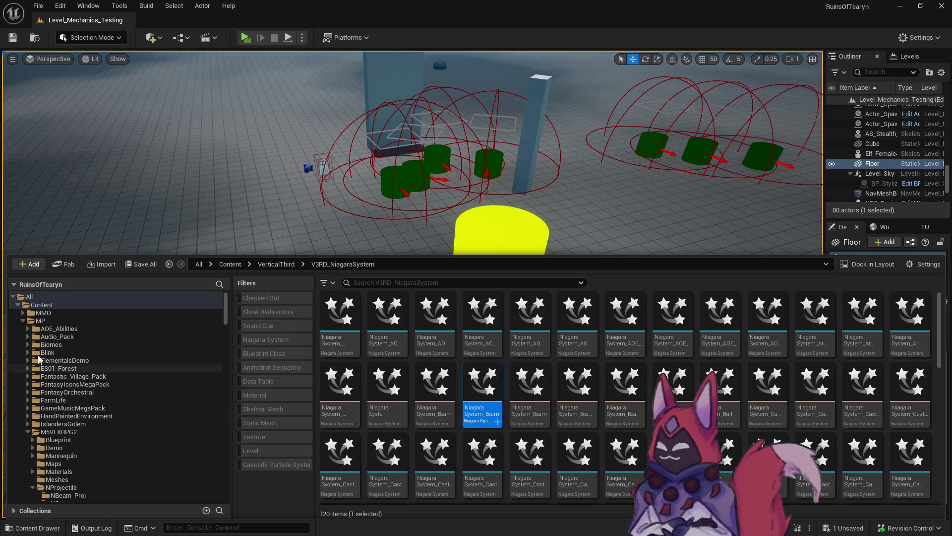
left_click(23, 313)
scroll(47, 420, "down", 10)
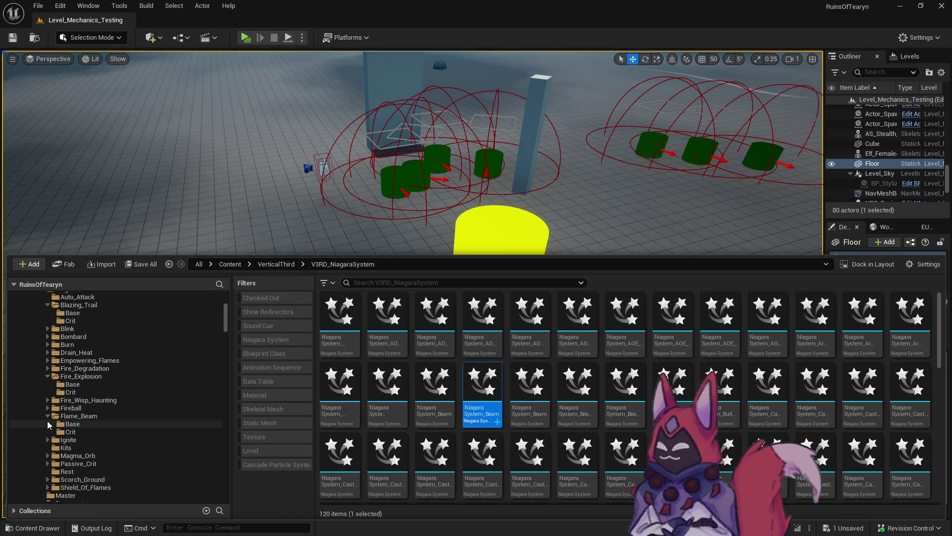
left_click(111, 423)
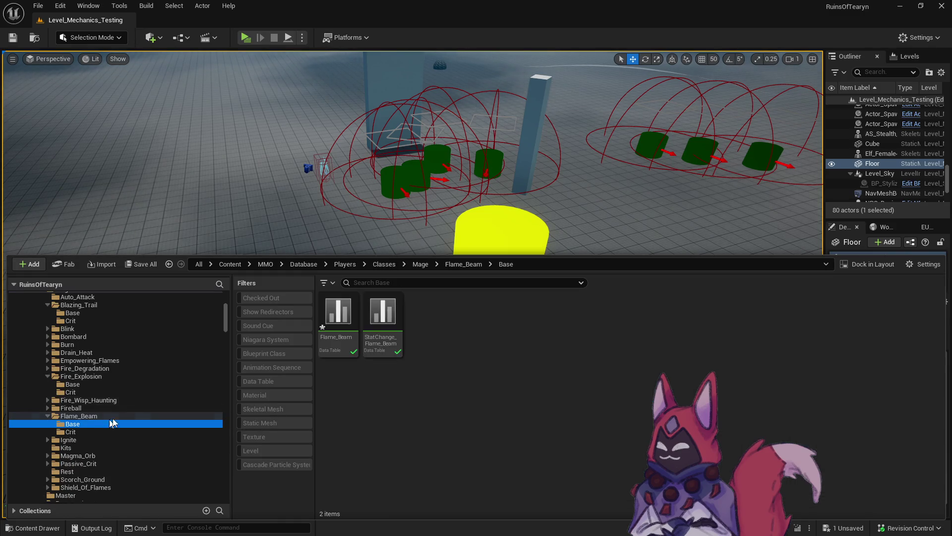
double_click(399, 338)
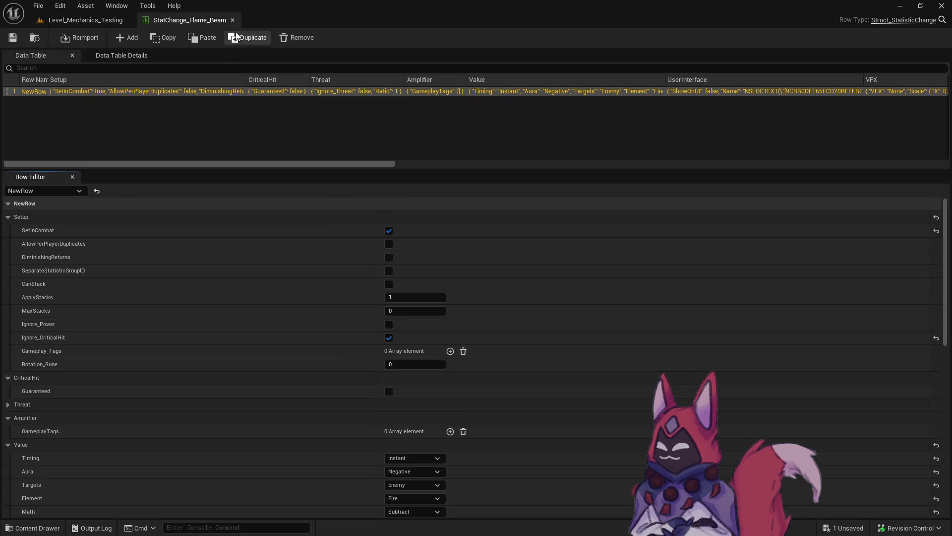
Step: Close StatChange_Flame_Beam and open the Flame_Beam data table instead
left_click(232, 20)
key("ctrl+space")
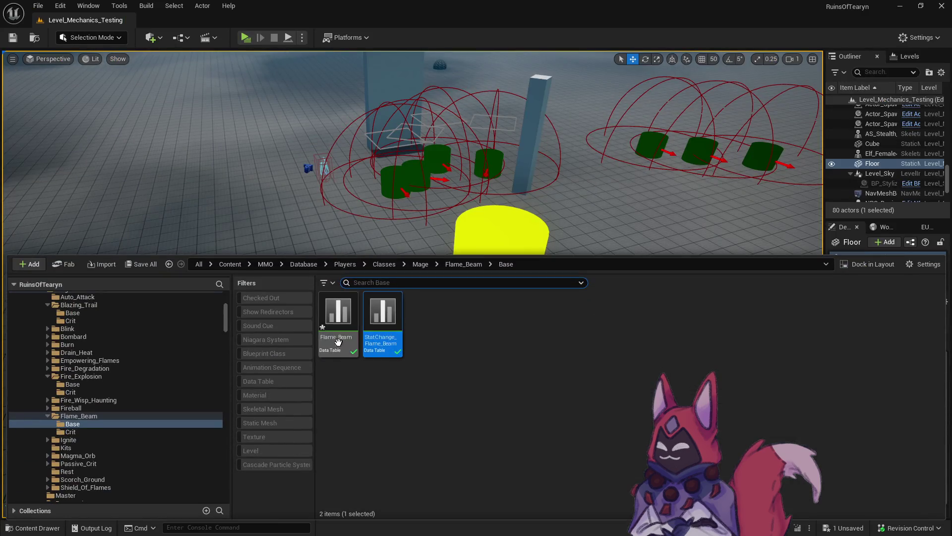
double_click(336, 327)
scroll(416, 378, "down", 5)
scroll(416, 374, "down", 10)
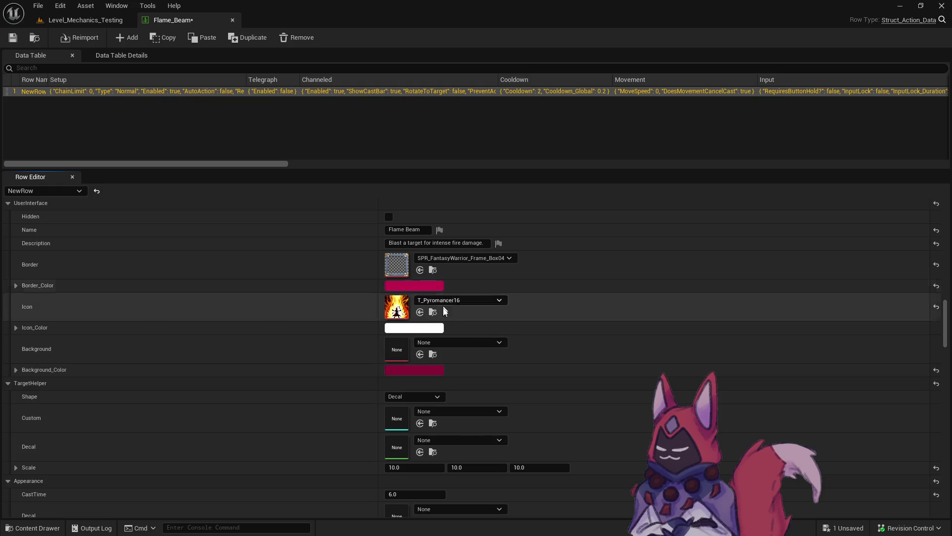
Step: Scroll to Beam Appearance and set End_VFX to NiagaraSystem_Beam_Hit_Fire
scroll(378, 377, "down", 3)
scroll(377, 377, "down", 3)
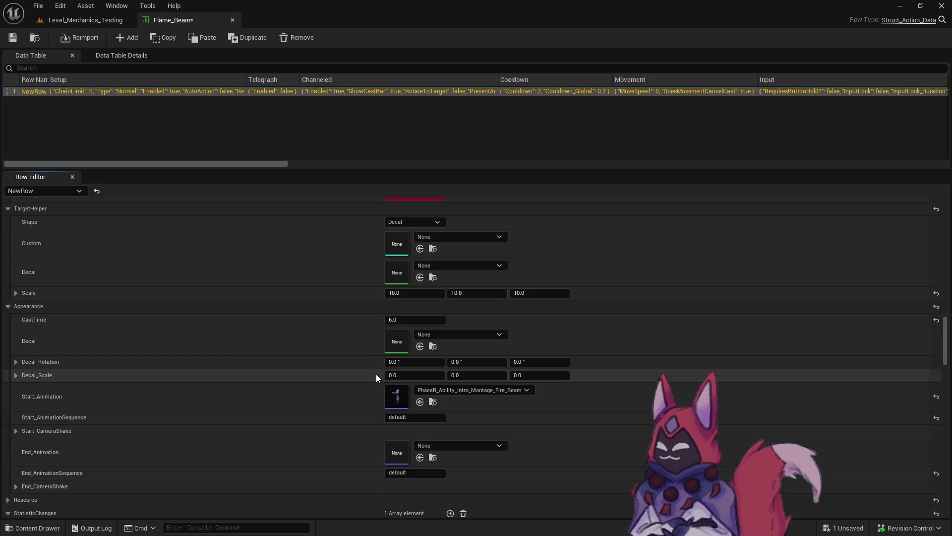
scroll(376, 375, "up", 2)
scroll(376, 375, "up", 2)
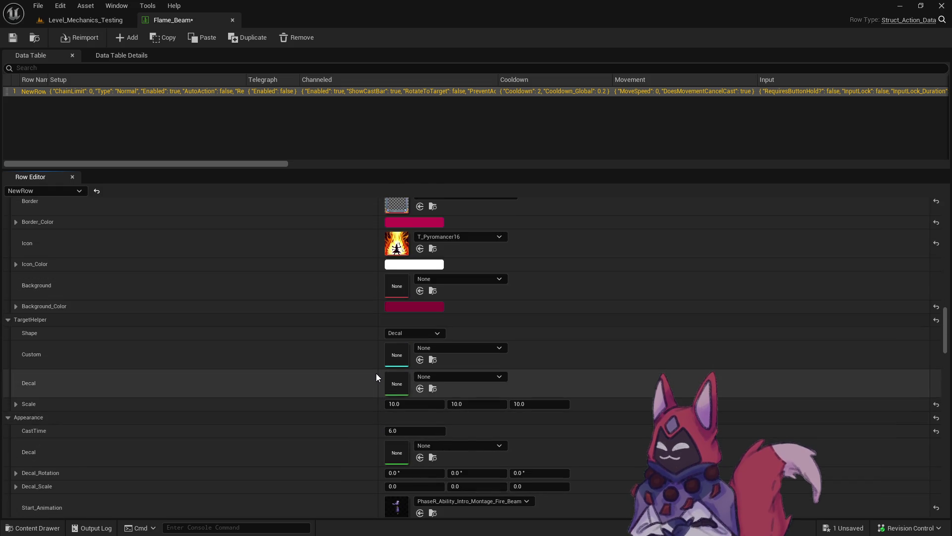
scroll(374, 372, "down", 2)
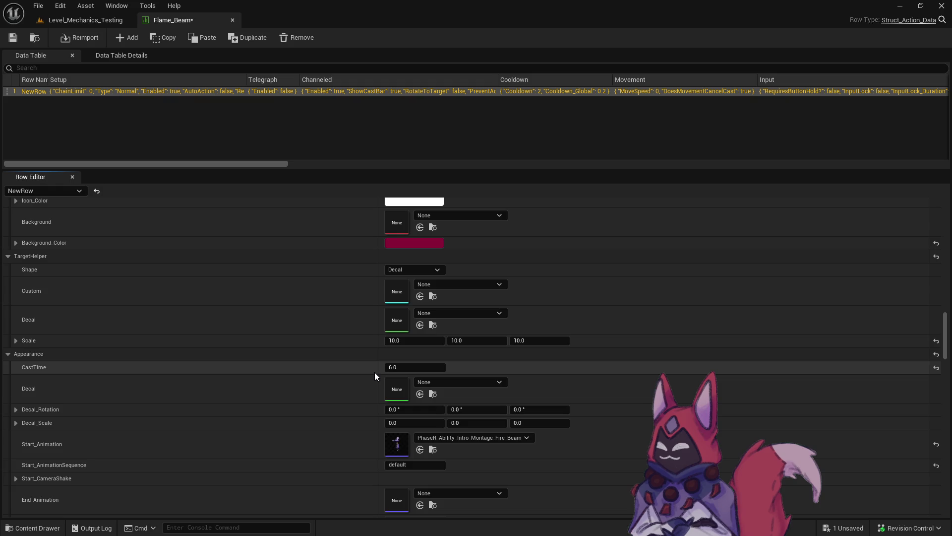
scroll(374, 372, "up", 2)
scroll(374, 370, "down", 15)
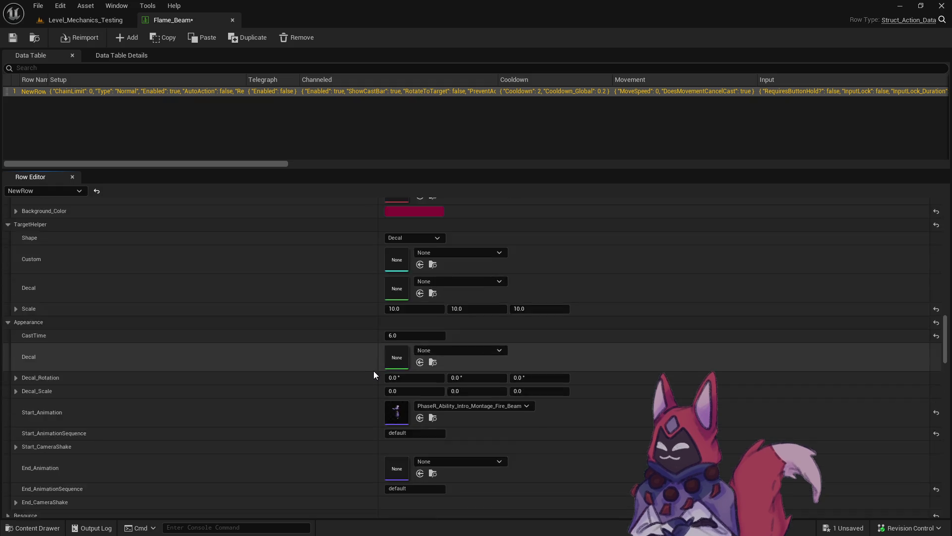
scroll(374, 364, "down", 15)
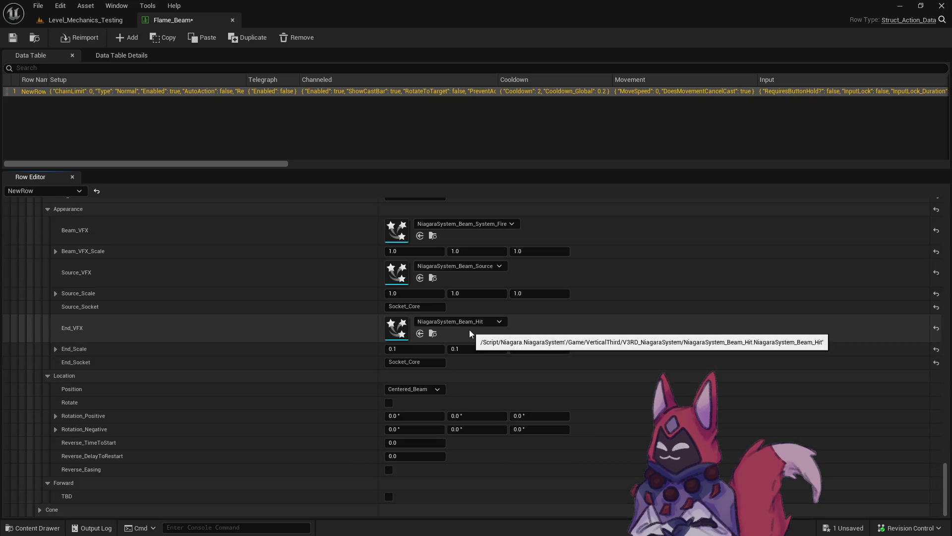
left_click(470, 324)
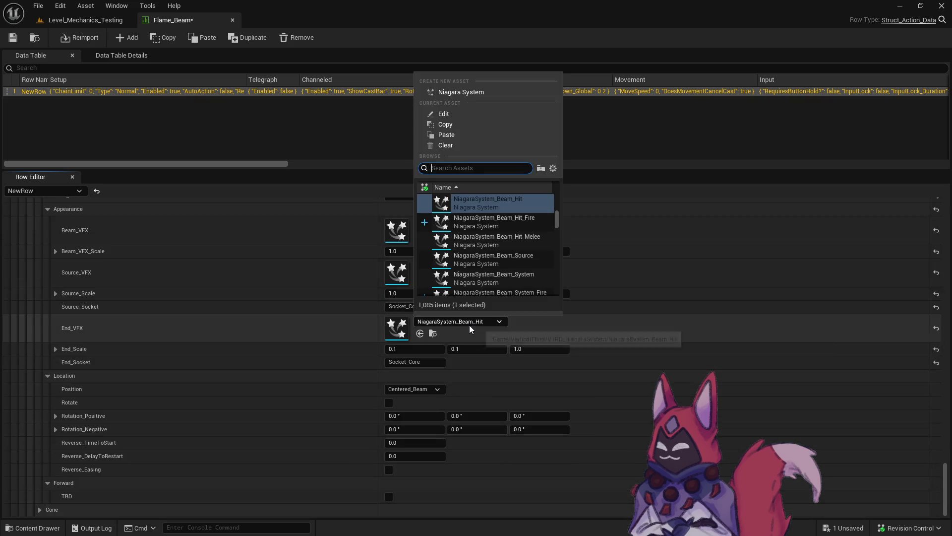
left_click(527, 221)
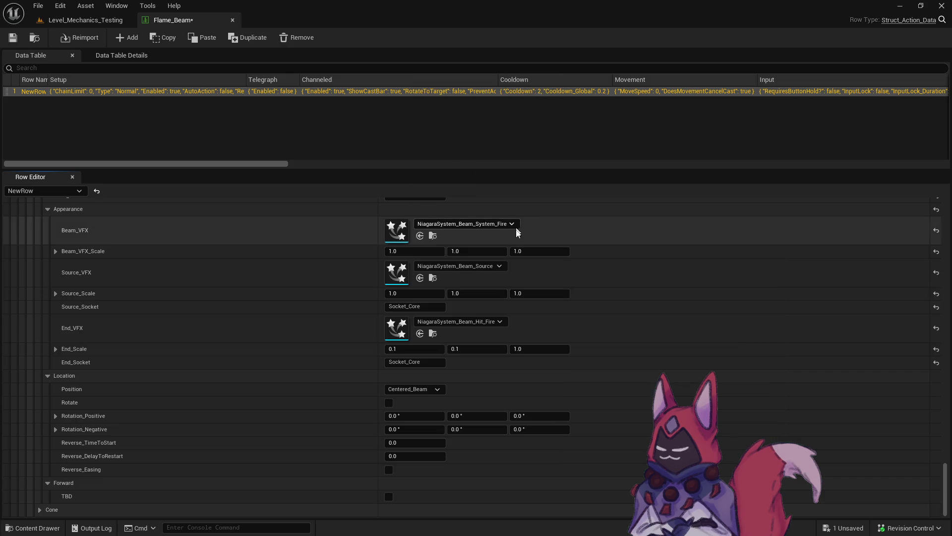
Step: Clear End_VFX to None and start a play-in-editor test from the level
left_click(502, 322)
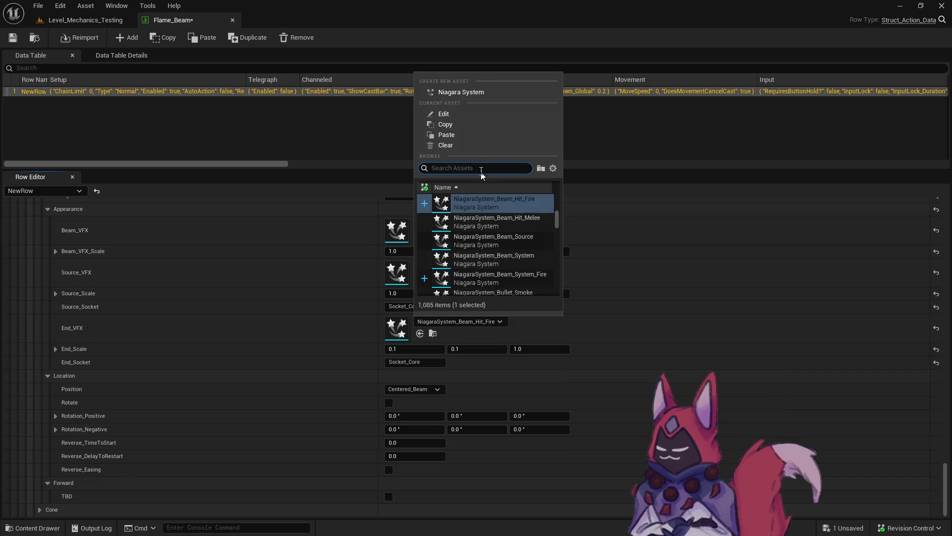
left_click(469, 148)
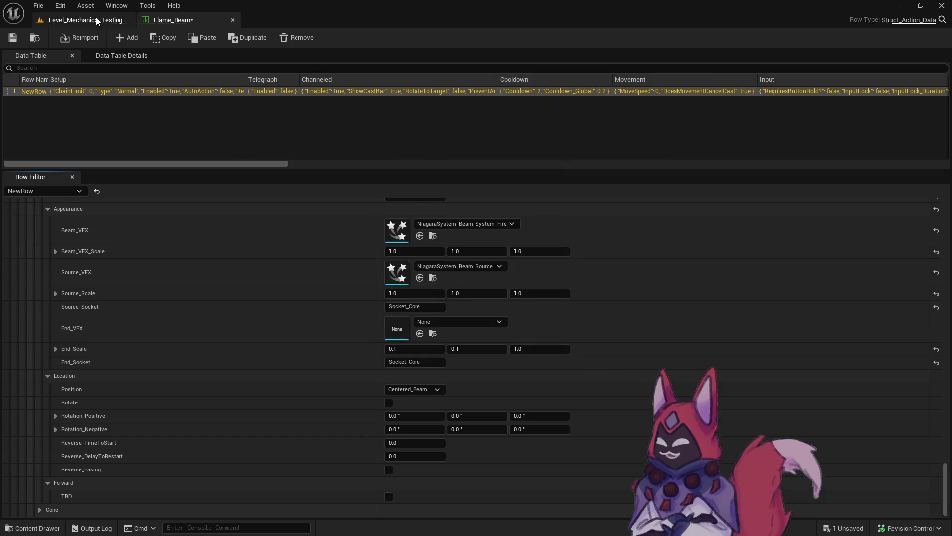
left_click(86, 20)
left_click(243, 38)
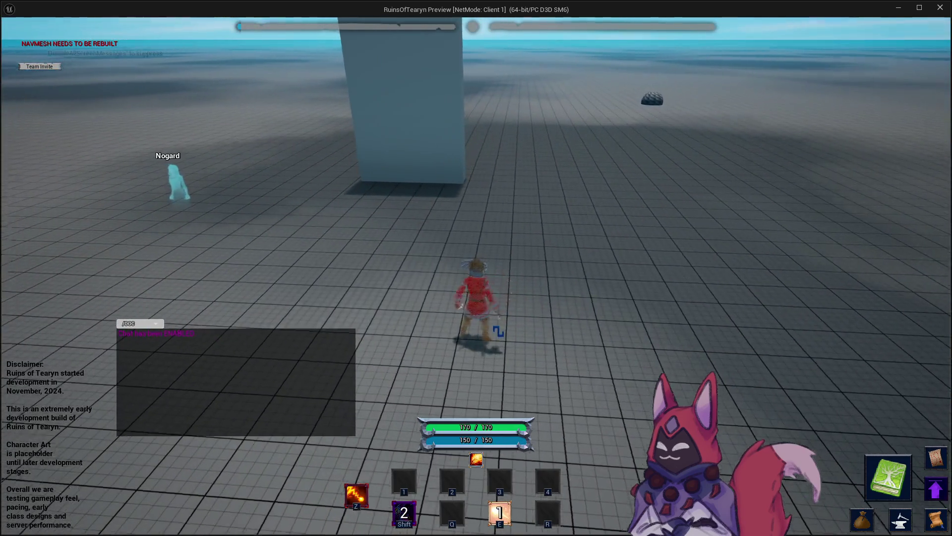
Step: Walk forward, cast Flame Beam on a dummy, and stop the playtest
key("w")
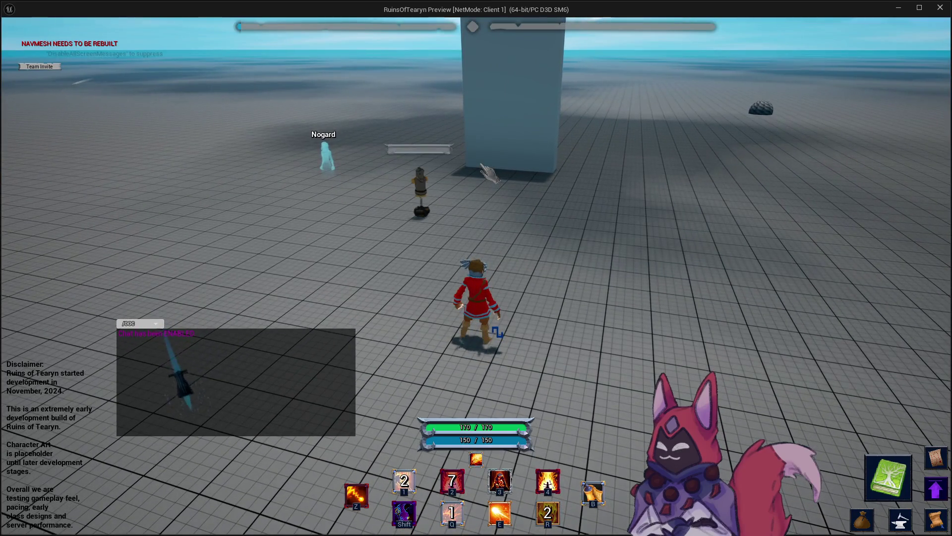
key("4")
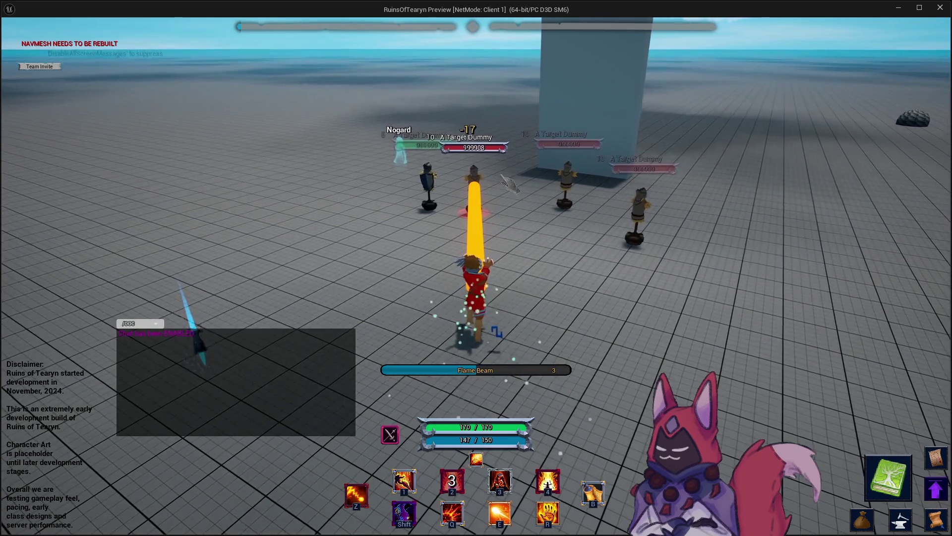
key("Escape")
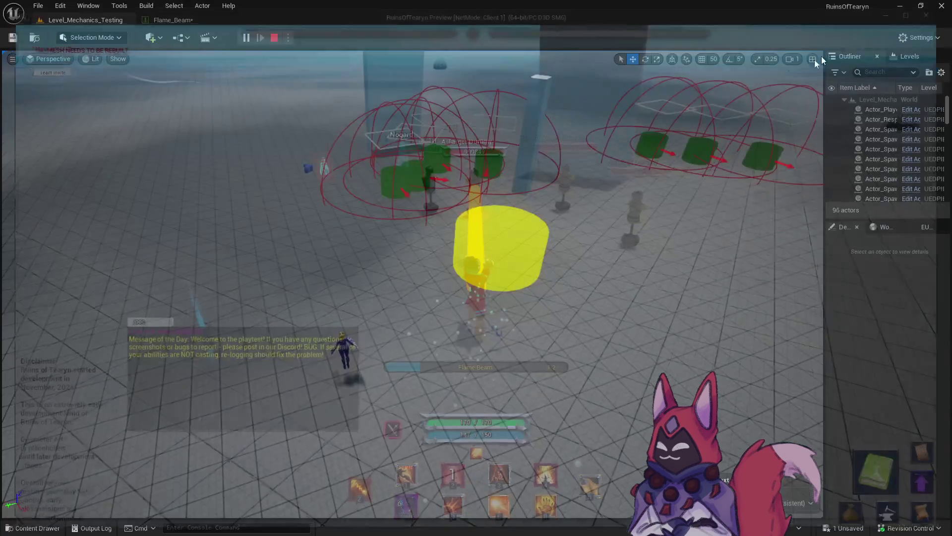
Step: Set the Flame_Beam row's Source_VFX to NiagaraSystem_Beam_System_Fire
left_click(177, 21)
key("ctrl+space")
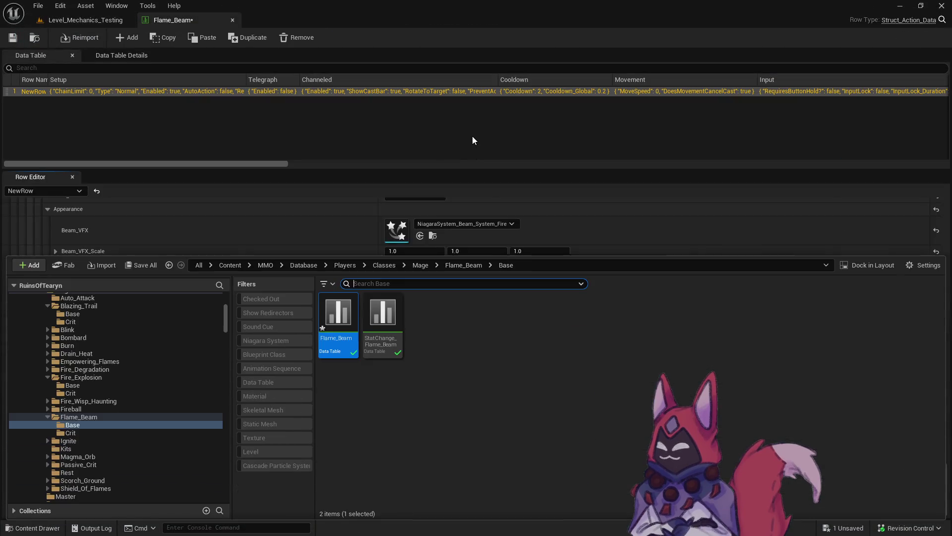
left_click(437, 244)
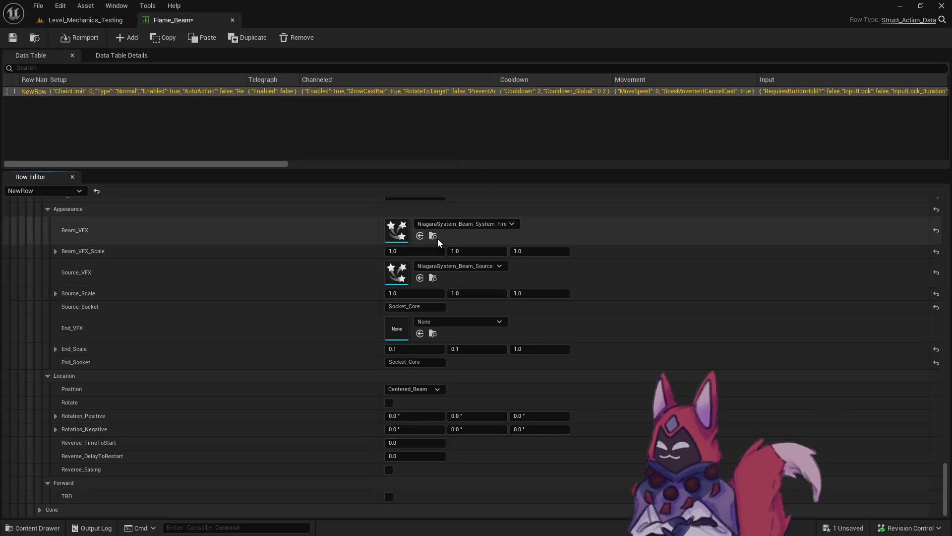
left_click(433, 236)
left_click(567, 231)
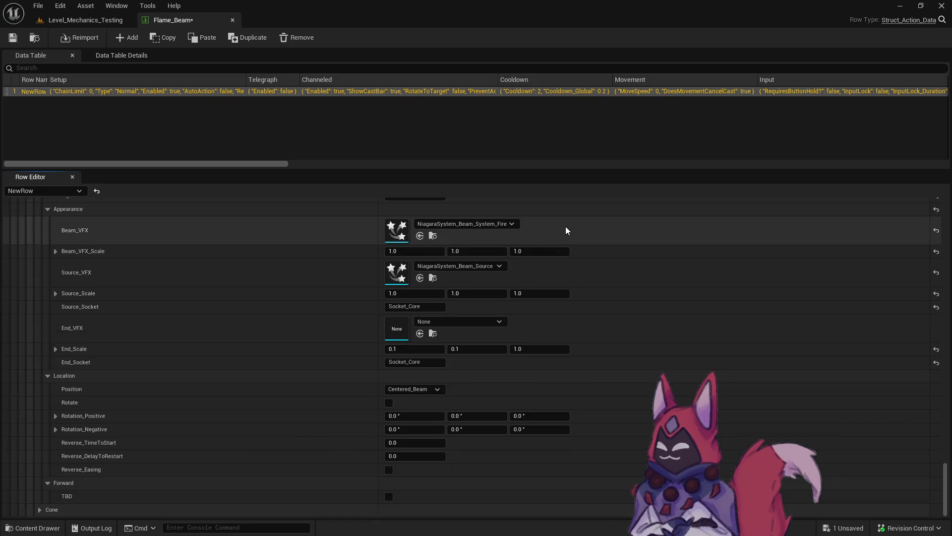
left_click(463, 267)
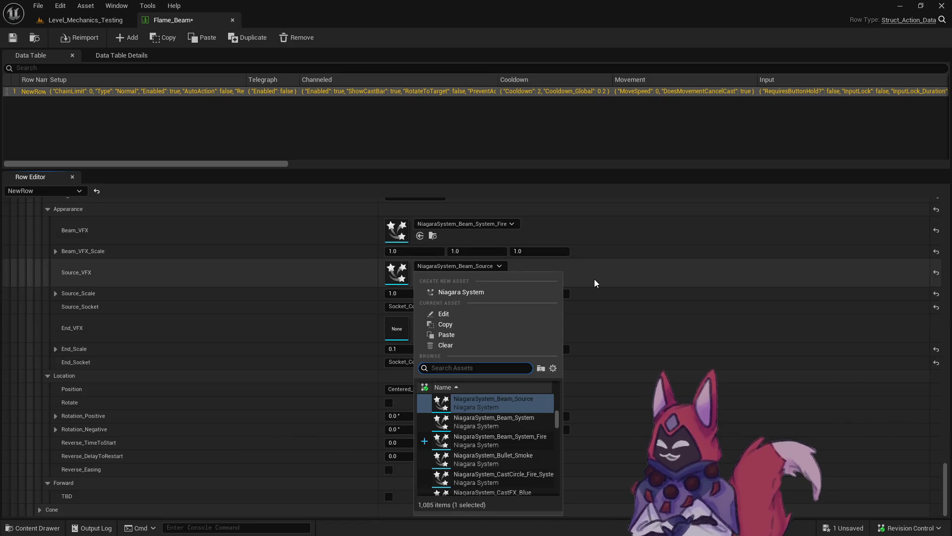
left_click(533, 439)
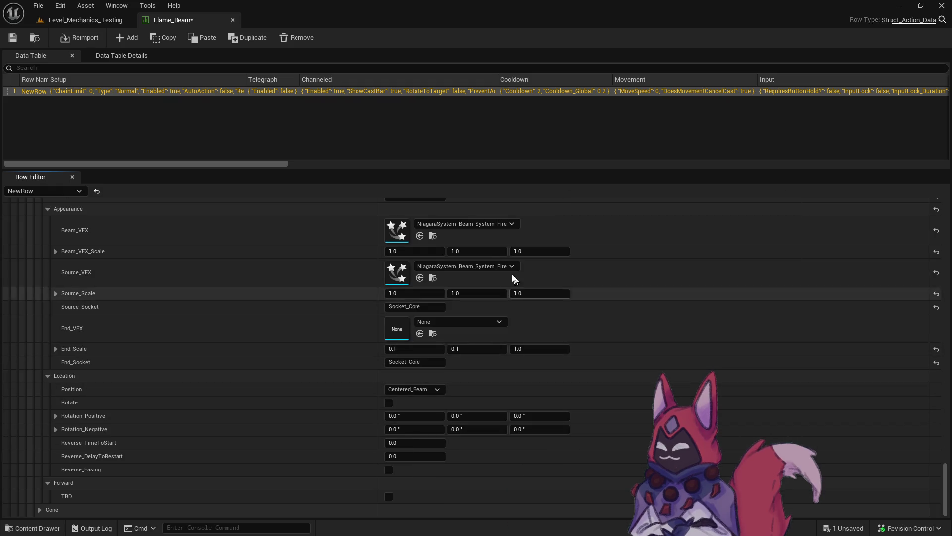
Step: Playtest Flame Beam on a targeted training dummy, then end the session
left_click(85, 20)
left_click(244, 38)
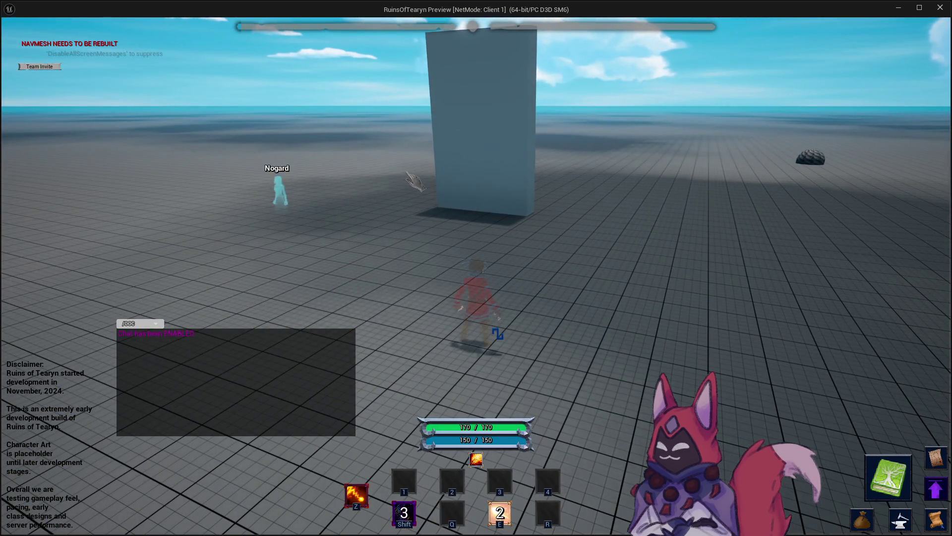
key("s")
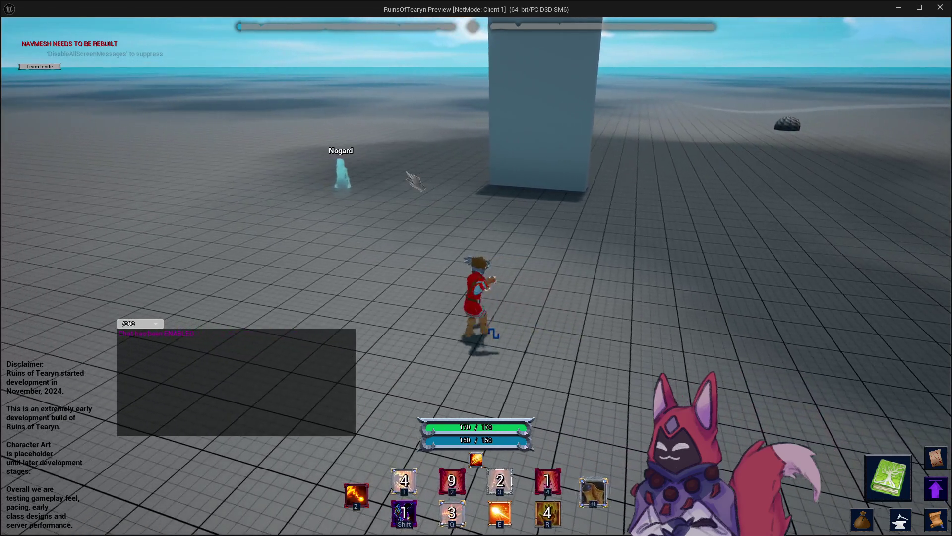
key("w")
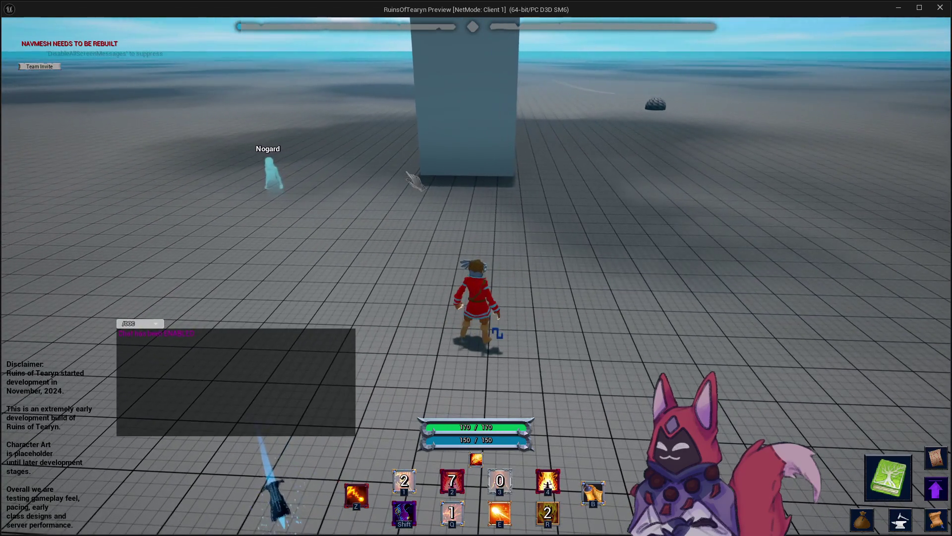
left_click(409, 214)
key("4")
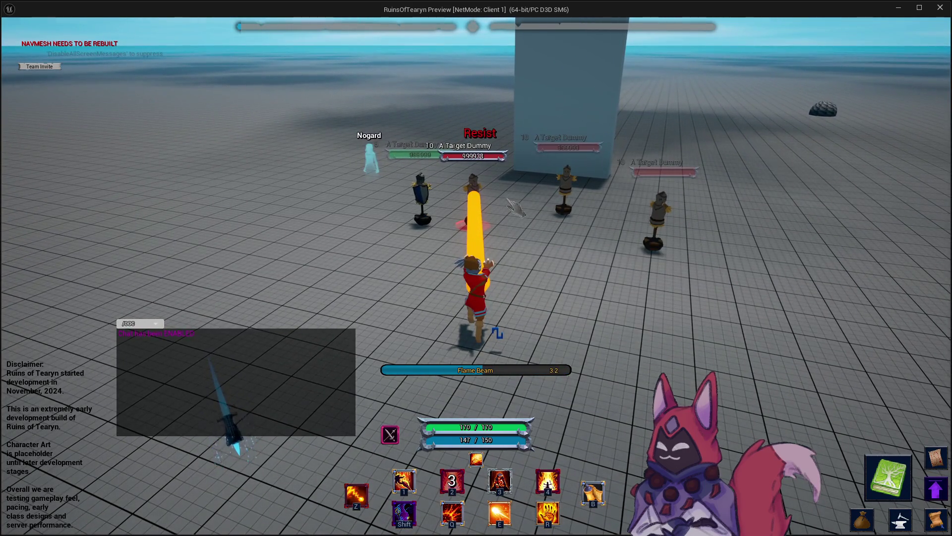
key("Escape")
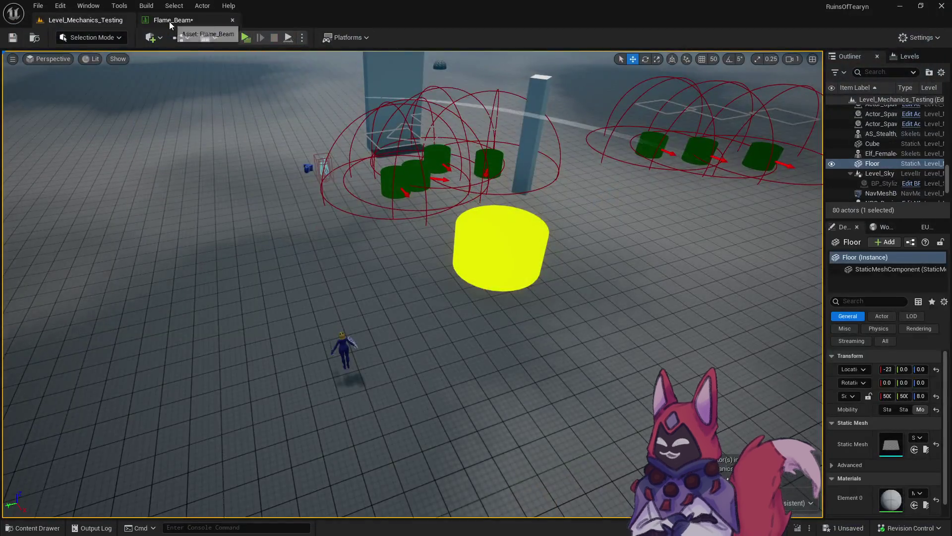
left_click(169, 22)
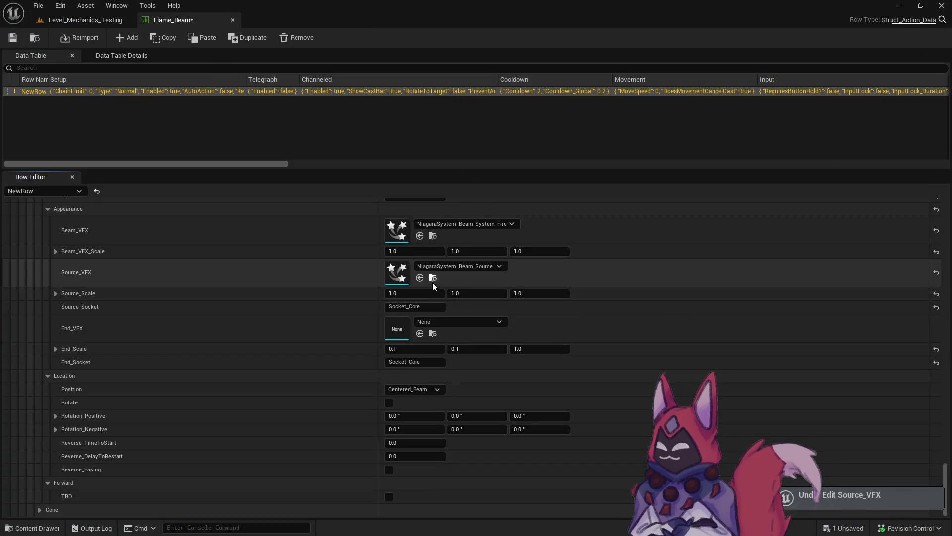
Step: Duplicate NiagaraSystem_Beam_Source as NiagaraSystem_Beam_Source_Fire
left_click(432, 277)
right_click(576, 396)
left_click(648, 219)
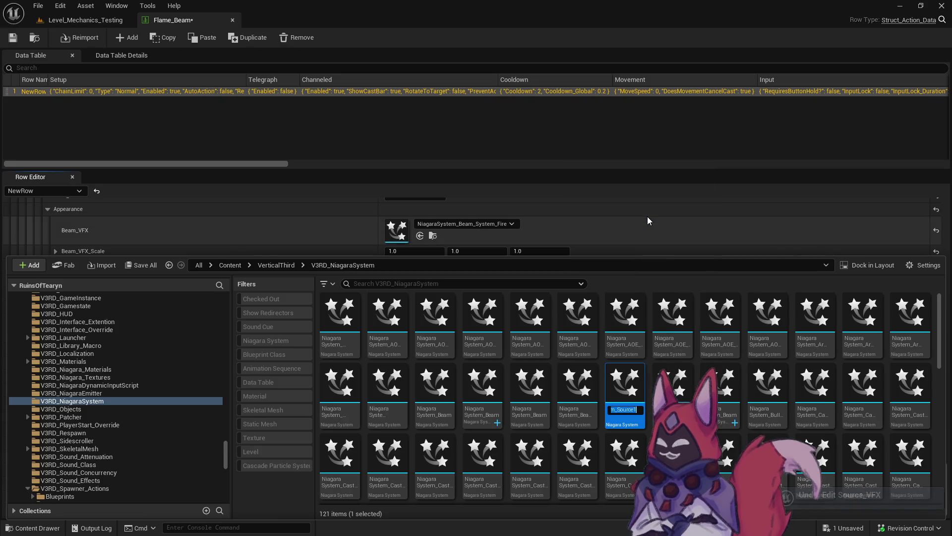
key("Return")
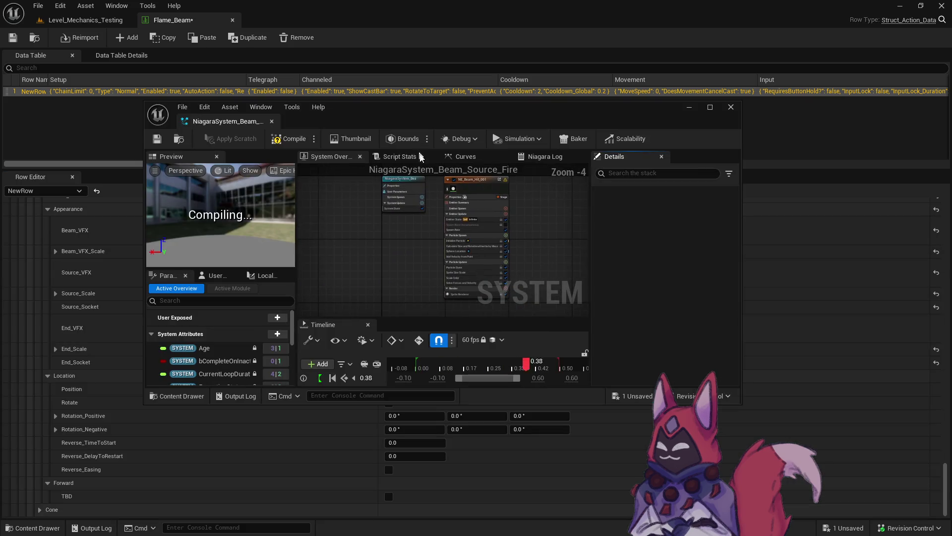
Step: Set the Scale Color gradient's starting colour to red
mouse_move(246, 127)
left_mouse_down()
mouse_move(323, 31)
mouse_move(297, 21)
left_mouse_up()
scroll(465, 206, "up", 4)
left_click(420, 293)
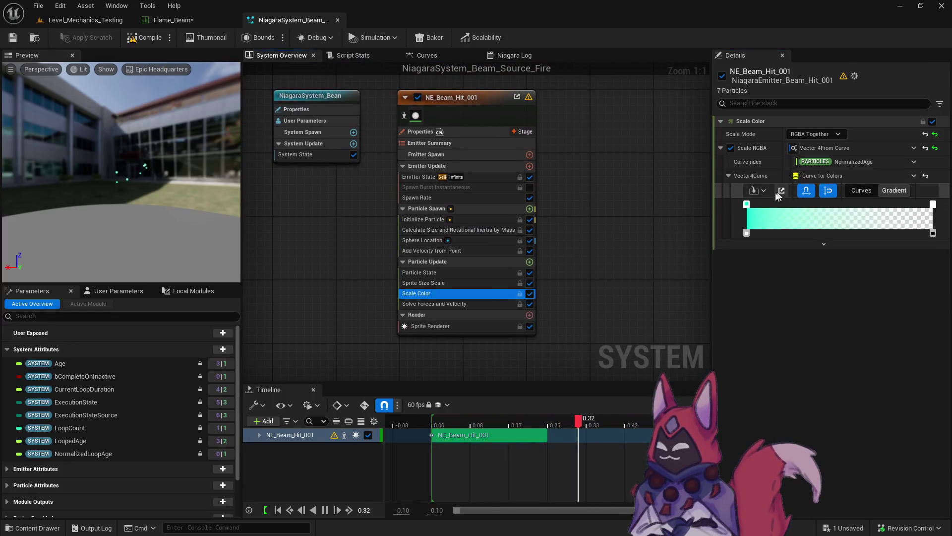
double_click(747, 204)
left_click_drag(627, 295, 651, 300)
left_click(833, 275)
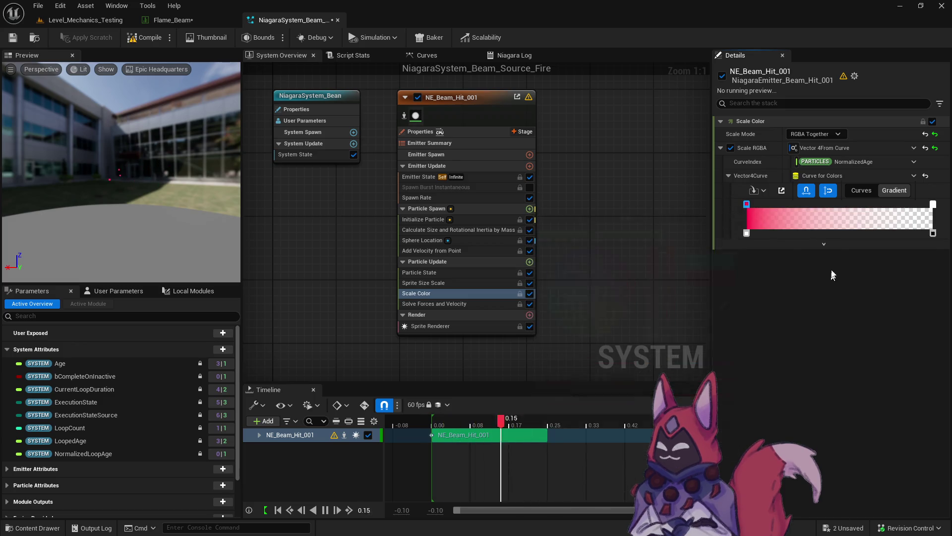
Step: Make the gradient's middle stop orange and end stop orange-yellow, adding a mid opacity point
double_click(836, 204)
left_click(721, 307)
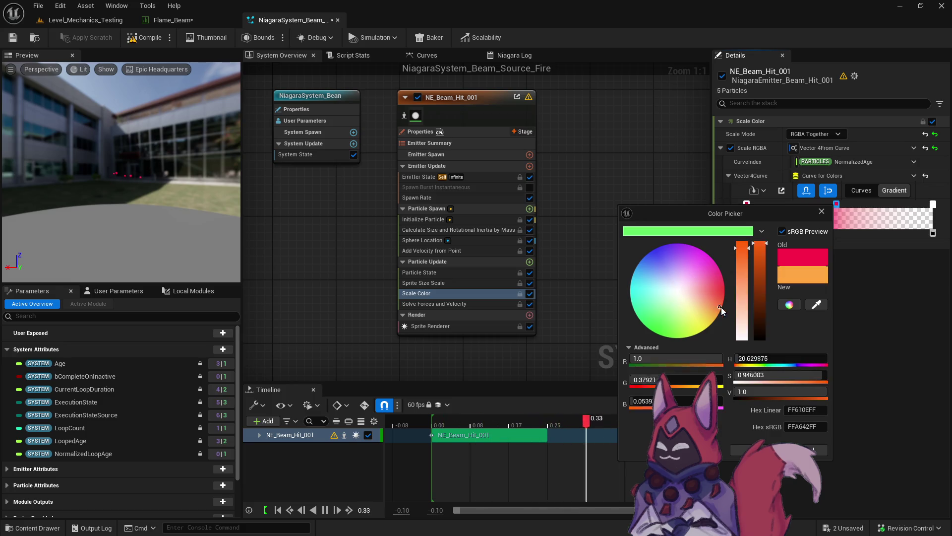
left_click(932, 250)
double_click(933, 204)
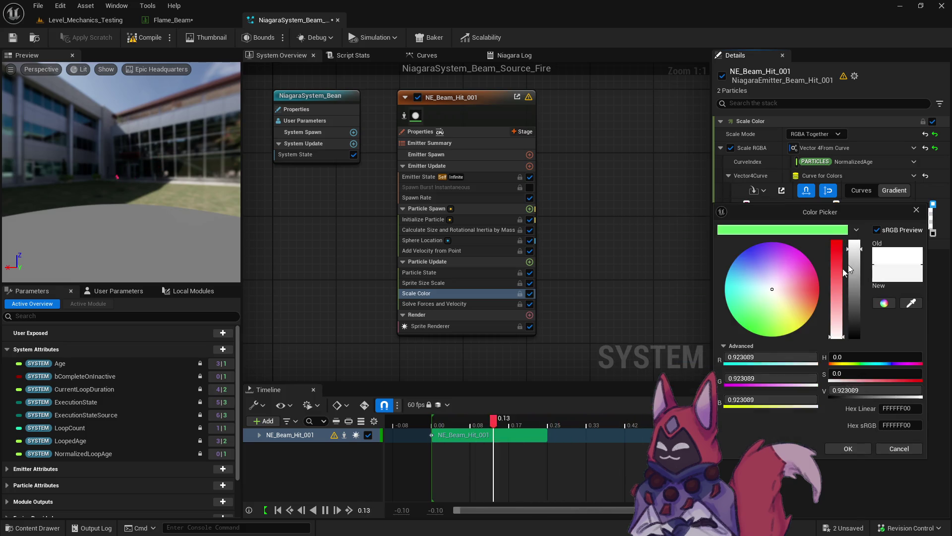
left_click_drag(798, 312, 824, 338)
left_click(842, 448)
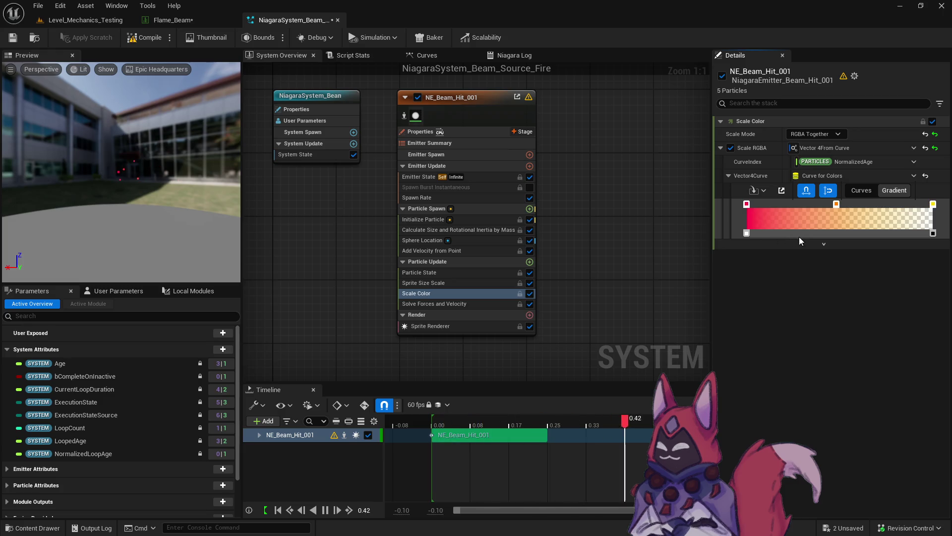
left_click(846, 232)
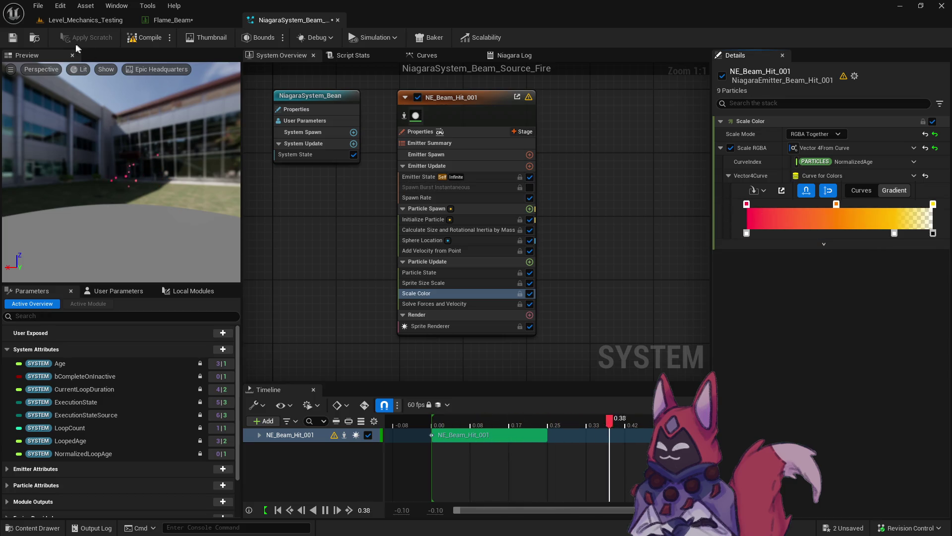
Step: Save the fire source effect and start a playtest from the level
left_click(13, 40)
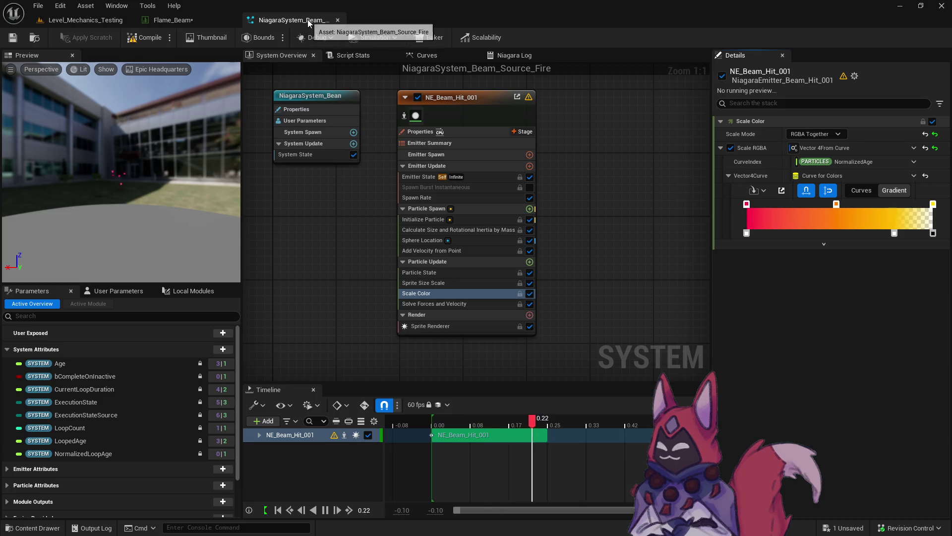
left_click(154, 24)
left_click(278, 20)
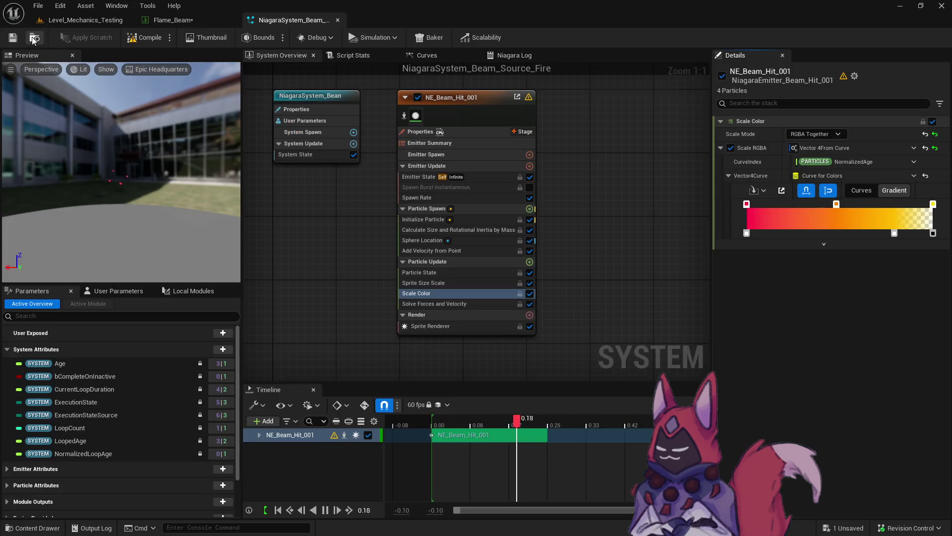
left_click(171, 20)
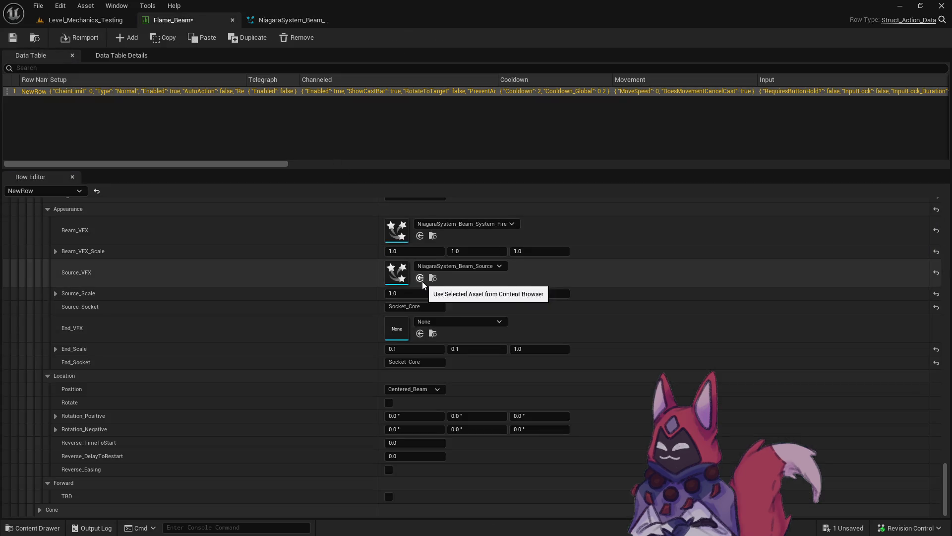
left_click(84, 20)
left_click(231, 35)
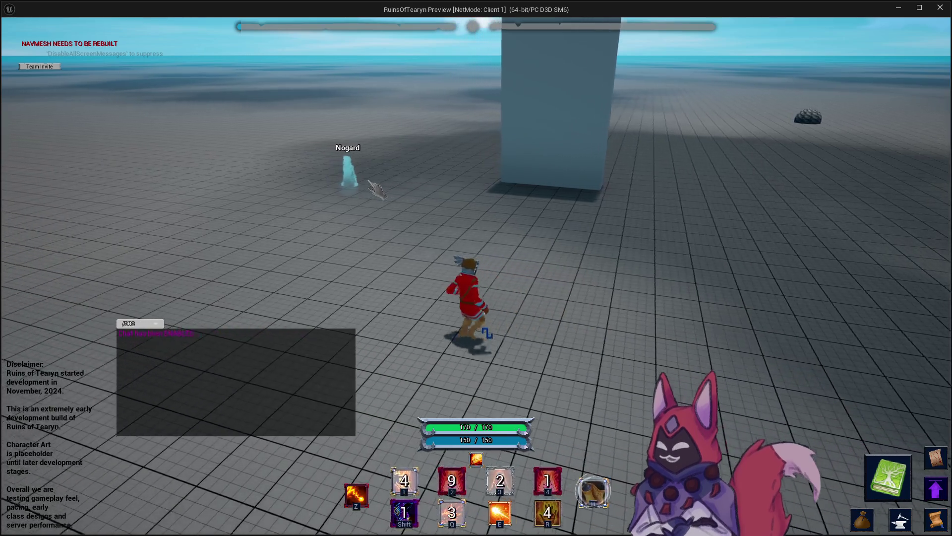
Step: Aim at the target dummies, cast Flame Beam twice sweeping onto another dummy, then end the test
left_click(377, 189)
left_click_drag(476, 199, 395, 196)
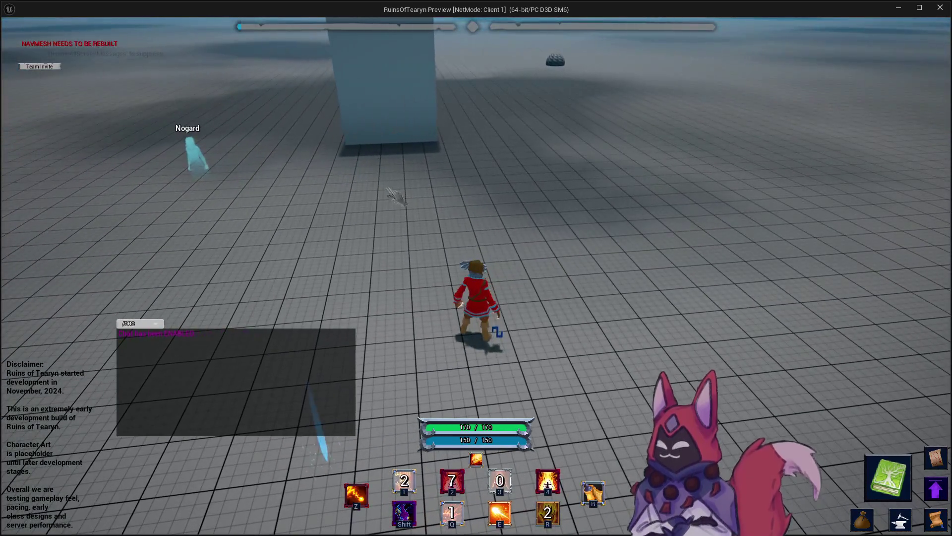
mouse_move(435, 168)
left_mouse_down()
mouse_move(518, 191)
mouse_move(511, 179)
mouse_move(538, 193)
left_mouse_up()
key("4")
left_click_drag(380, 165, 408, 168)
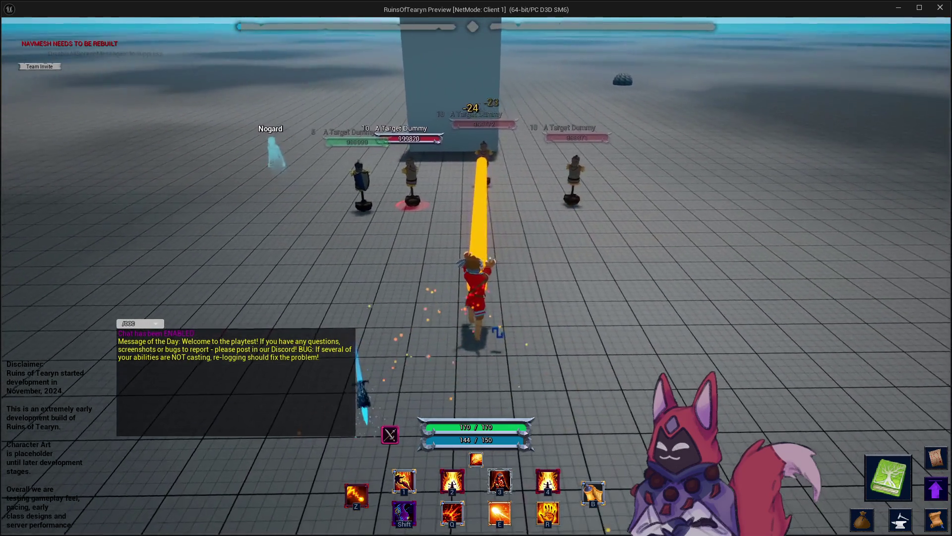
key("4")
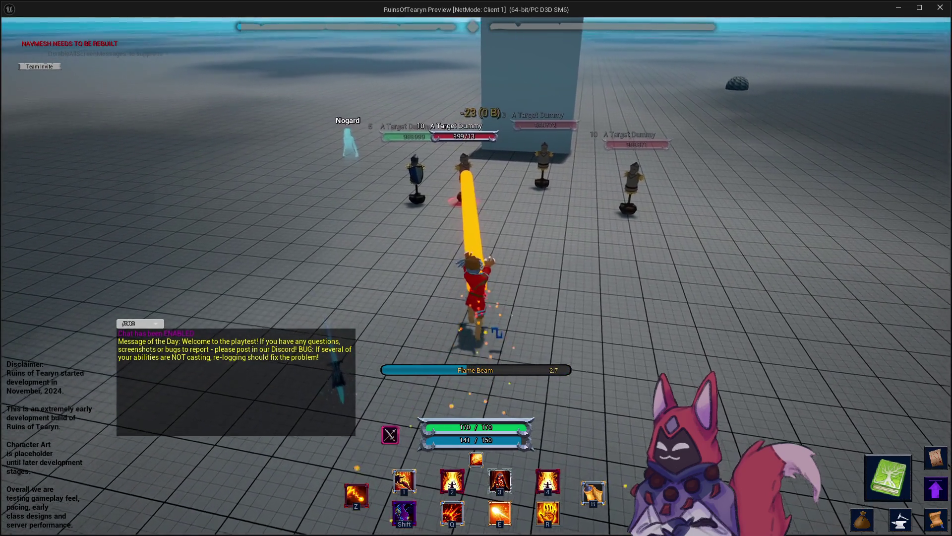
left_click_drag(407, 168, 407, 168)
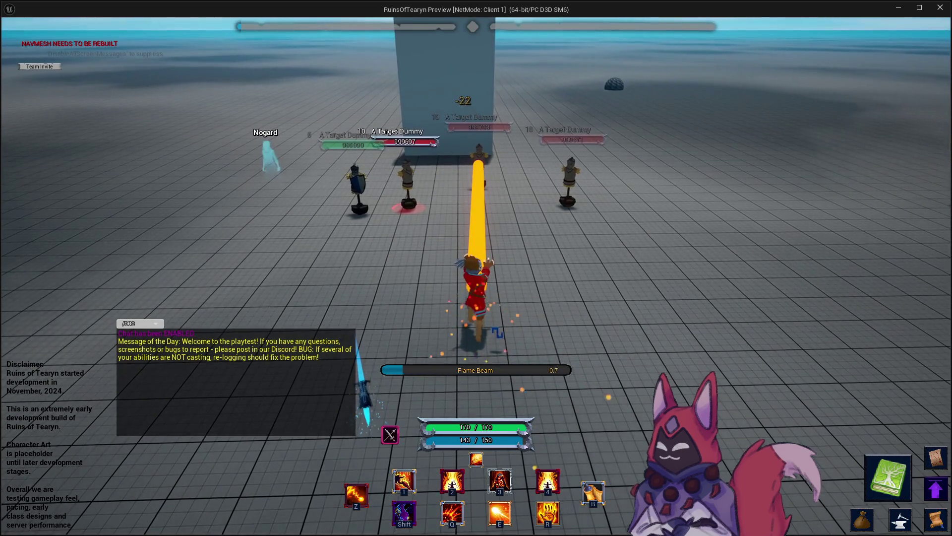
mouse_move(542, 210)
left_mouse_down()
mouse_move(575, 212)
mouse_move(526, 213)
mouse_move(591, 217)
left_mouse_up()
key("Escape")
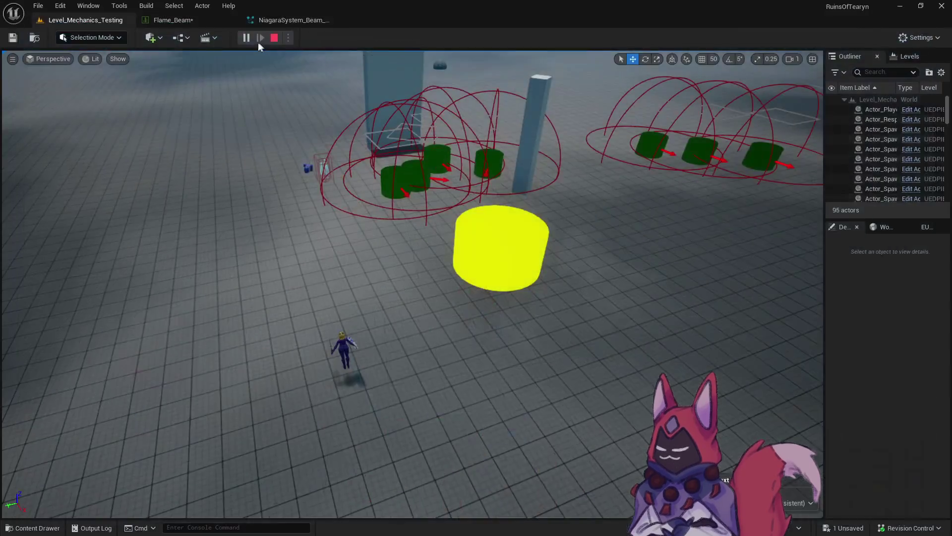
Step: Save the Flame_Beam table and open Flame_Beam_Crit from the Crit folder
key("ctrl+space")
left_click(141, 264)
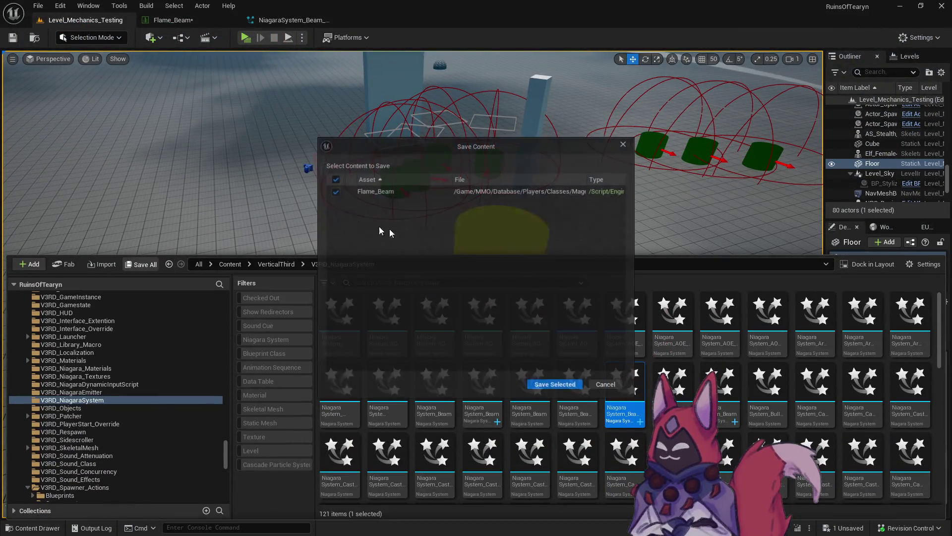
left_click(555, 386)
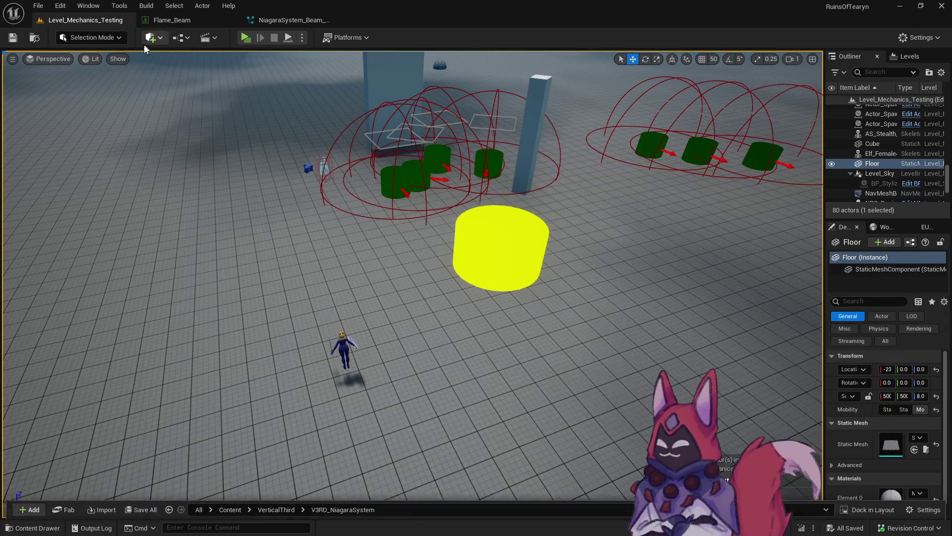
left_click(172, 20)
key("ctrl+space")
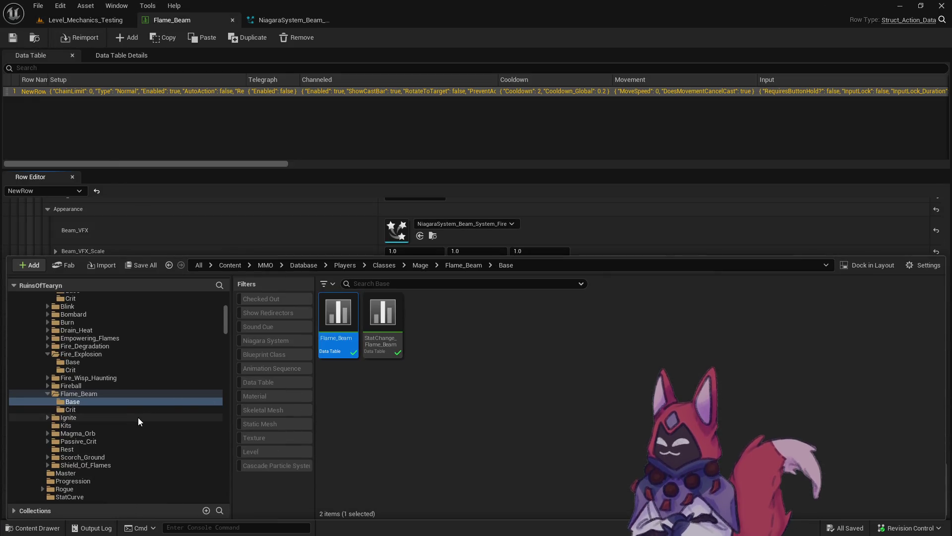
left_click(70, 409)
double_click(337, 314)
Step: Compare the two tables, then check out and save Flame_Beam_Crit
left_click(199, 20)
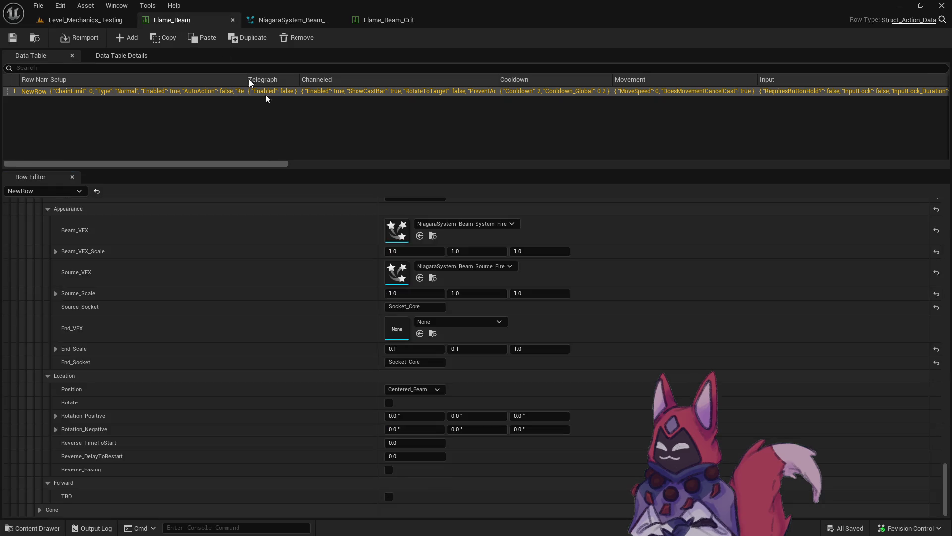
scroll(448, 320, "up", 5)
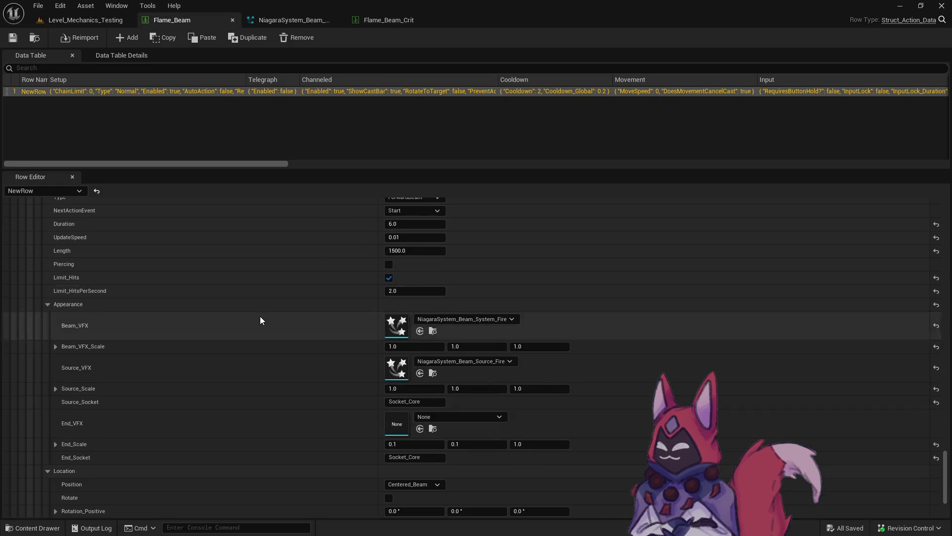
scroll(260, 320, "up", 3)
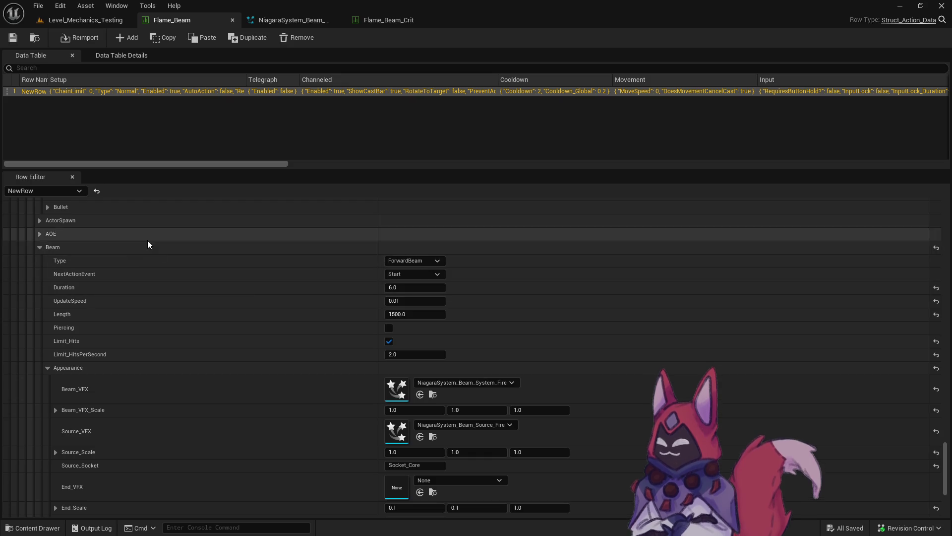
left_click(385, 20)
scroll(227, 380, "down", 15)
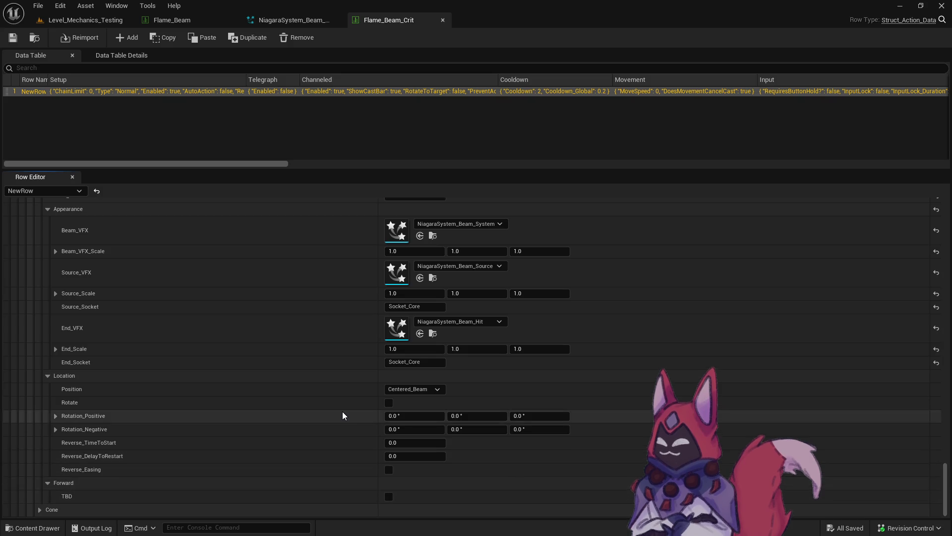
scroll(342, 415, "up", 8)
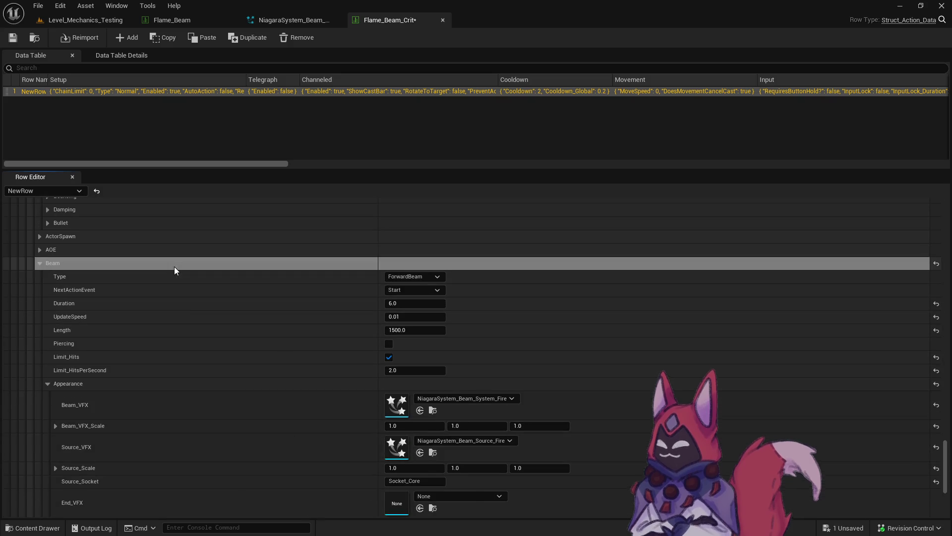
left_click(13, 38)
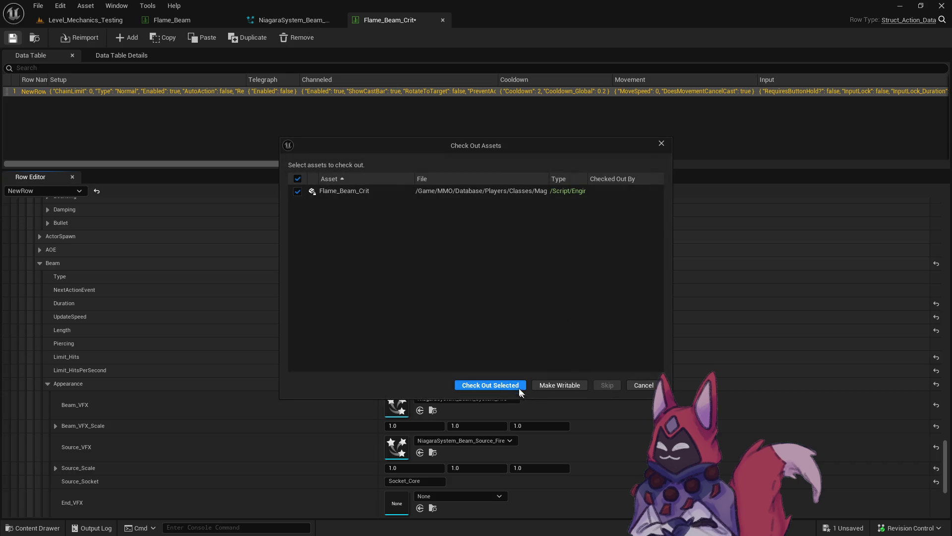
left_click(518, 386)
Step: Paste PhaseR_Ability_Intro_Montage_Fire_Beam into Flame_Beam_Crit's Start_Animation and save
left_click(292, 20)
left_click(172, 20)
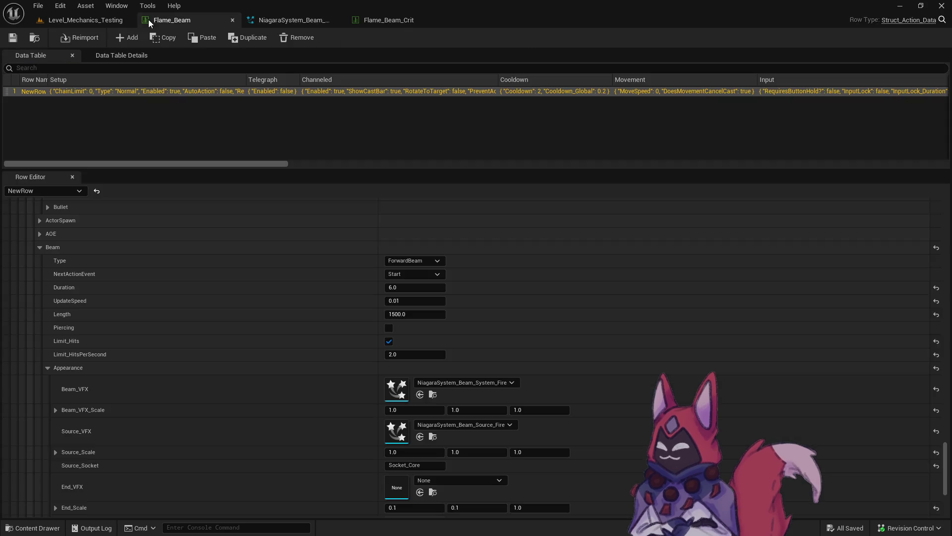
left_click_drag(945, 466, 945, 329)
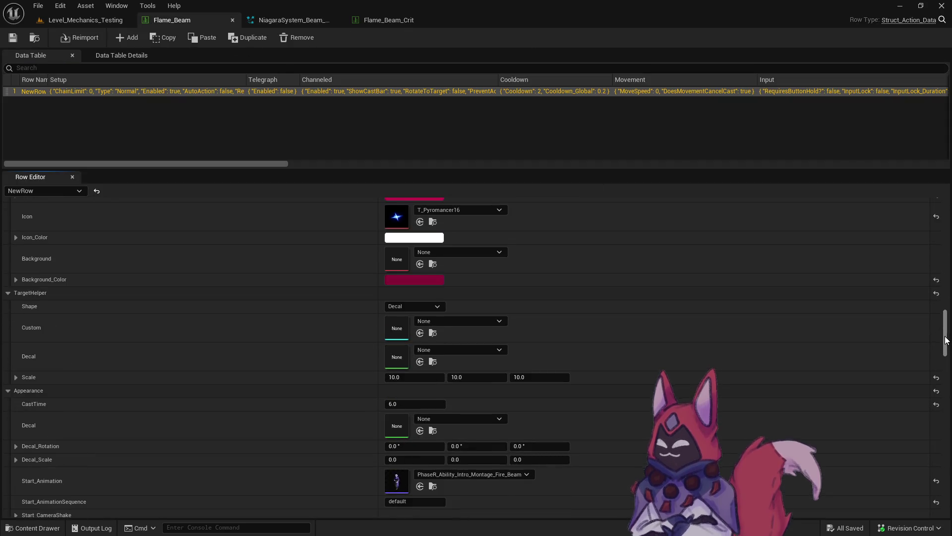
scroll(866, 376, "down", 5)
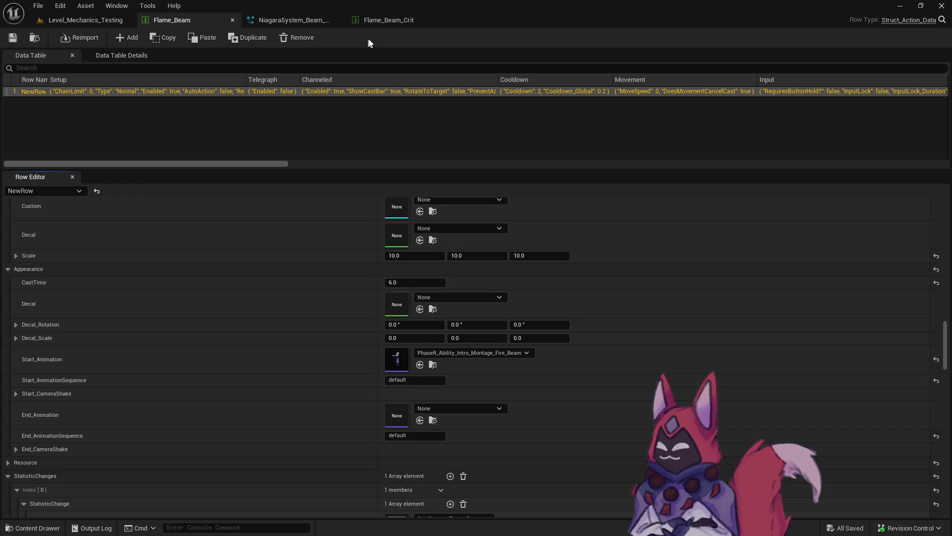
left_click(387, 20)
mouse_move(946, 356)
left_mouse_down()
mouse_move(944, 318)
mouse_move(944, 343)
mouse_move(943, 326)
mouse_move(935, 351)
mouse_move(923, 351)
left_mouse_up()
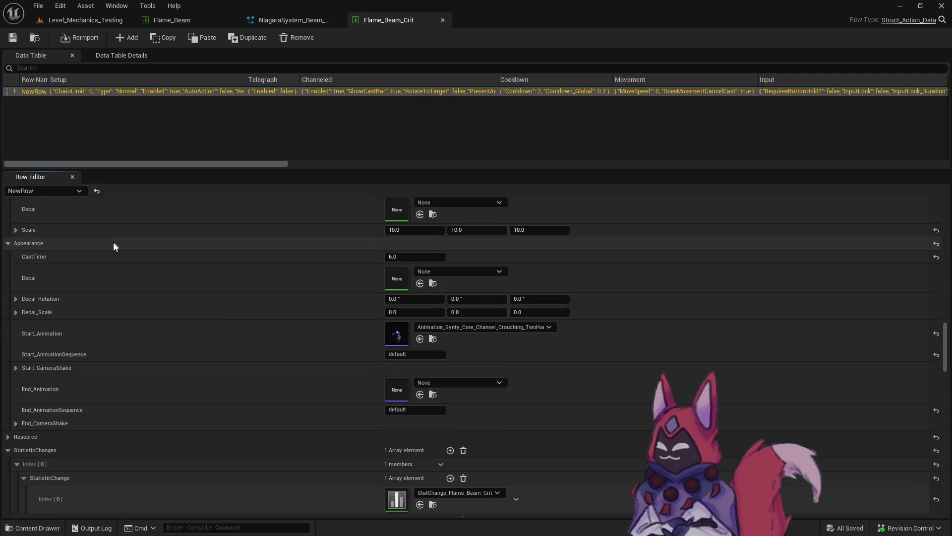
key("ctrl+v")
key("ctrl+s")
Step: Browse to StatChange_Flame_Beam_Crit and open it
scroll(555, 416, "down", 5)
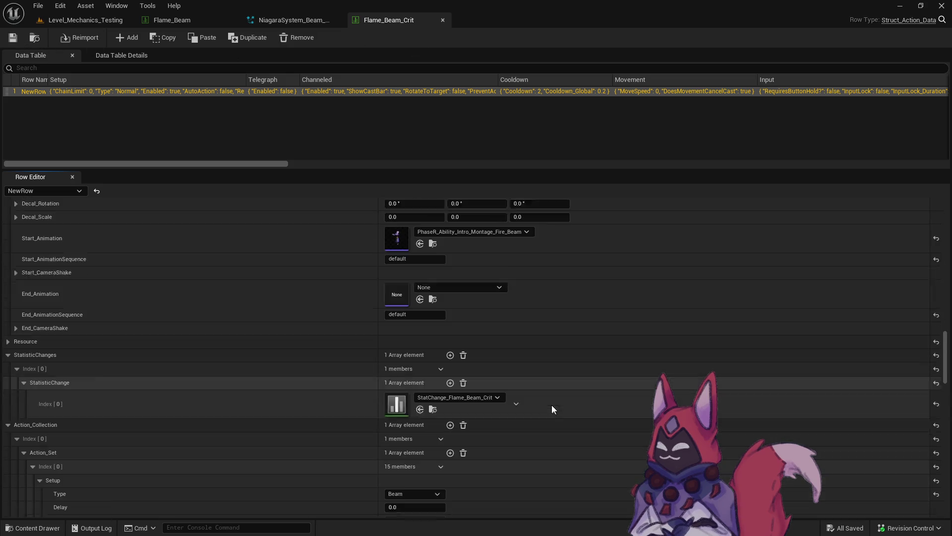
left_click(433, 393)
double_click(402, 345)
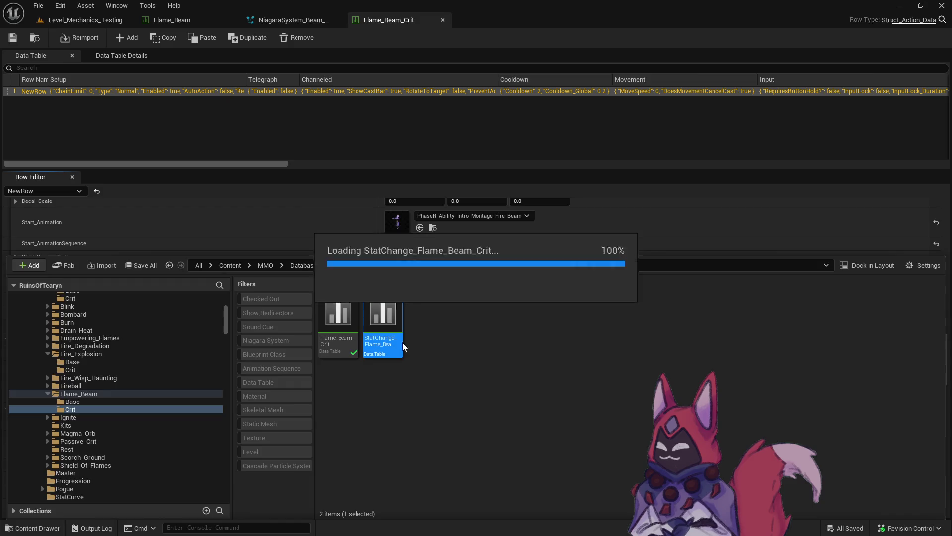
Step: Open the base StatChange_Flame_Beam table from Flame_Beam for comparison
scroll(434, 421, "down", 3)
scroll(430, 415, "down", 4)
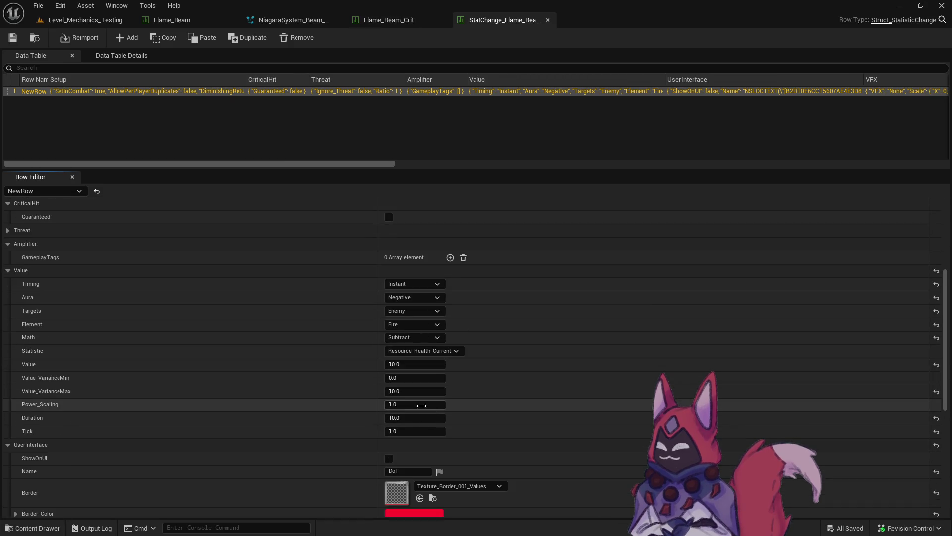
left_click(184, 23)
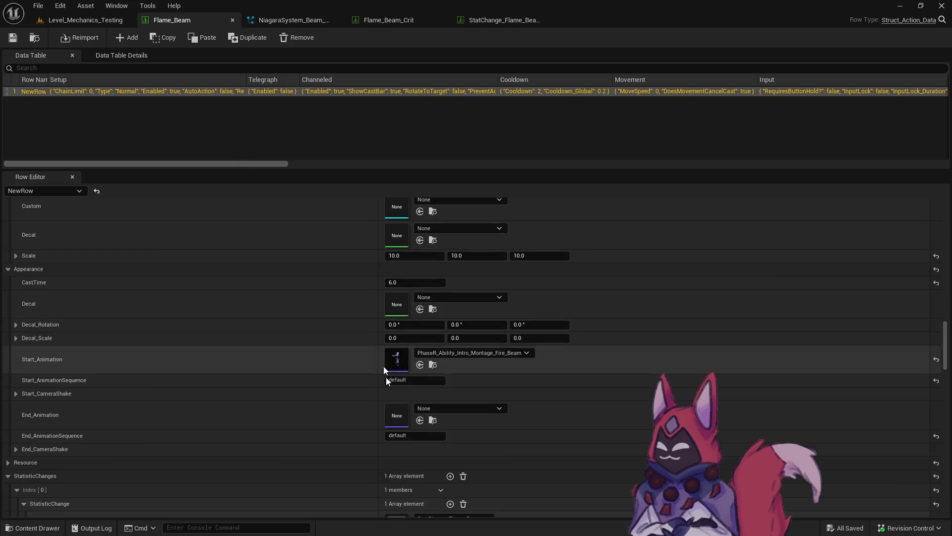
scroll(391, 411, "down", 3)
left_click(433, 453)
left_click(397, 377)
double_click(380, 342)
Step: Set the crit stat change's Value and Value_VarianceMax to 20.0 and save with check-out
scroll(478, 357, "down", 5)
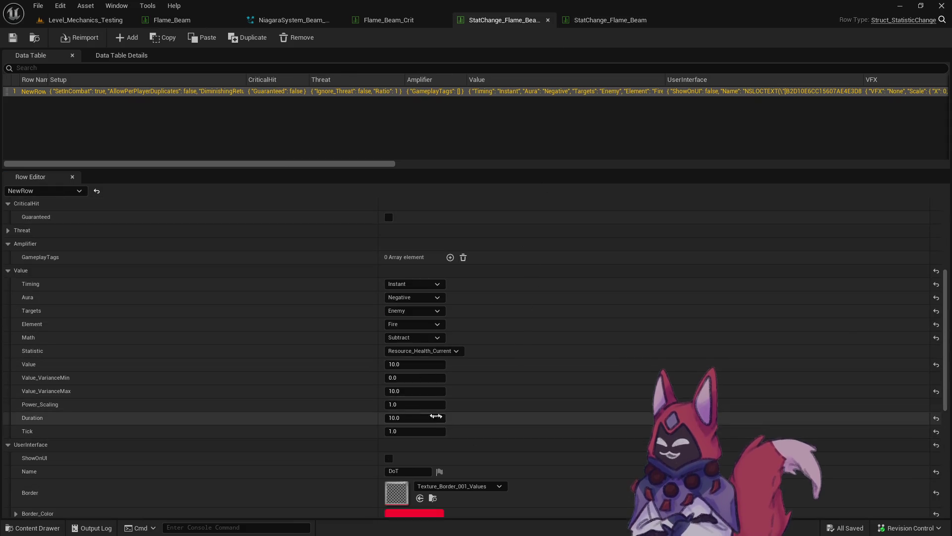
left_click(421, 365)
type("20")
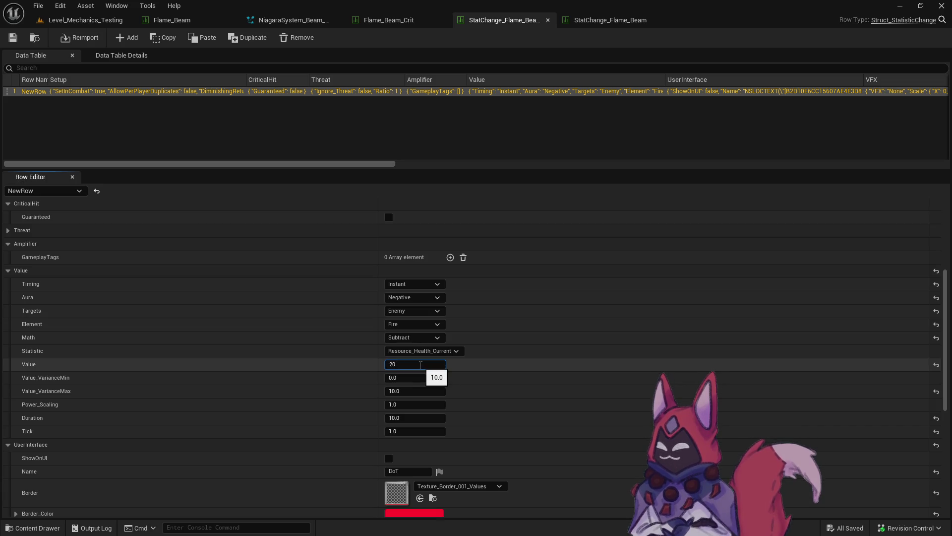
key("Tab")
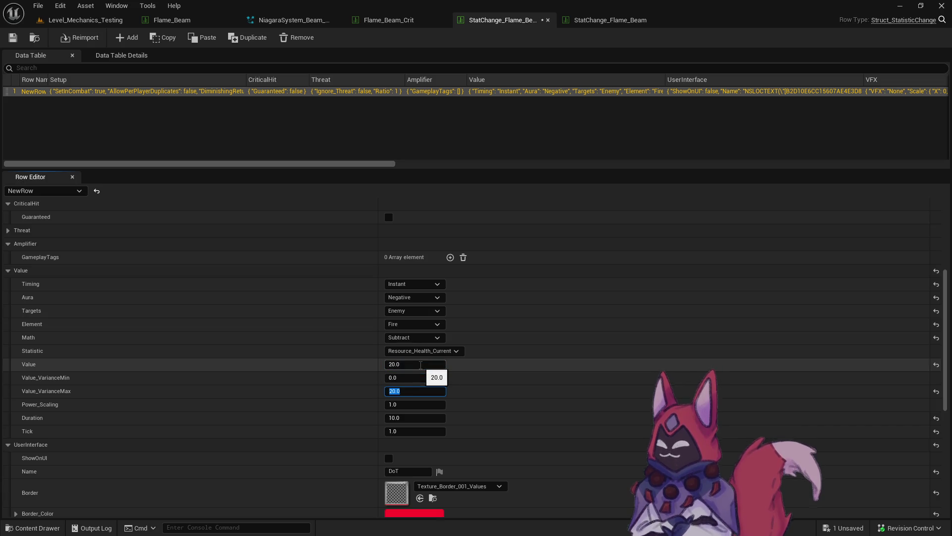
key("Return")
key("ctrl+s")
key("Return")
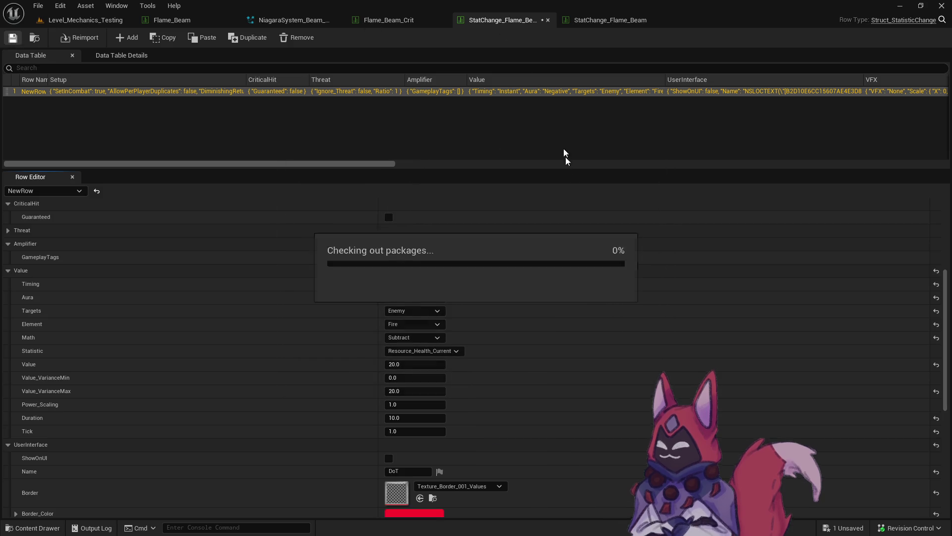
Step: Close the StatChange, Flame_Beam_Crit, Niagara and Flame_Beam editor tabs
left_click(547, 20)
left_click(548, 20)
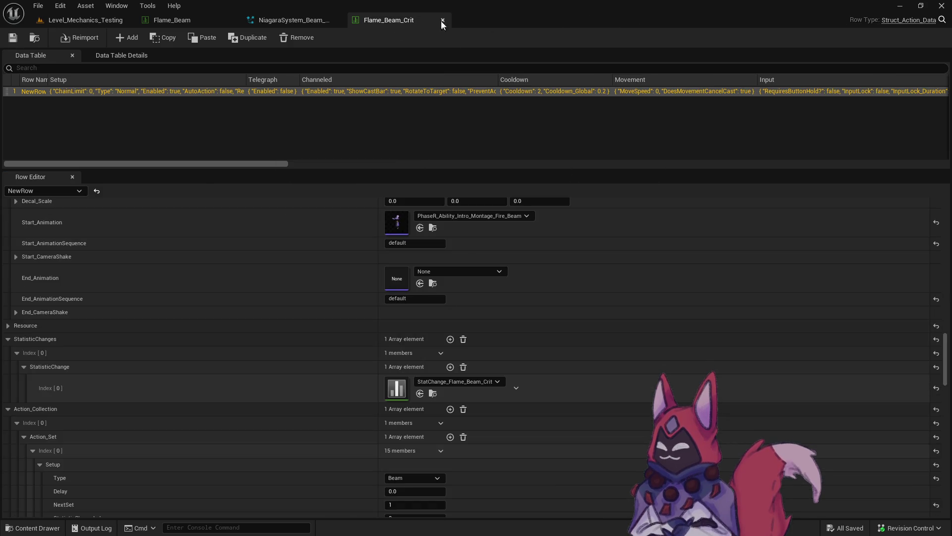
left_click(442, 20)
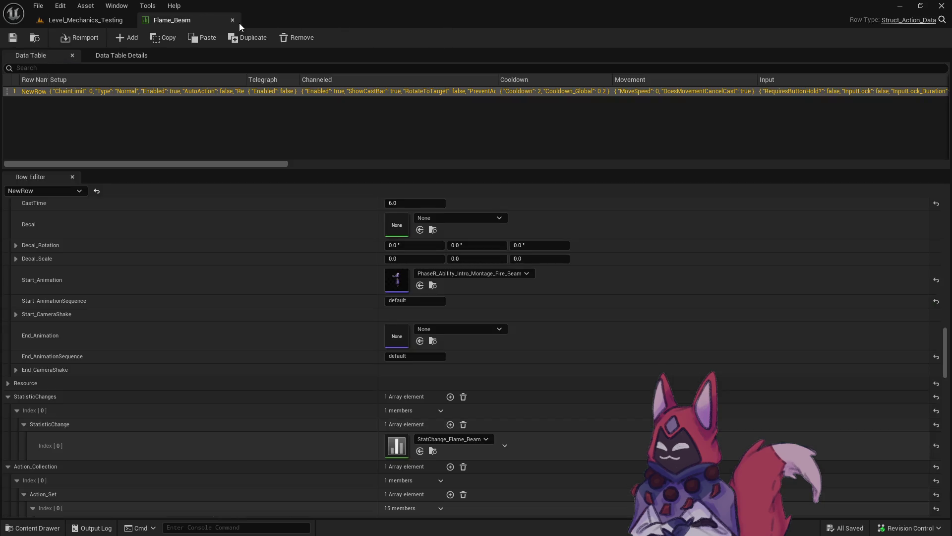
left_click(238, 21)
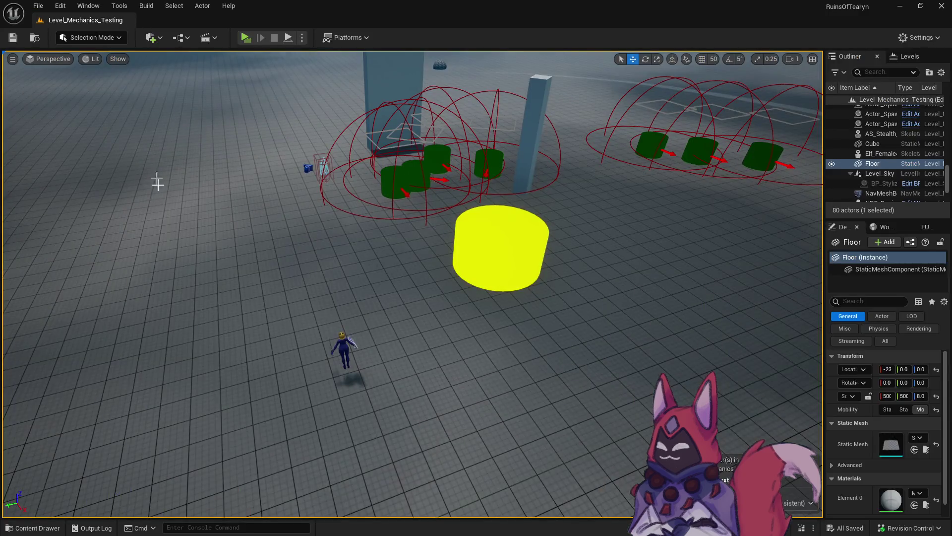
Step: Reopen the Flame_Beam data table from Mage > Flame_Beam > Base to view Cooldown 2.0 and Cooldown_Global 0.2
key("ctrl+space")
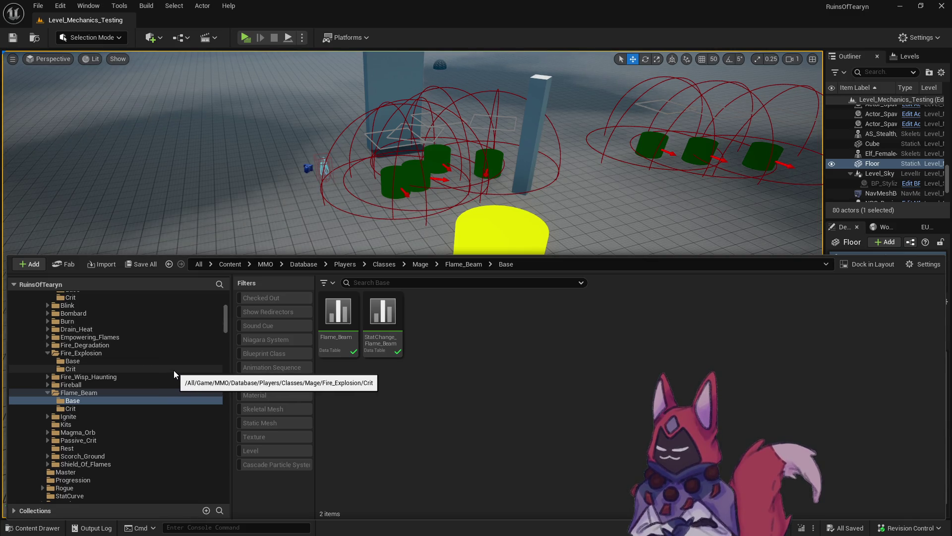
scroll(174, 374, "up", 4)
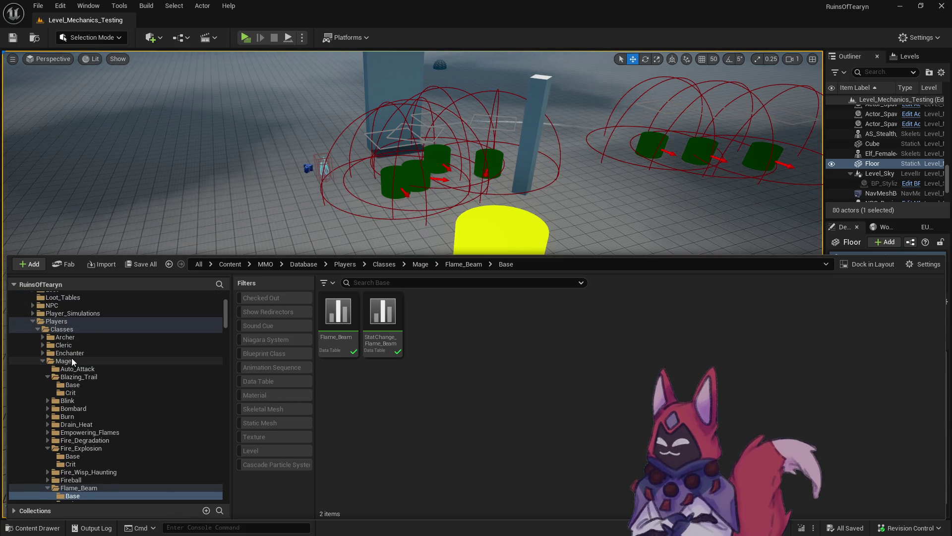
scroll(48, 363, "down", 3)
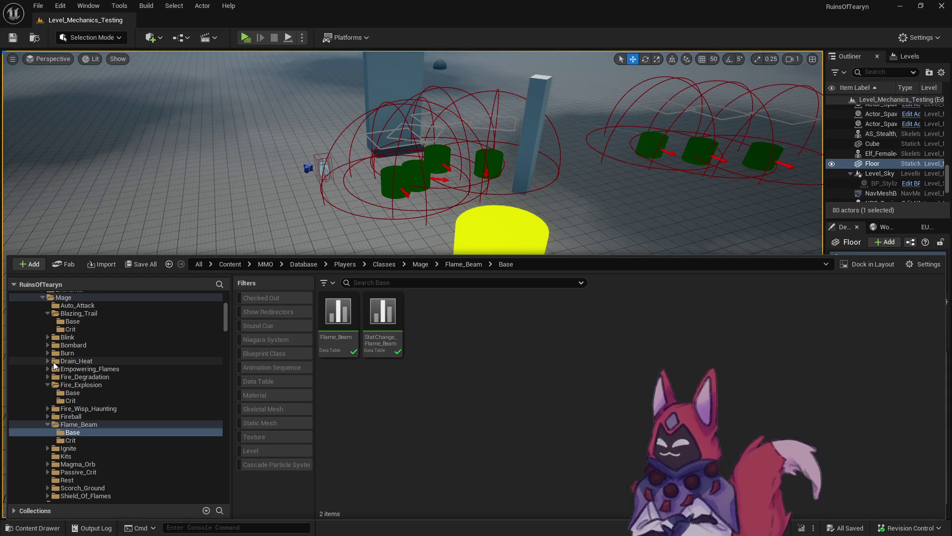
double_click(340, 344)
scroll(603, 376, "down", 5)
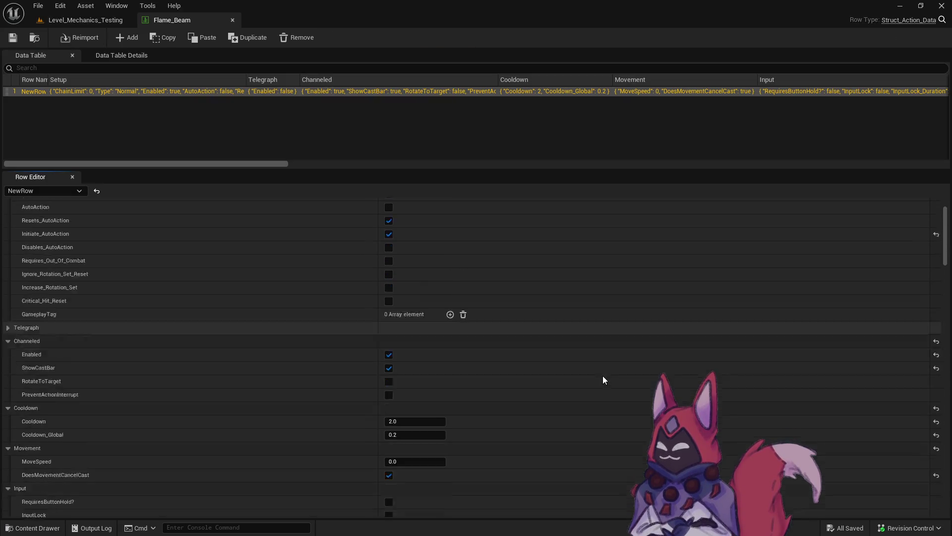
Step: Review the Flame_Beam row settings, close the table editor, and go to the Flame_Beam Crit folder
left_click_drag(939, 255, 937, 421)
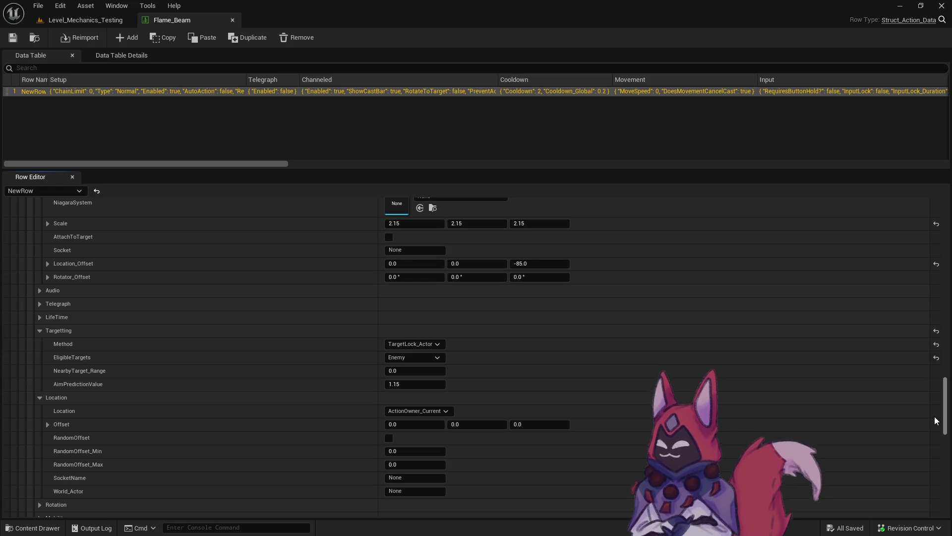
left_click_drag(936, 421, 934, 425)
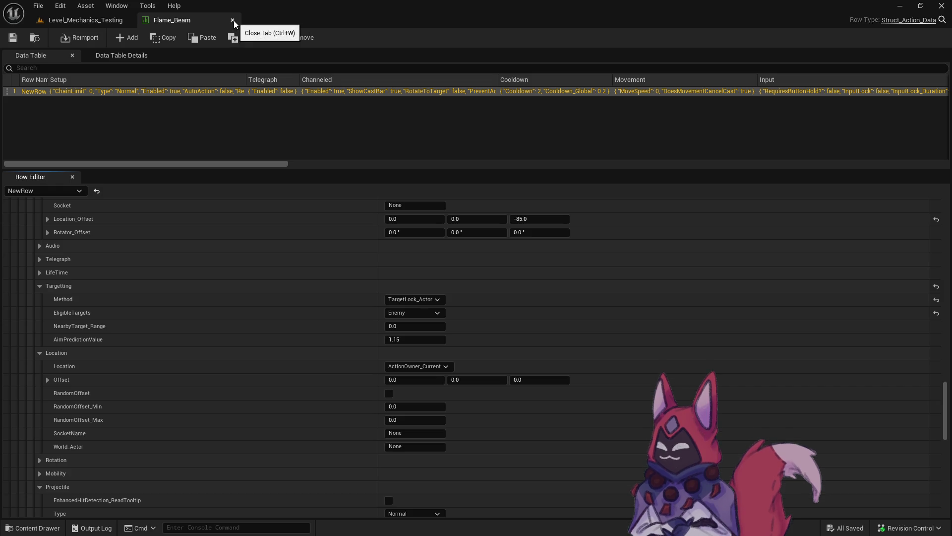
left_click(234, 24)
key("ctrl+space")
left_click(101, 441)
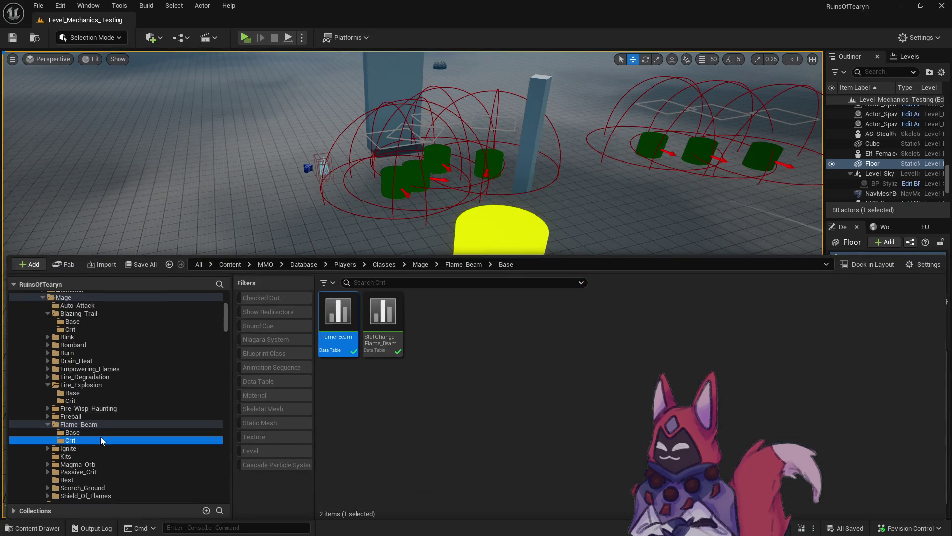
Step: Open StatChange_Flame_Beam_Crit and collapse its Value and UserInterface sections
double_click(382, 312)
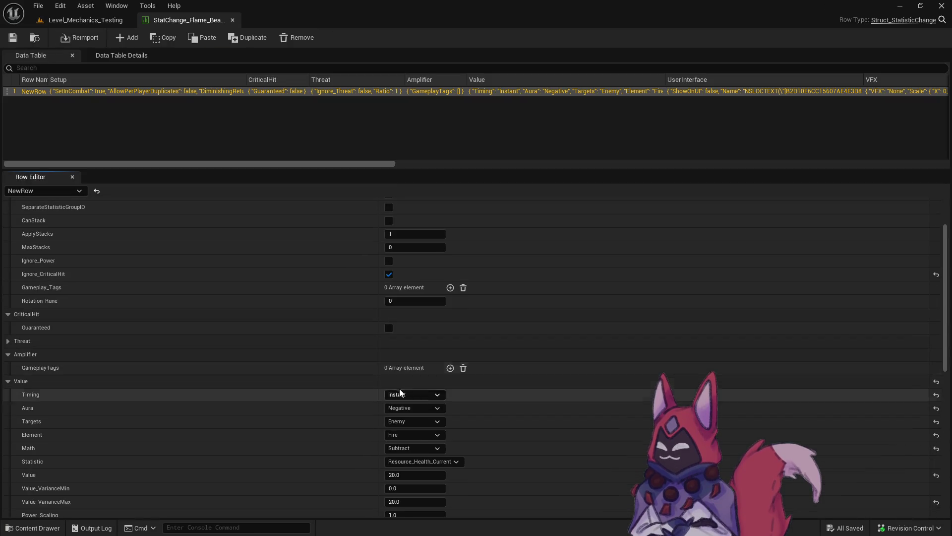
scroll(43, 319, "down", 10)
scroll(49, 408, "up", 13)
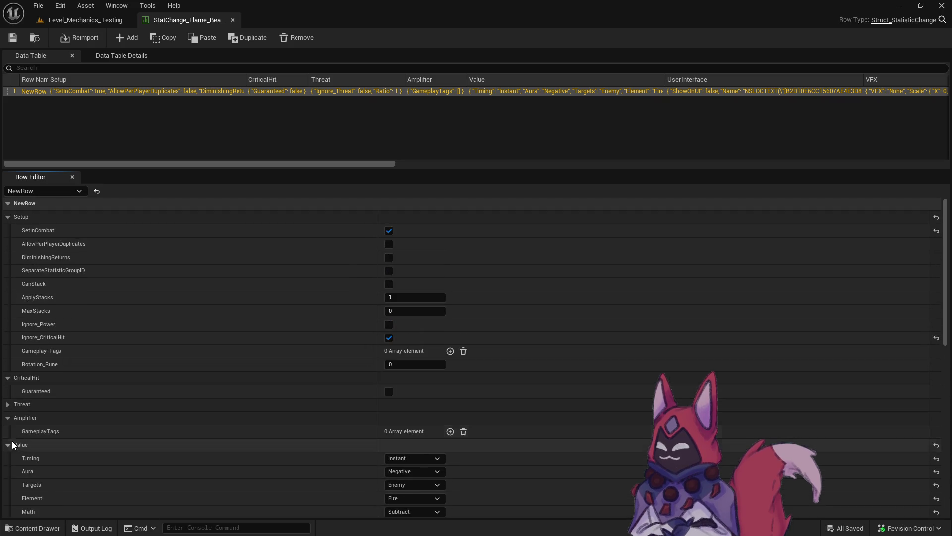
left_click(8, 445)
scroll(30, 435, "down", 4)
left_click(9, 378)
Step: Enable camera shake with CameraShake_Low_0_50s, save the asset, and return to the level viewport
left_click(389, 432)
left_click(406, 446)
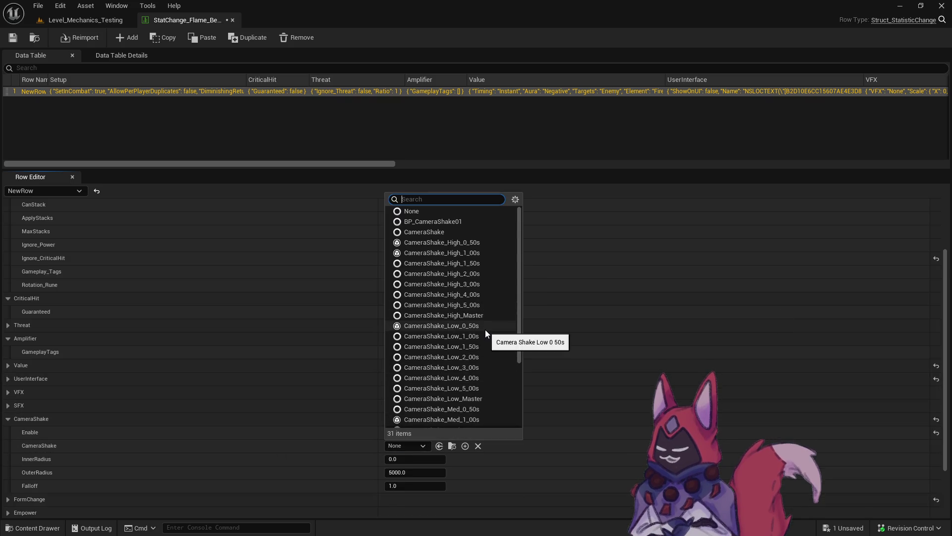
left_click(485, 329)
key("ctrl+s")
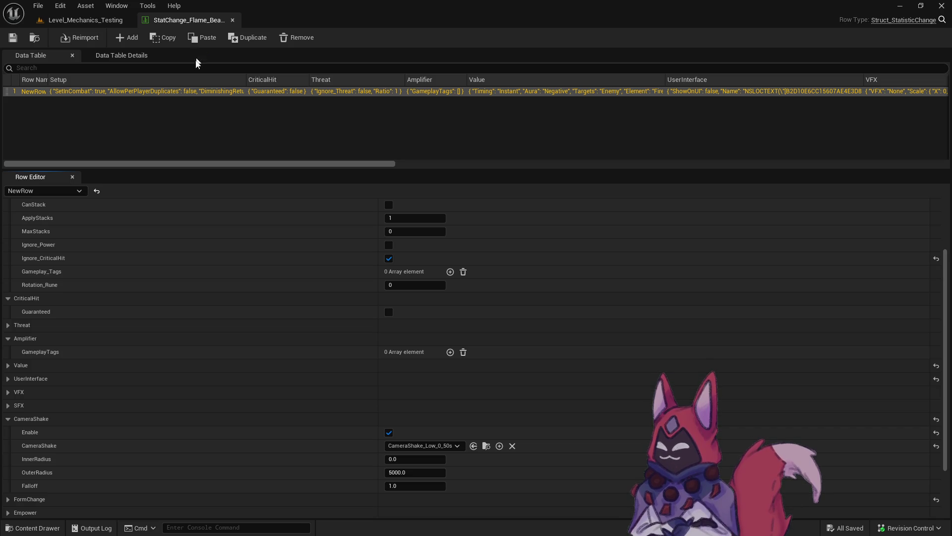
left_click(69, 20)
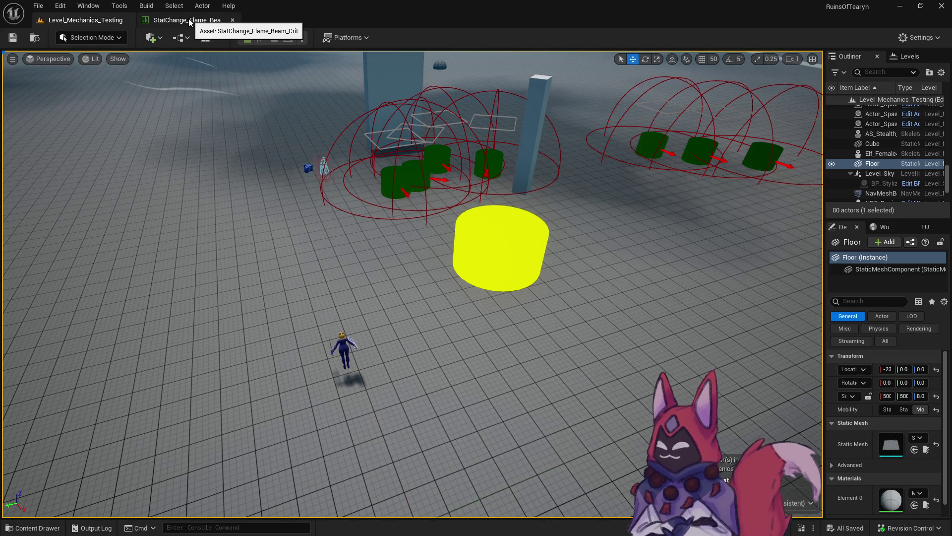
left_click(189, 21)
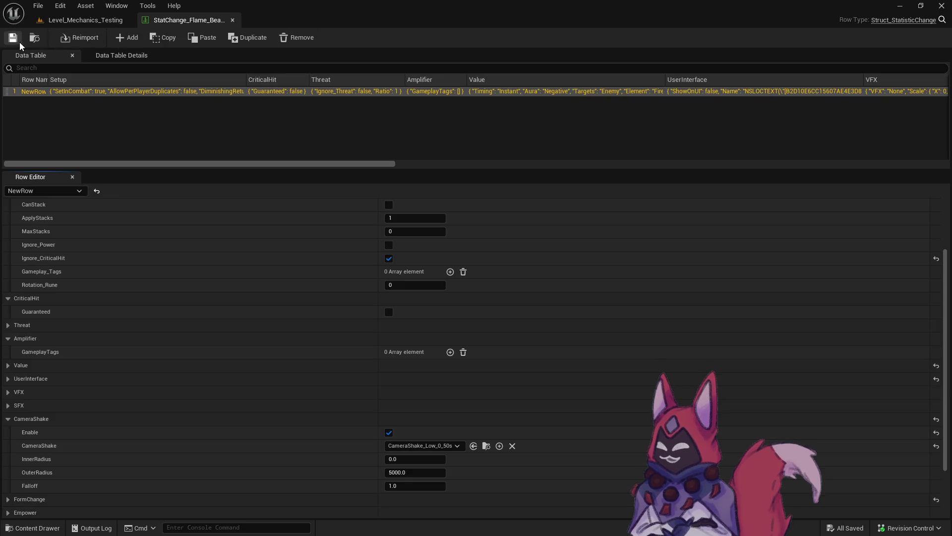
left_click(85, 21)
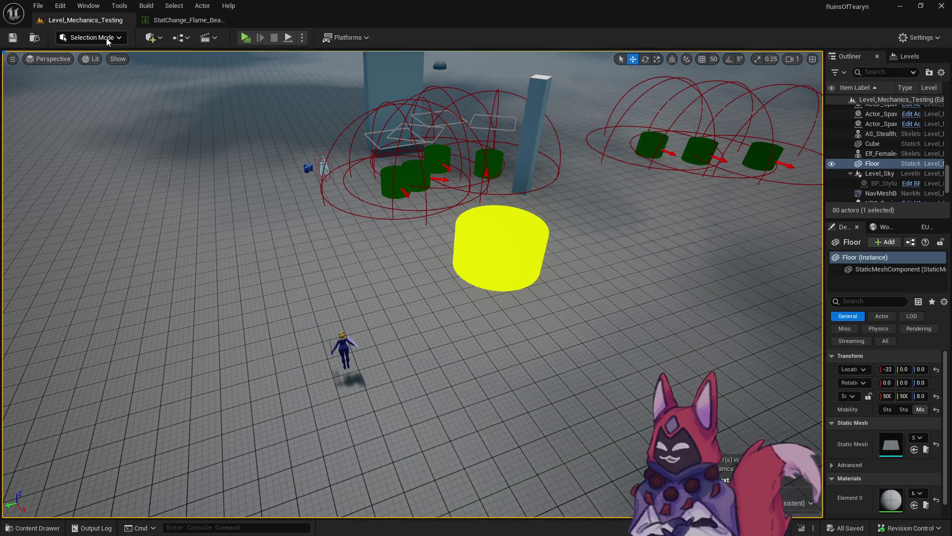
Step: Close the StatChange_Flame_Beam_Crit tab and start a Play-in-Editor test of the level
left_click(193, 22)
left_click(91, 22)
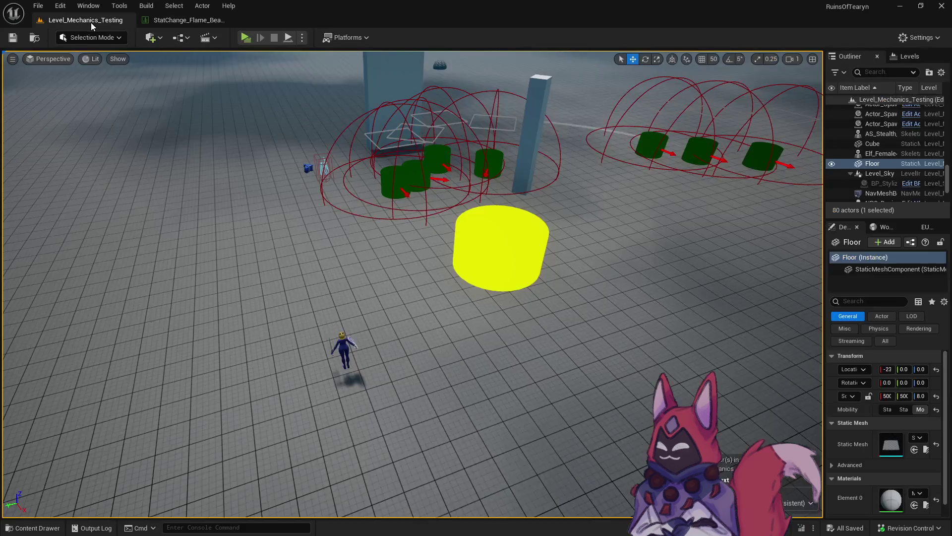
left_click(228, 19)
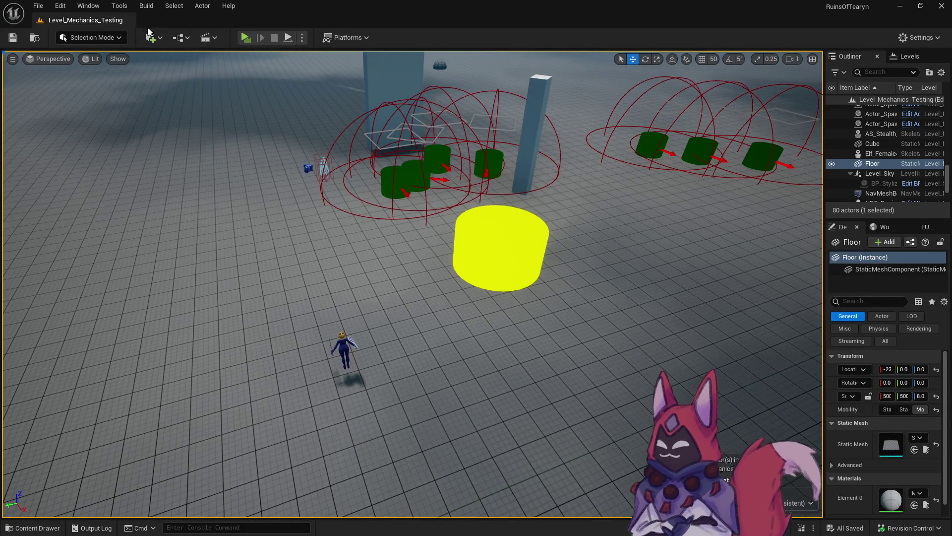
left_click(245, 38)
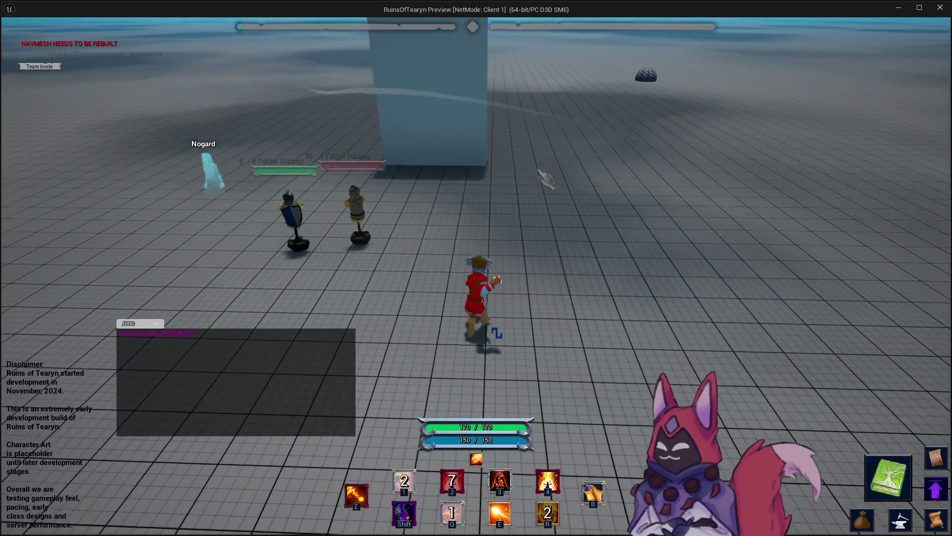
Step: Approach the training dummies, target one, and cast Flame Beam at it
key("3")
key("Tab")
key("3")
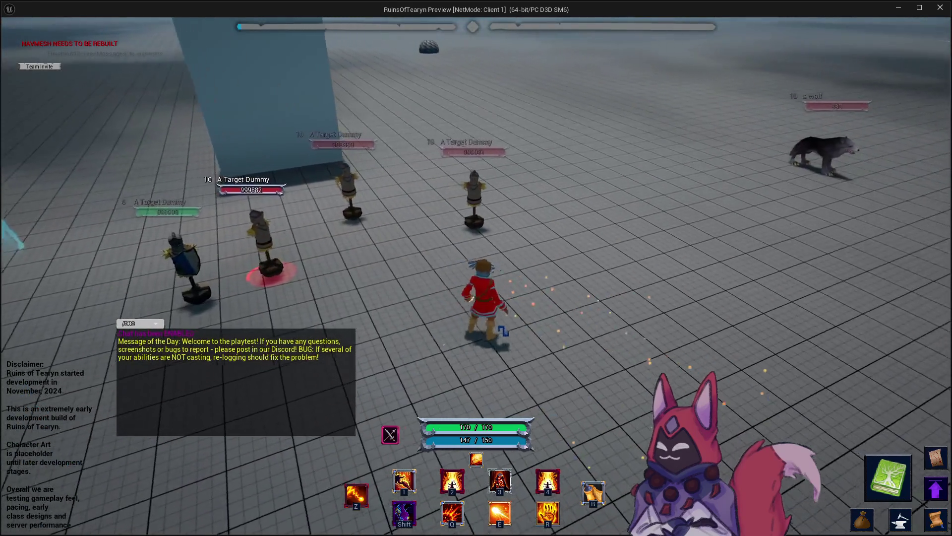
key("s")
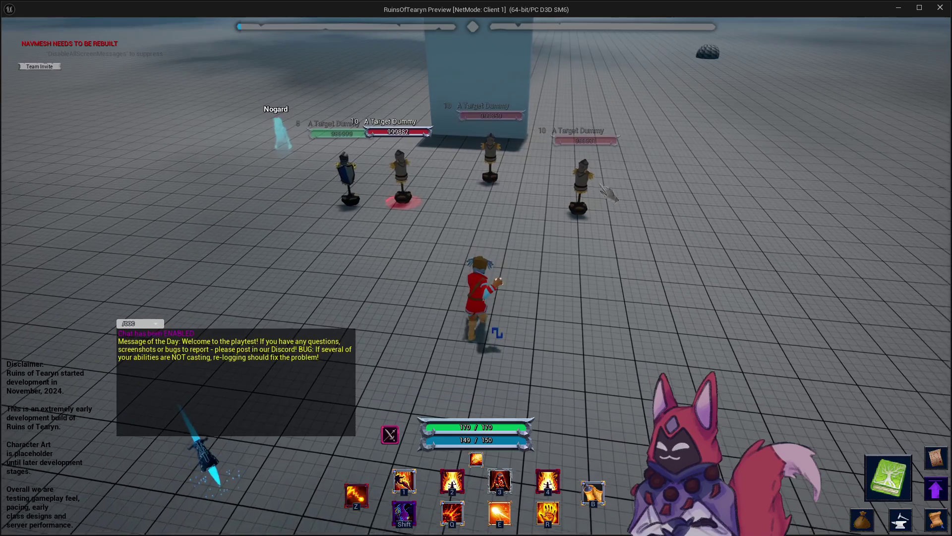
key("4")
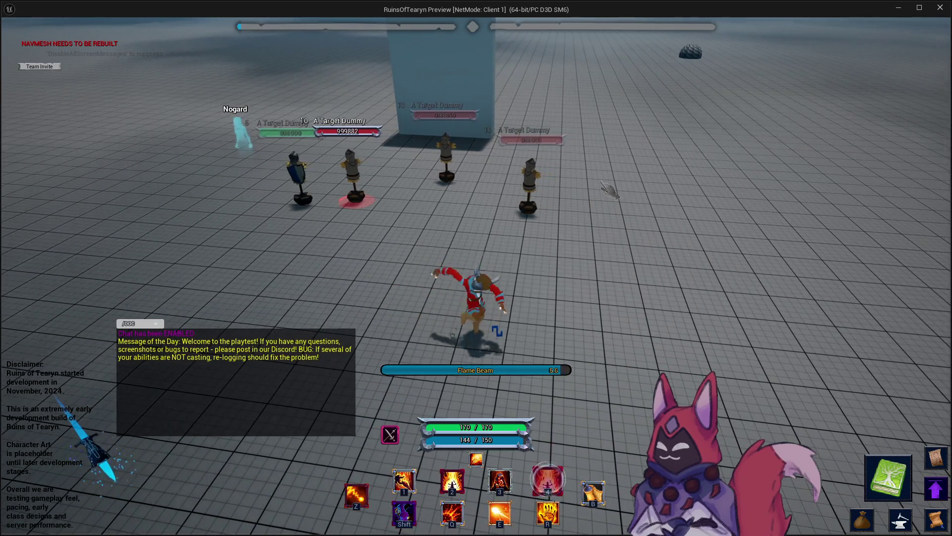
key("d")
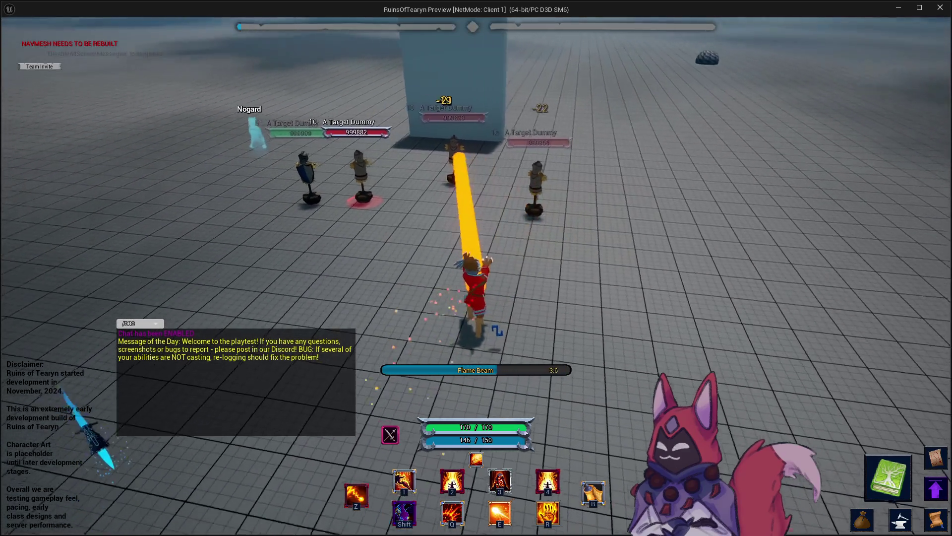
key("d")
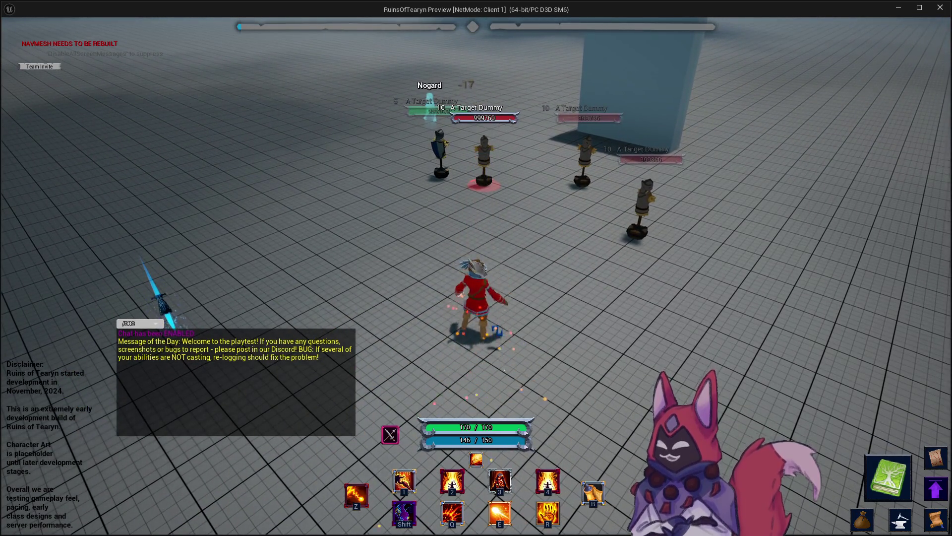
key("w")
Step: Retarget the right-hand dummy and recast Flame Beam until it crits for 25, then stop PIE
key("a")
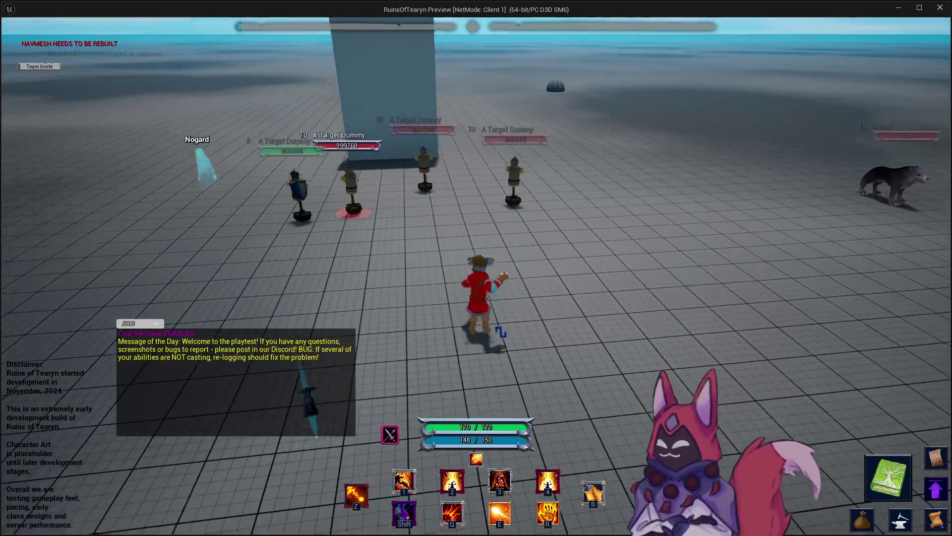
key("4")
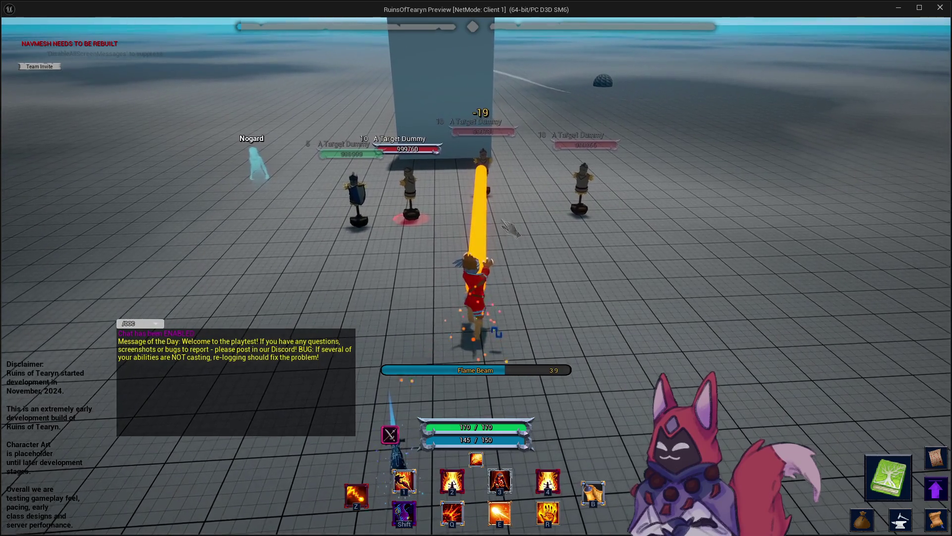
key("d")
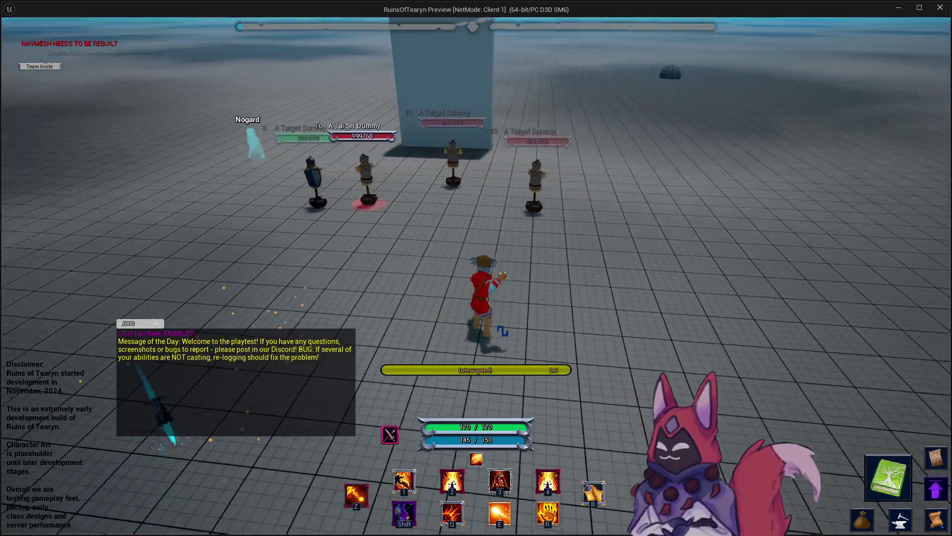
key("Tab")
key("d")
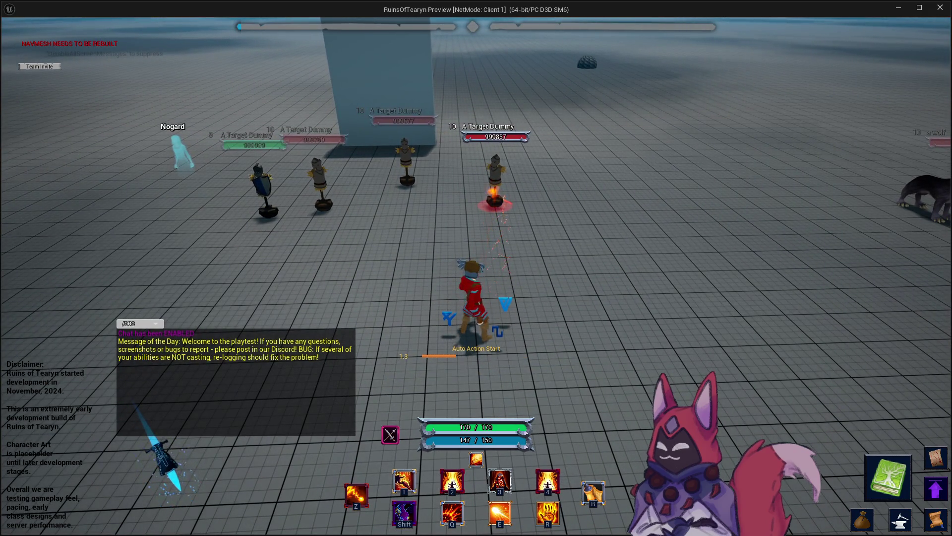
key("d")
key("d")
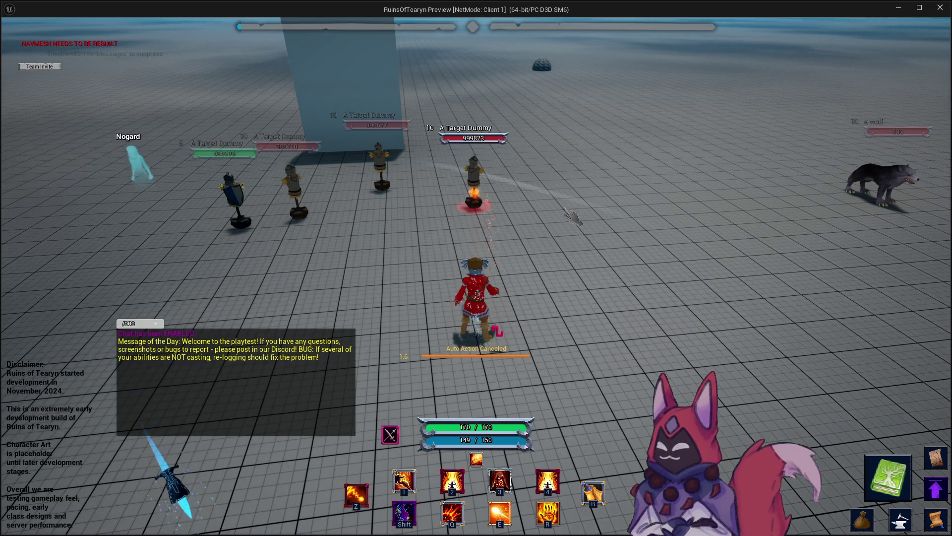
key("4")
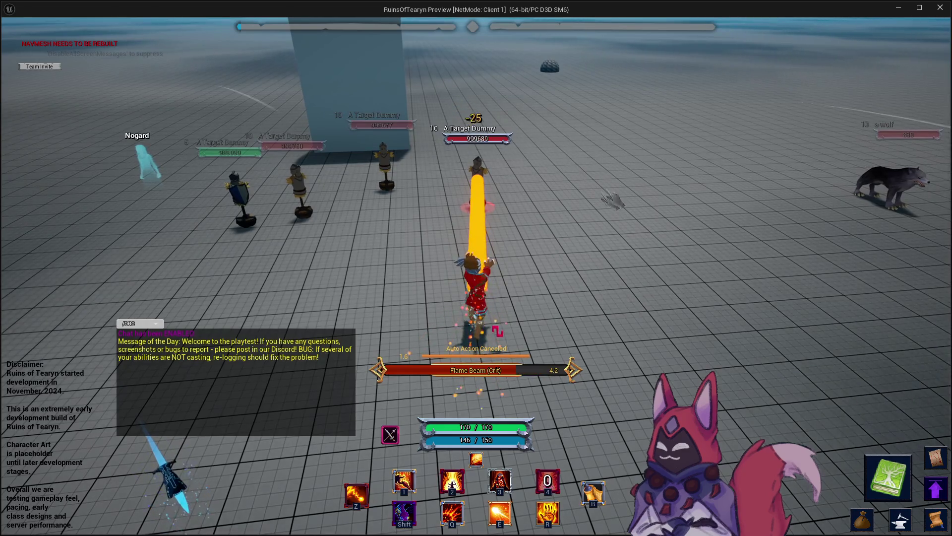
key("Escape")
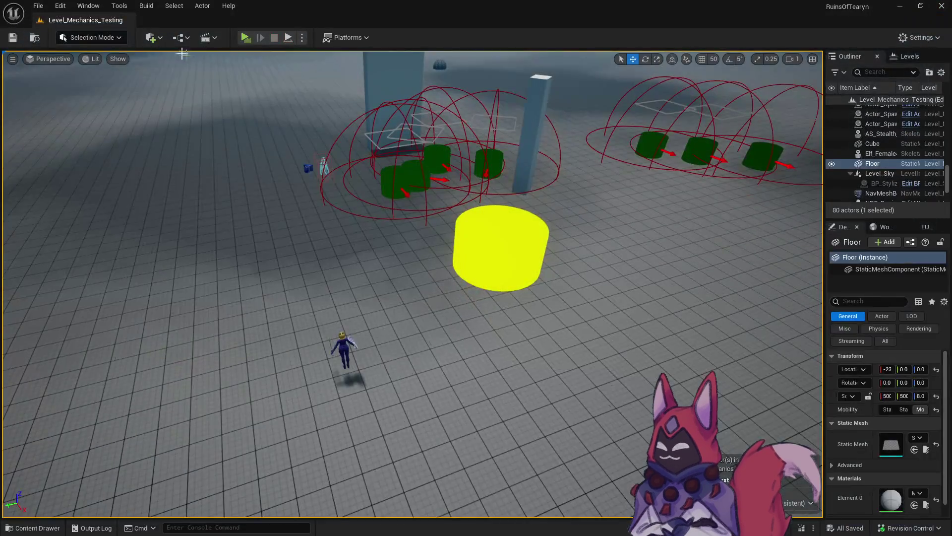
Step: Open the Flame_Beam data table from the Base folder and review its row settings
key("ctrl+space")
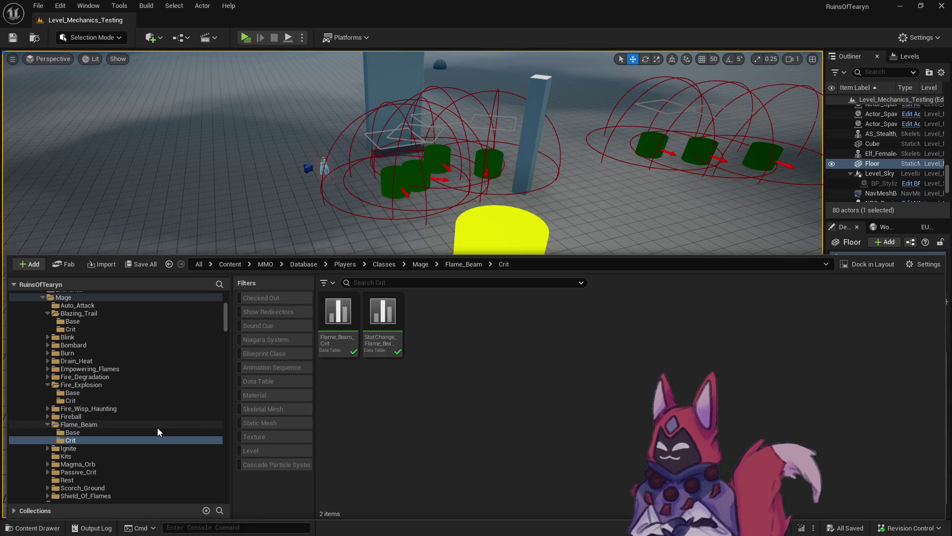
left_click(156, 432)
left_click(336, 340)
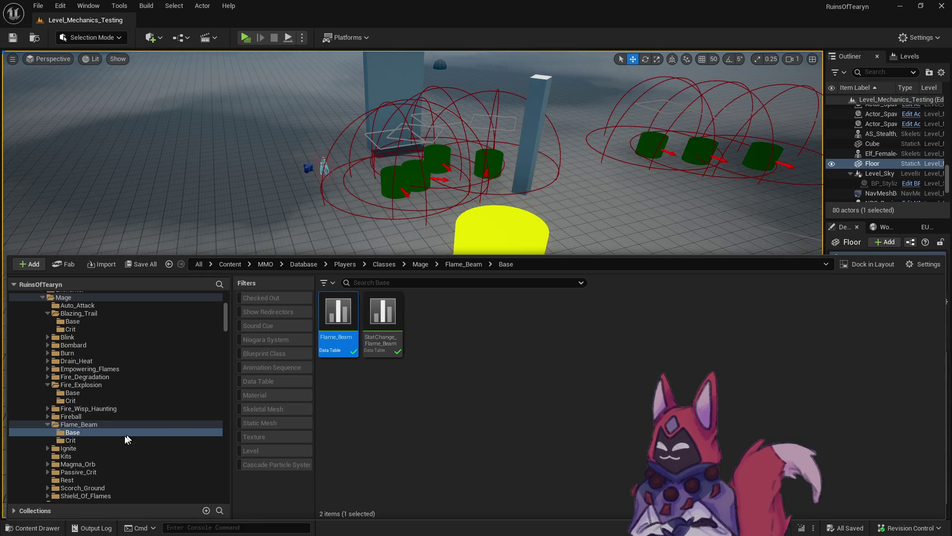
left_click(161, 423)
left_click(139, 432)
double_click(335, 325)
scroll(332, 391, "down", 10)
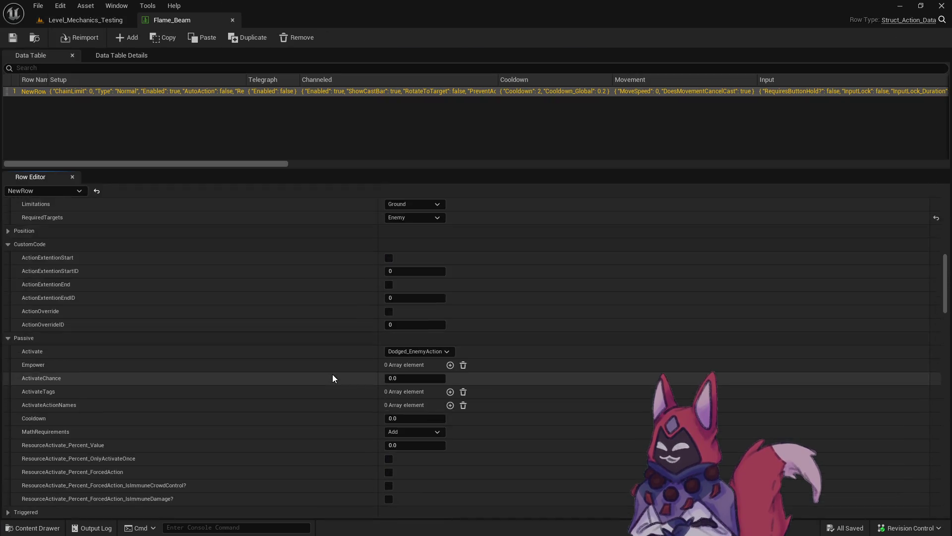
scroll(332, 377, "down", 15)
scroll(332, 377, "down", 10)
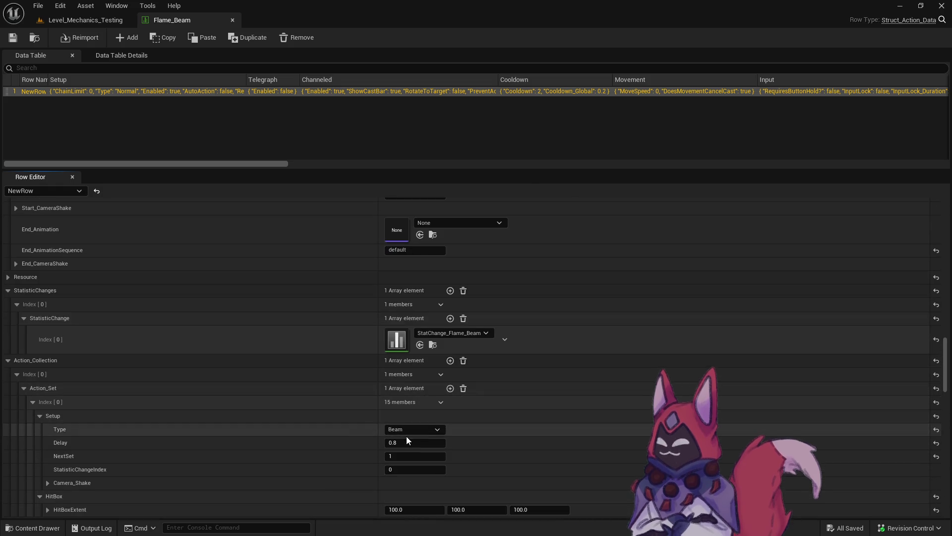
Step: In Flame_Beam_Crit, set the Action_Set Setup Delay to 0.8 to match the base beam
key("ctrl+space")
left_click(159, 441)
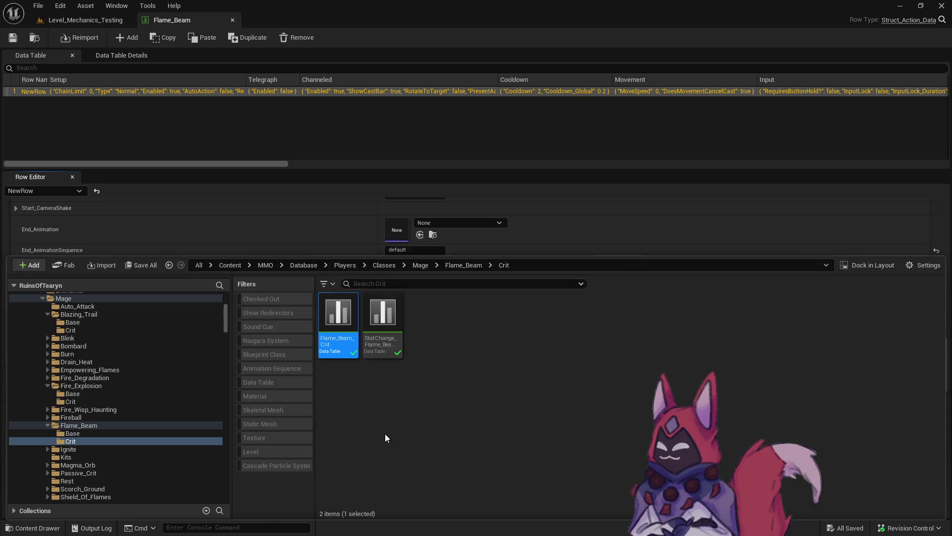
scroll(386, 427, "down", 20)
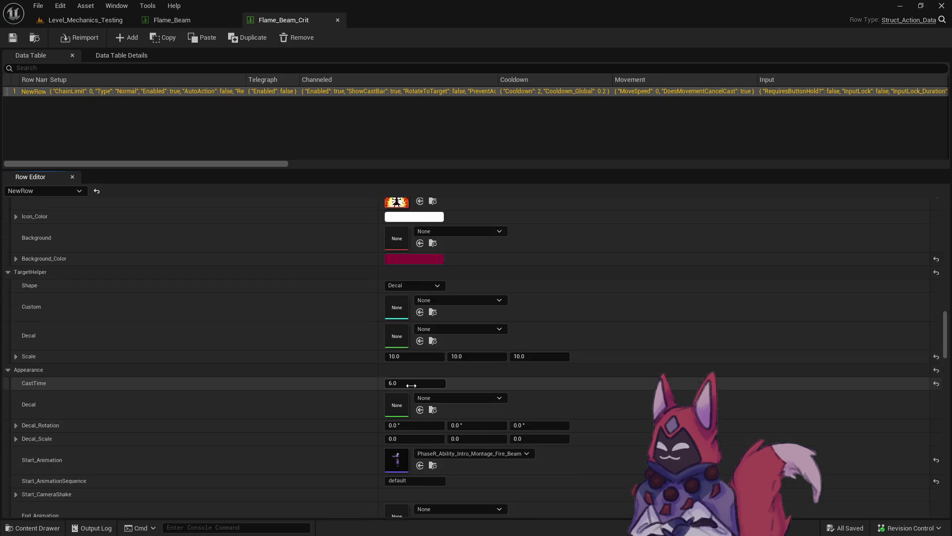
scroll(411, 386, "down", 15)
left_click(396, 351)
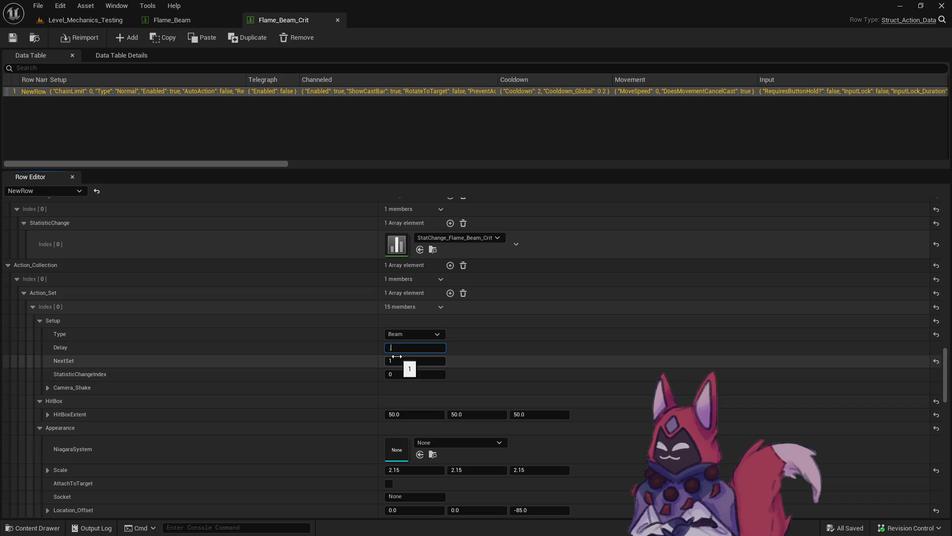
type("0.8")
left_click(13, 37)
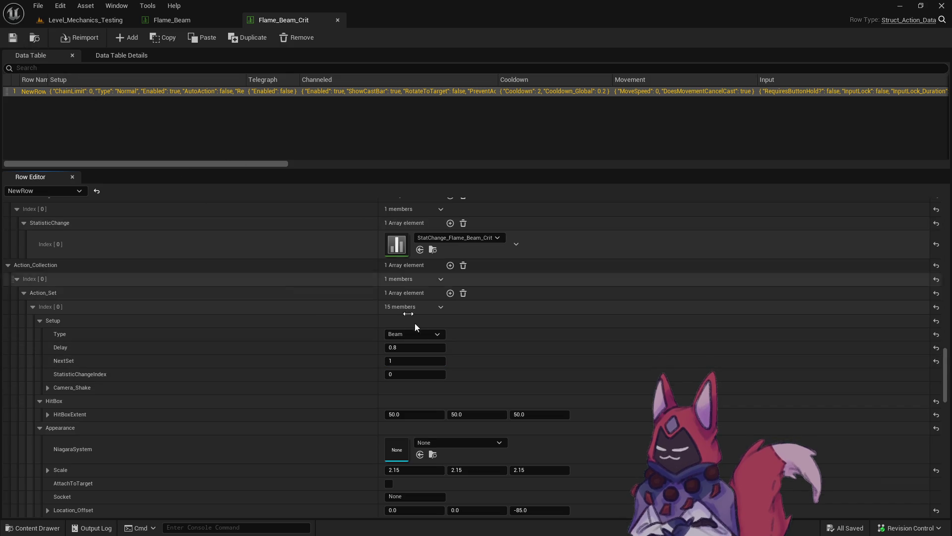
scroll(433, 359, "down", 20)
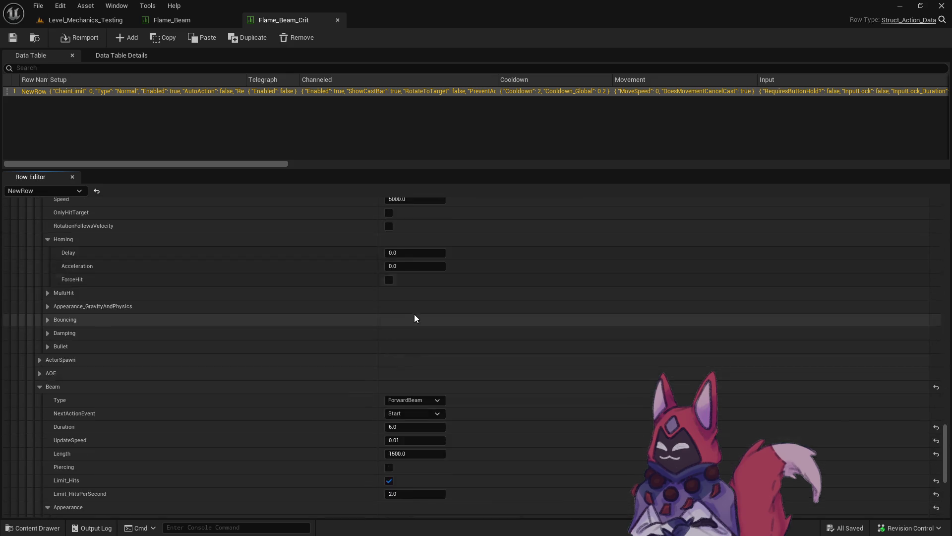
scroll(406, 316, "down", 5)
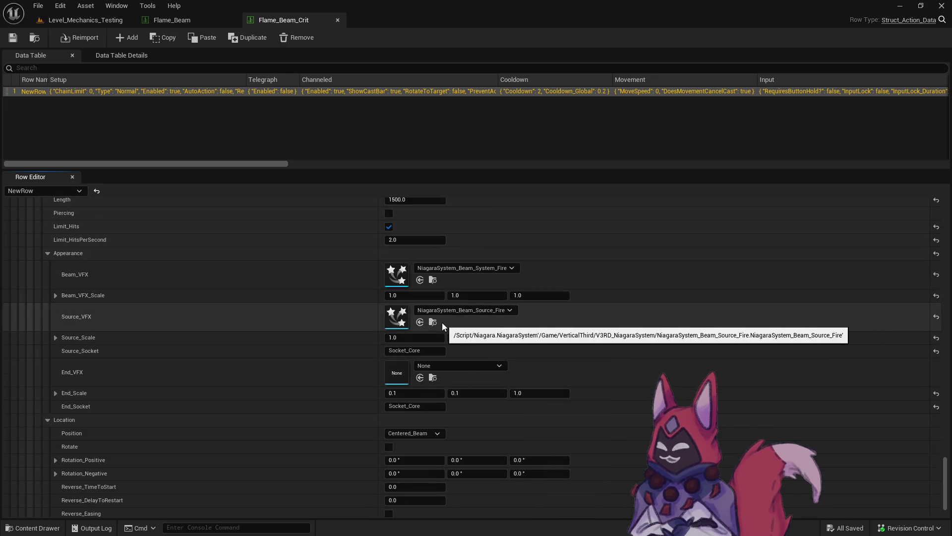
Step: Duplicate the fire beam Niagara system as NiagaraSystem_Beam_System_Fire_Crit and open the copy
left_click(433, 279)
right_click(722, 392)
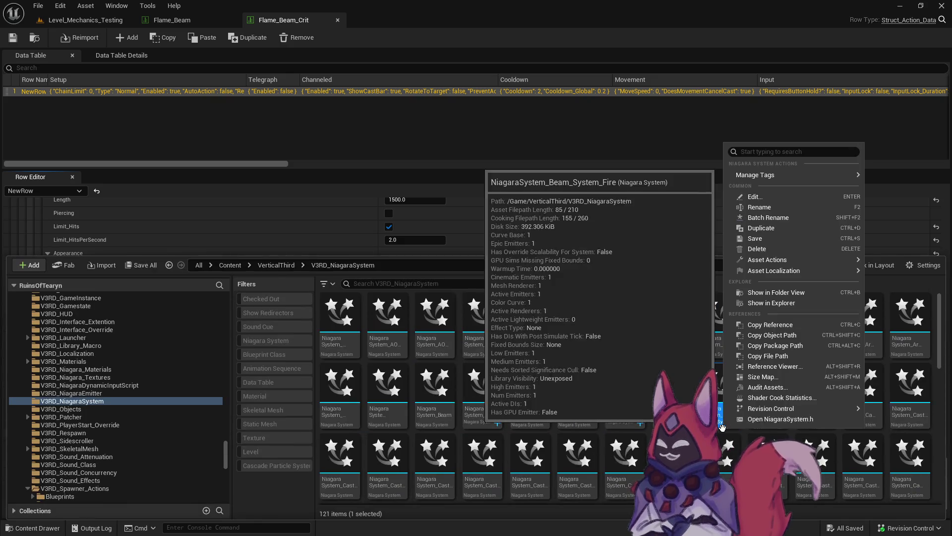
left_click(764, 227)
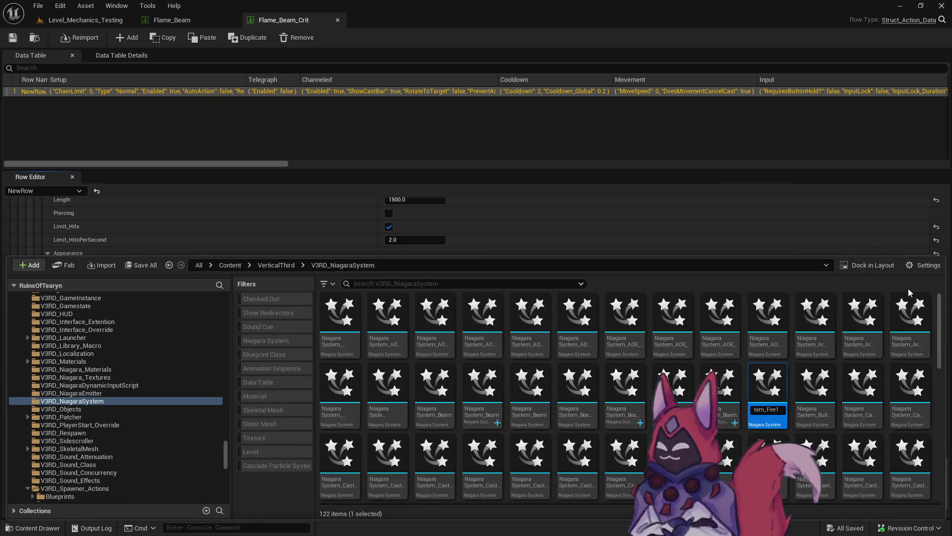
type("_Crit")
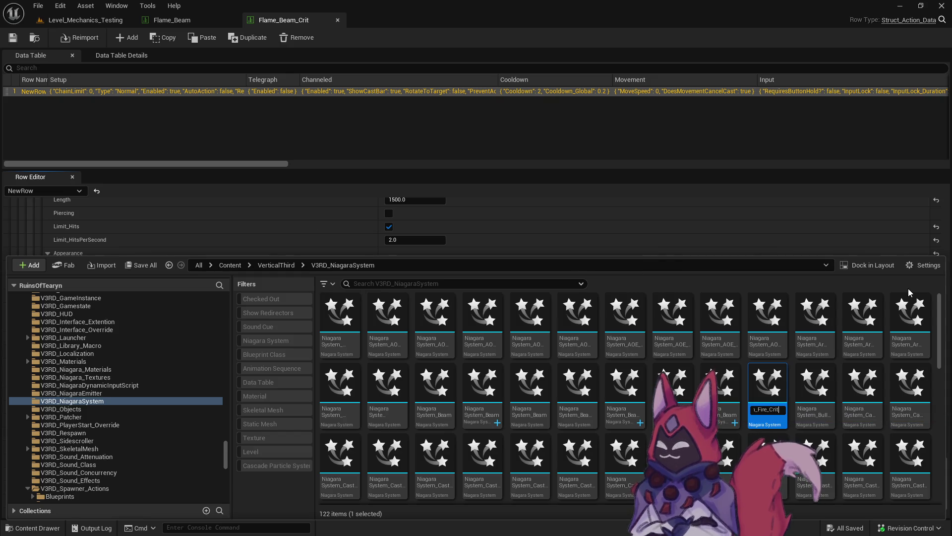
key("Return")
double_click(754, 402)
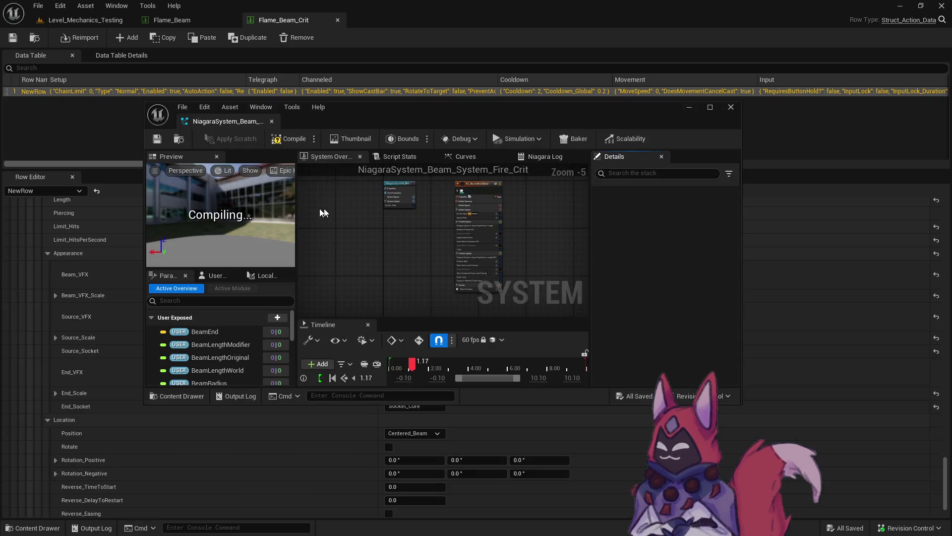
Step: Dock the Niagara editor and copy the Color module's orange-red colour curve
left_click_drag(224, 121, 424, 27)
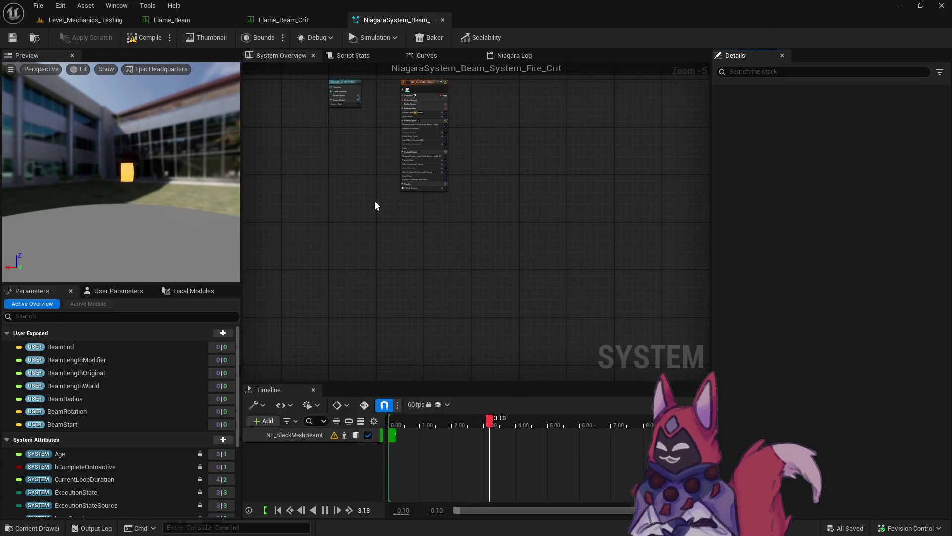
scroll(389, 287, "up", 5)
left_click(389, 289)
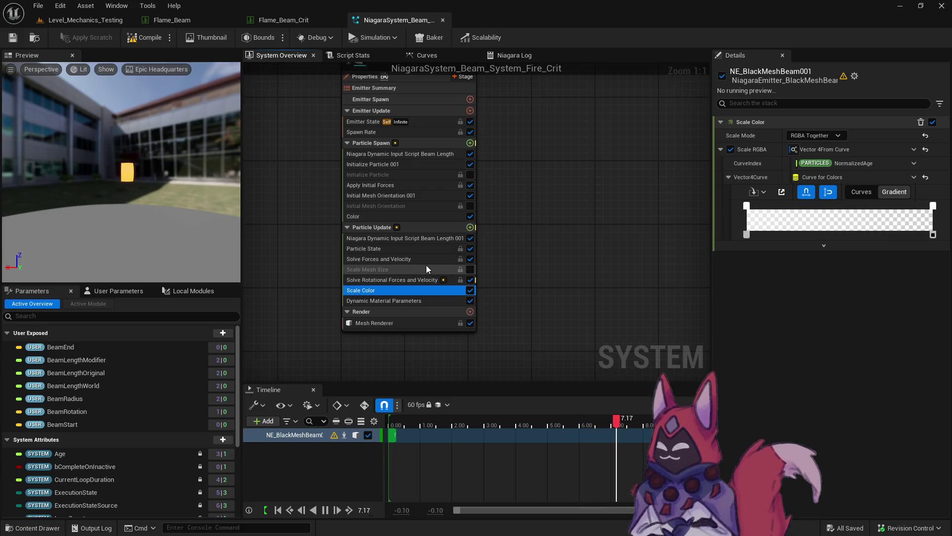
left_click(402, 216)
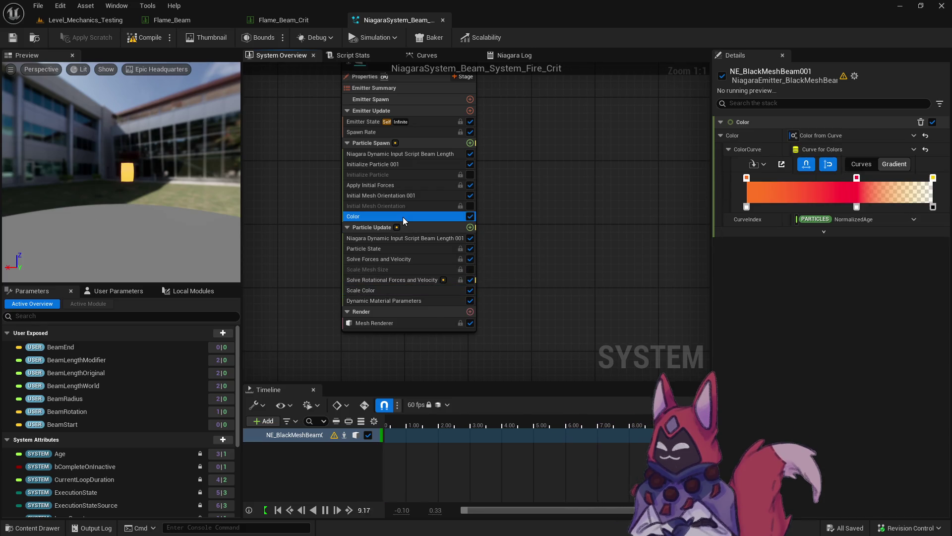
right_click(737, 152)
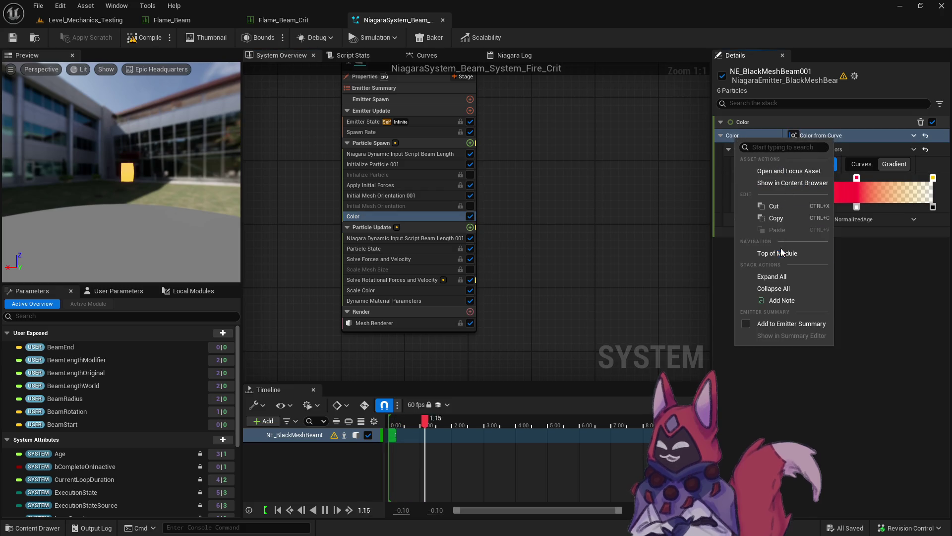
left_click(719, 217)
left_click(373, 291)
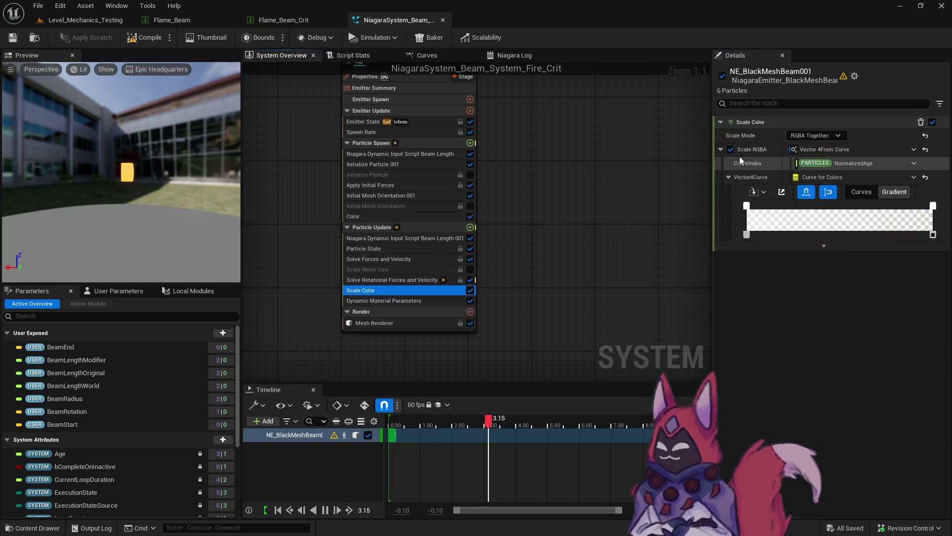
right_click(753, 139)
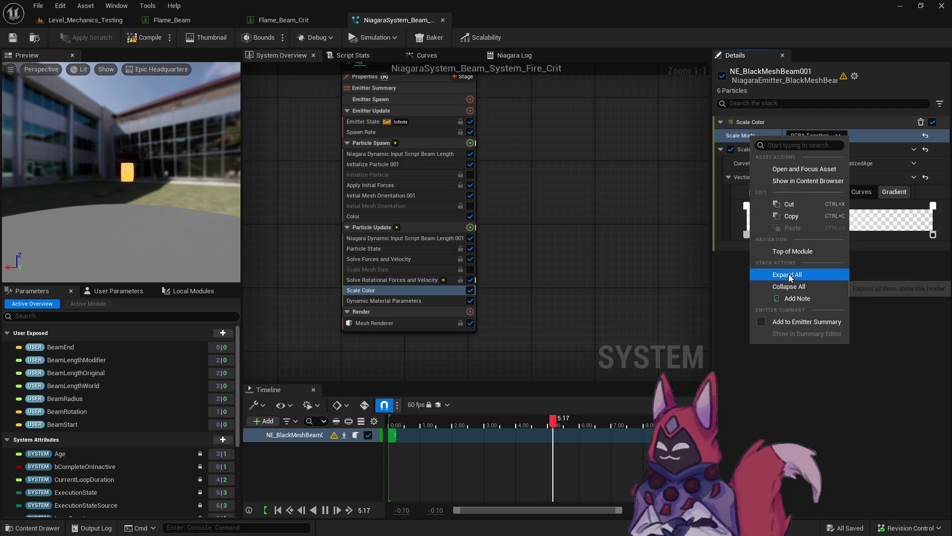
left_click(481, 236)
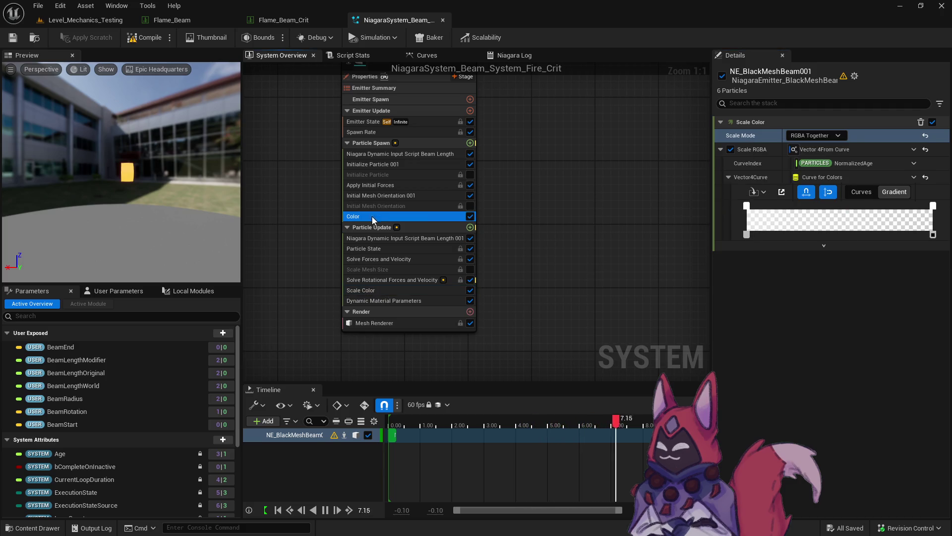
right_click(754, 150)
left_click(793, 229)
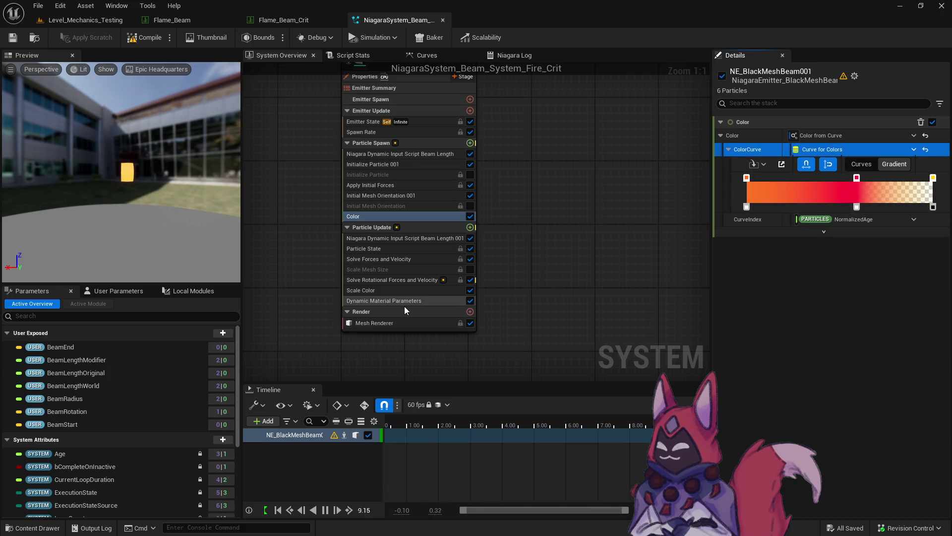
Step: Set Scale Color's Scale Mode to RGBA Linear Color Curve and paste the copied curve
left_click(400, 290)
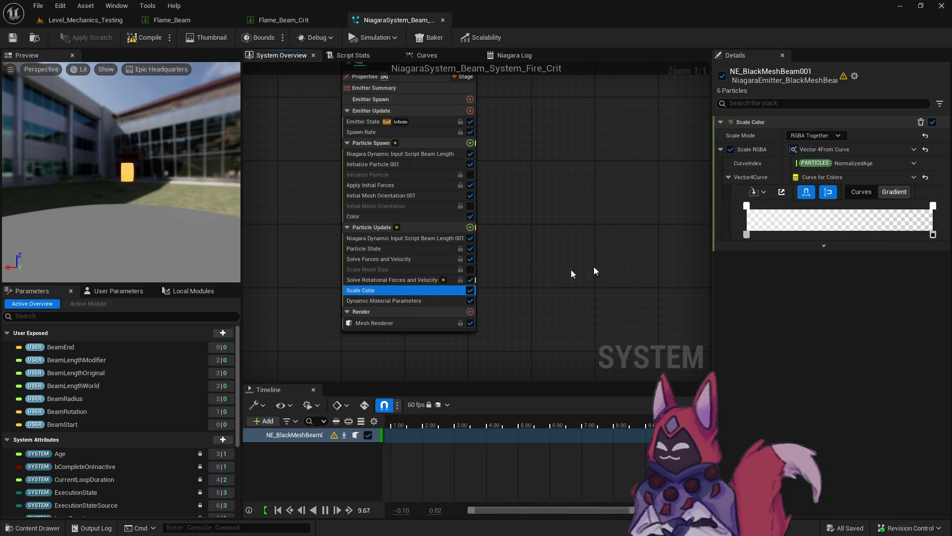
right_click(752, 136)
right_click(745, 150)
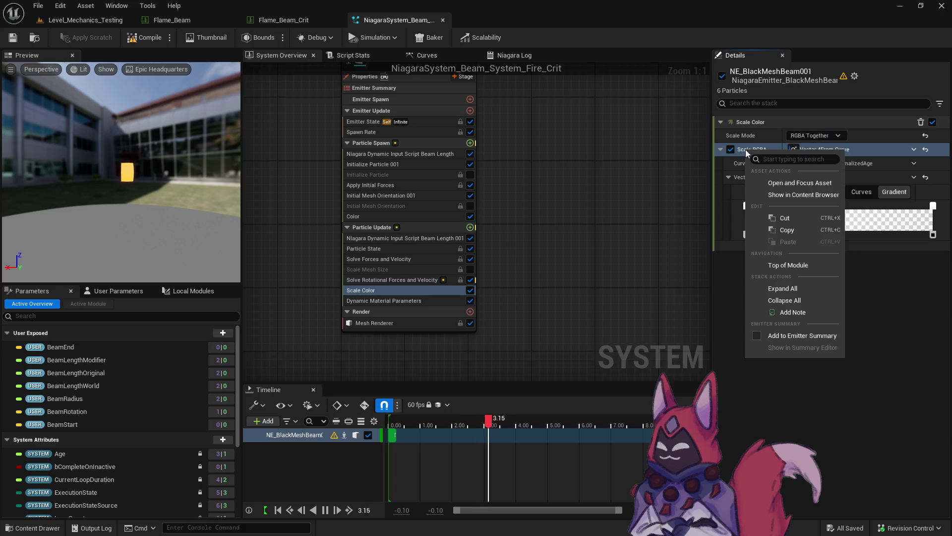
left_click(795, 242)
left_click(926, 135)
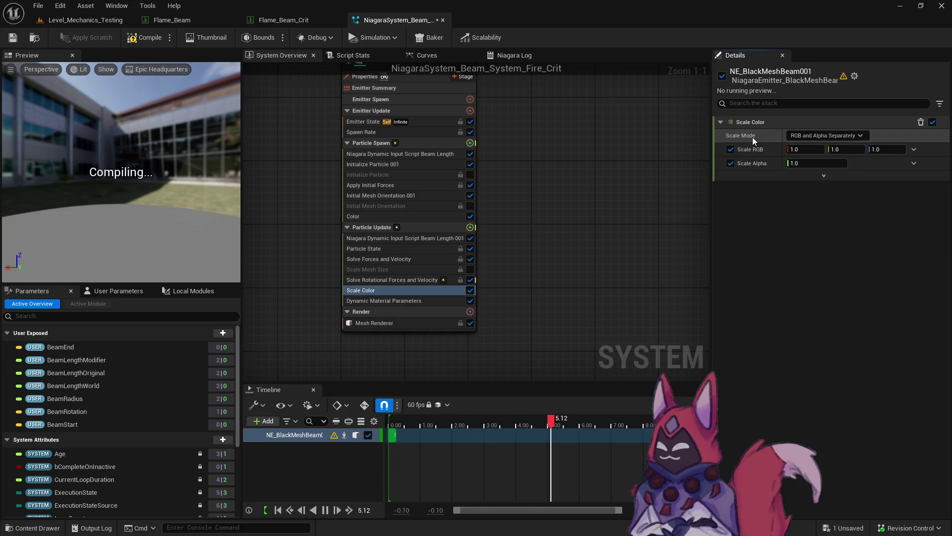
right_click(752, 137)
left_click(840, 136)
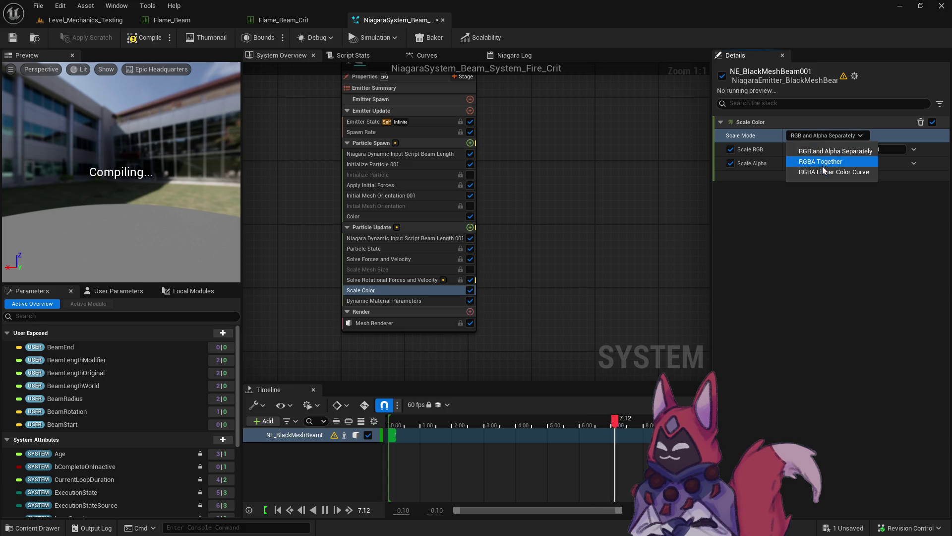
left_click(825, 173)
right_click(745, 150)
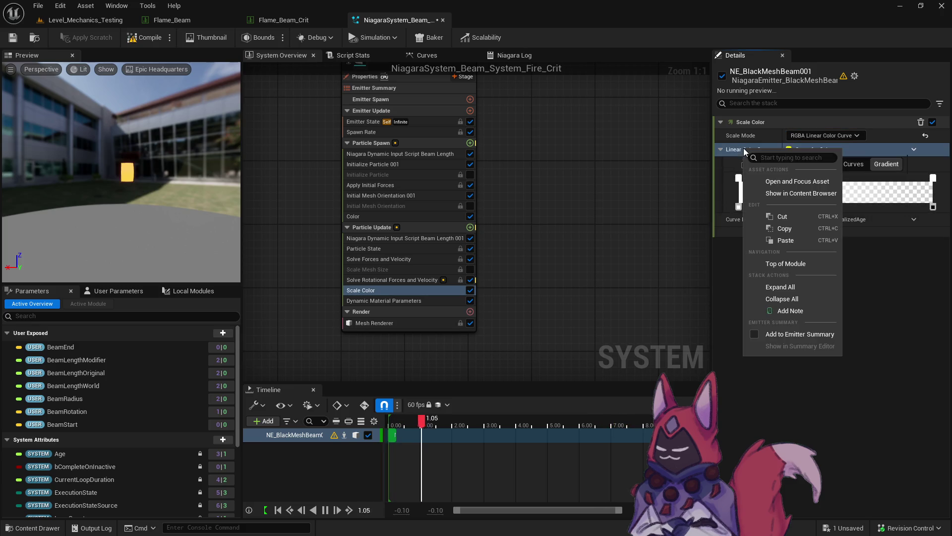
left_click(784, 240)
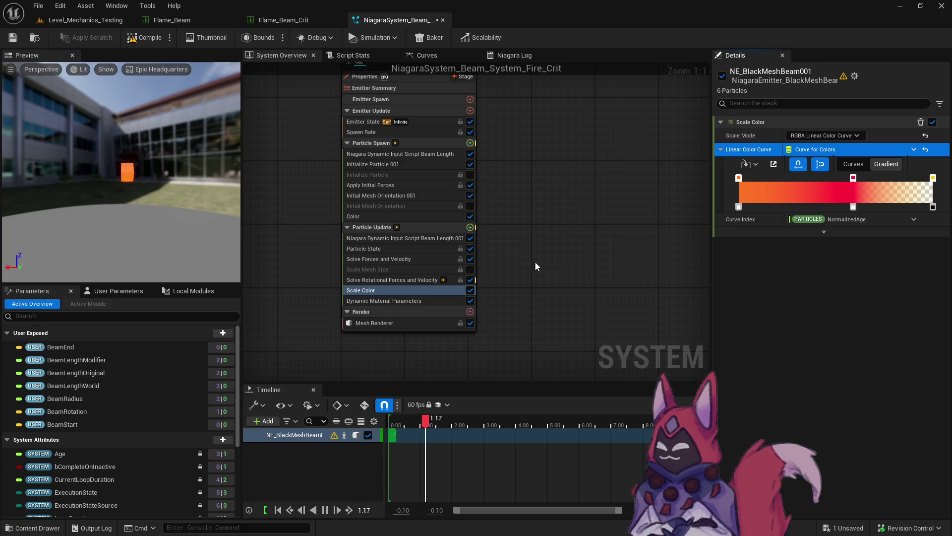
Step: Slide the red colour stops toward the gradient start, then compile and save the crit beam system
left_click(395, 216)
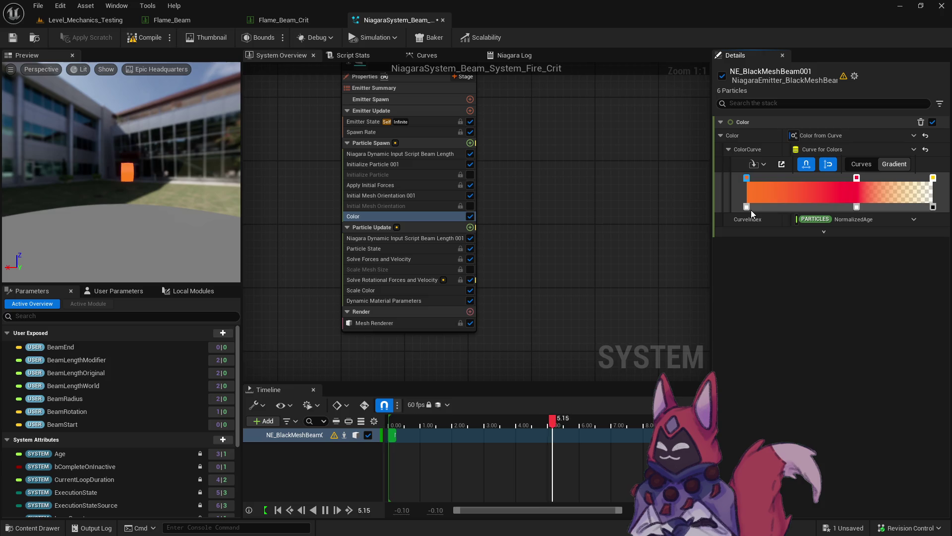
left_click_drag(857, 177, 761, 177)
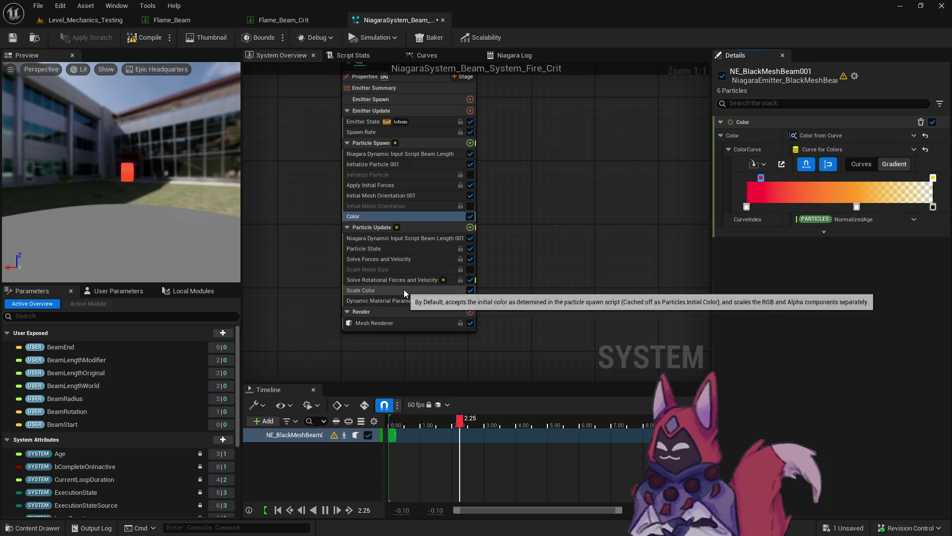
left_click(386, 290)
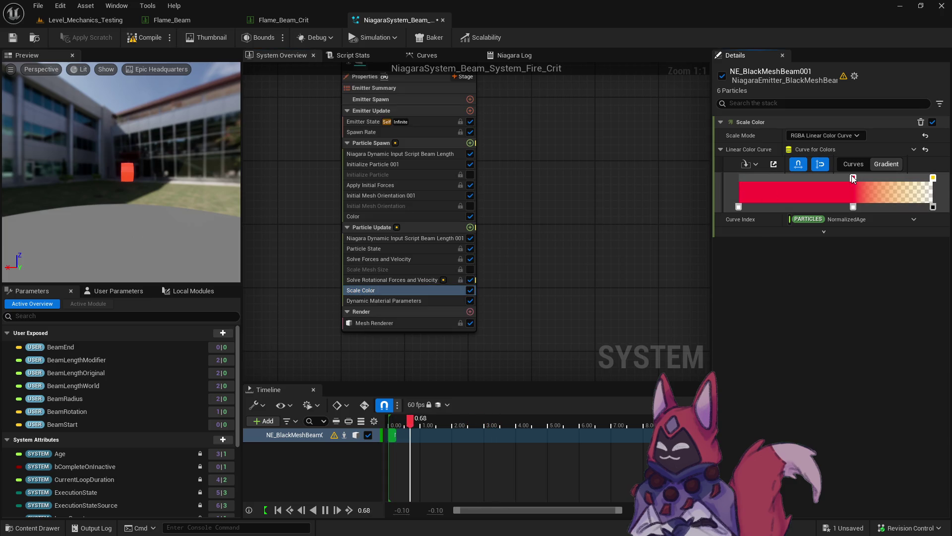
left_click_drag(853, 178, 724, 176)
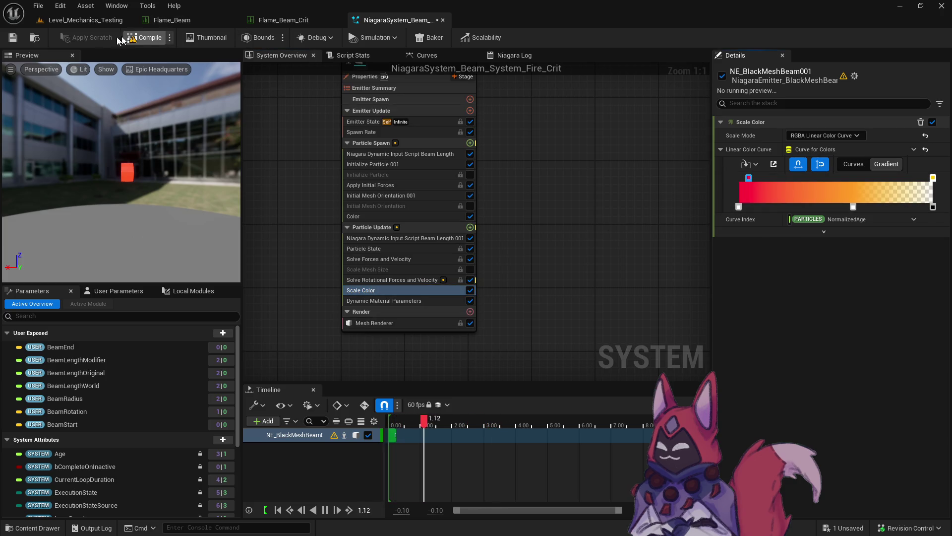
left_click(13, 37)
left_click_drag(218, 198, 224, 217)
left_click(51, 28)
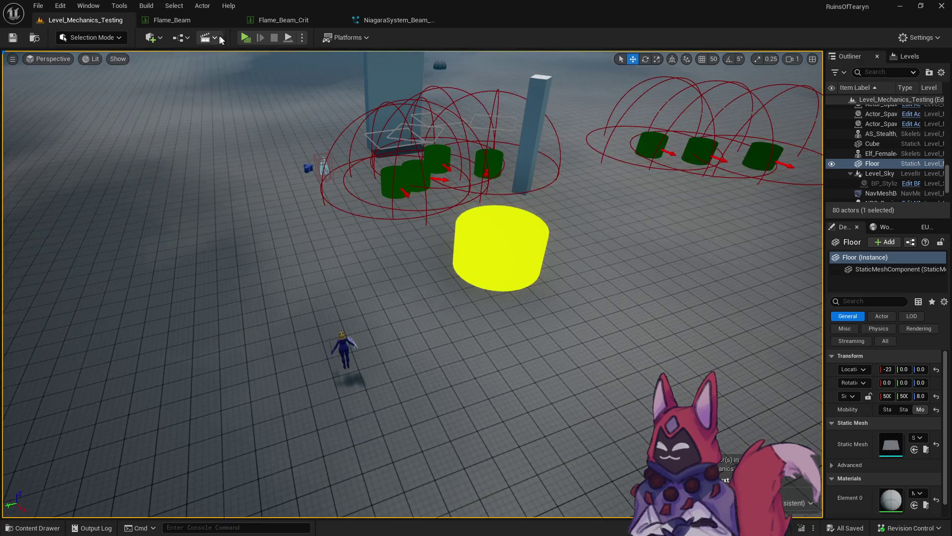
left_click(366, 23)
key("ctrl+space")
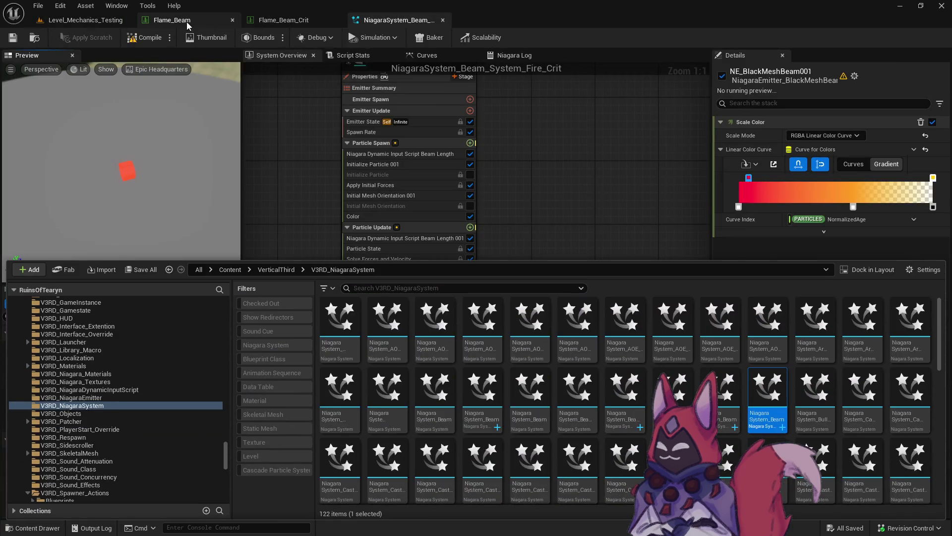
Step: Set Flame_Beam_Crit's Beam_VFX to NiagaraSystem_Beam_System_Fire_Crit
left_click(186, 22)
left_click(293, 20)
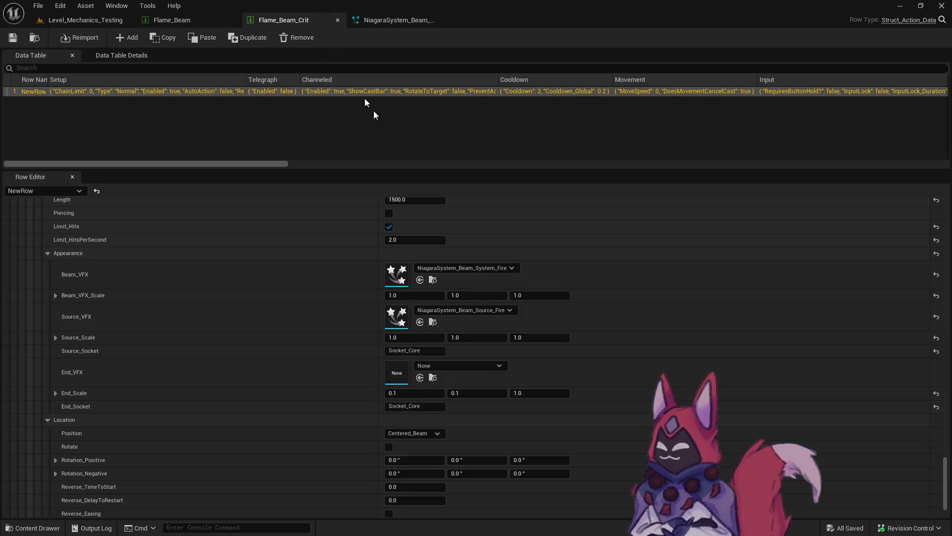
left_click(422, 283)
Step: Save all modified assets and start a Play-in-Editor session from Level_Mechanics_Testing
key("ctrl+space")
left_click(141, 265)
left_click(542, 382)
left_click(101, 21)
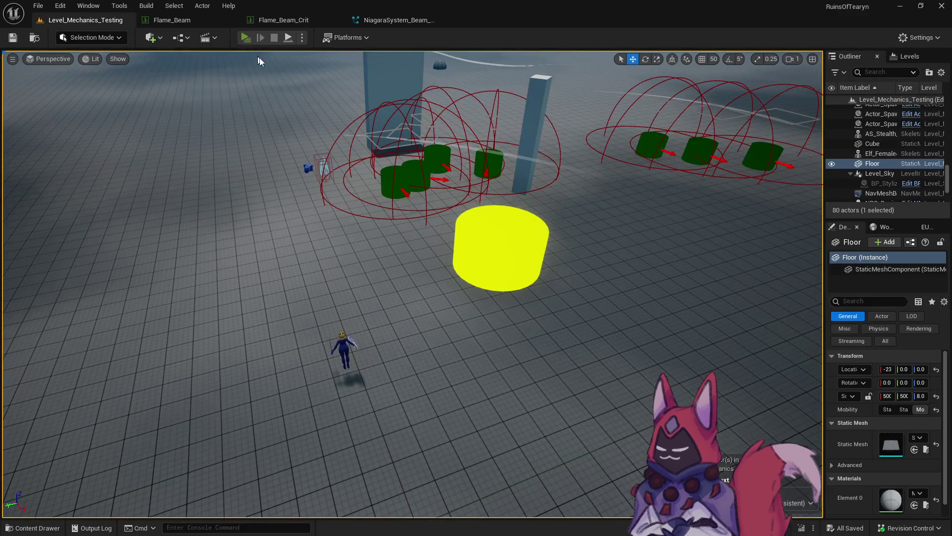
key("alt+p")
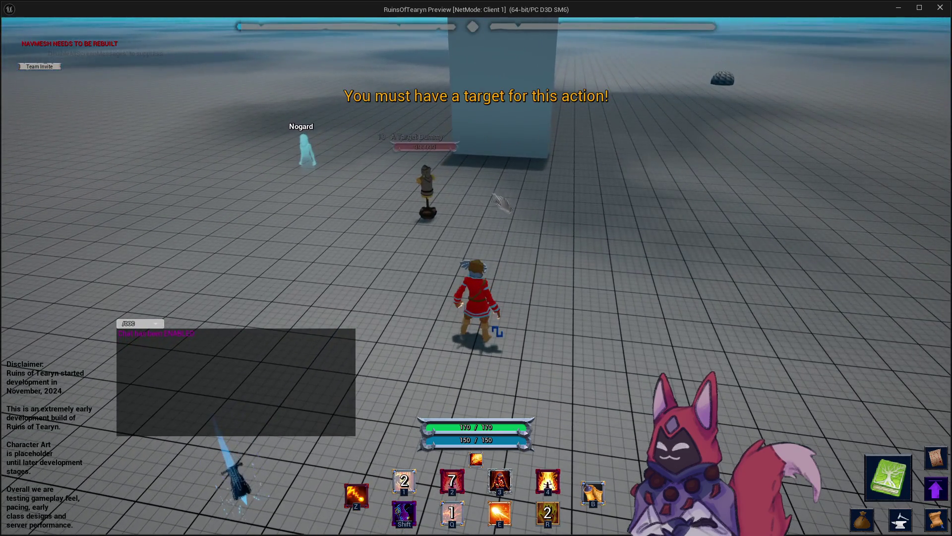
key("1")
left_click(427, 197)
key("4")
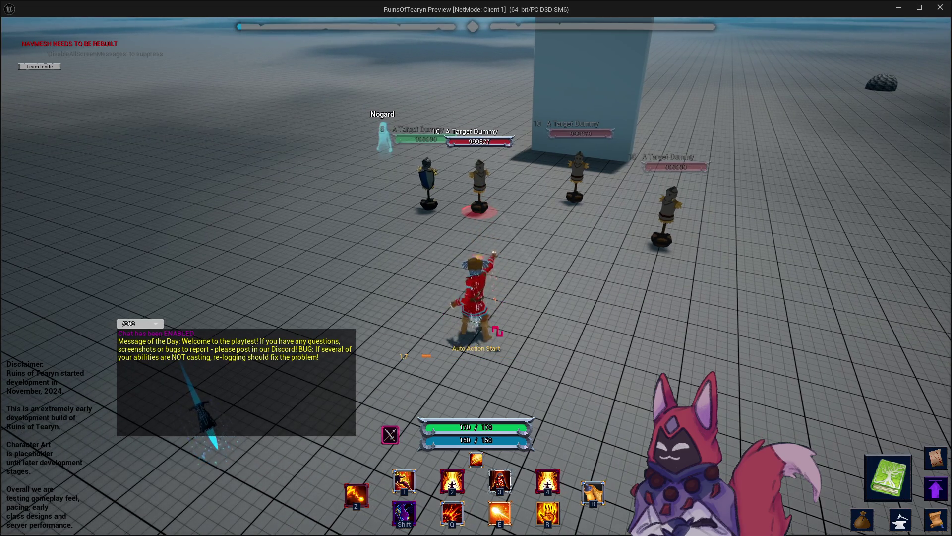
key("4")
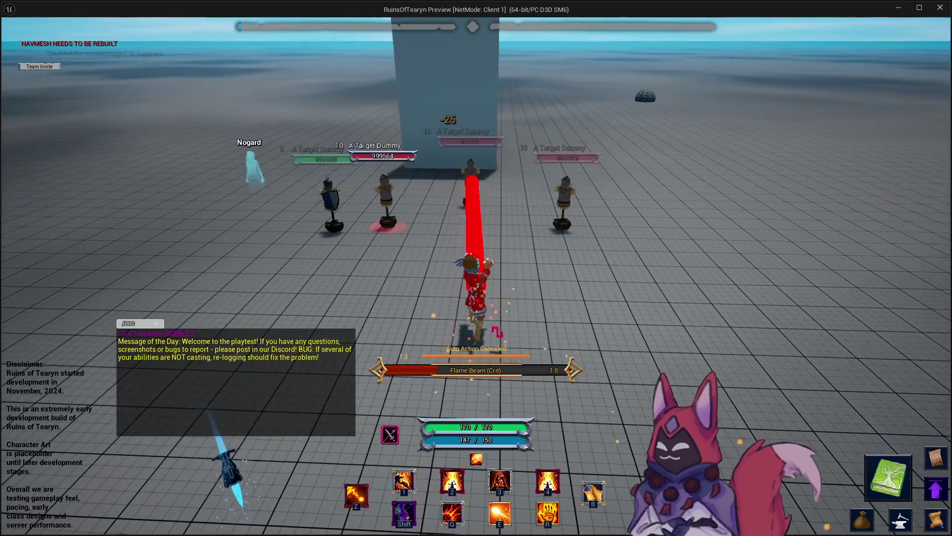
left_click(946, 11)
Step: Turn on Critical_Hit_Reset in the Flame_Beam_Crit data table
left_click(180, 24)
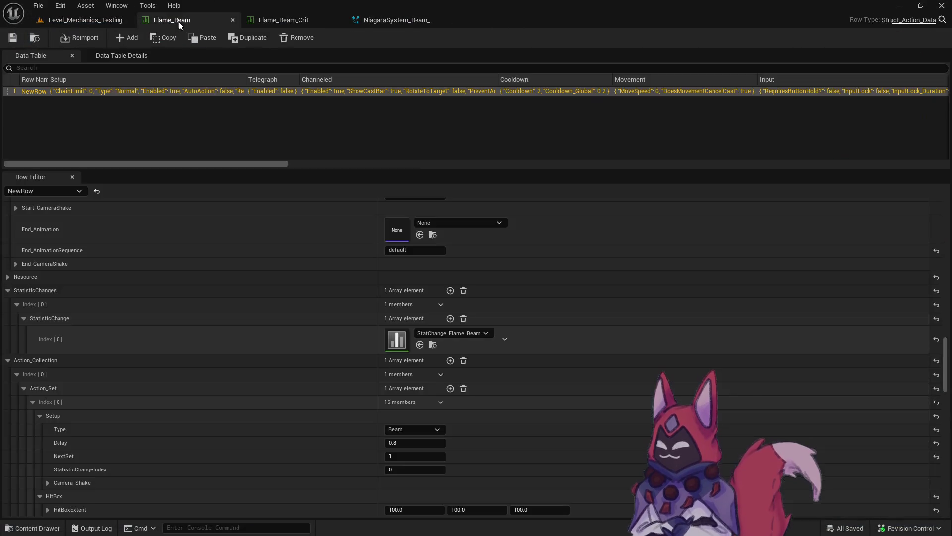
left_click(284, 20)
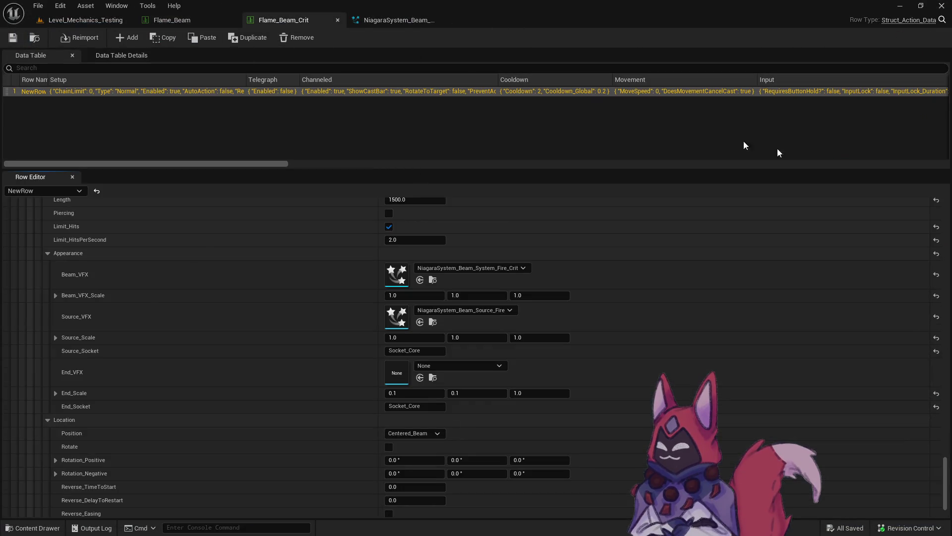
left_click(945, 204)
left_click(388, 364)
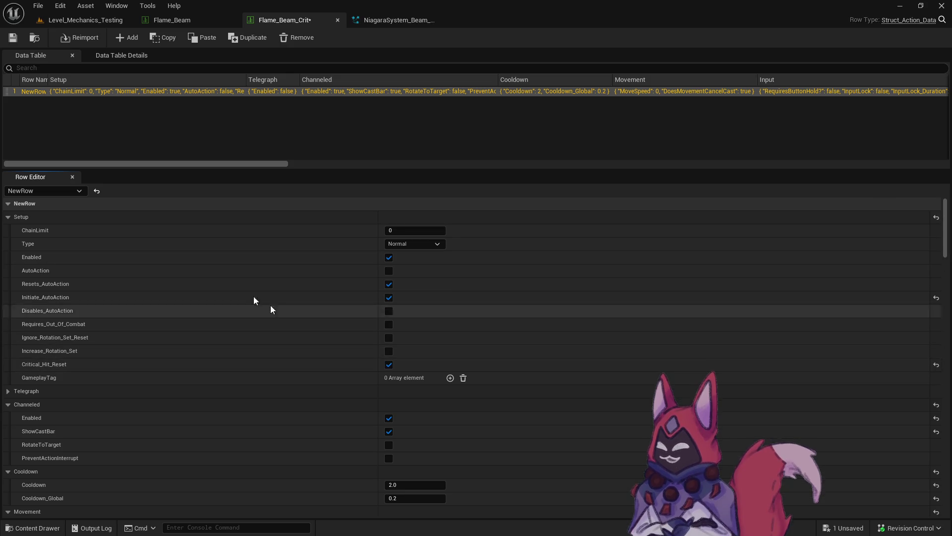
Step: Open the linked StatChange_Flame_Beam_Crit table and make its critical hits Guaranteed
left_click(34, 38)
left_click(40, 39)
double_click(382, 315)
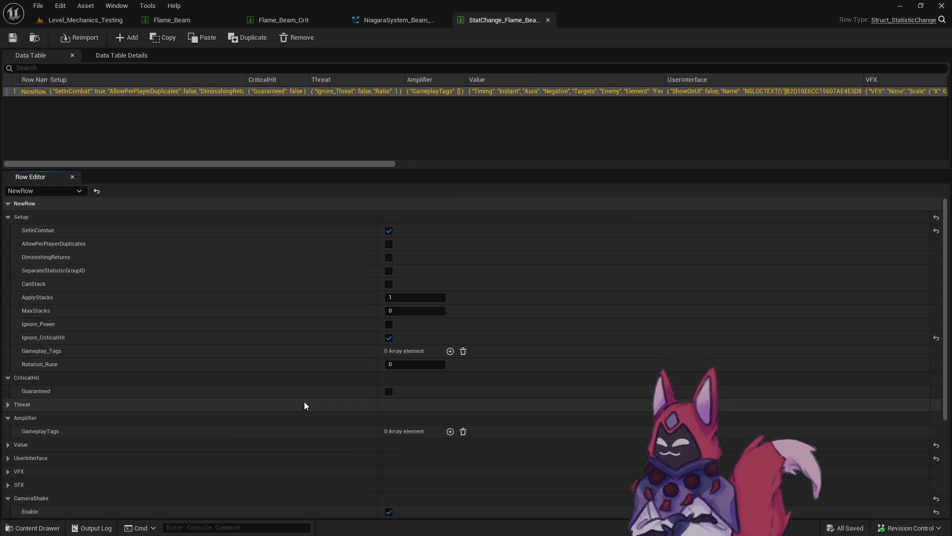
left_click(390, 391)
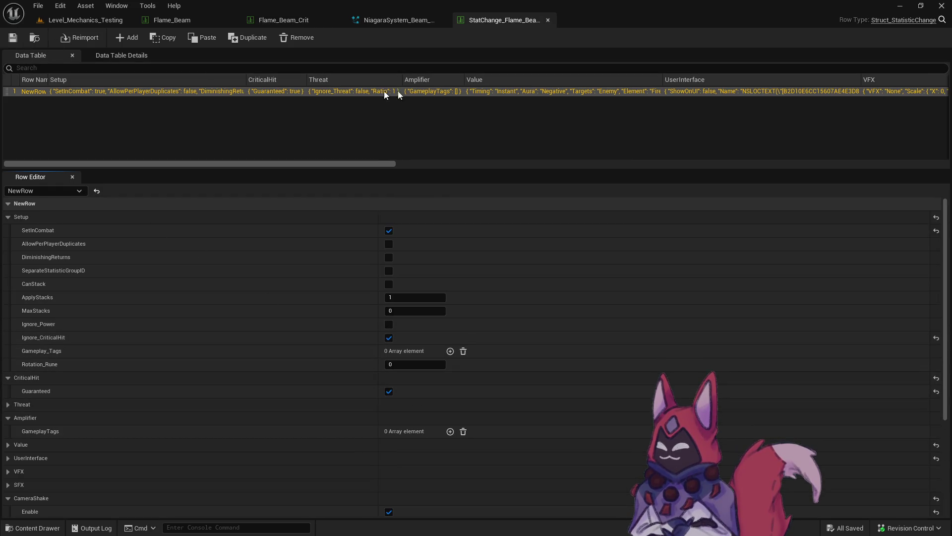
Step: Close the stat-change, crit beam system, Flame_Beam_Crit and Flame_Beam tabs, then switch to the Obsidian notes
middle_click(513, 30)
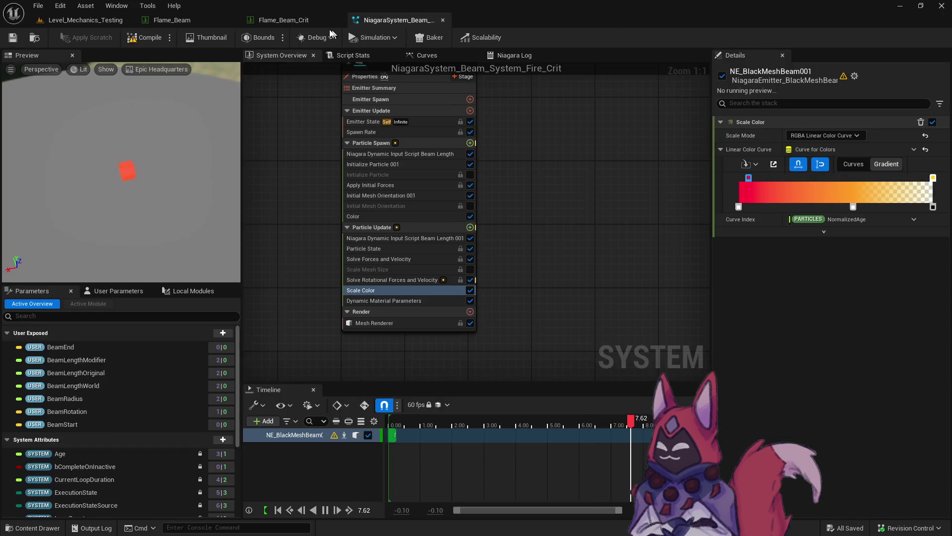
middle_click(357, 20)
middle_click(335, 19)
middle_click(234, 22)
key("alt+Tab")
key("alt+Tab")
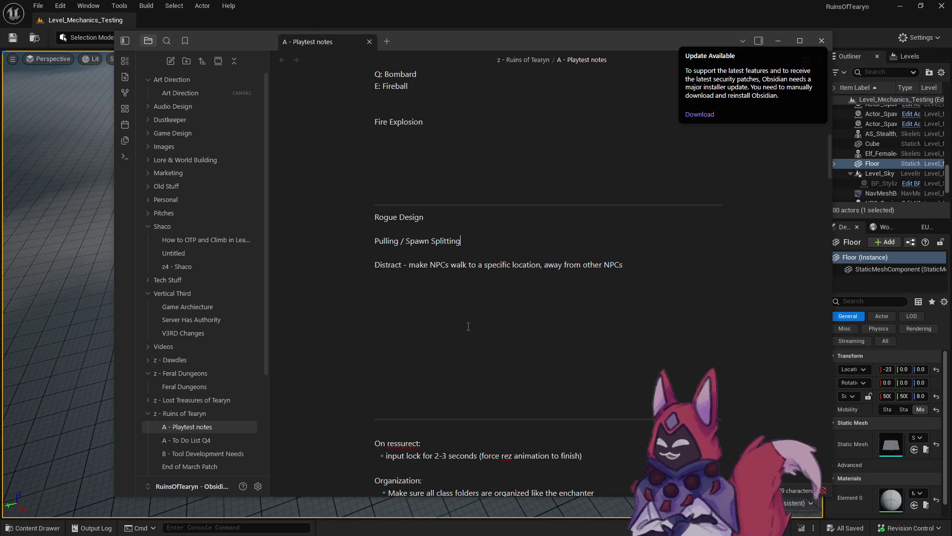
Step: Open the PhaseR_Ability_Intro_Montage_Fire_Beam montage, after reviewing and closing the Flame_Beam_Crit data table
scroll(517, 241, "up", 3)
left_click(89, 30)
key("ctrl+space")
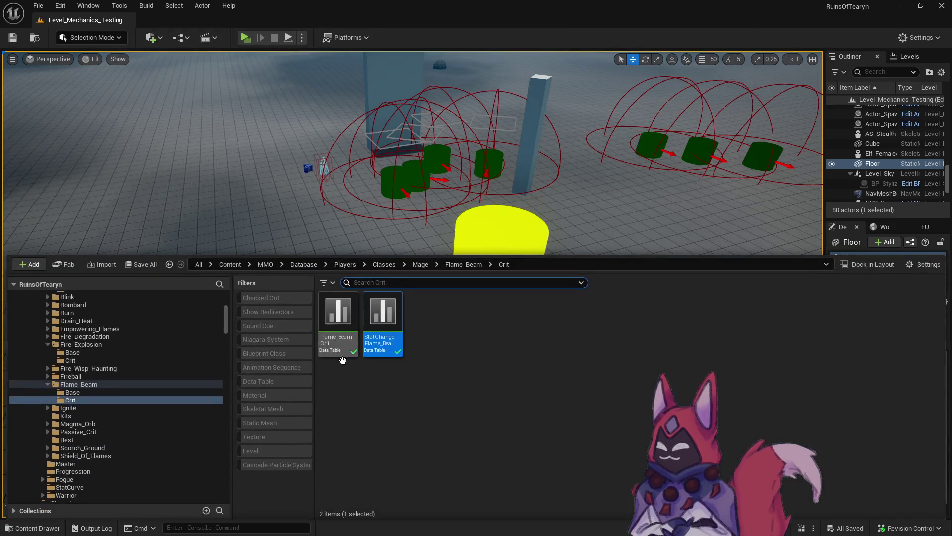
double_click(340, 335)
scroll(494, 379, "down", 15)
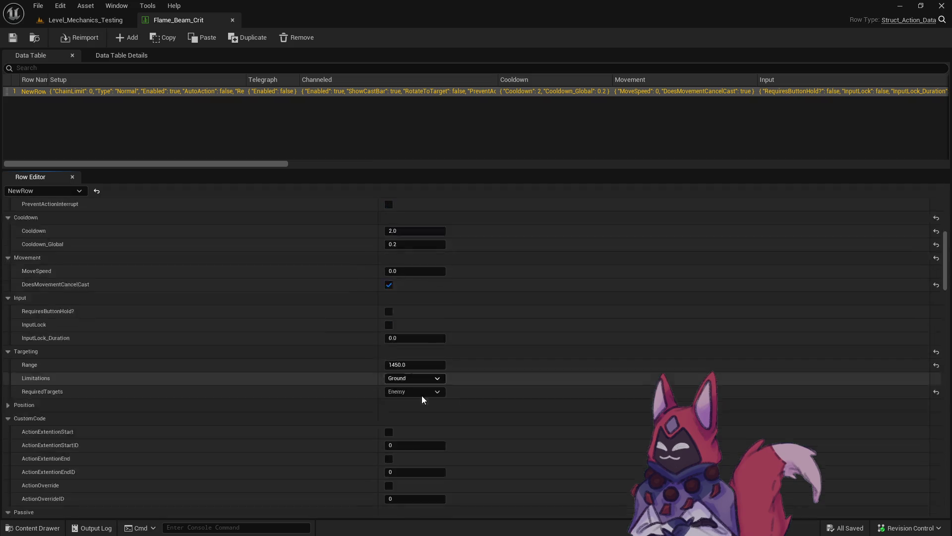
scroll(415, 389, "down", 15)
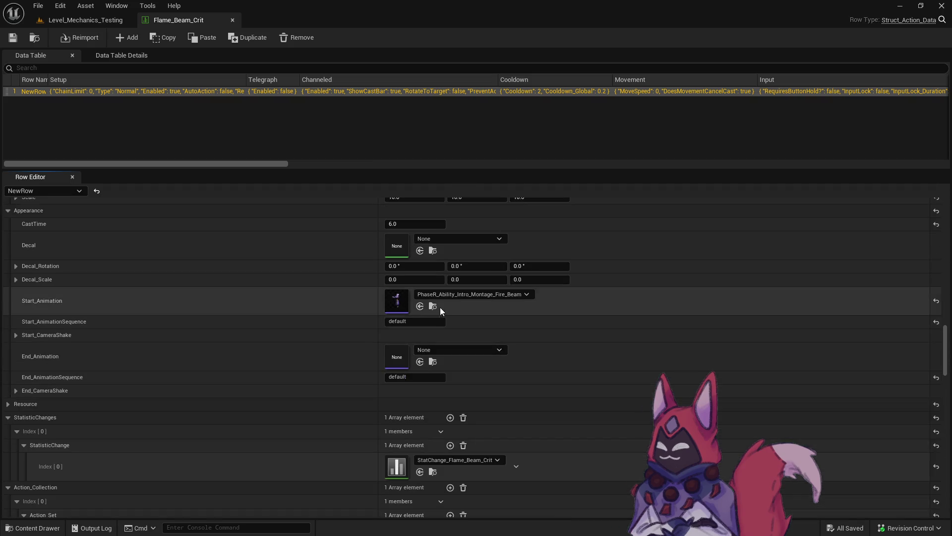
key("ctrl+space")
left_click(545, 463)
double_click(568, 468)
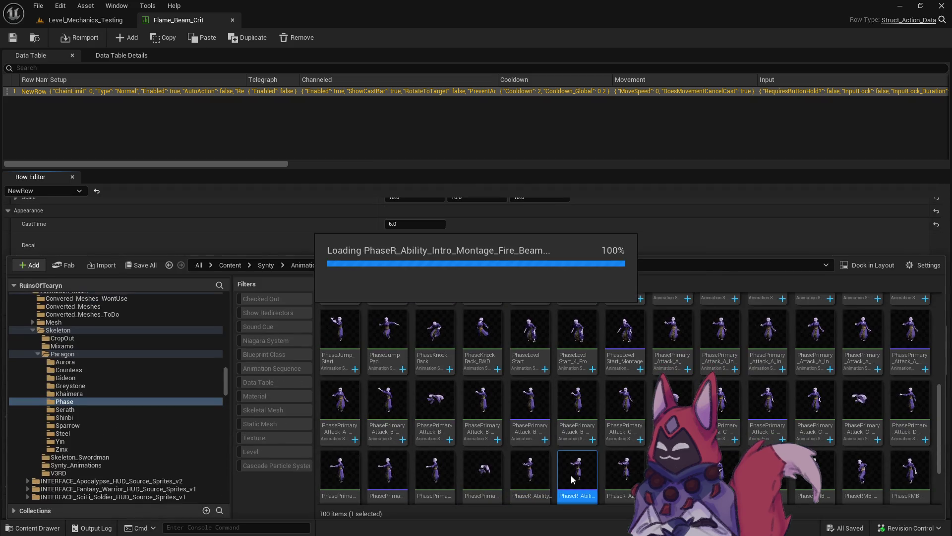
left_click(233, 20)
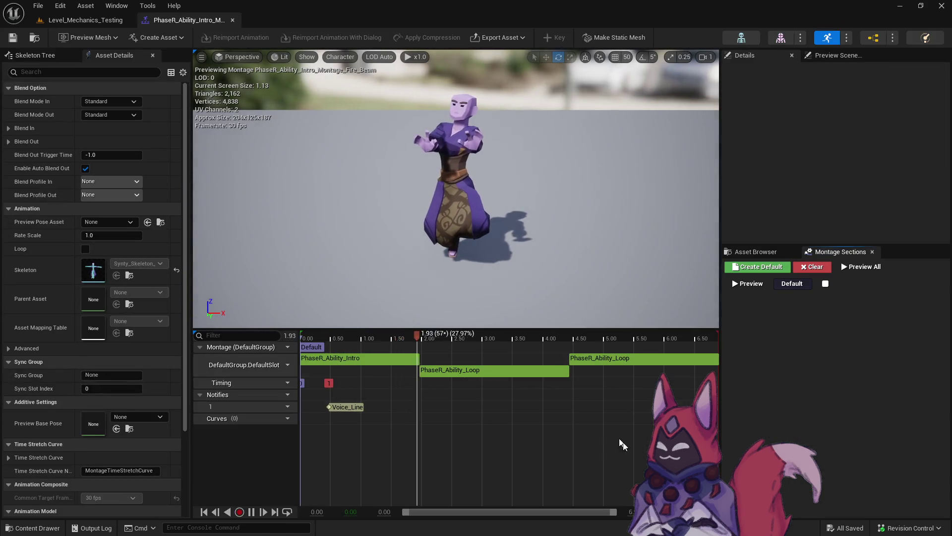
Step: Filter the montage's asset browser by 'phase' and preview the PhaseRecall, PhaseRespawn and PhaseRMB animations
left_click(756, 251)
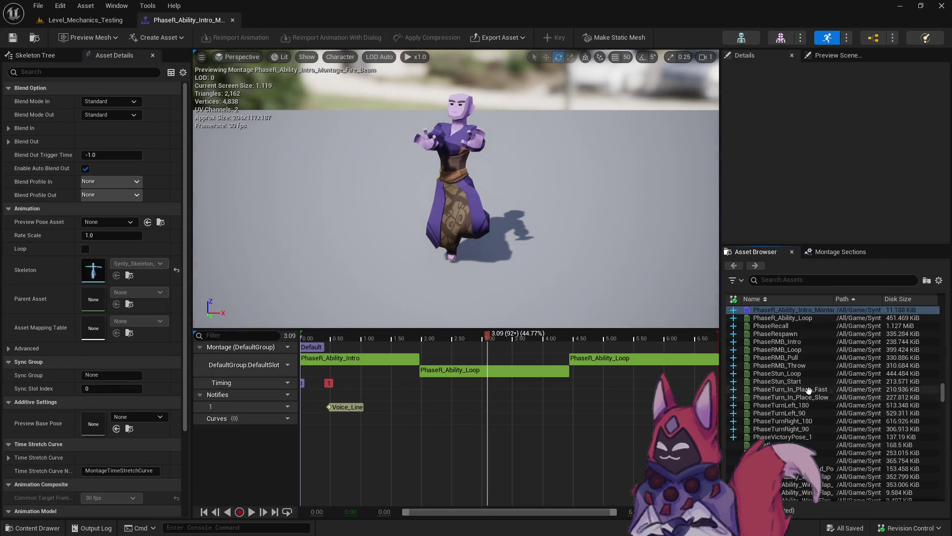
scroll(808, 391, "up", 3)
left_click(787, 280)
type("phase")
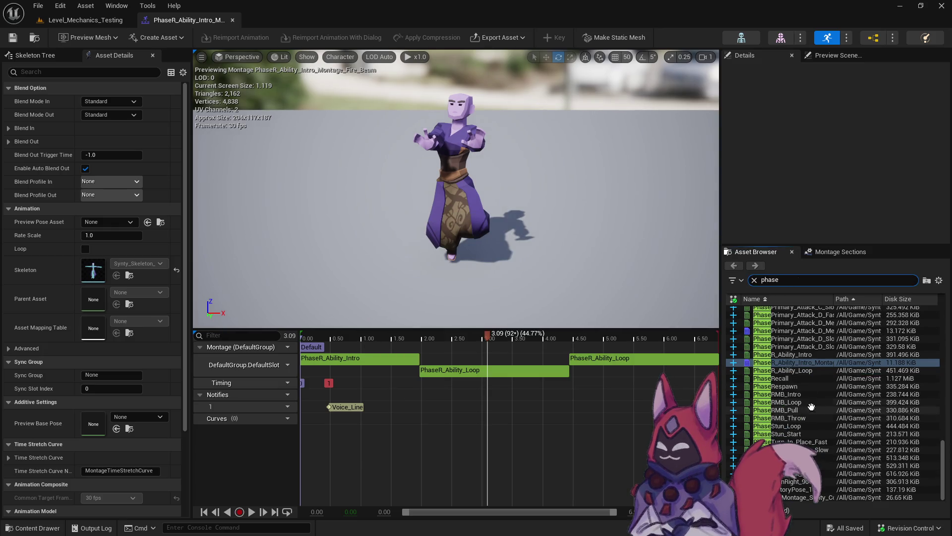
left_click(803, 379)
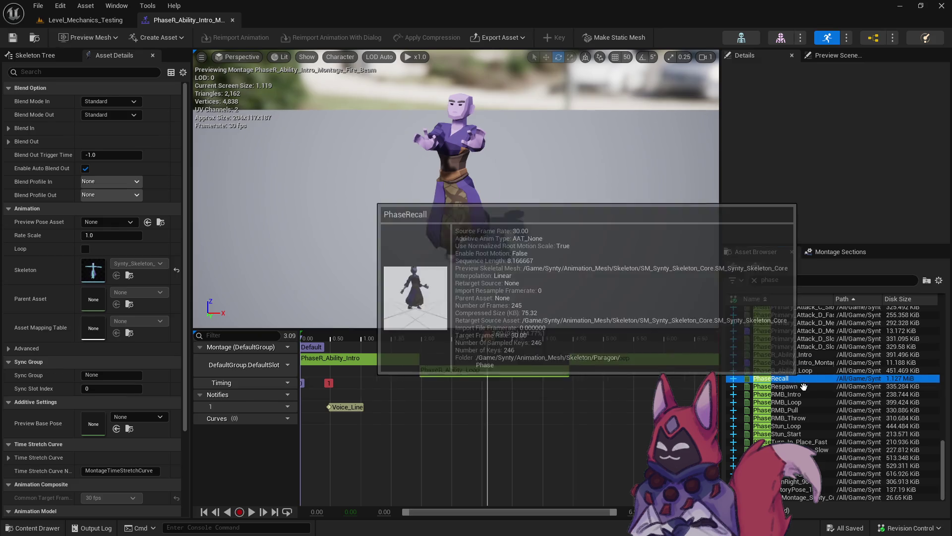
left_click(804, 387)
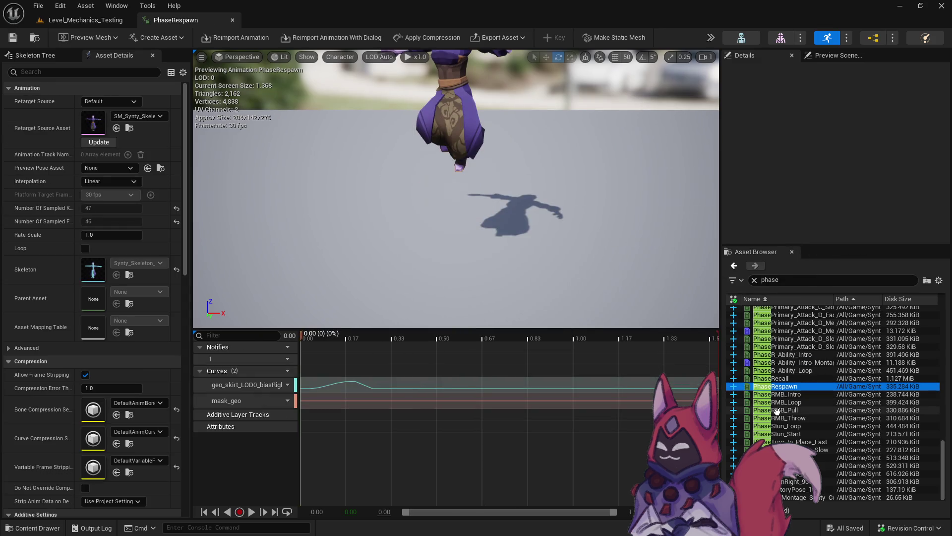
left_click(804, 393)
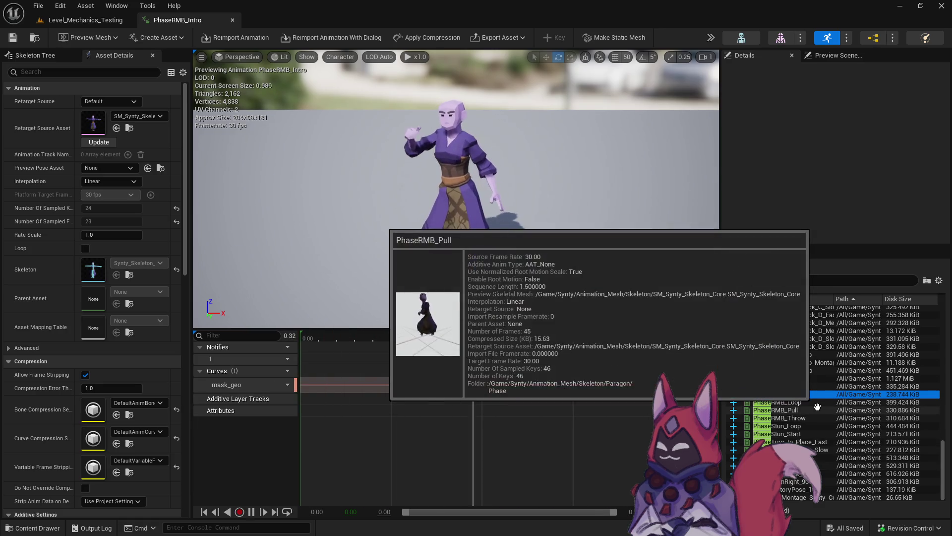
left_click(831, 418)
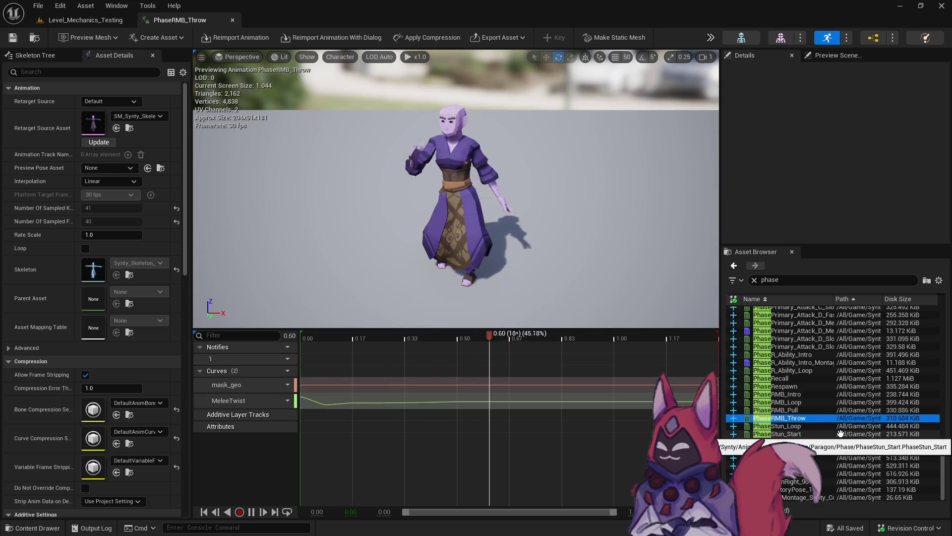
left_click(808, 402)
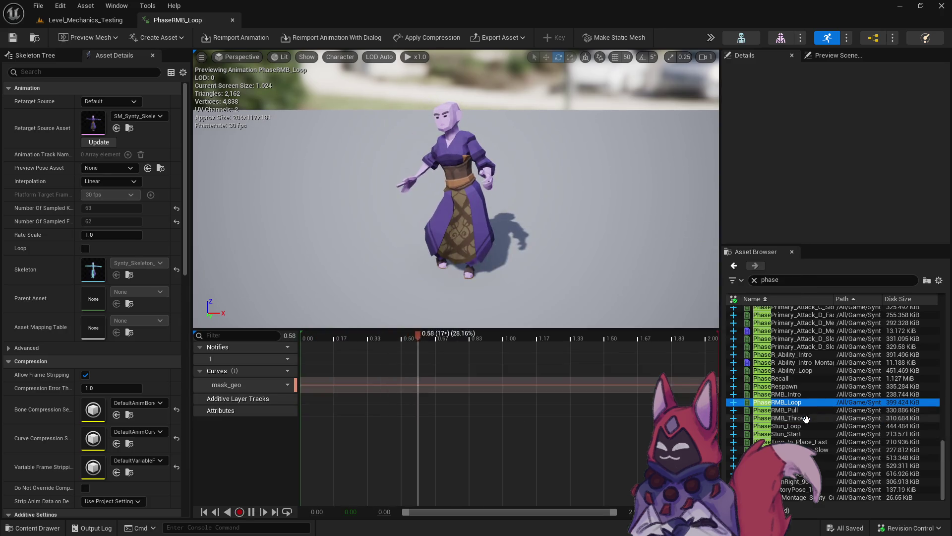
left_click(813, 410)
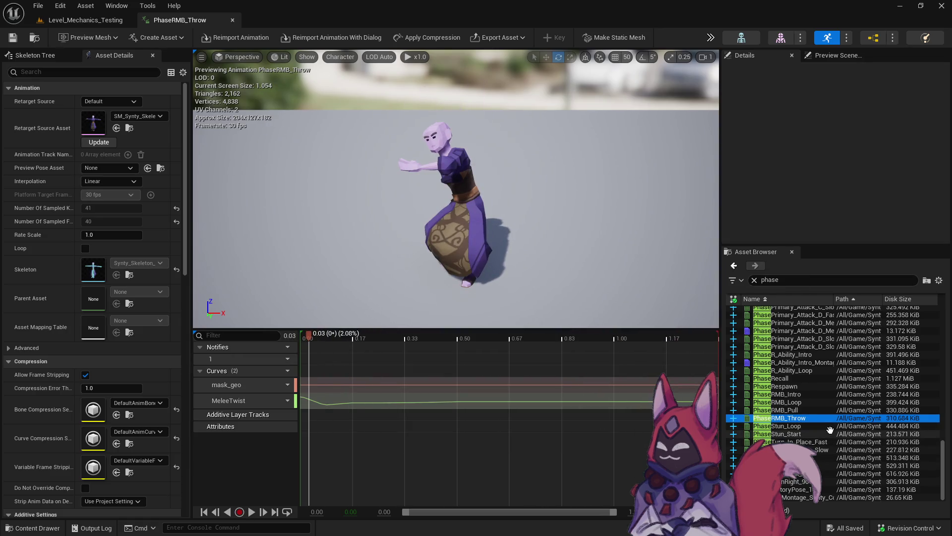
Step: Locate PhaseRMB_Throw in its folder and create PhaseRMB_Throw_Montage from it, then return to the level
right_click(858, 429)
left_click(853, 524)
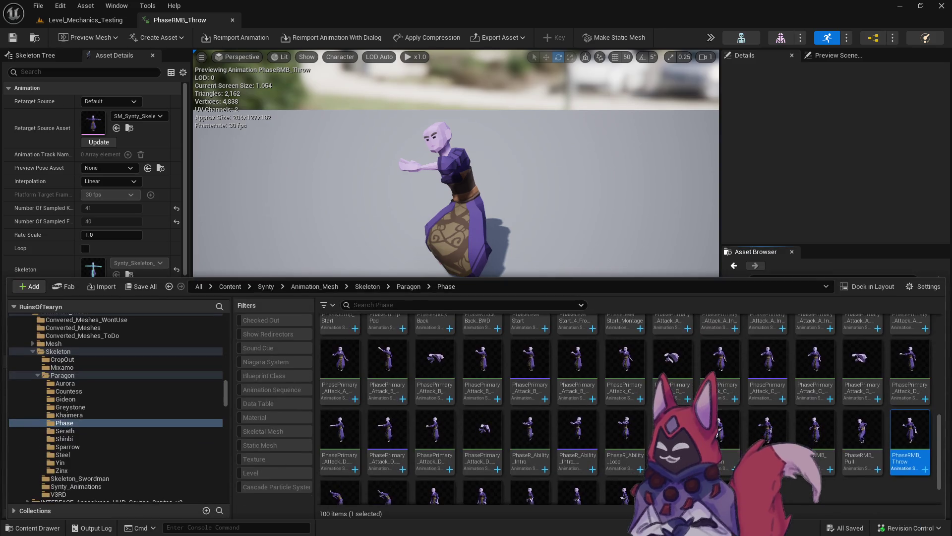
right_click(918, 459)
mouse_move(833, 154)
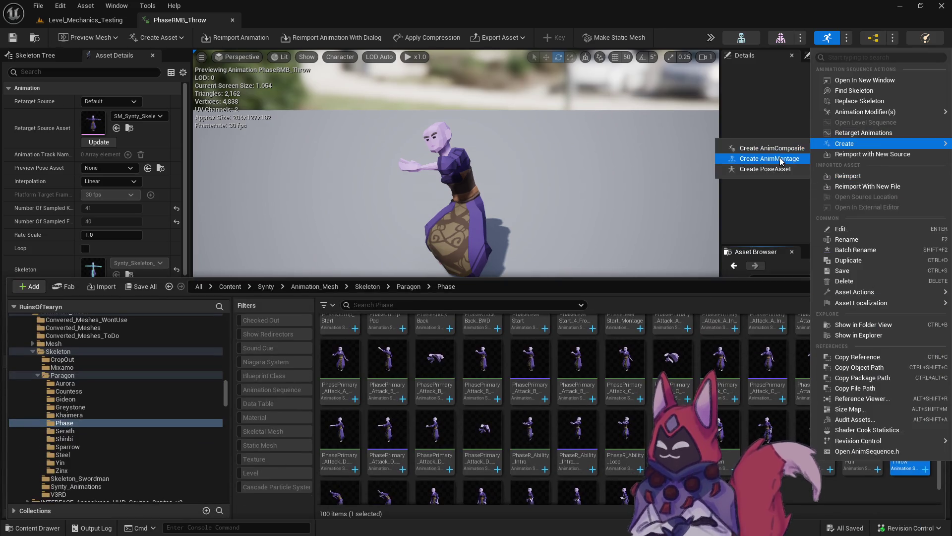
left_click(783, 158)
key("Return")
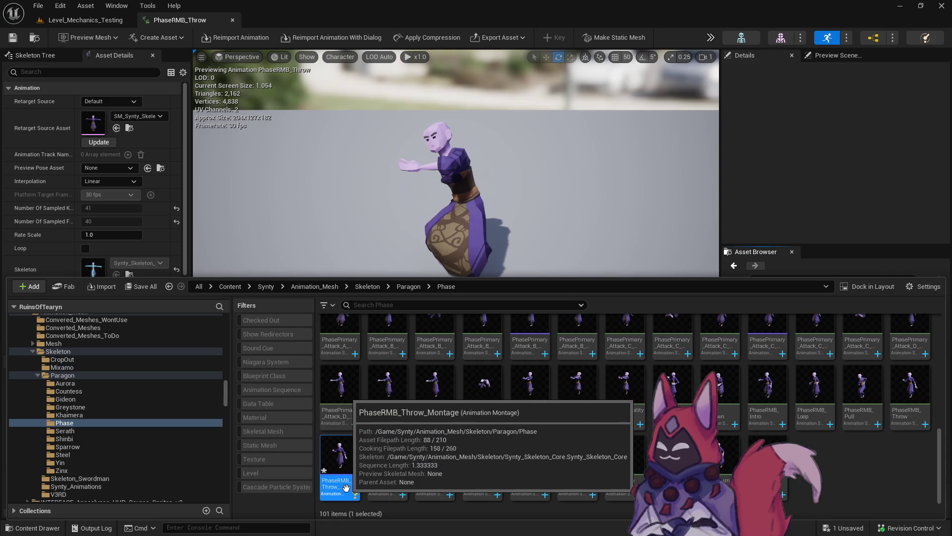
left_click(86, 20)
key("ctrl+space")
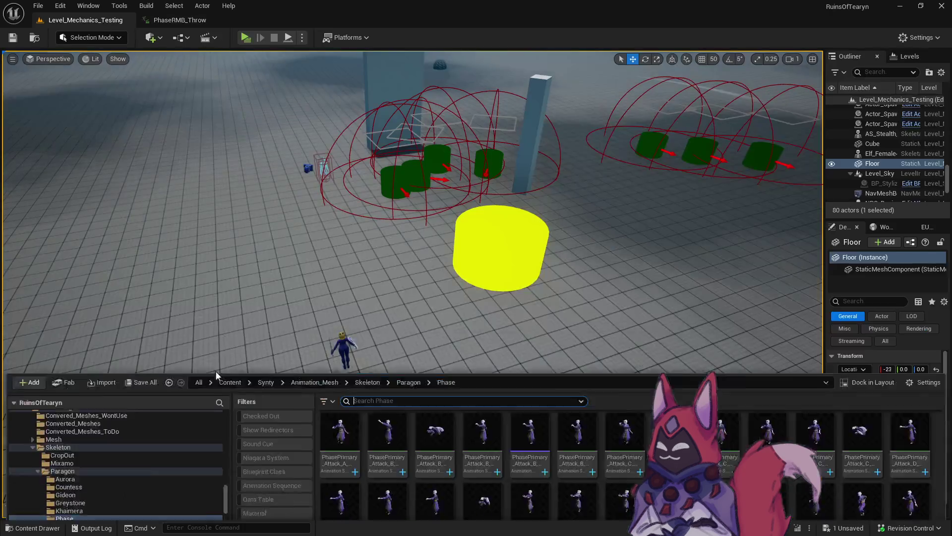
Step: Open the Fire_Degration data table from Mage > Fire_Degradation > Base and close the Content Drawer
scroll(138, 436, "up", 5)
scroll(139, 434, "up", 10)
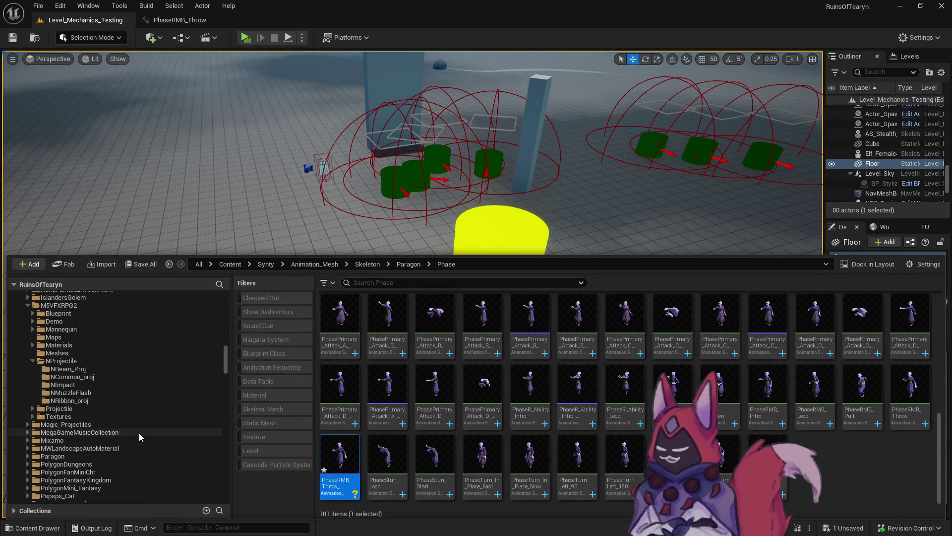
scroll(139, 433, "up", 10)
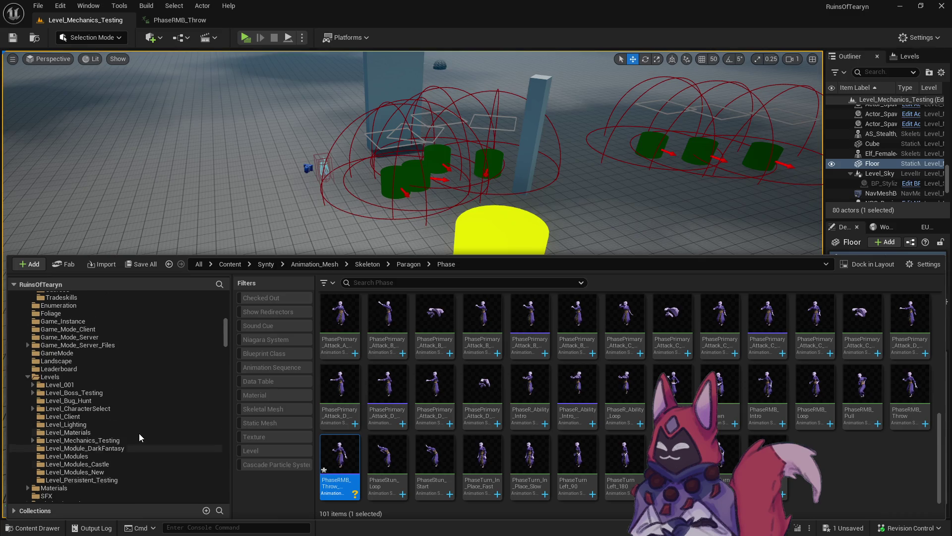
scroll(139, 434, "up", 10)
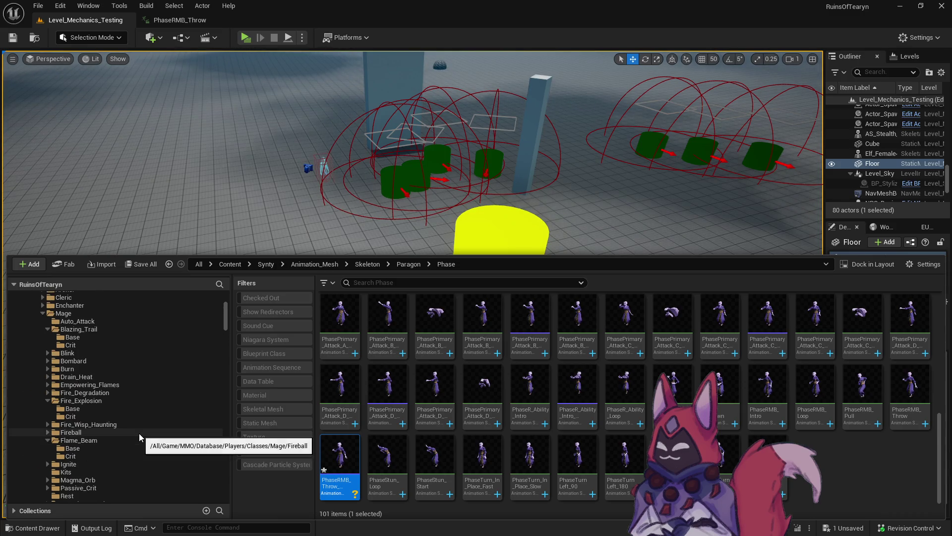
left_click(45, 393)
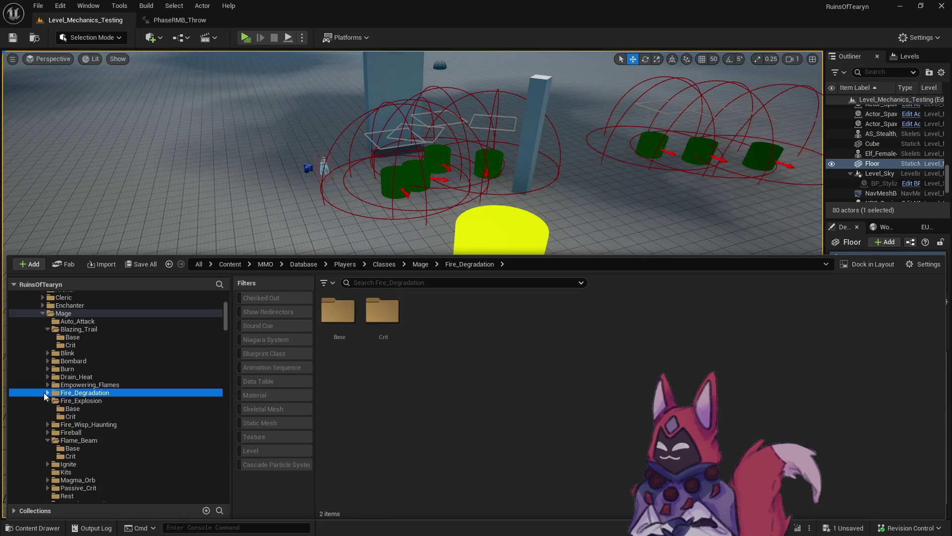
left_click(88, 400)
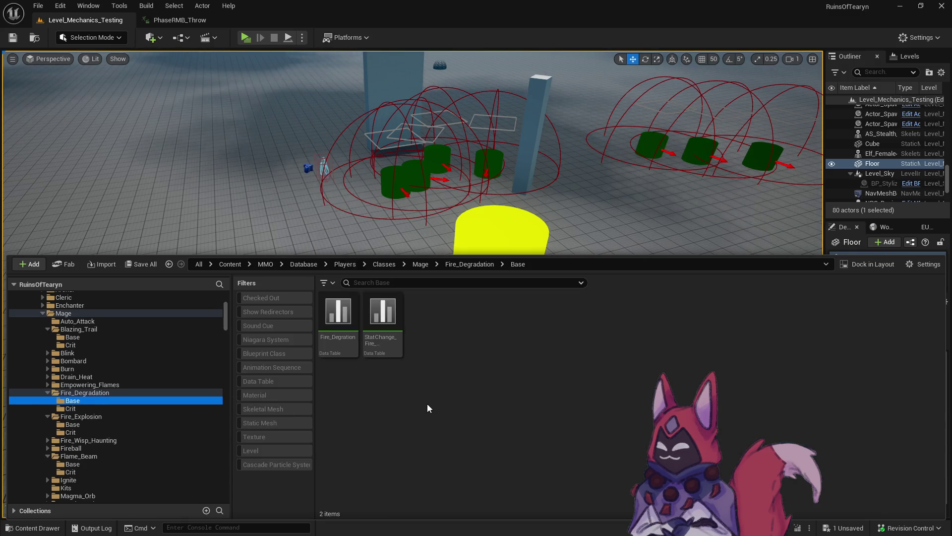
mouse_move(334, 342)
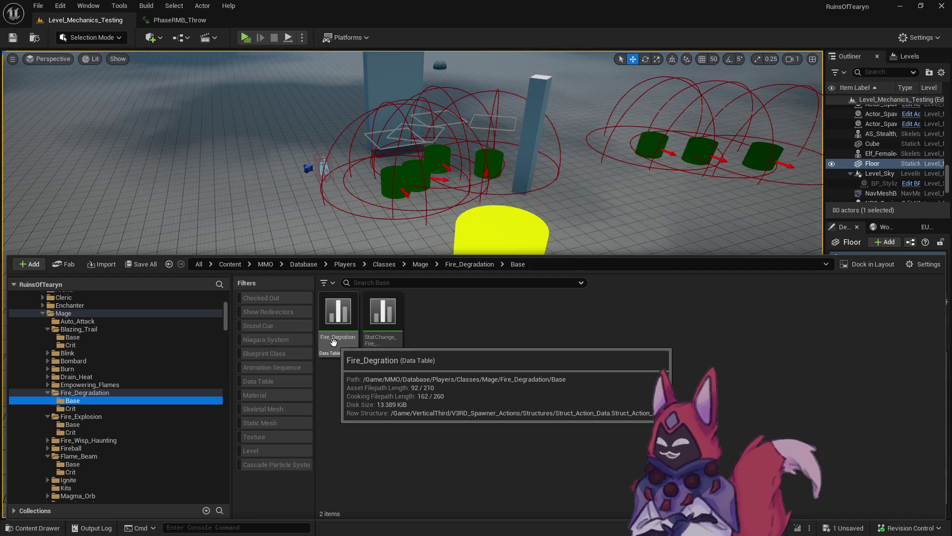
double_click(334, 342)
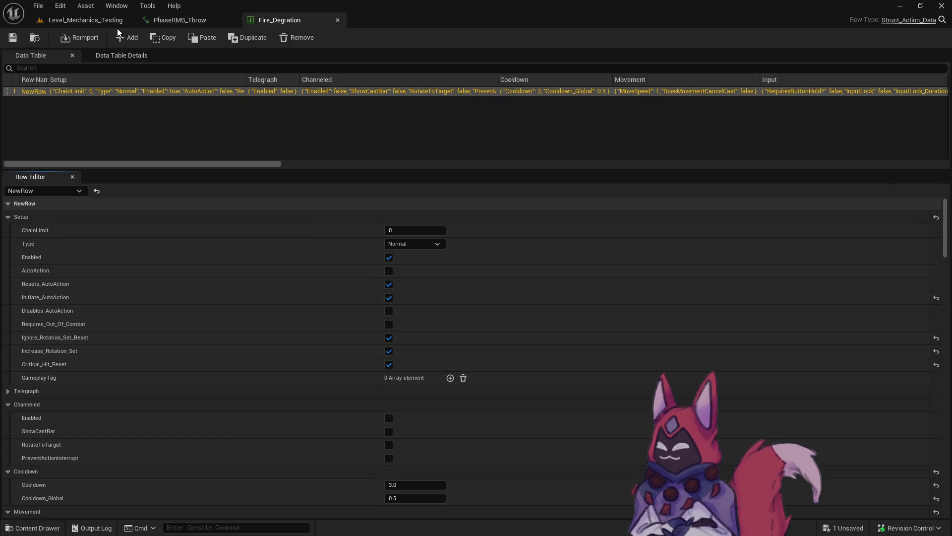
key("ctrl+space")
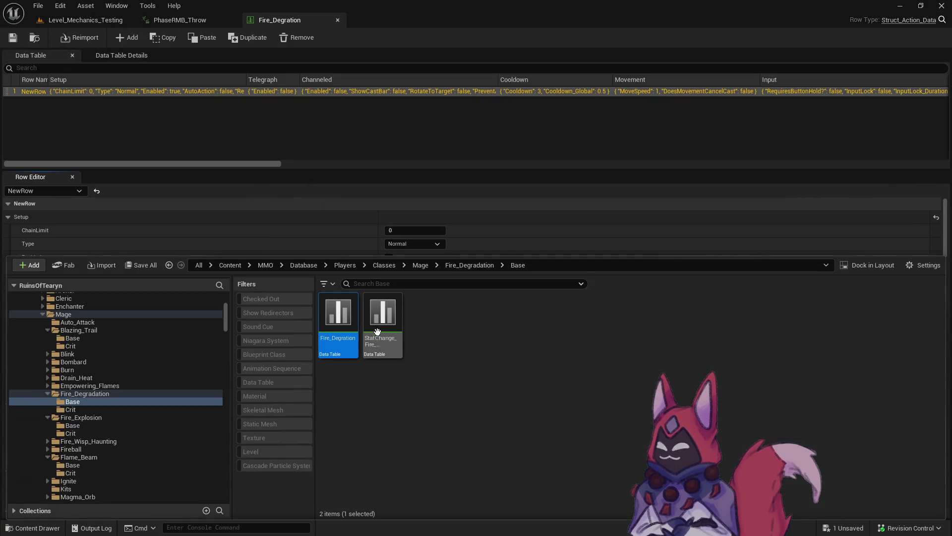
left_click(870, 141)
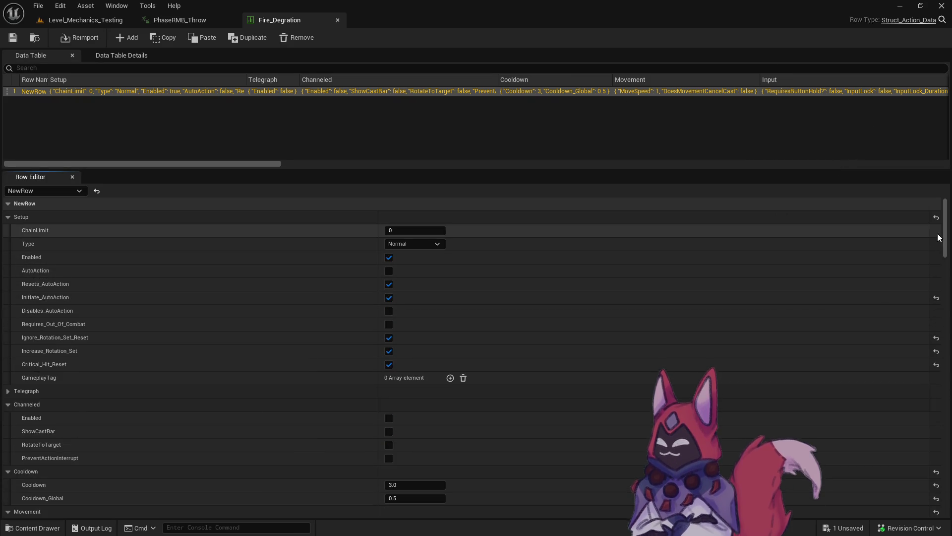
Step: Scroll through the Fire_Degration row, then start a play-in-editor test from the Level_Mechanics_Testing level
scroll(493, 396, "down", 10)
scroll(426, 356, "down", 10)
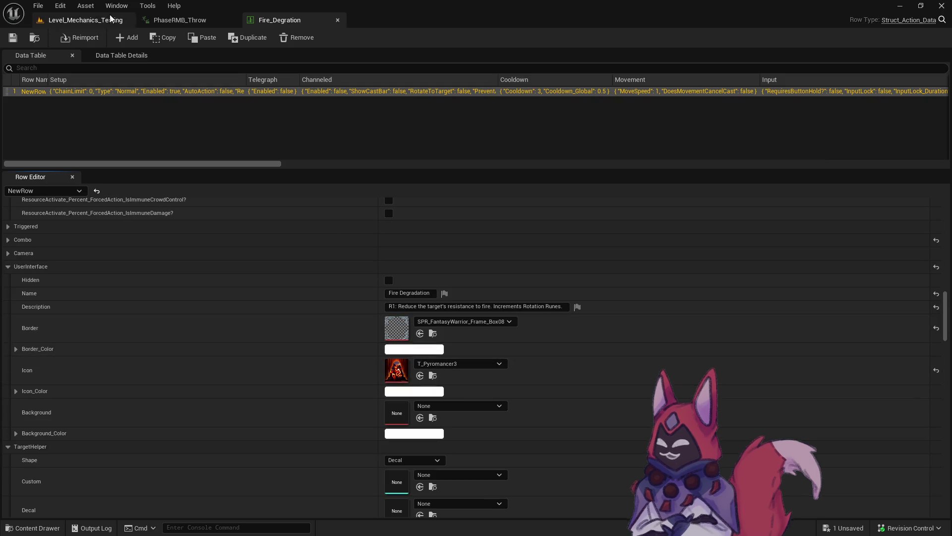
left_click(110, 18)
key("alt+p")
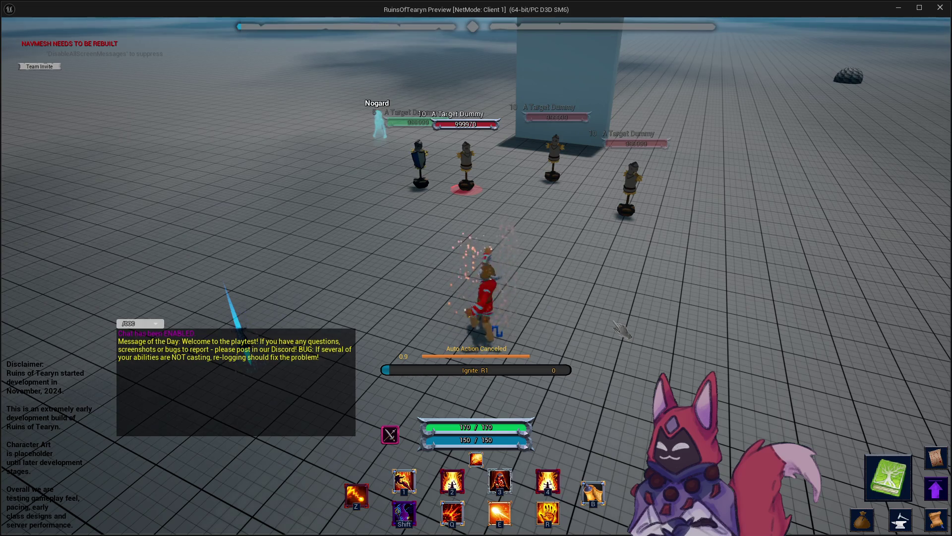
Step: Target the third training dummy and cast the Ignite fire ability at it
left_click(553, 167)
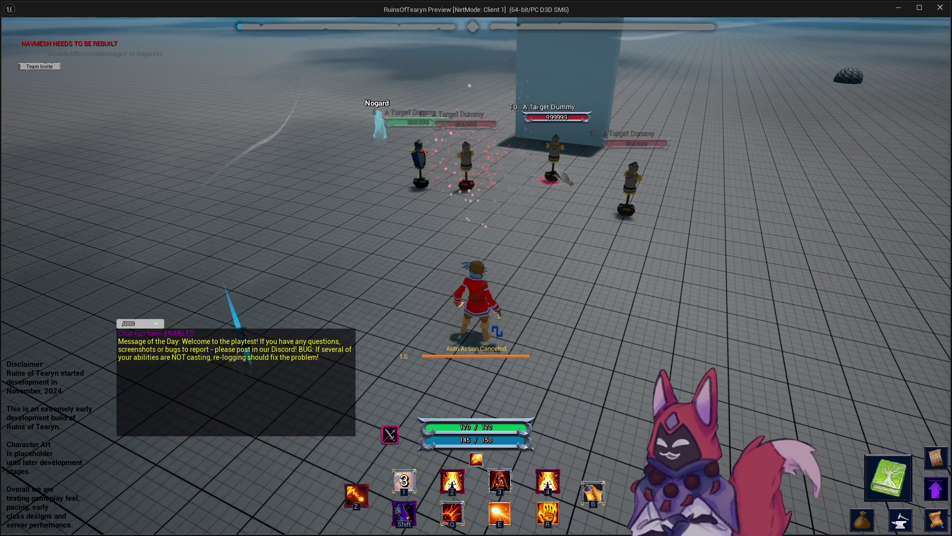
left_click(499, 480)
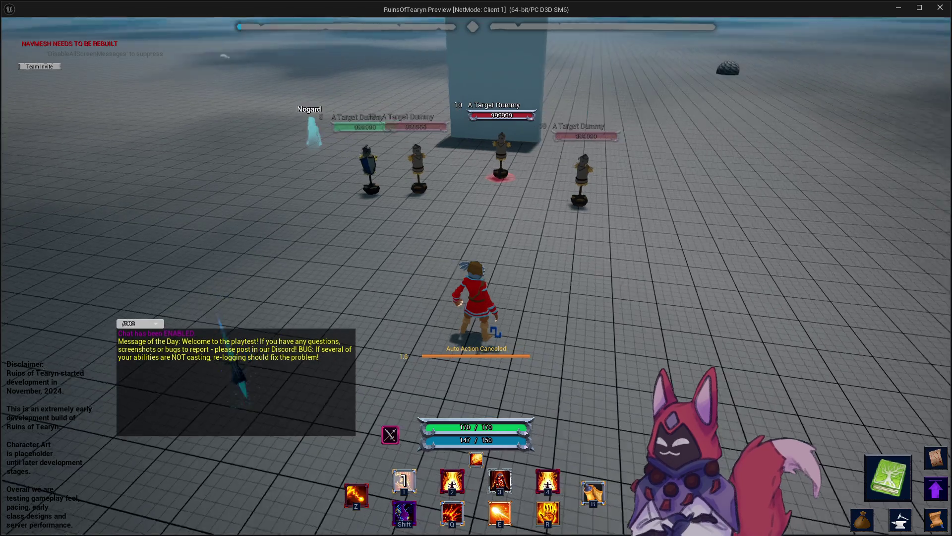